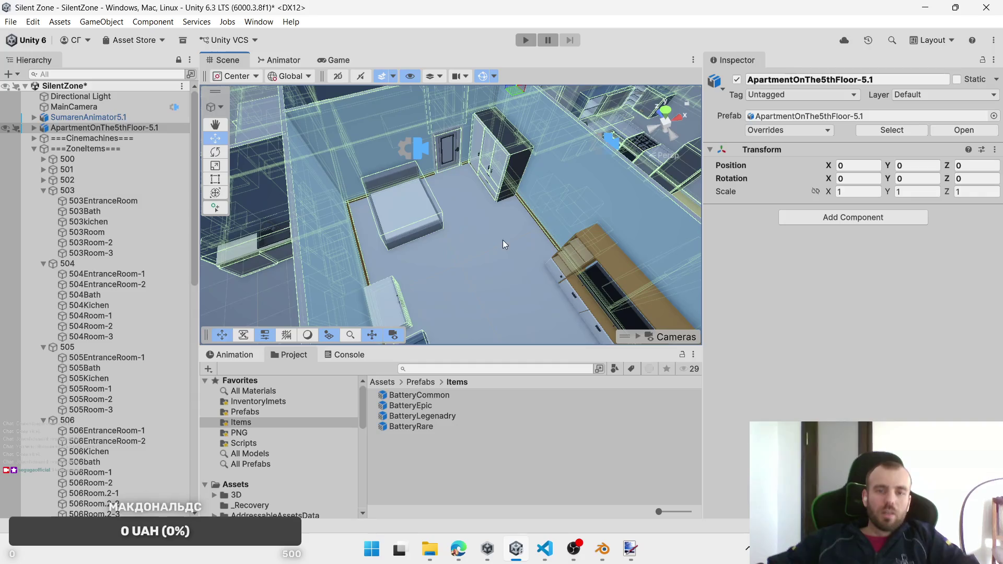
# Step: Select the five room-503 wardrobe parts, starting with door 503_DrawerRoom-3
pyautogui.moveTo(512, 219)
pyautogui.mouseDown()
pyautogui.moveTo(491, 230)
pyautogui.moveTo(470, 219)
pyautogui.moveTo(411, 274)
pyautogui.moveTo(449, 231)
pyautogui.moveTo(470, 229)
pyautogui.moveTo(433, 233)
pyautogui.moveTo(546, 224)
pyautogui.moveTo(450, 227)
pyautogui.moveTo(507, 249)
pyautogui.mouseUp()
pyautogui.click(470, 219)
pyautogui.press('f')
pyautogui.click(507, 248)
pyautogui.click(506, 249)
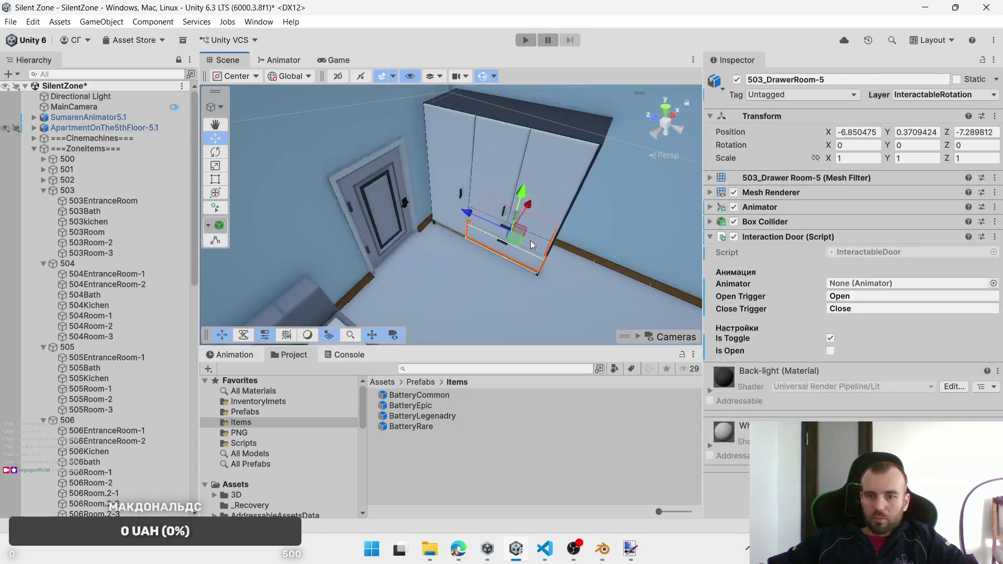
pyautogui.click(553, 191)
pyautogui.click(552, 191)
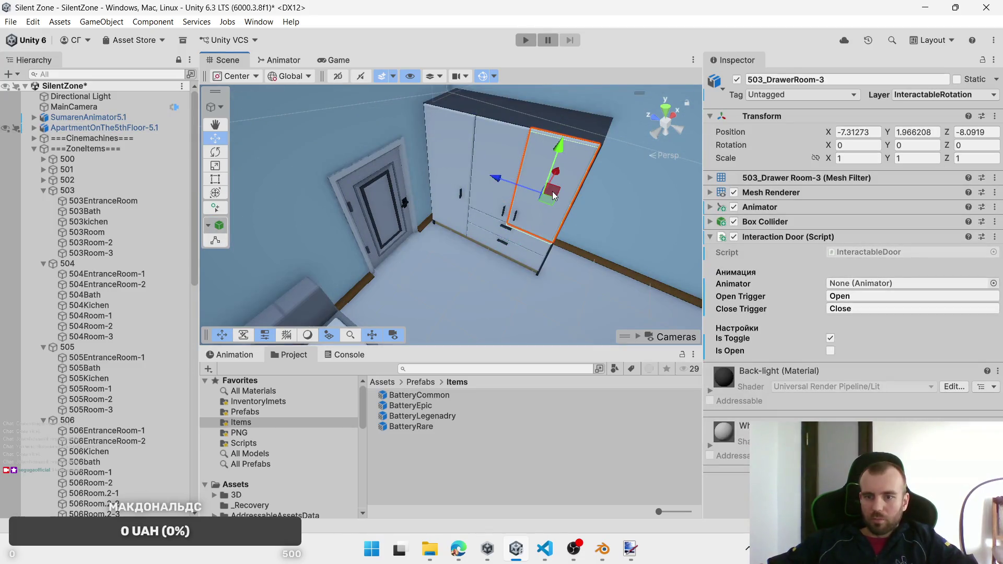
pyautogui.keyDown('ctrl'); pyautogui.click(507, 204); pyautogui.keyUp('ctrl')
pyautogui.keyDown('ctrl'); pyautogui.click(482, 228); pyautogui.keyUp('ctrl')
pyautogui.keyDown('ctrl'); pyautogui.click(489, 246); pyautogui.keyUp('ctrl')
pyautogui.keyDown('ctrl'); pyautogui.click(489, 245); pyautogui.keyUp('ctrl')
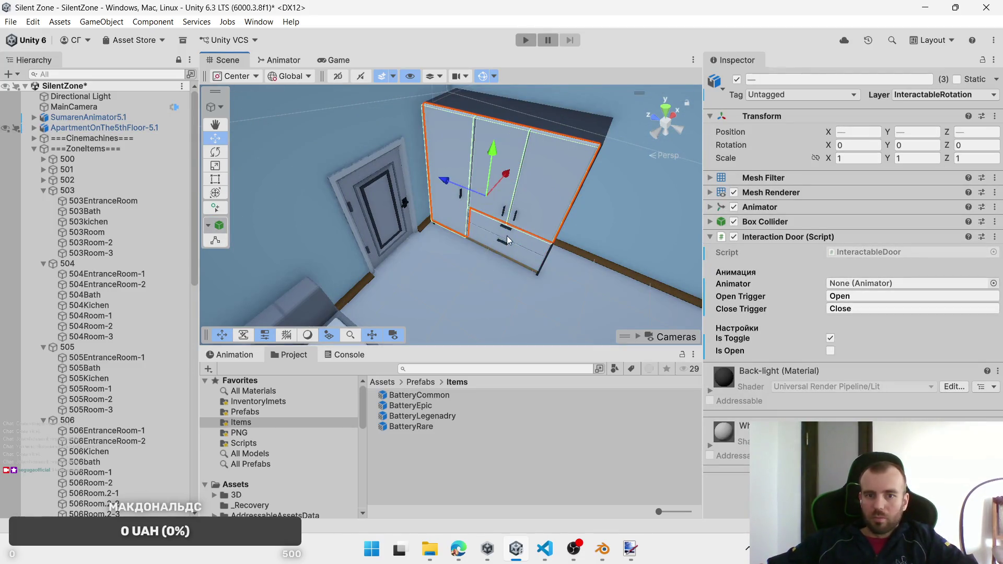
pyautogui.keyDown('ctrl'); pyautogui.click(495, 245); pyautogui.keyUp('ctrl')
pyautogui.keyDown('ctrl'); pyautogui.click(508, 253); pyautogui.keyUp('ctrl')
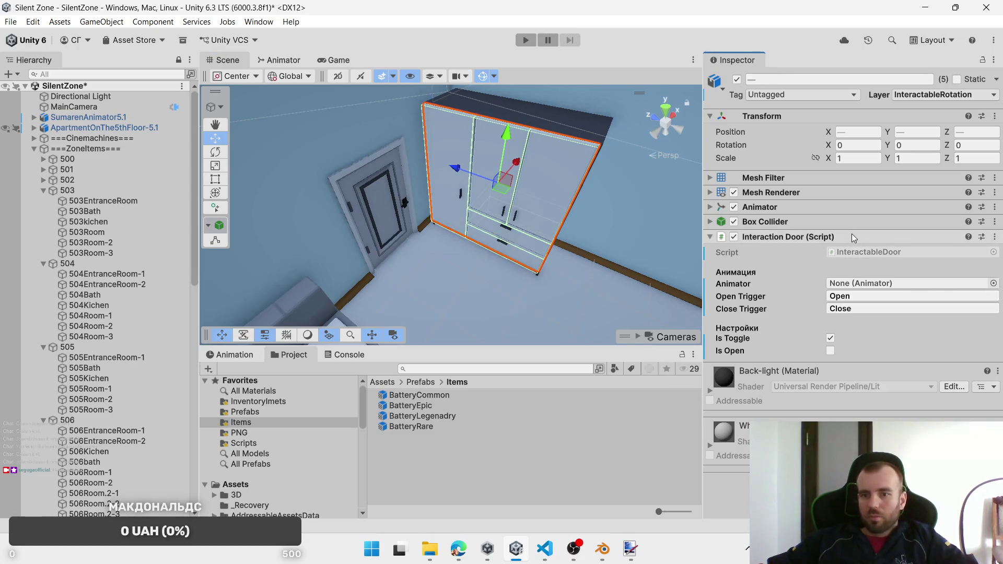
# Step: Replace the wardrobe parts' Interaction Door script with an Interactable Objects script
pyautogui.rightClick(851, 236)
pyautogui.click(918, 287)
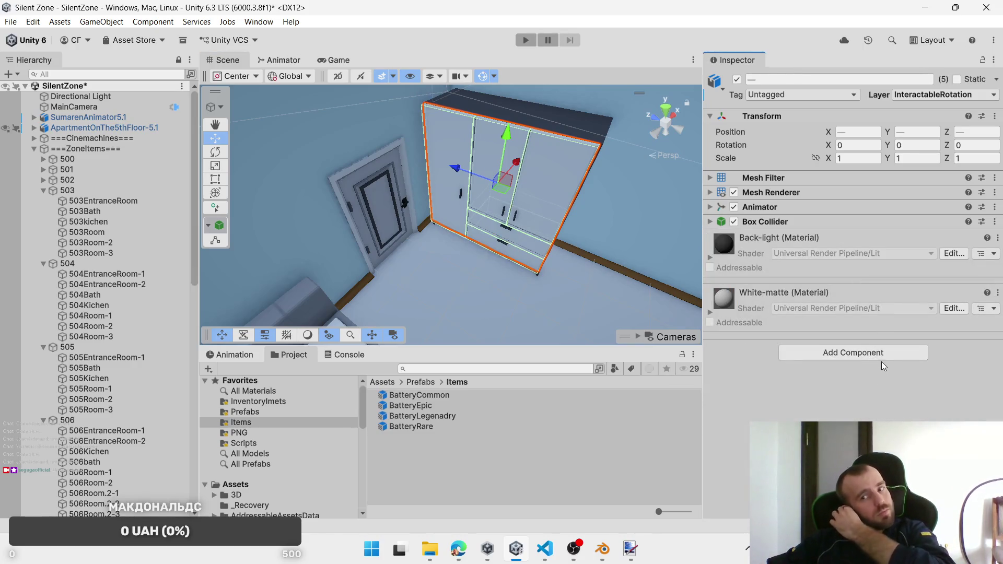
pyautogui.click(881, 358)
pyautogui.write('in')
pyautogui.click(851, 392)
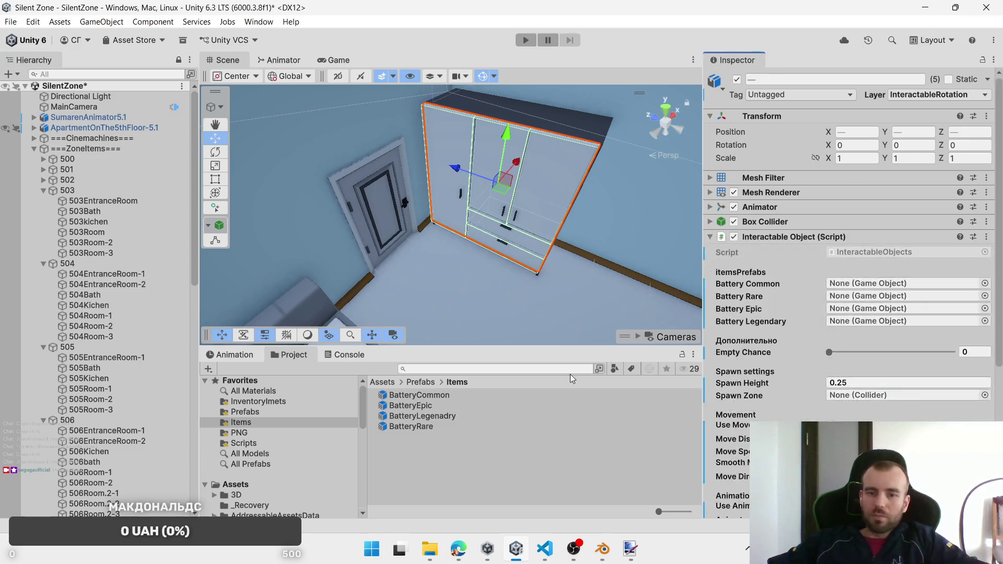
# Step: Assign BatteryCommon, BatteryRare, BatteryEpic, BatteryLegenadry and spawn zone 503Room
pyautogui.moveTo(412, 395)
pyautogui.mouseDown()
pyautogui.moveTo(898, 295)
pyautogui.moveTo(896, 284)
pyautogui.mouseUp()
pyautogui.moveTo(427, 422)
pyautogui.mouseDown()
pyautogui.moveTo(862, 311)
pyautogui.moveTo(862, 298)
pyautogui.mouseUp()
pyautogui.moveTo(422, 407)
pyautogui.mouseDown()
pyautogui.moveTo(870, 324)
pyautogui.moveTo(873, 312)
pyautogui.mouseUp()
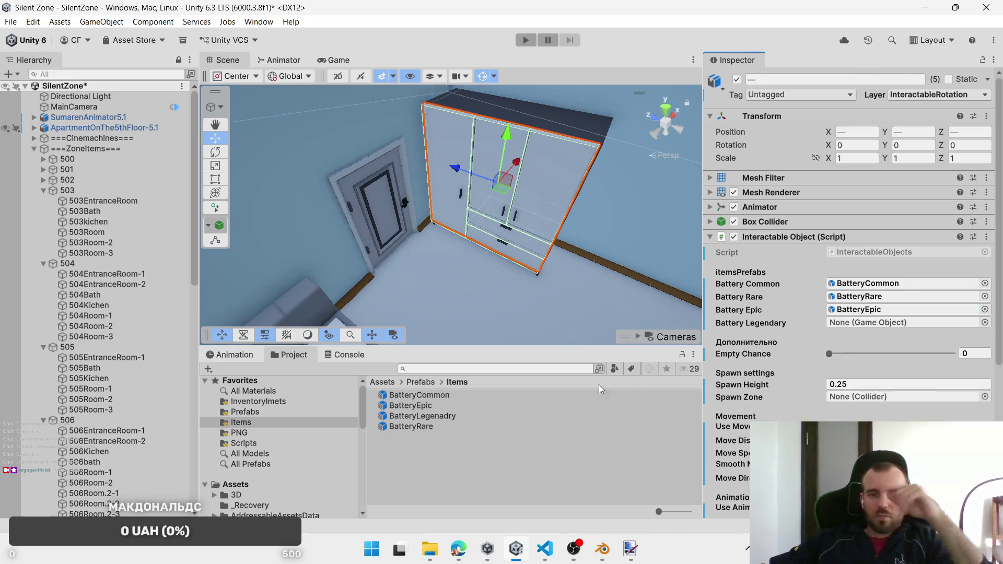
pyautogui.click(465, 418)
pyautogui.moveTo(466, 418)
pyautogui.mouseDown()
pyautogui.moveTo(897, 305)
pyautogui.moveTo(885, 323)
pyautogui.mouseUp()
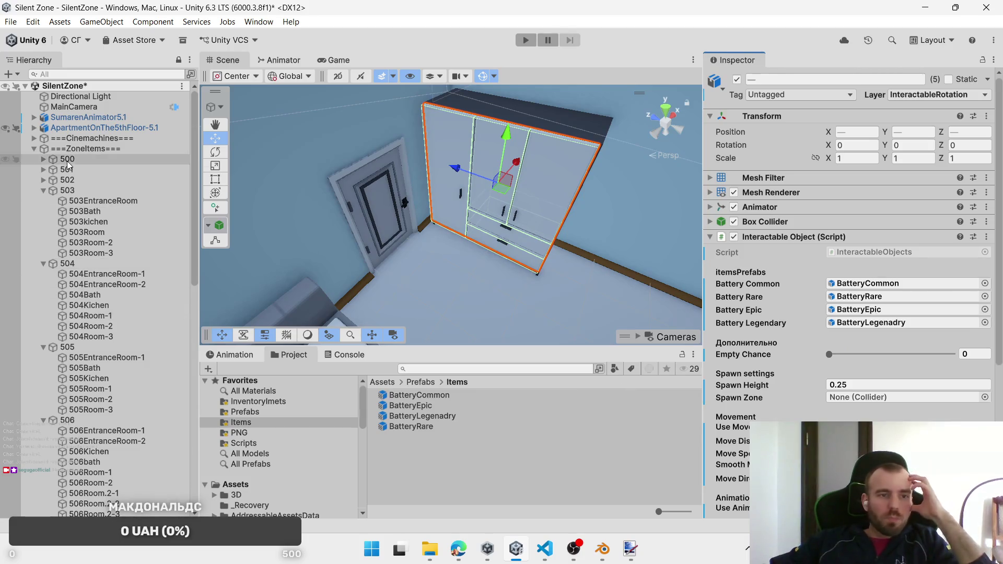
pyautogui.moveTo(84, 236)
pyautogui.mouseDown()
pyautogui.moveTo(828, 324)
pyautogui.moveTo(864, 398)
pyautogui.mouseUp()
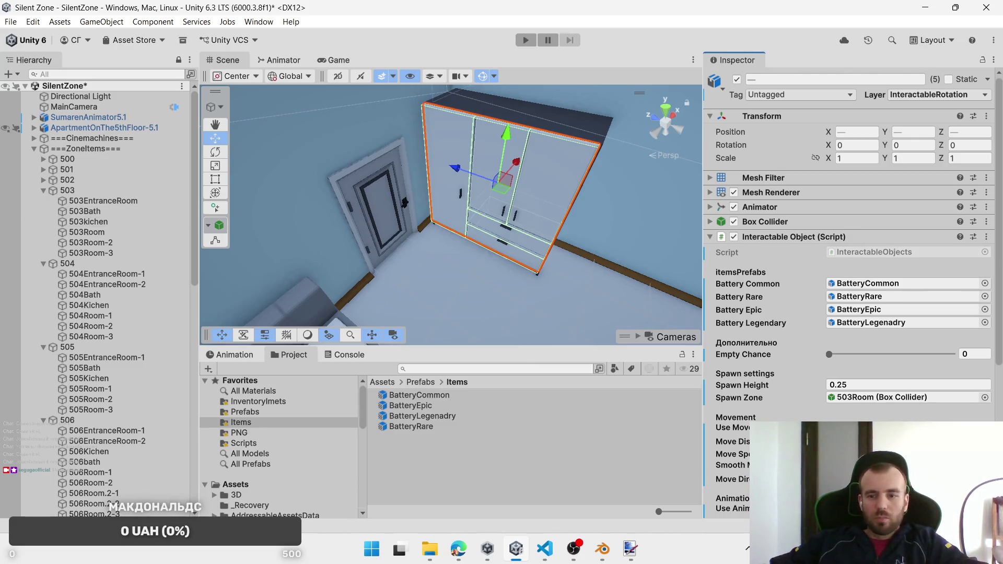
pyautogui.click(861, 479)
# Step: Choose a different move direction, then frame the 503Room and 503Room-2 spawn boxes
pyautogui.click(865, 421)
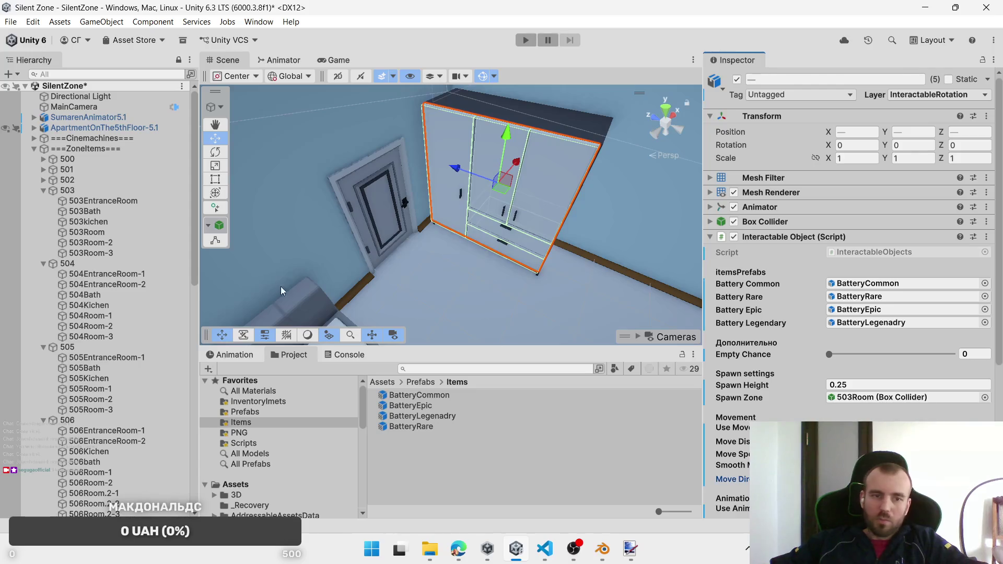
pyautogui.doubleClick(102, 233)
pyautogui.moveTo(558, 249); pyautogui.dragTo(531, 237)
pyautogui.click(92, 242)
pyautogui.moveTo(281, 246); pyautogui.dragTo(229, 251)
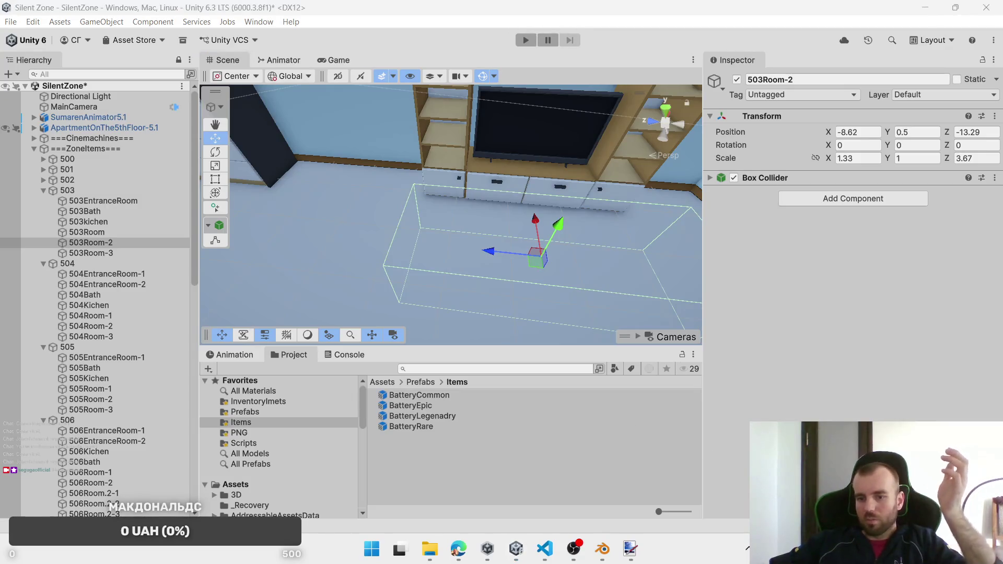
# Step: Connect the Galaxy Buds FE earbuds through the system Bluetooth quick settings
pyautogui.press('super+a')
pyautogui.click(891, 307)
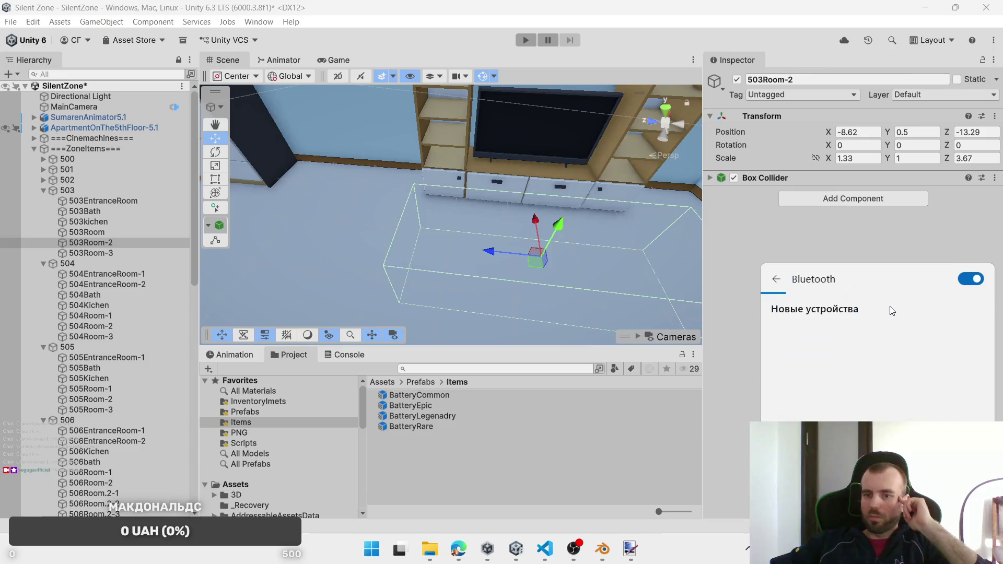
pyautogui.click(847, 382)
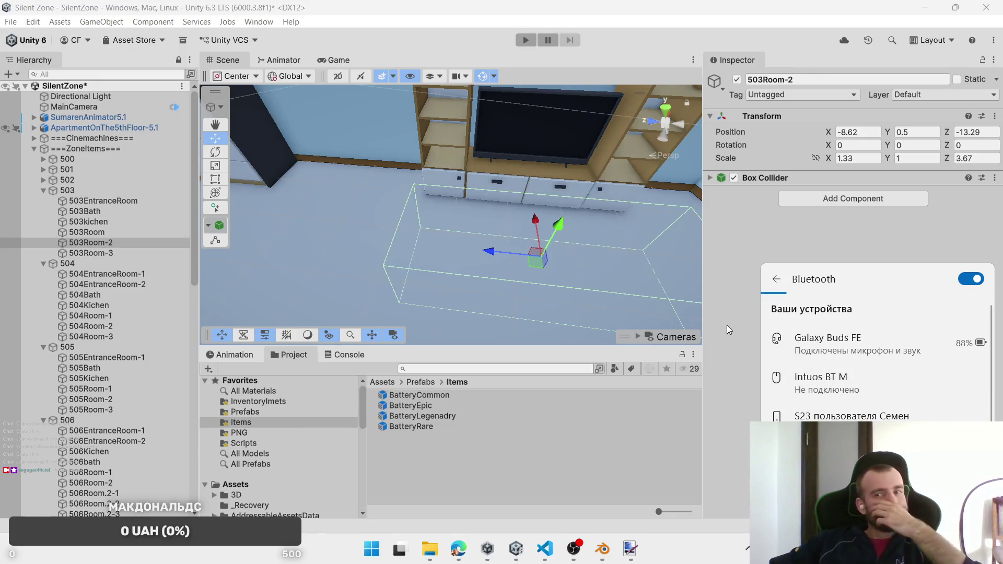
# Step: Click through the apartment model to reach a TV-unit drawer
pyautogui.click(497, 175)
pyautogui.click(469, 177)
pyautogui.click(452, 177)
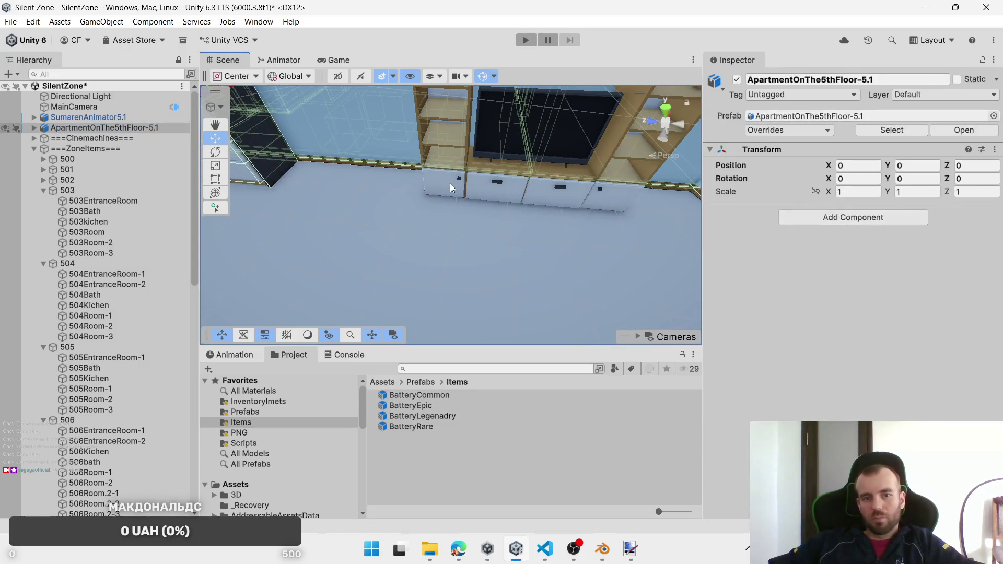
# Step: Swap two TV-unit drawers' Interaction Door script for an Interactable Objects script
pyautogui.click(450, 183)
pyautogui.keyDown('shift'); pyautogui.click(559, 195); pyautogui.keyUp('shift')
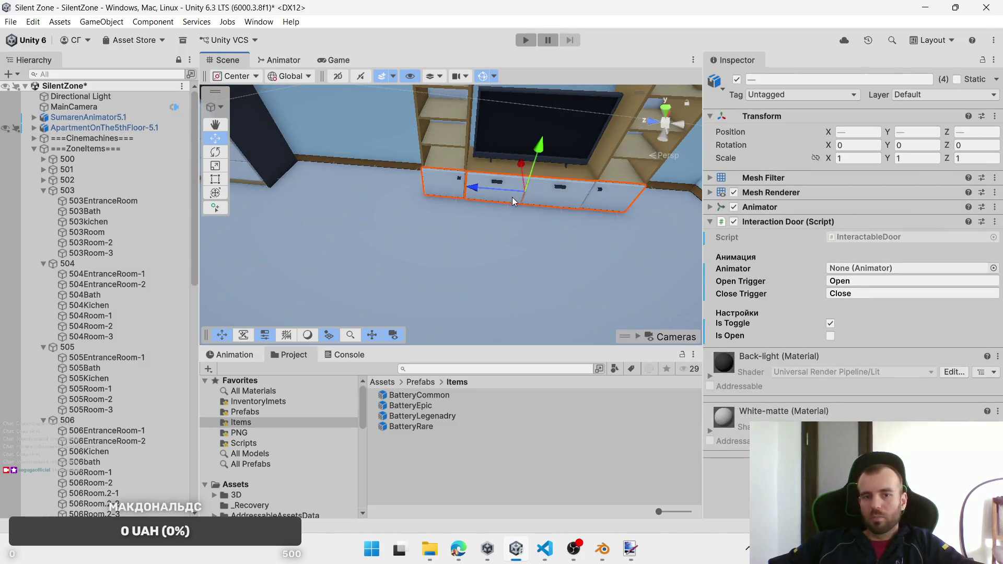
pyautogui.rightClick(807, 225)
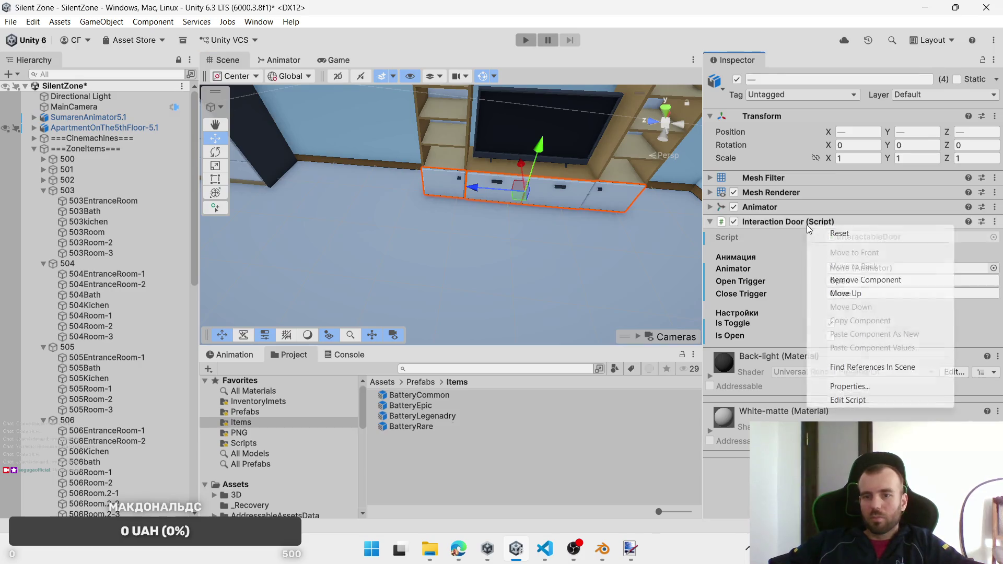
pyautogui.click(858, 280)
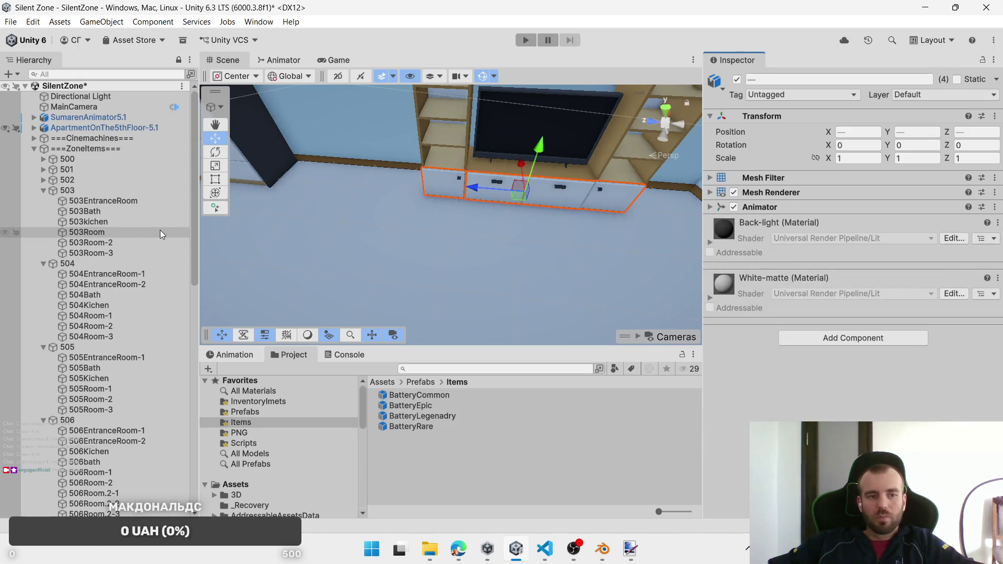
pyautogui.click(850, 339)
pyautogui.write('In')
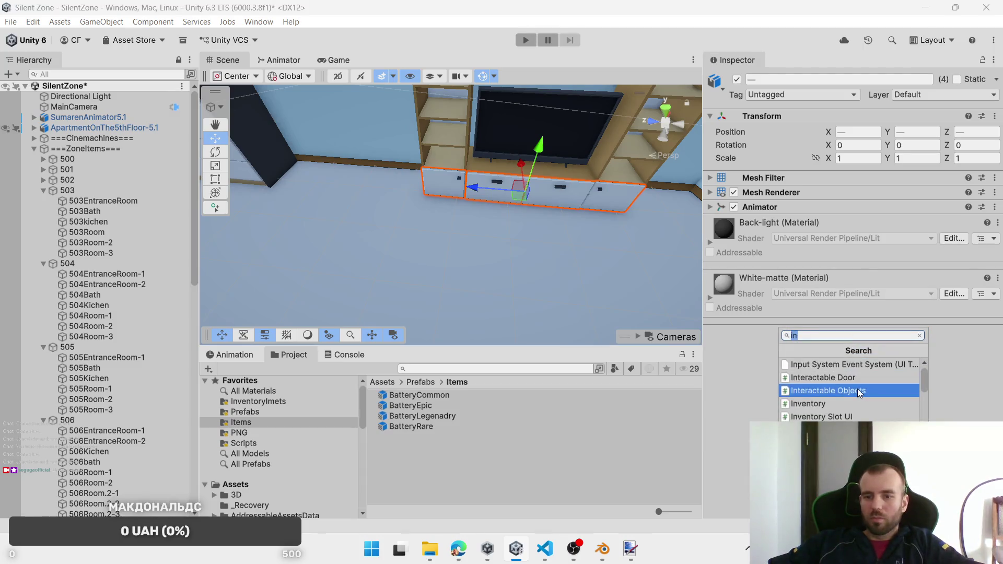
pyautogui.click(859, 391)
# Step: Set spawn zone 503Room-2 and assign the Common, Rare, Epic and Legenadry battery prefabs
pyautogui.moveTo(89, 242)
pyautogui.mouseDown()
pyautogui.moveTo(100, 234)
pyautogui.moveTo(105, 247)
pyautogui.moveTo(853, 320)
pyautogui.mouseUp()
pyautogui.moveTo(867, 381); pyautogui.dragTo(867, 382)
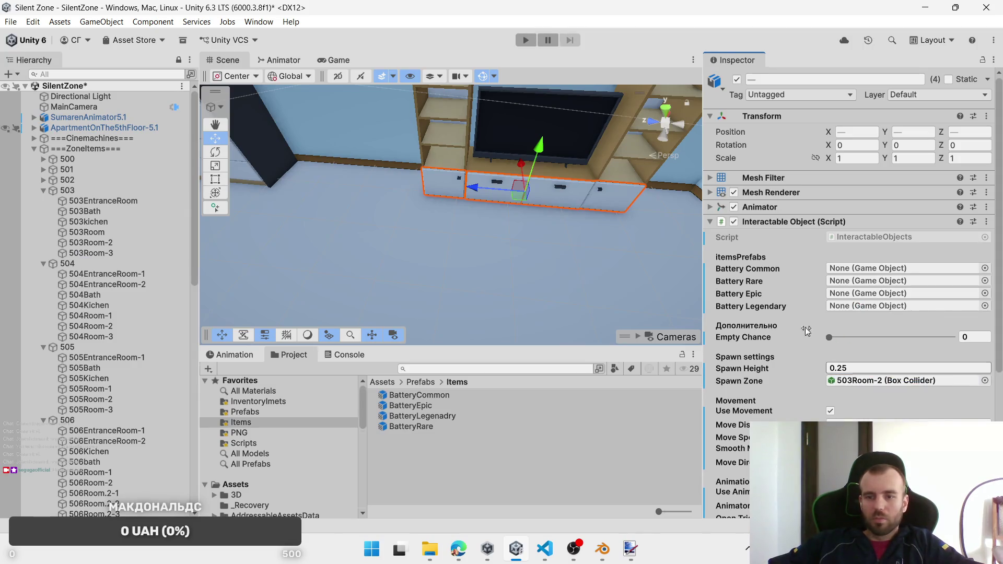
pyautogui.moveTo(859, 279); pyautogui.dragTo(866, 271)
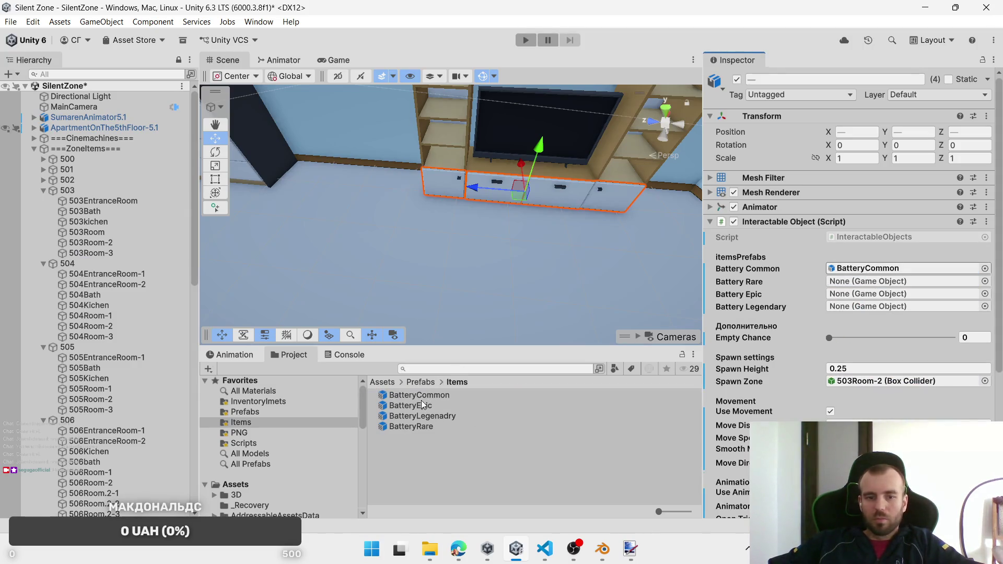
pyautogui.moveTo(410, 426); pyautogui.dragTo(862, 283)
pyautogui.moveTo(434, 407)
pyautogui.mouseDown()
pyautogui.moveTo(846, 308)
pyautogui.moveTo(857, 294)
pyautogui.mouseUp()
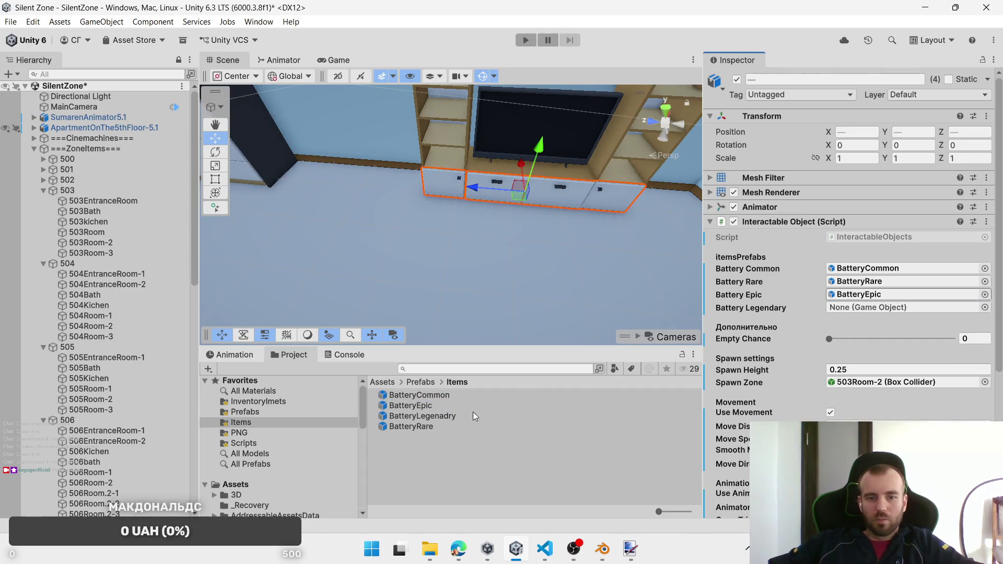
pyautogui.moveTo(475, 417)
pyautogui.mouseDown()
pyautogui.moveTo(873, 293)
pyautogui.moveTo(867, 308)
pyautogui.mouseUp()
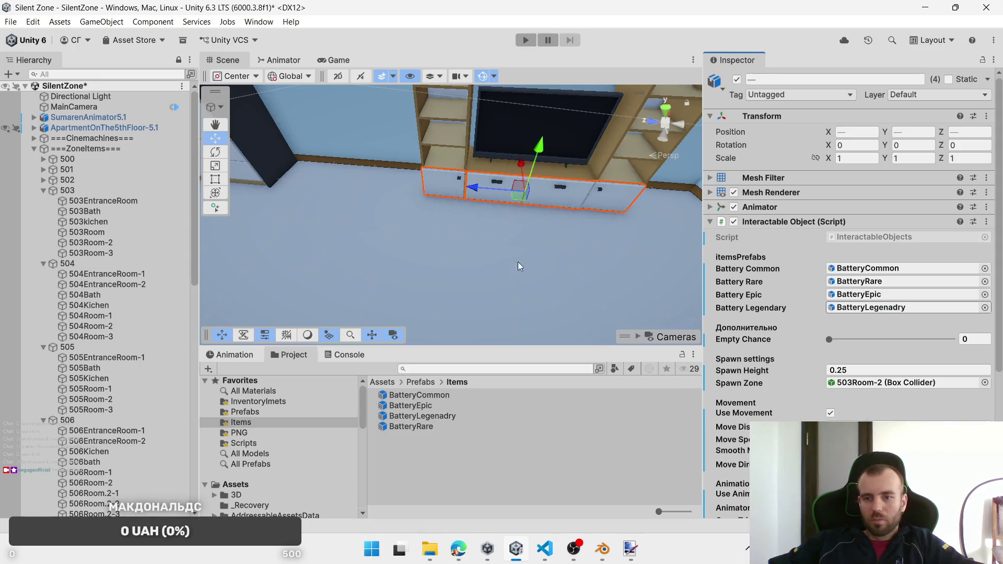
# Step: Select all four TV-unit drawers, including DrawerKitchenFurnitureBook-3.001
pyautogui.moveTo(518, 266)
pyautogui.mouseDown()
pyautogui.moveTo(479, 268)
pyautogui.moveTo(654, 280)
pyautogui.moveTo(364, 245)
pyautogui.moveTo(475, 217)
pyautogui.moveTo(364, 230)
pyautogui.moveTo(470, 230)
pyautogui.mouseUp()
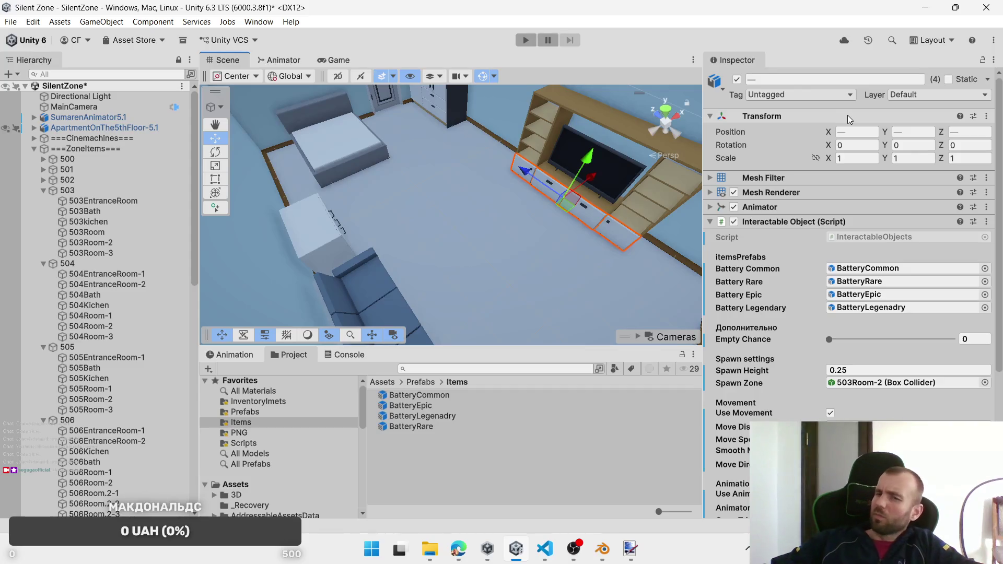
pyautogui.click(916, 94)
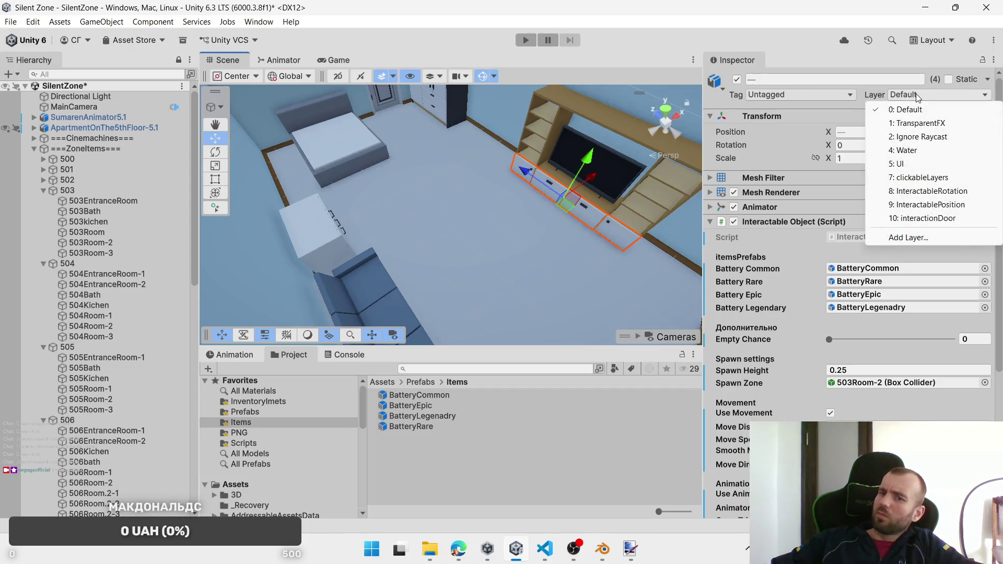
pyautogui.click(601, 197)
pyautogui.click(584, 212)
pyautogui.click(586, 214)
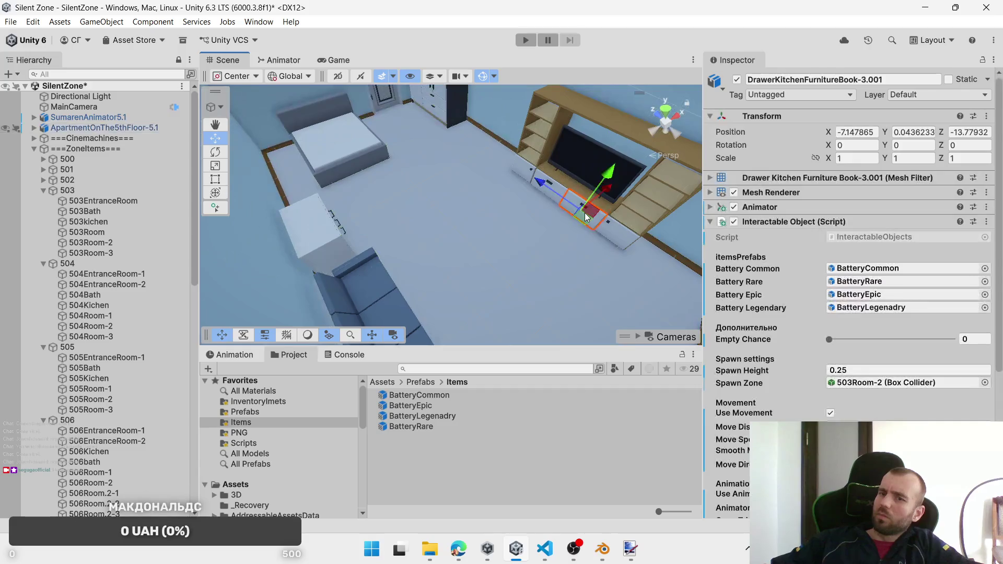
pyautogui.keyDown('shift'); pyautogui.click(556, 186); pyautogui.keyUp('shift')
pyautogui.press('f')
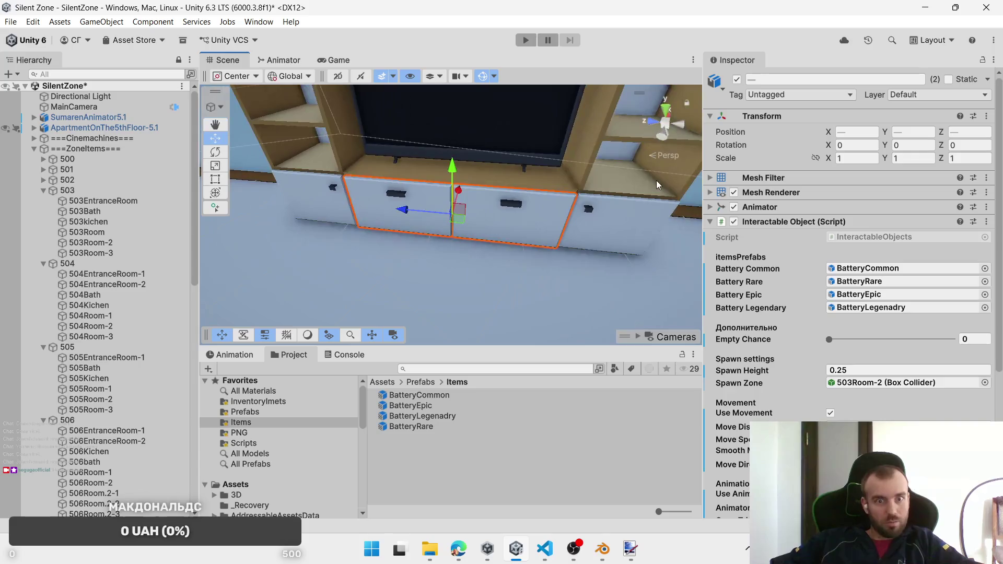
pyautogui.keyDown('shift'); pyautogui.click(591, 224); pyautogui.keyUp('shift')
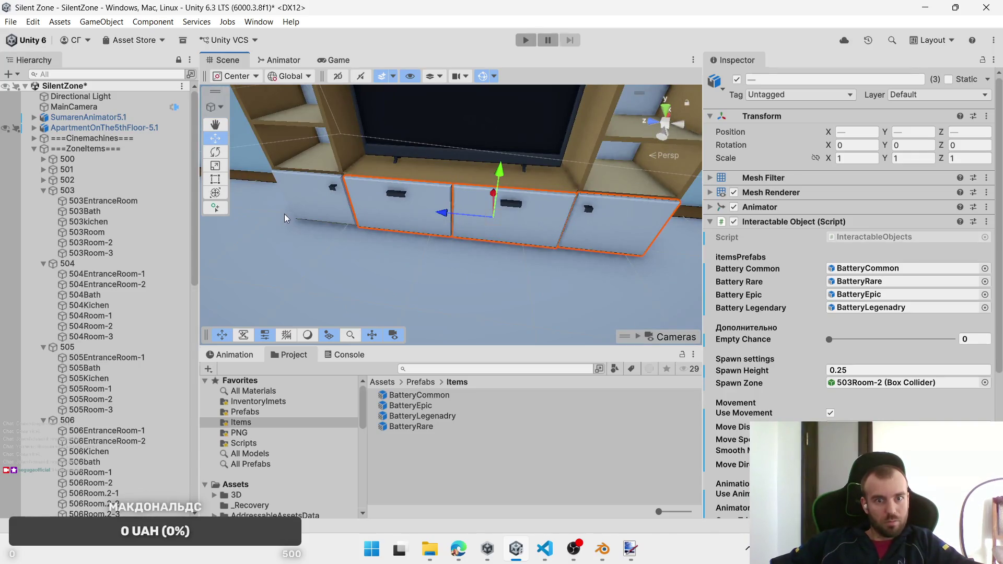
pyautogui.keyDown('shift'); pyautogui.click(292, 211); pyautogui.keyUp('shift')
# Step: Put the four TV-unit drawers on the InteractableRotation layer
pyautogui.click(914, 94)
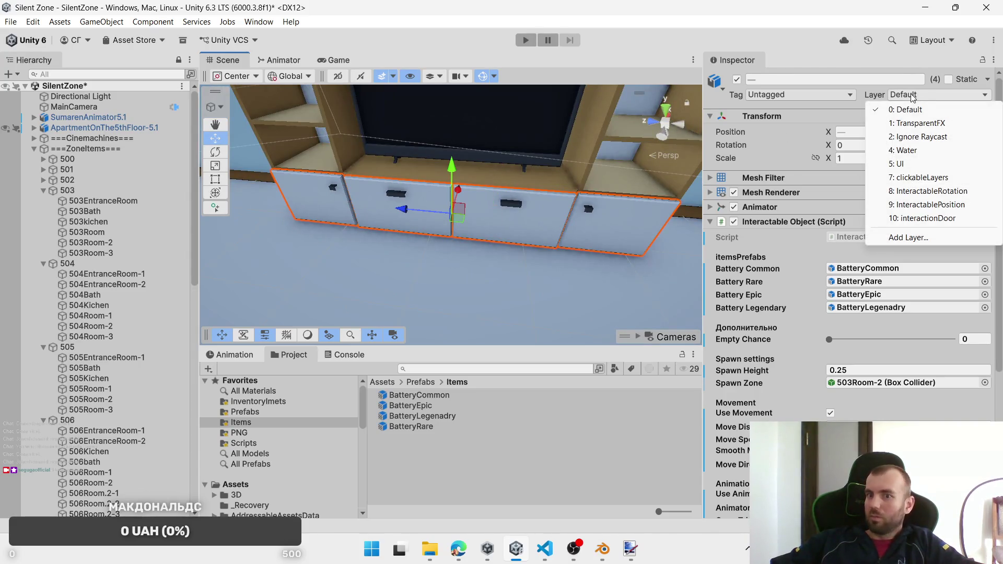
pyautogui.click(923, 196)
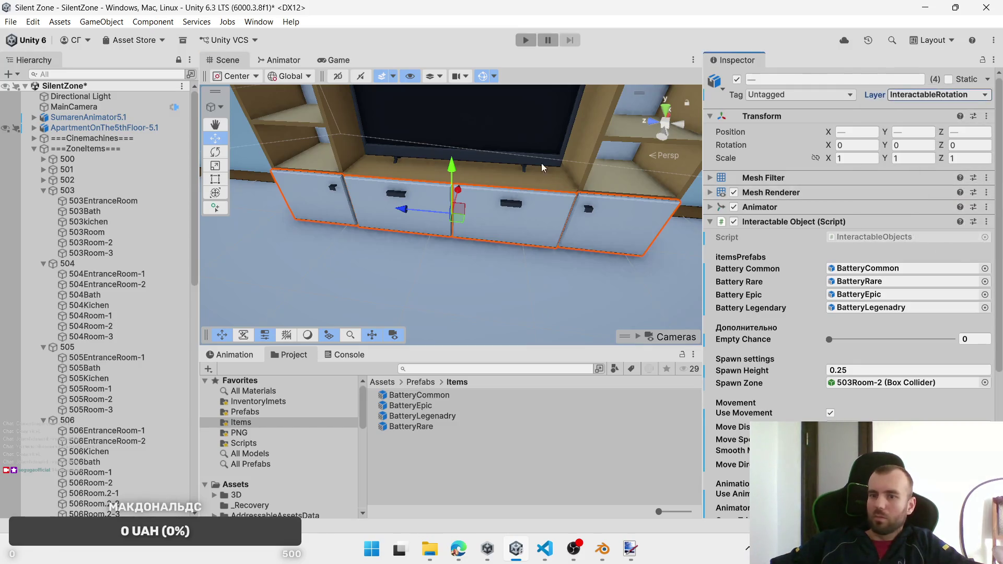
pyautogui.scroll(-3, 576, 147)
pyautogui.moveTo(576, 147); pyautogui.dragTo(506, 159)
# Step: Select the three room-503 chest drawers, starting with 503_DrawerRoom-11
pyautogui.click(509, 163)
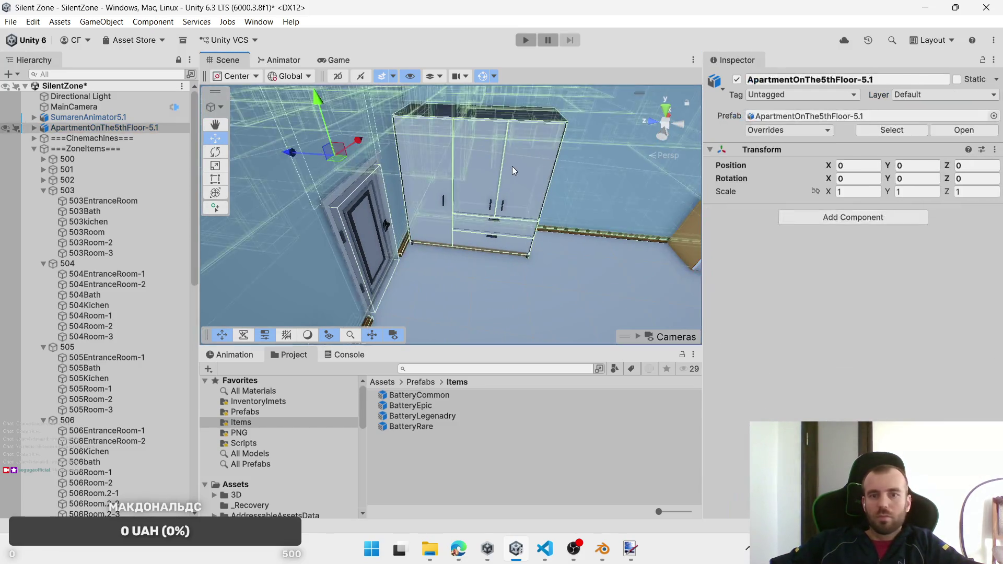
pyautogui.click(514, 166)
pyautogui.click(486, 227)
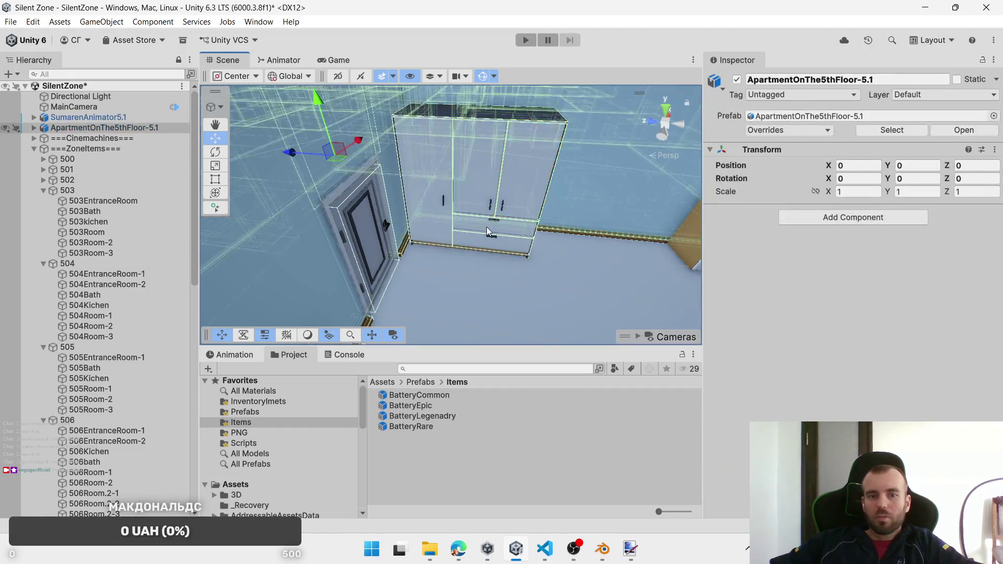
pyautogui.click(487, 226)
pyautogui.moveTo(577, 196)
pyautogui.mouseDown()
pyautogui.moveTo(366, 249)
pyautogui.moveTo(348, 212)
pyautogui.moveTo(377, 174)
pyautogui.mouseUp()
pyautogui.click(377, 175)
pyautogui.click(417, 185)
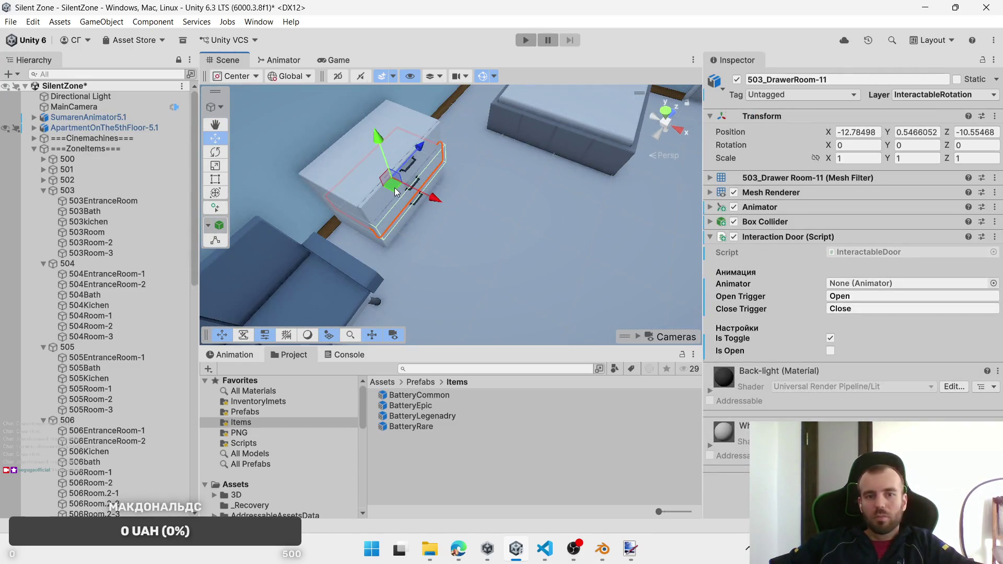
pyautogui.click(386, 199)
pyautogui.click(386, 199)
pyautogui.keyDown('ctrl'); pyautogui.click(393, 230); pyautogui.keyUp('ctrl')
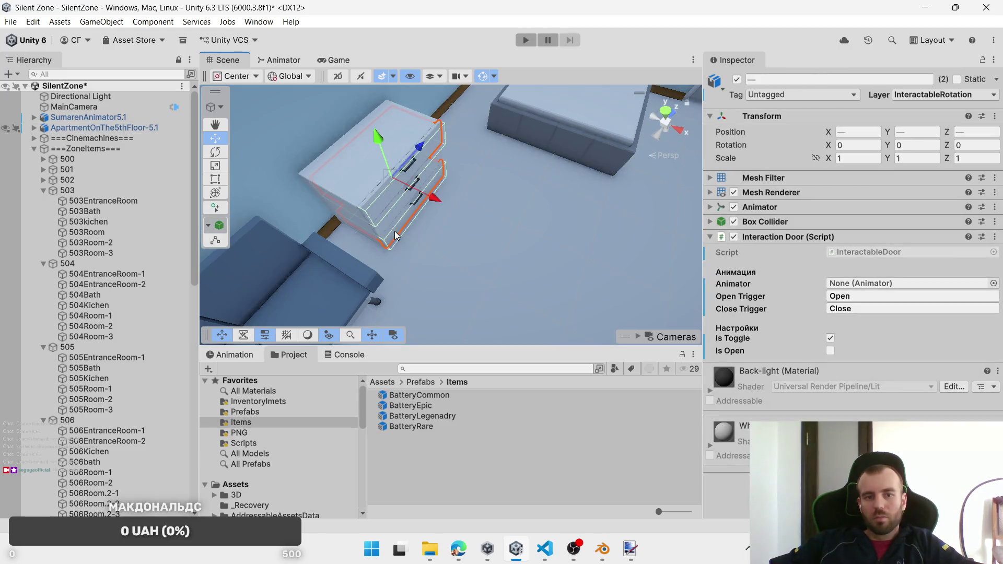
# Step: Set the chest drawers to InteractablePosition and replace Interaction Door with Interactable Object
pyautogui.click(937, 96)
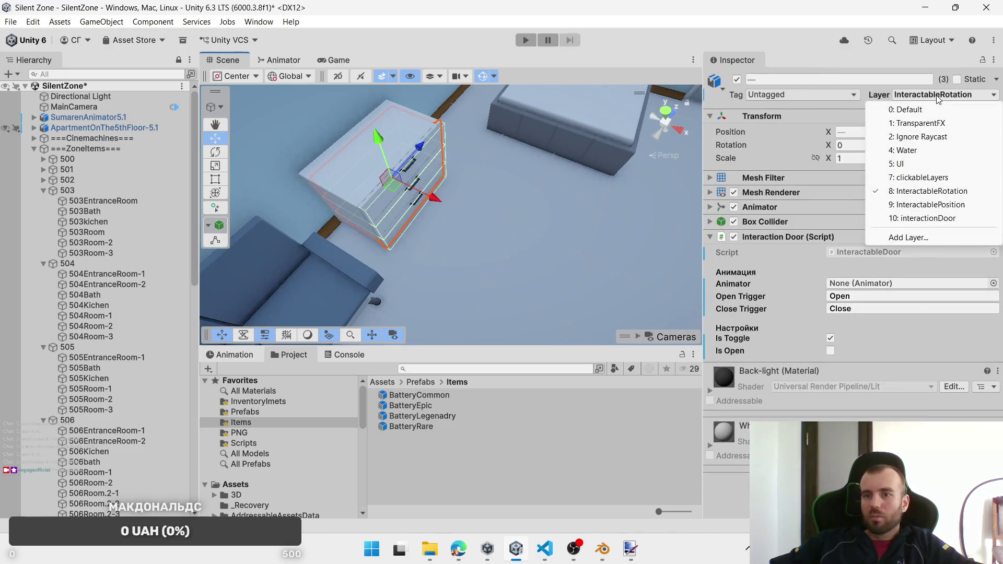
pyautogui.click(930, 205)
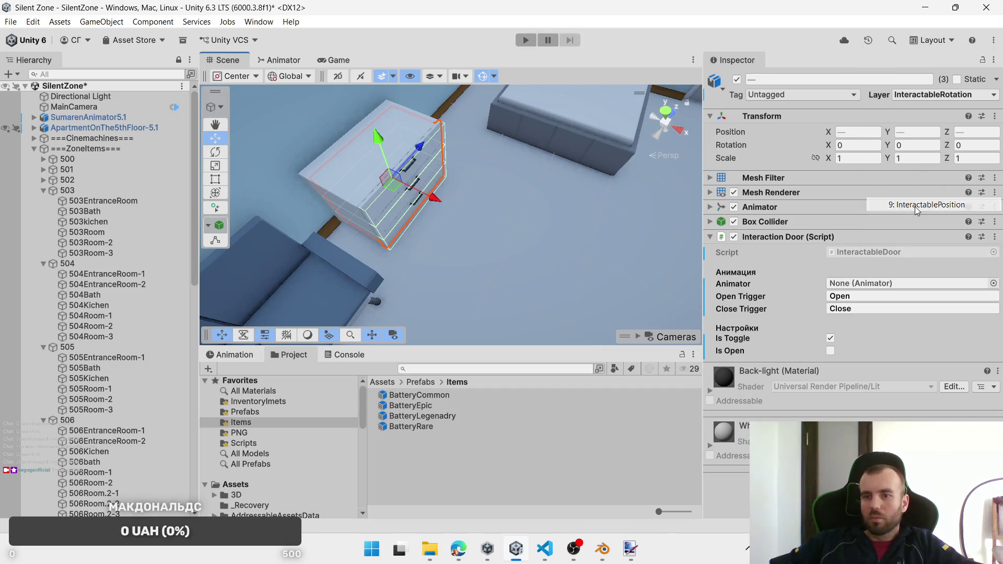
pyautogui.rightClick(851, 236)
pyautogui.click(883, 292)
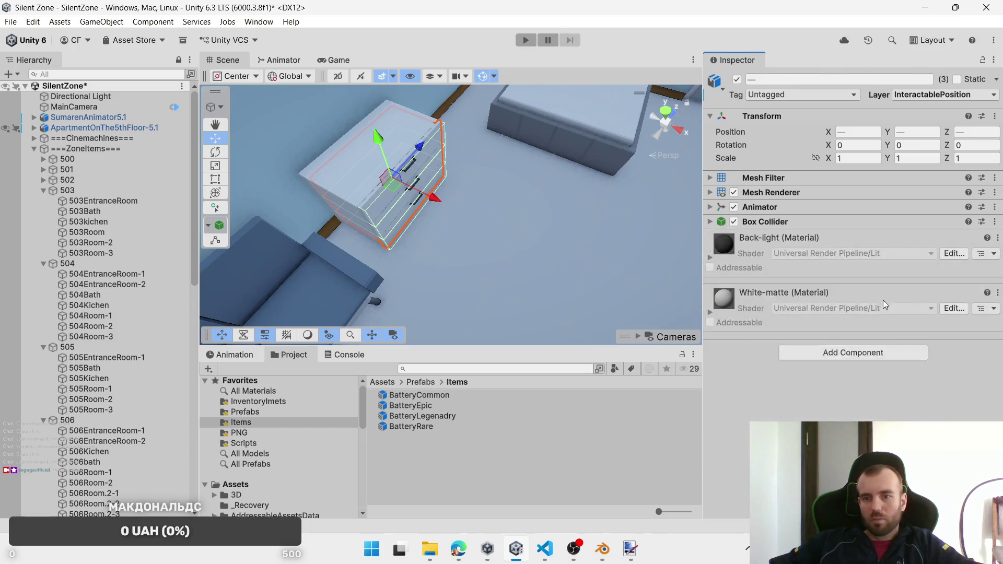
pyautogui.click(866, 351)
pyautogui.press('Escape')
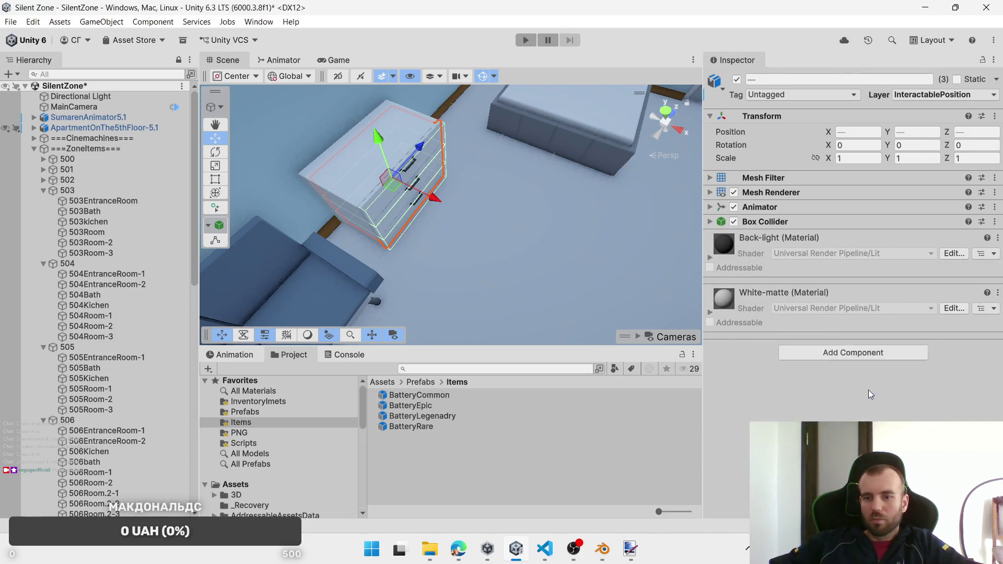
pyautogui.scroll(-3, 867, 364)
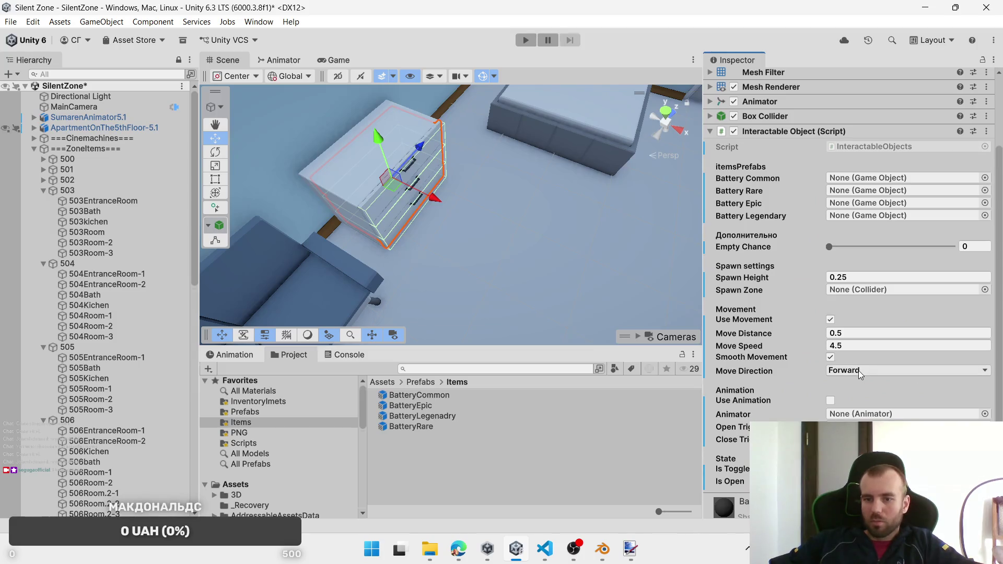
pyautogui.scroll(3, 857, 371)
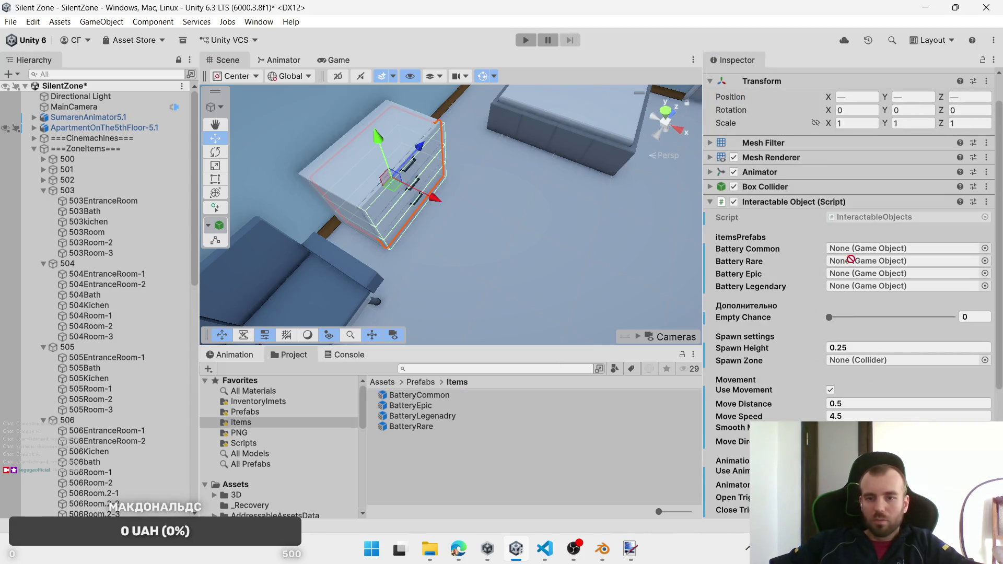
# Step: Assign BatteryCommon, BatteryRare, BatteryEpic and BatteryLegenadry to the chest drawers' script
pyautogui.moveTo(851, 259); pyautogui.dragTo(873, 248)
pyautogui.moveTo(411, 426)
pyautogui.mouseDown()
pyautogui.moveTo(867, 264)
pyautogui.moveTo(852, 262)
pyautogui.mouseUp()
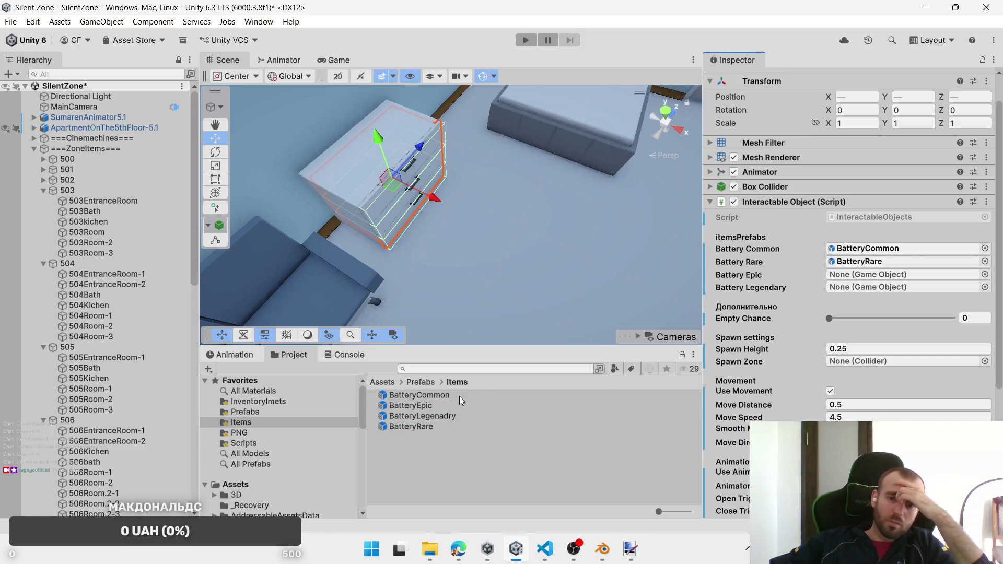
pyautogui.moveTo(422, 410); pyautogui.dragTo(863, 278)
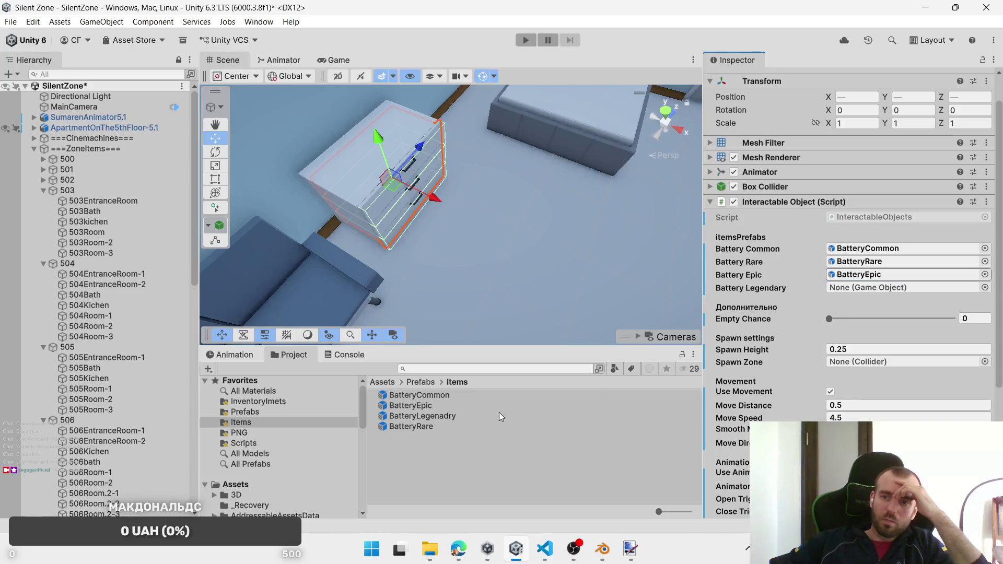
pyautogui.moveTo(415, 416); pyautogui.dragTo(851, 289)
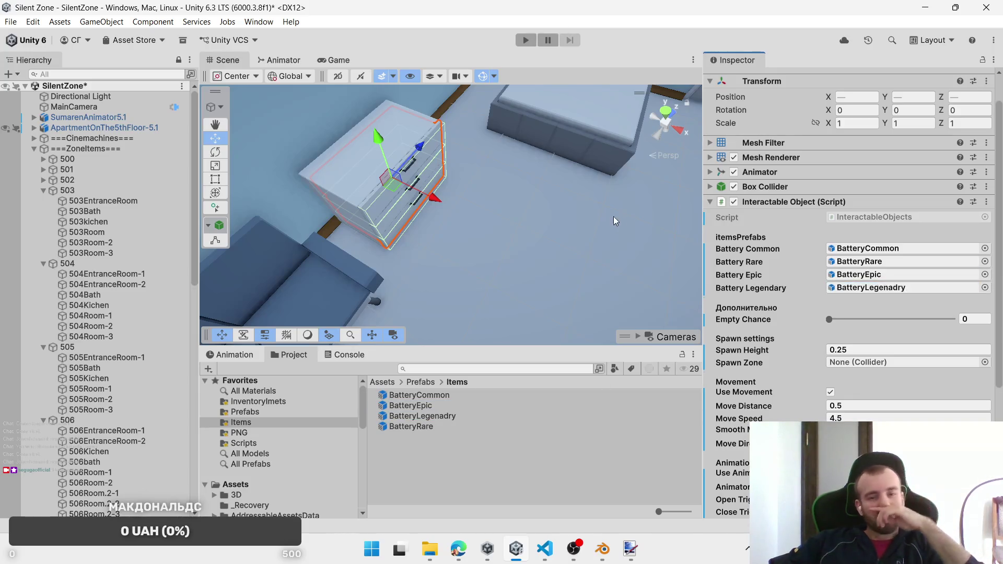
pyautogui.moveTo(561, 210)
pyautogui.mouseDown()
pyautogui.moveTo(560, 242)
pyautogui.moveTo(594, 197)
pyautogui.moveTo(497, 237)
pyautogui.moveTo(470, 209)
pyautogui.moveTo(462, 171)
pyautogui.moveTo(500, 230)
pyautogui.moveTo(538, 168)
pyautogui.moveTo(443, 181)
pyautogui.moveTo(535, 209)
pyautogui.moveTo(448, 192)
pyautogui.moveTo(472, 204)
pyautogui.mouseUp()
# Step: Select both 504 bathroom drawers, starting with 504_DrawerBarh-3
pyautogui.click(493, 189)
pyautogui.click(495, 192)
pyautogui.scroll(6, 510, 227)
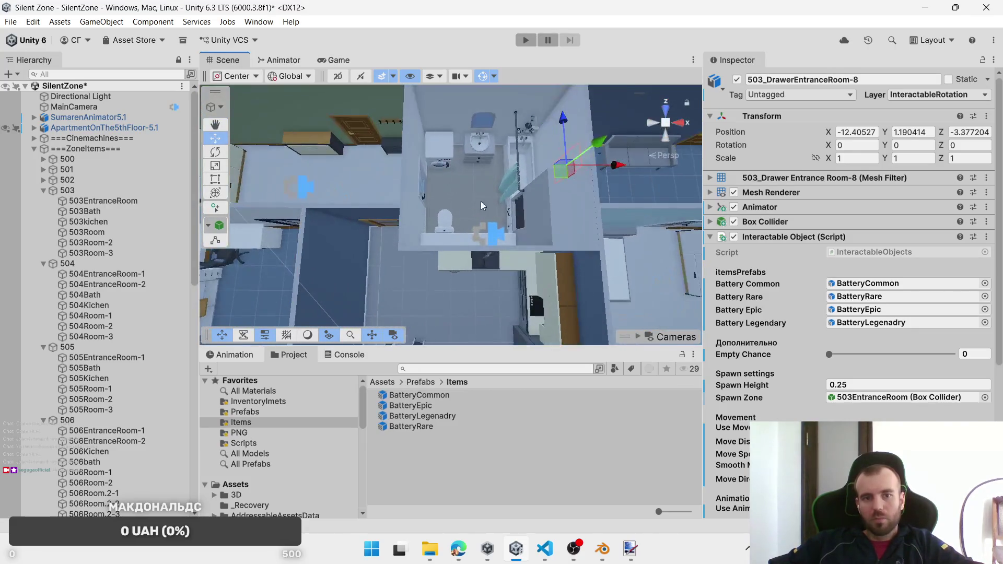
pyautogui.click(484, 150)
pyautogui.click(484, 150)
pyautogui.press('f')
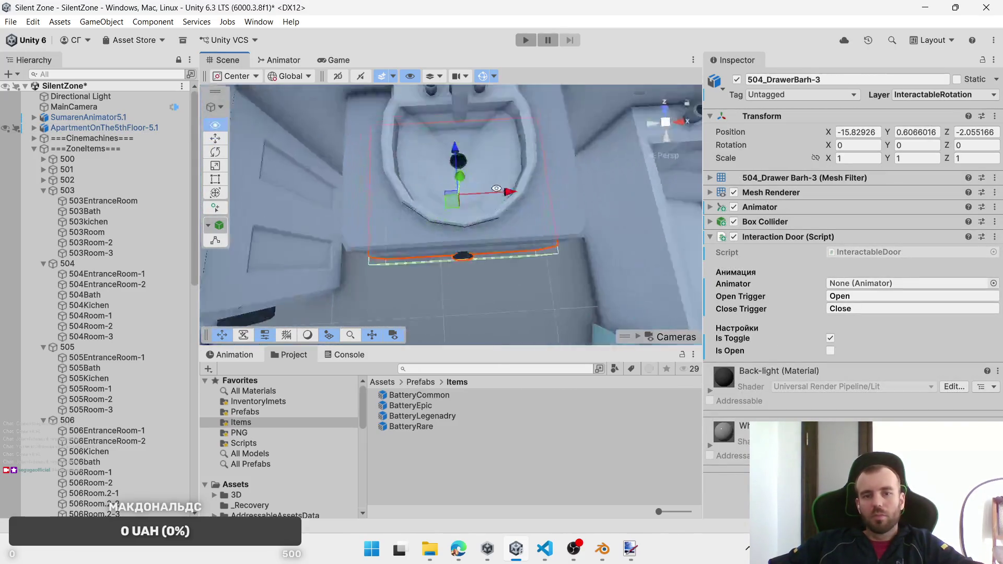
pyautogui.scroll(-4, 503, 261)
pyautogui.moveTo(534, 267)
pyautogui.mouseDown()
pyautogui.moveTo(481, 243)
pyautogui.moveTo(482, 287)
pyautogui.moveTo(472, 250)
pyautogui.mouseUp()
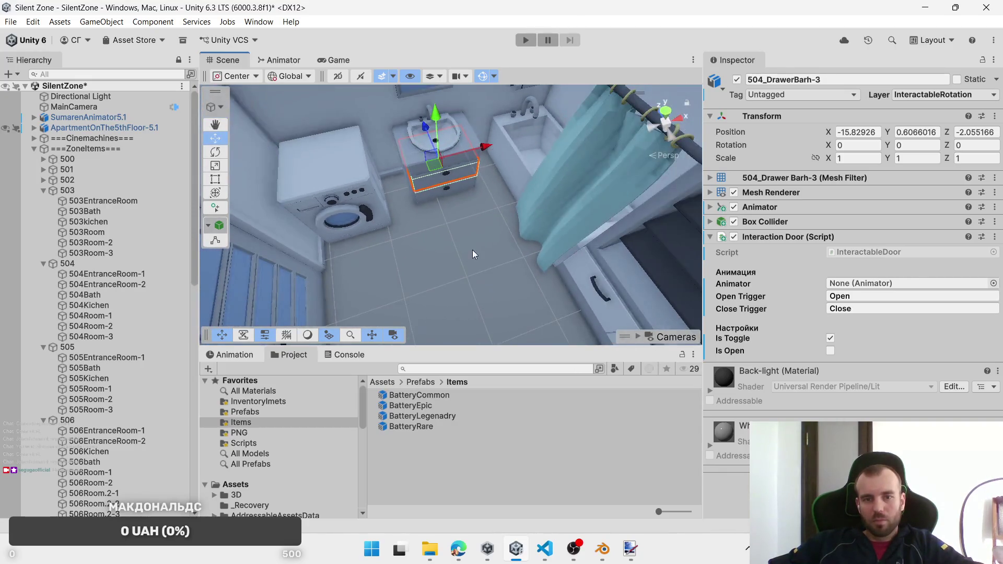
pyautogui.keyDown('shift'); pyautogui.click(447, 195); pyautogui.keyUp('shift')
pyautogui.moveTo(447, 194); pyautogui.dragTo(504, 246)
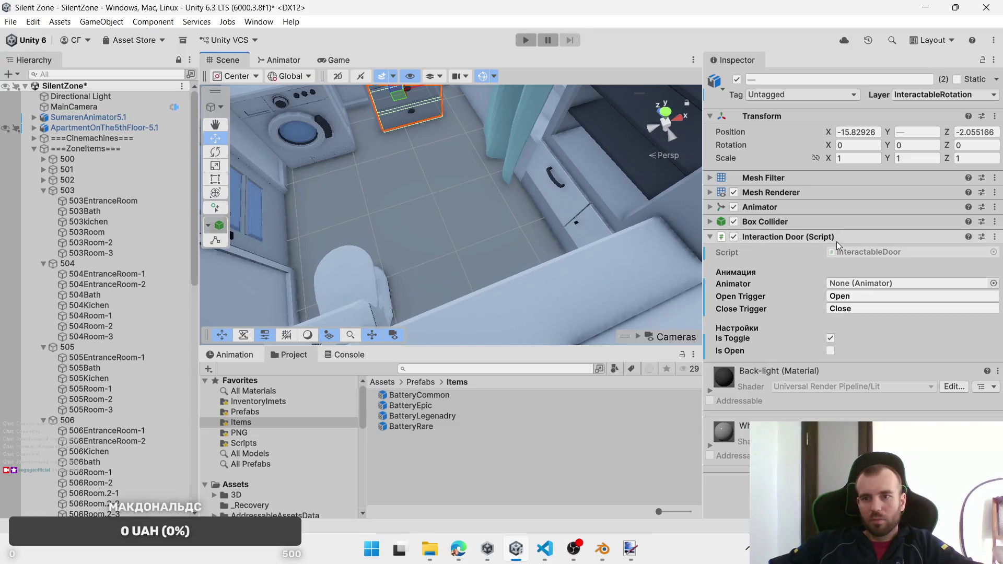
# Step: Remove Interaction Door, set layer InteractablePosition, and add the Interactable Object script
pyautogui.rightClick(835, 240)
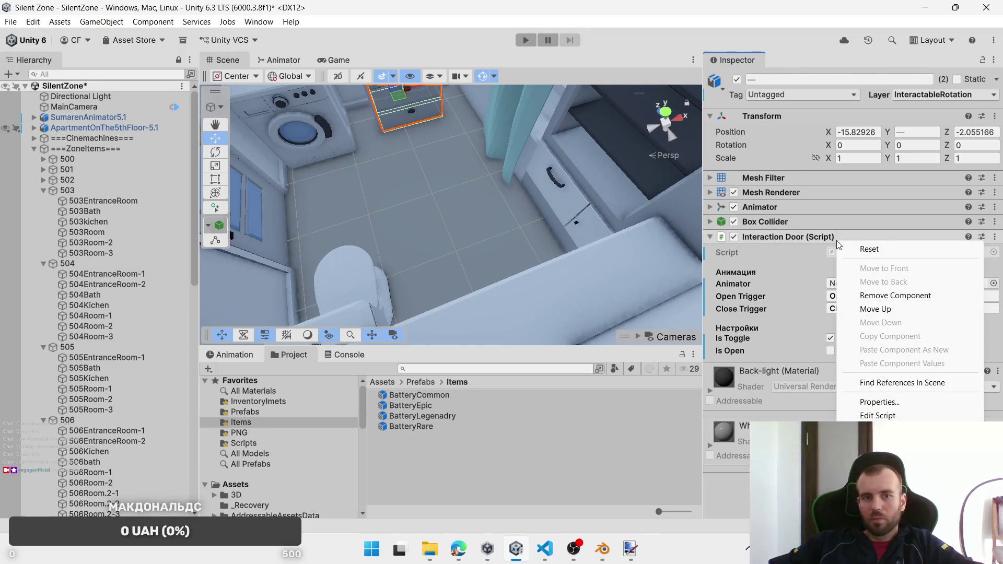
pyautogui.click(895, 296)
pyautogui.click(936, 97)
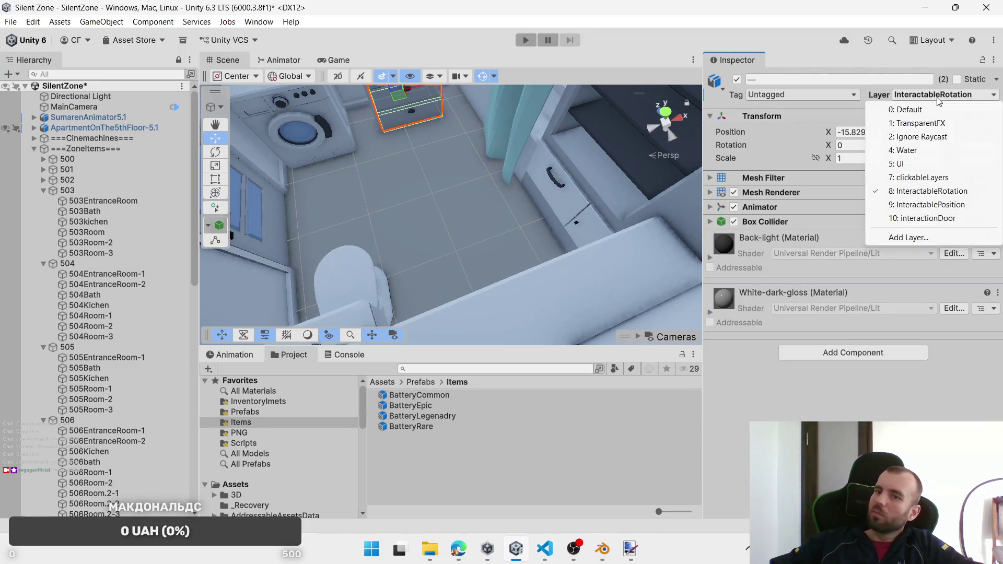
pyautogui.click(933, 204)
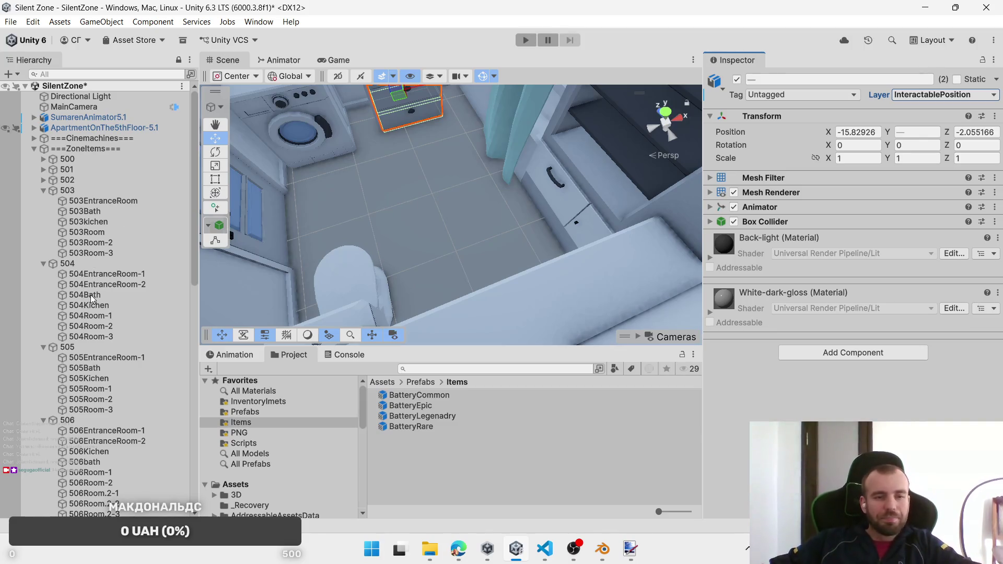
pyautogui.click(807, 353)
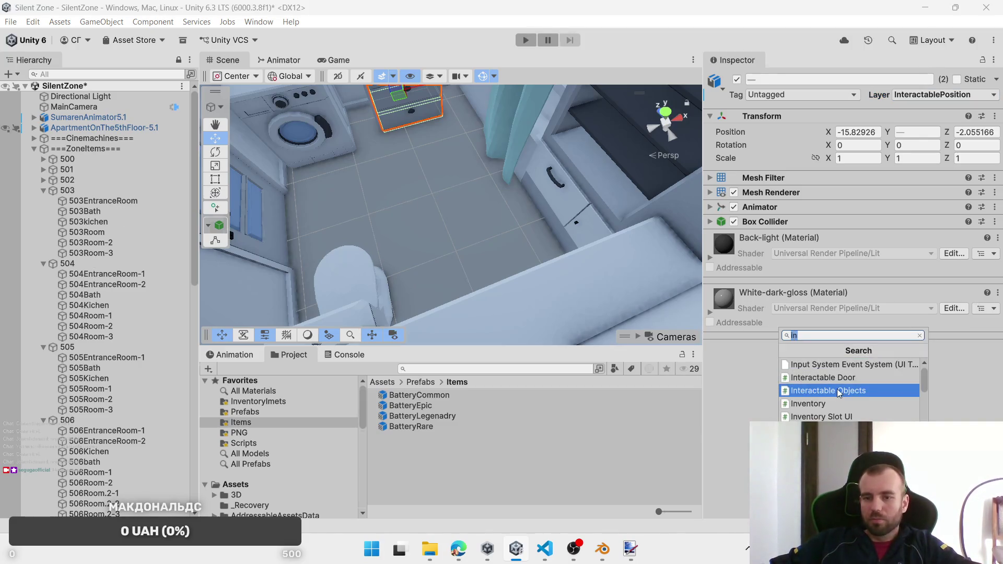
pyautogui.press('Return')
# Step: Set spawn zone 504Bath and assign the Common, Rare and Epic battery prefabs
pyautogui.moveTo(71, 296); pyautogui.dragTo(877, 399)
pyautogui.moveTo(429, 396); pyautogui.dragTo(846, 287)
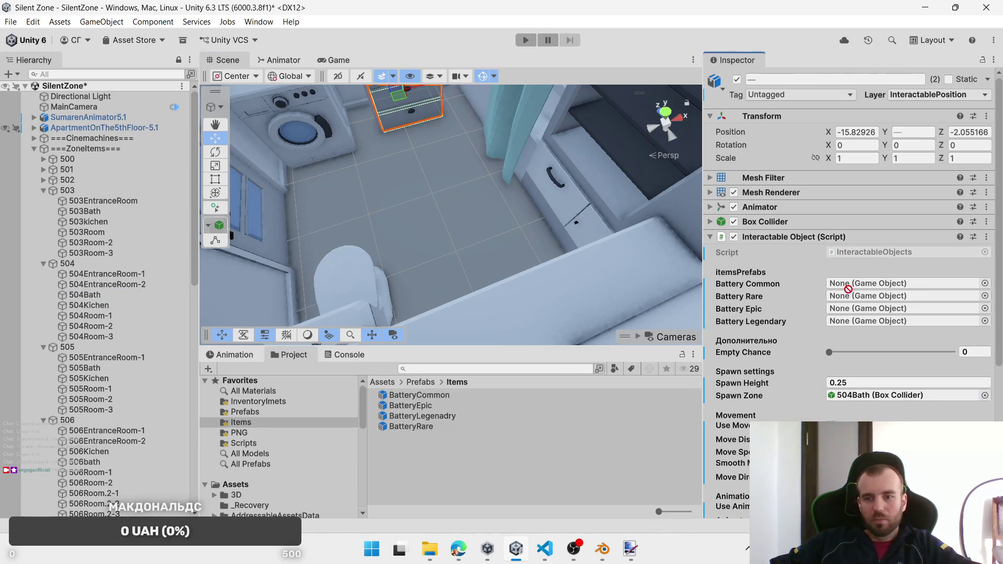
pyautogui.moveTo(448, 402)
pyautogui.mouseDown()
pyautogui.moveTo(795, 316)
pyautogui.moveTo(867, 285)
pyautogui.mouseUp()
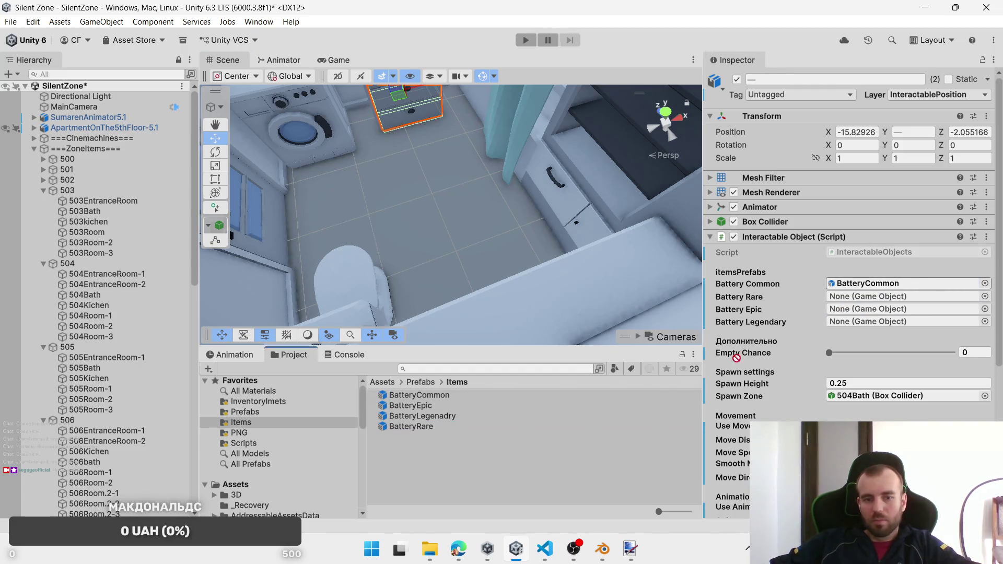
pyautogui.moveTo(736, 358); pyautogui.dragTo(833, 299)
pyautogui.click(432, 407)
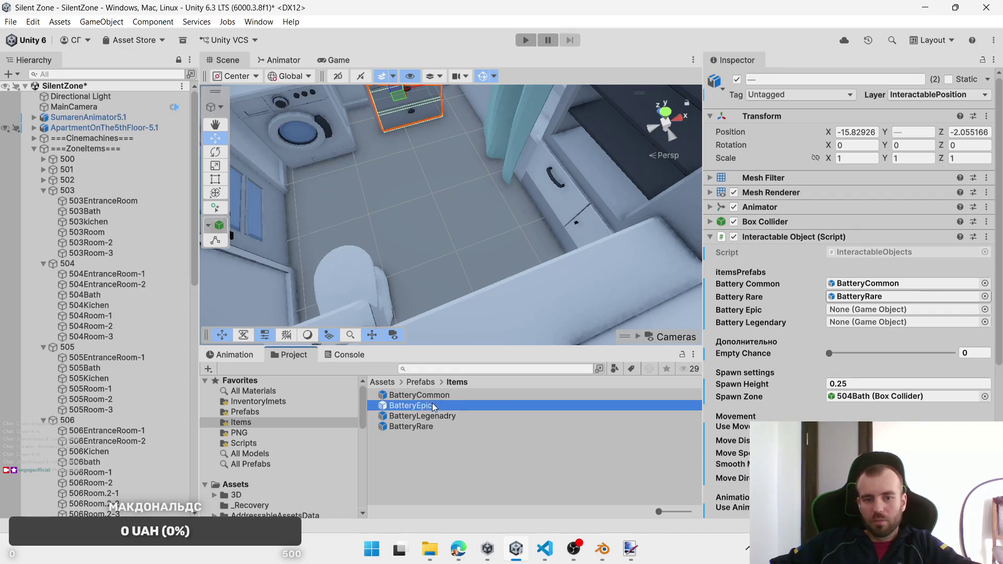
pyautogui.moveTo(432, 407)
pyautogui.mouseDown()
pyautogui.moveTo(841, 300)
pyautogui.moveTo(838, 310)
pyautogui.mouseUp()
pyautogui.moveTo(424, 421)
pyautogui.mouseDown()
pyautogui.moveTo(821, 341)
pyautogui.moveTo(853, 322)
pyautogui.mouseUp()
# Step: Select the two remaining bathroom drawers
pyautogui.click(324, 125)
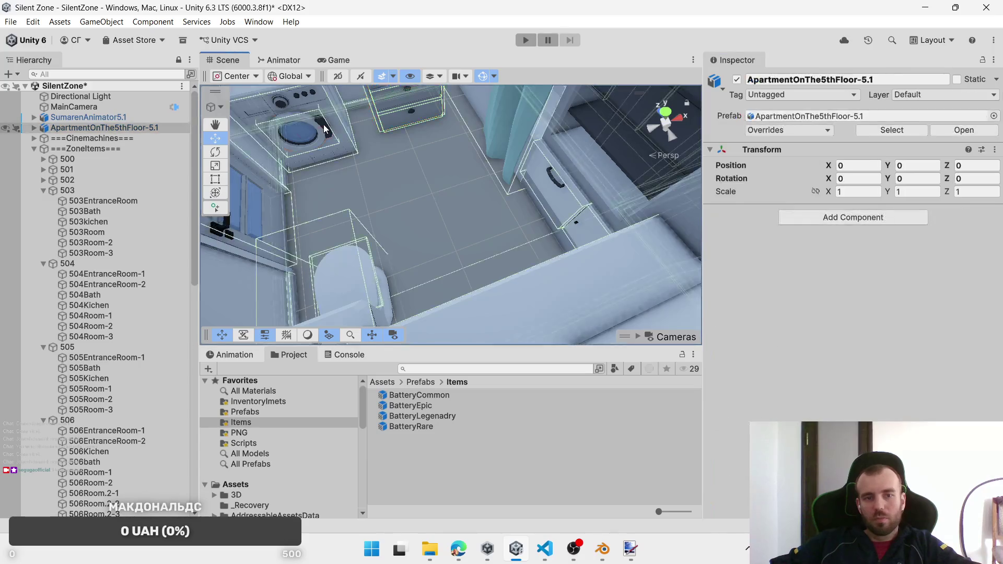
pyautogui.click(324, 124)
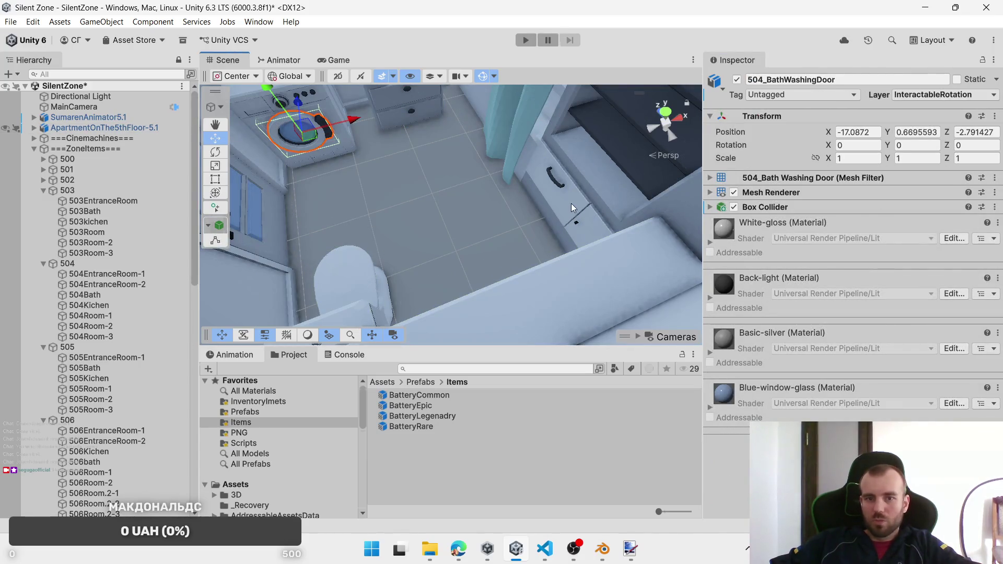
pyautogui.click(570, 202)
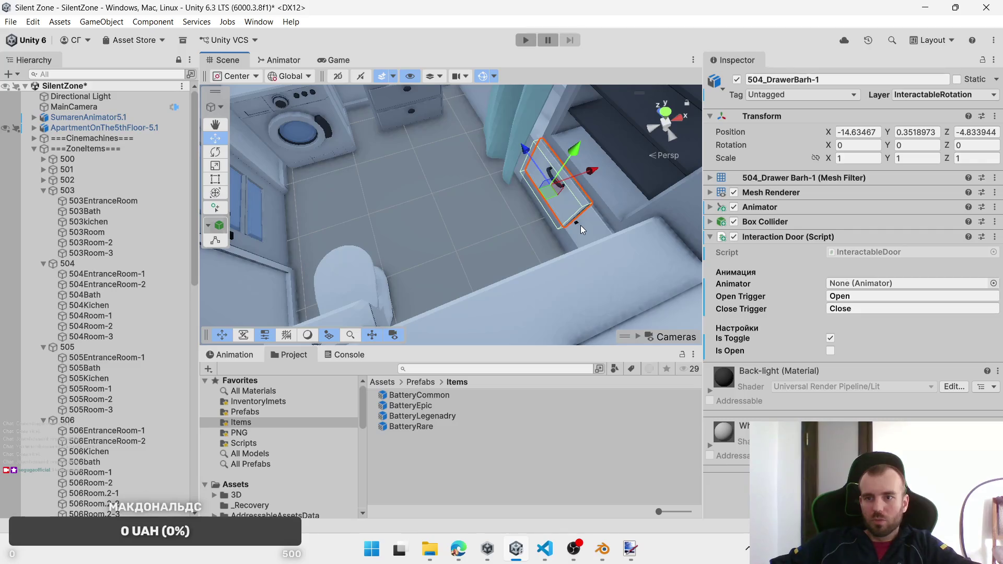
pyautogui.click(581, 224)
pyautogui.click(581, 224)
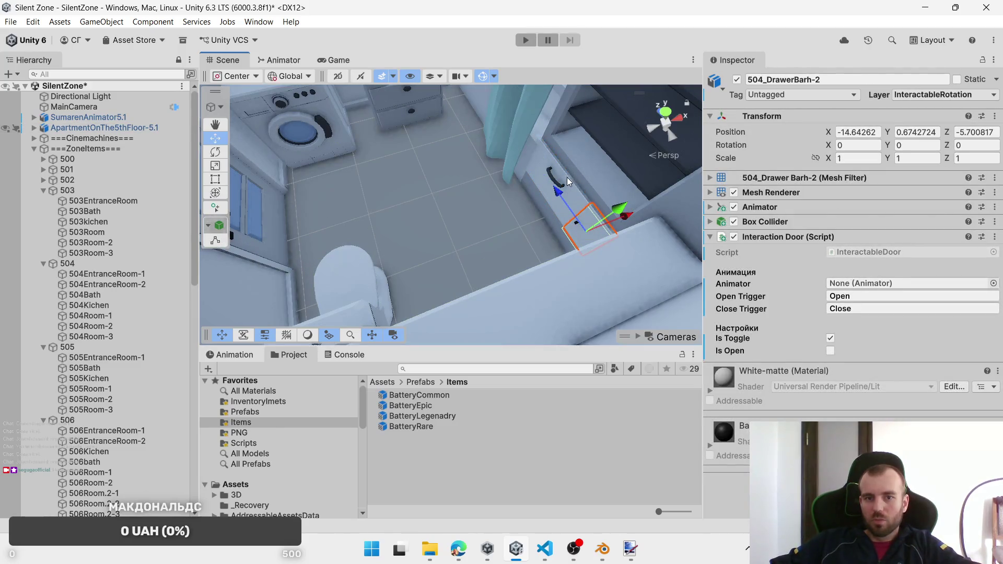
pyautogui.keyDown('shift'); pyautogui.click(566, 177); pyautogui.keyUp('shift')
# Step: Remove the drawers' Interaction Door script, then add Interactable Object to them and the washing machine door
pyautogui.rightClick(845, 238)
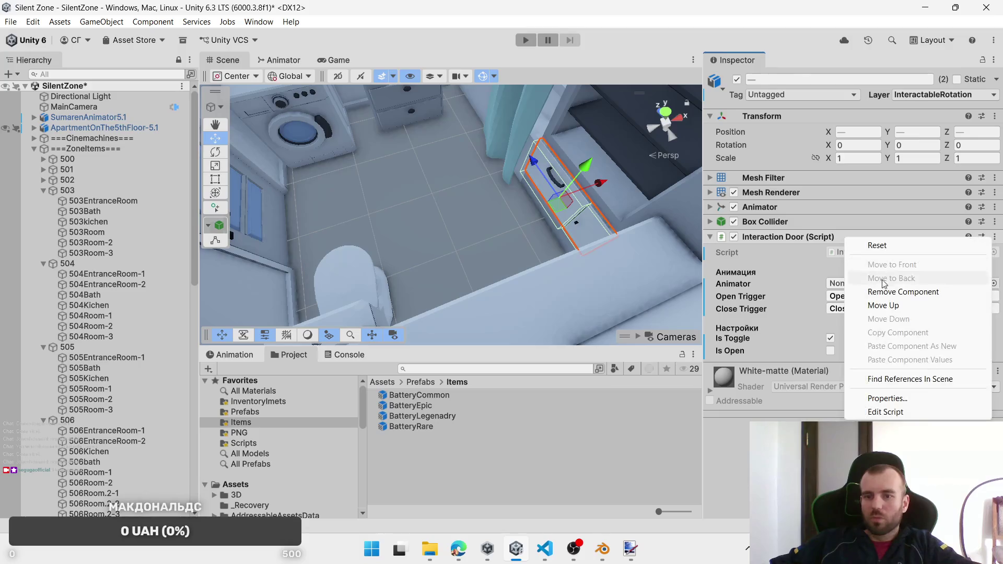
pyautogui.click(895, 292)
pyautogui.keyDown('shift'); pyautogui.click(323, 131); pyautogui.keyUp('shift')
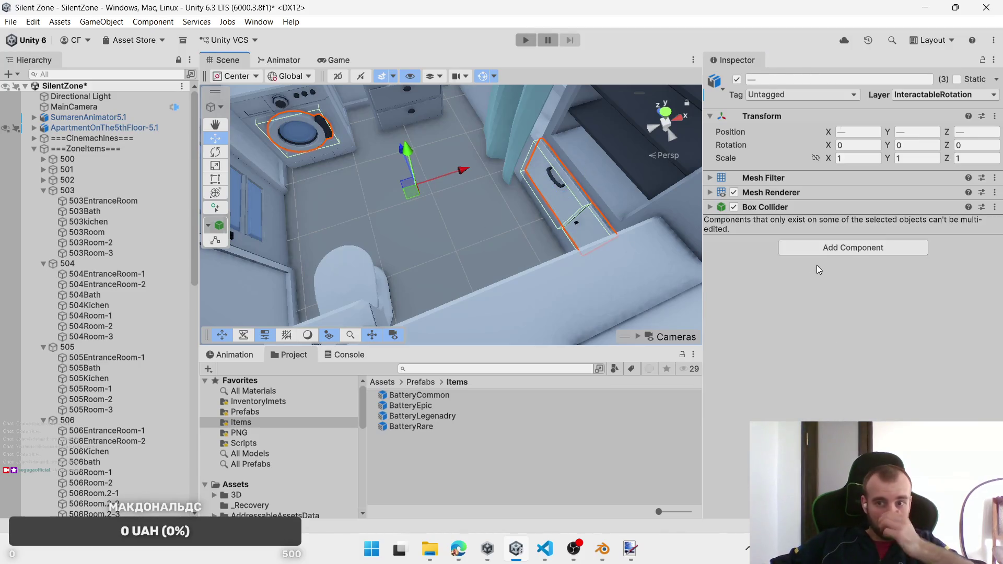
pyautogui.click(817, 247)
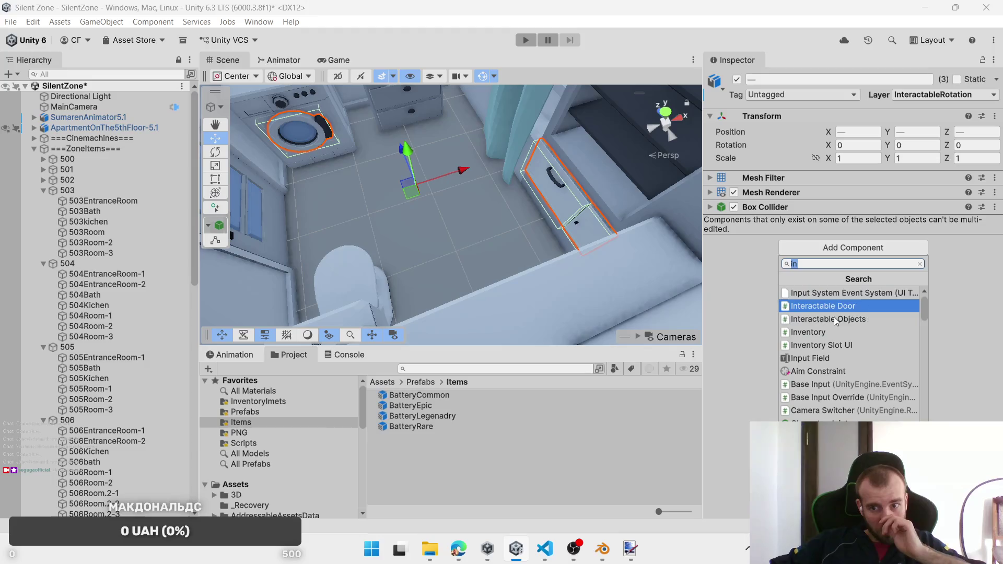
pyautogui.click(832, 320)
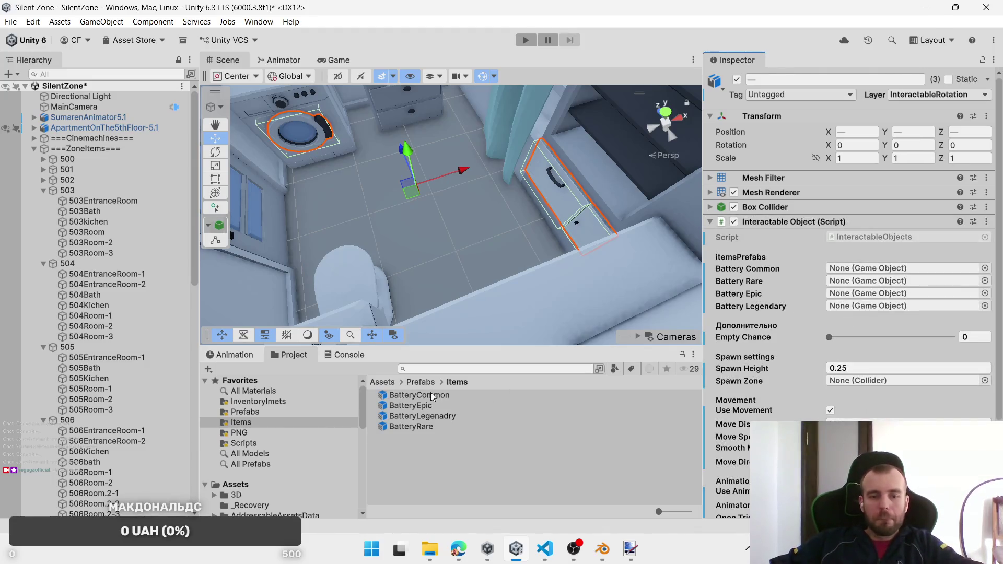
# Step: Assign the Common, Epic, Rare and Legenadry battery prefabs and spawn zone 504Bath
pyautogui.moveTo(432, 397)
pyautogui.mouseDown()
pyautogui.moveTo(874, 290)
pyautogui.moveTo(886, 267)
pyautogui.mouseUp()
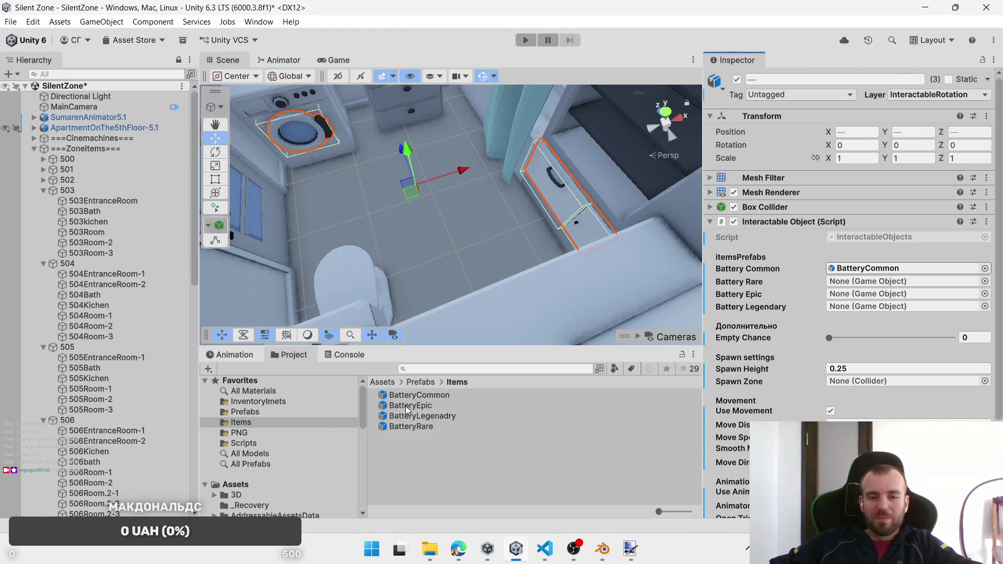
pyautogui.moveTo(407, 410)
pyautogui.mouseDown()
pyautogui.moveTo(862, 273)
pyautogui.moveTo(851, 300)
pyautogui.mouseUp()
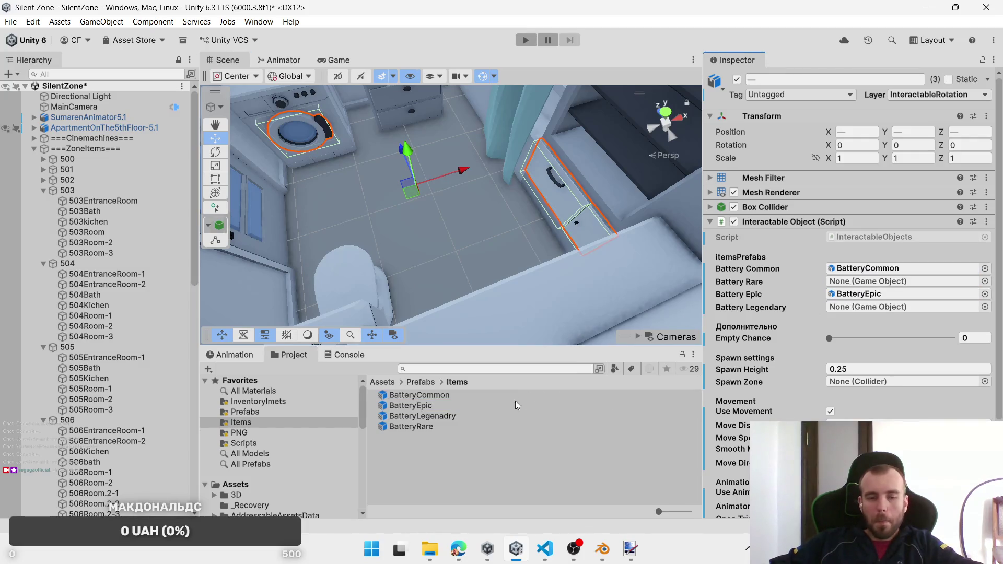
pyautogui.moveTo(423, 430); pyautogui.dragTo(855, 322)
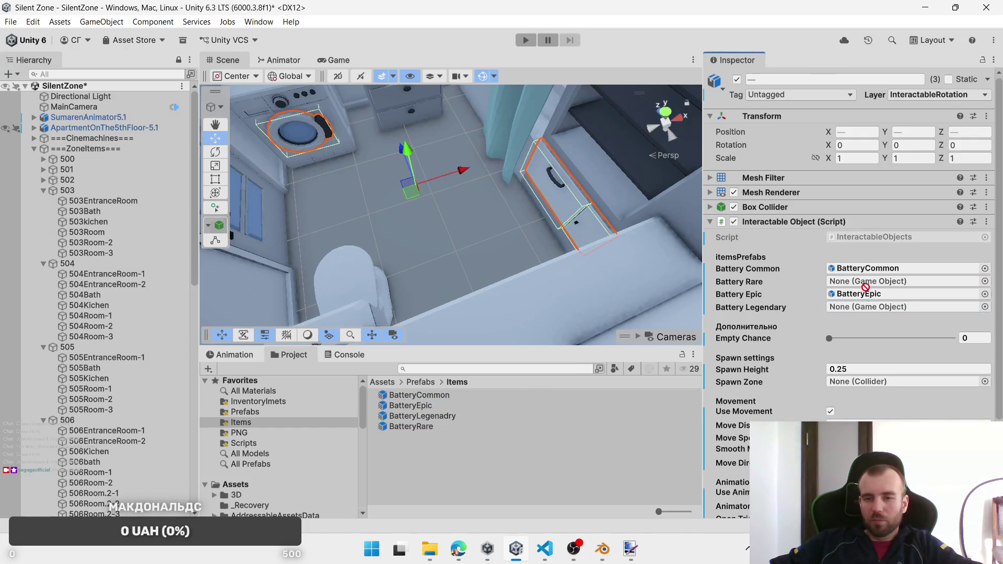
pyautogui.moveTo(865, 287); pyautogui.dragTo(866, 286)
pyautogui.moveTo(420, 414)
pyautogui.mouseDown()
pyautogui.moveTo(679, 339)
pyautogui.moveTo(888, 309)
pyautogui.mouseUp()
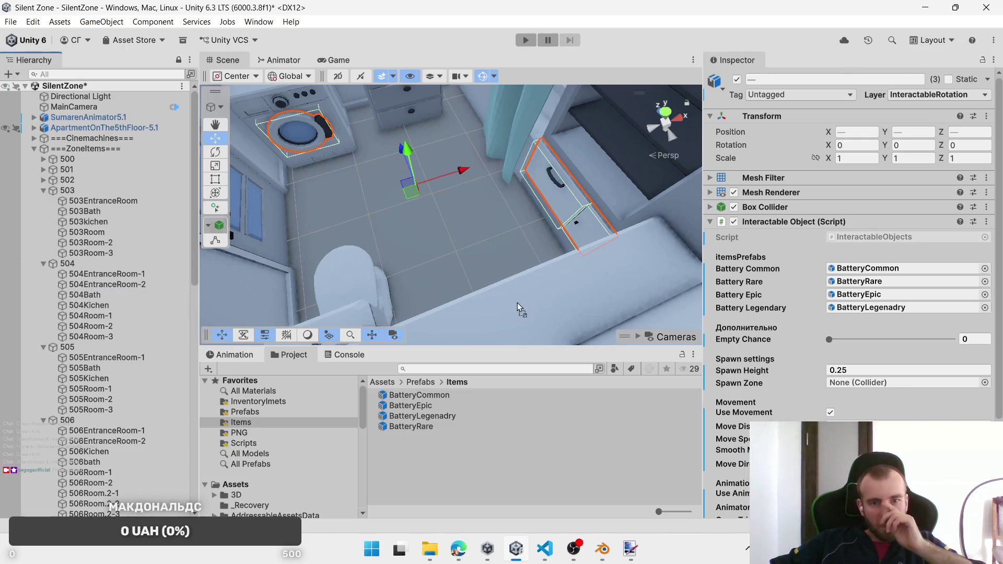
pyautogui.moveTo(867, 383); pyautogui.dragTo(866, 383)
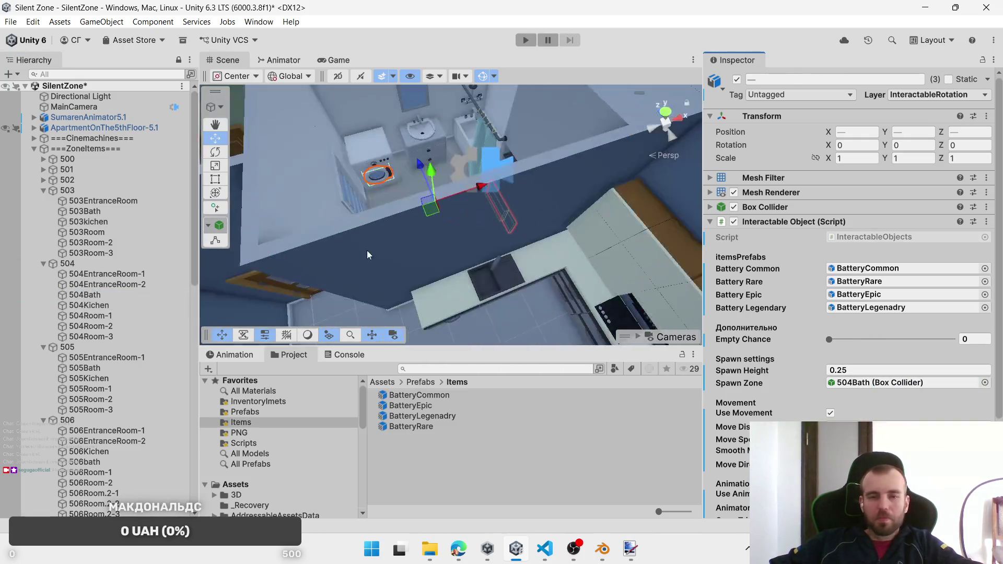
# Step: Focus on apartment 503 and select the bathroom sink drawer 503_DrawerBath-1
pyautogui.moveTo(533, 245)
pyautogui.mouseDown()
pyautogui.moveTo(470, 225)
pyautogui.moveTo(332, 255)
pyautogui.mouseUp()
pyautogui.doubleClick(73, 189)
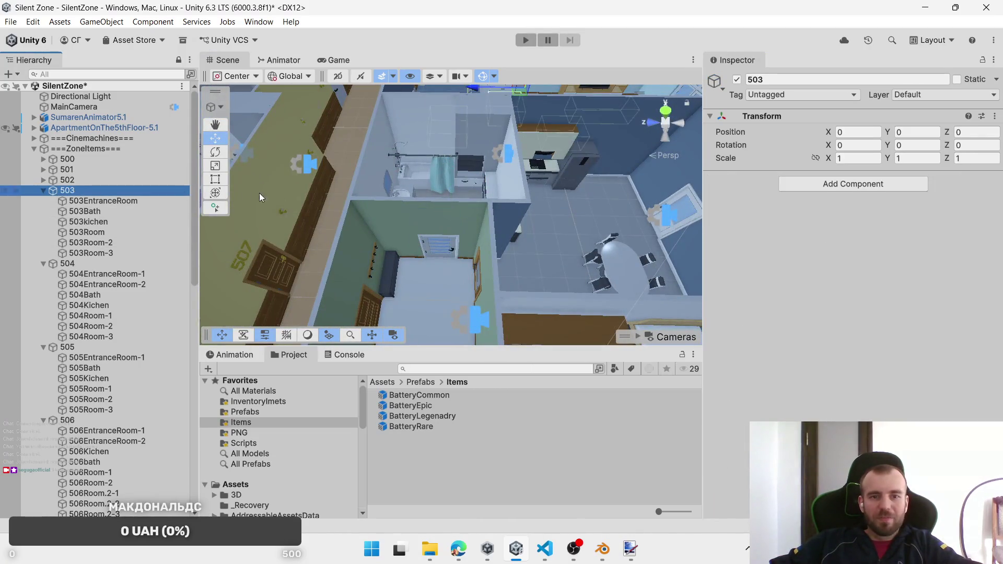
pyautogui.moveTo(314, 258)
pyautogui.mouseDown()
pyautogui.moveTo(426, 259)
pyautogui.moveTo(391, 266)
pyautogui.moveTo(368, 288)
pyautogui.moveTo(469, 191)
pyautogui.moveTo(492, 271)
pyautogui.moveTo(504, 274)
pyautogui.moveTo(300, 245)
pyautogui.mouseUp()
pyautogui.click(304, 243)
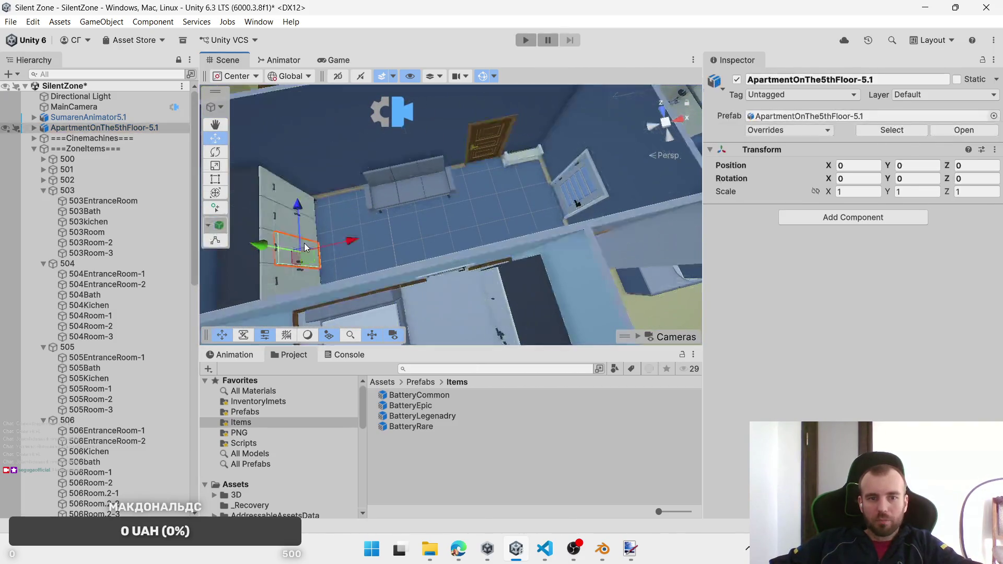
pyautogui.click(304, 242)
pyautogui.moveTo(506, 243); pyautogui.dragTo(423, 177)
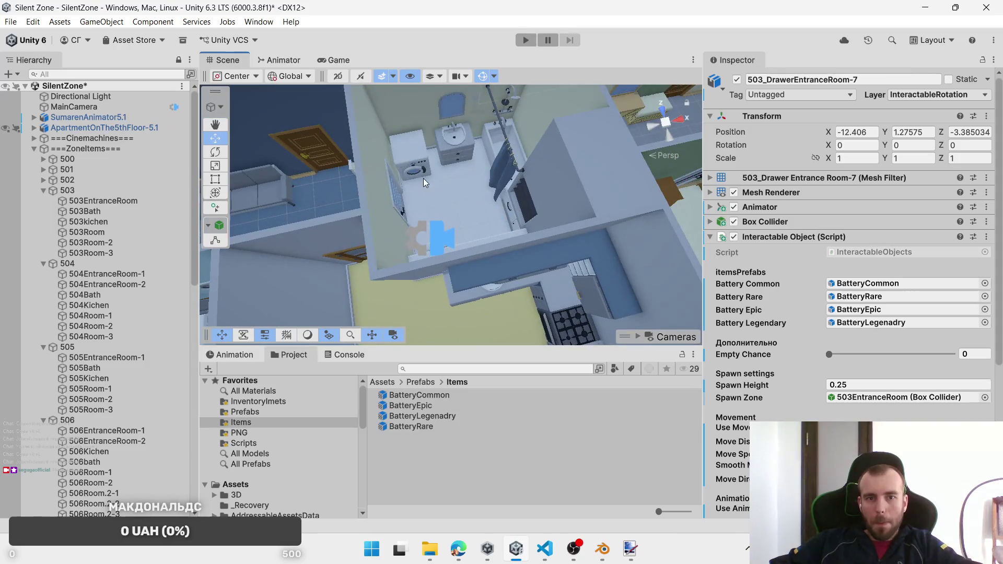
pyautogui.click(437, 155)
pyautogui.click(450, 155)
pyautogui.press('f')
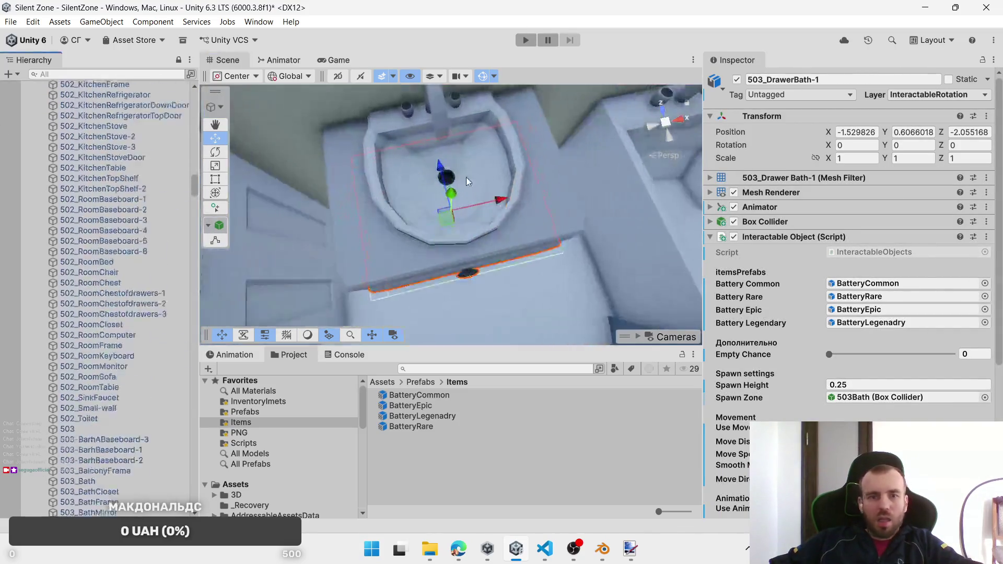
# Step: Add the second sink-cabinet drawer so both 503 bathroom drawers are selected
pyautogui.moveTo(466, 177); pyautogui.dragTo(474, 307)
pyautogui.keyDown('ctrl'); pyautogui.click(468, 300); pyautogui.keyUp('ctrl')
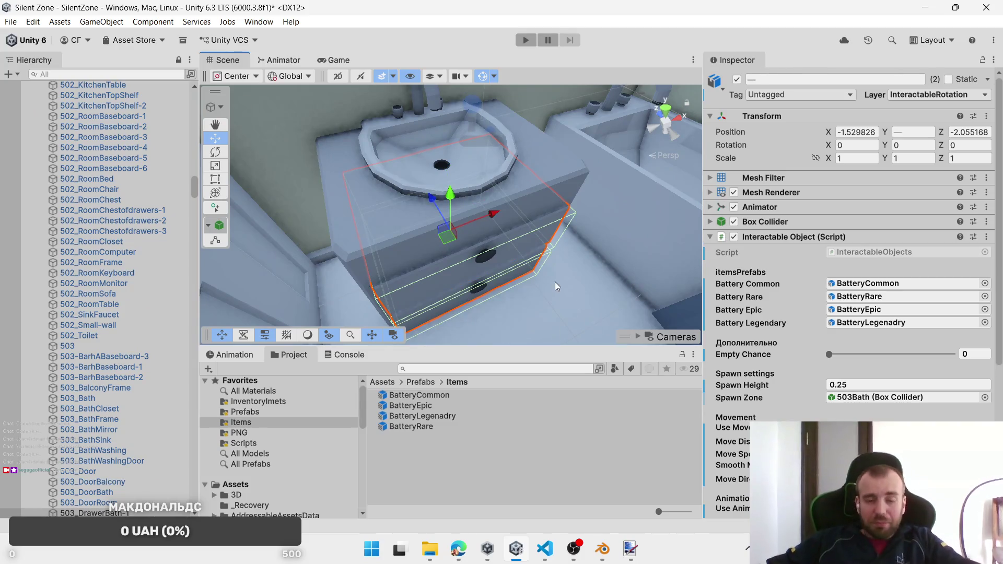
pyautogui.scroll(-6, 554, 281)
pyautogui.hotkey('shift', 'd')
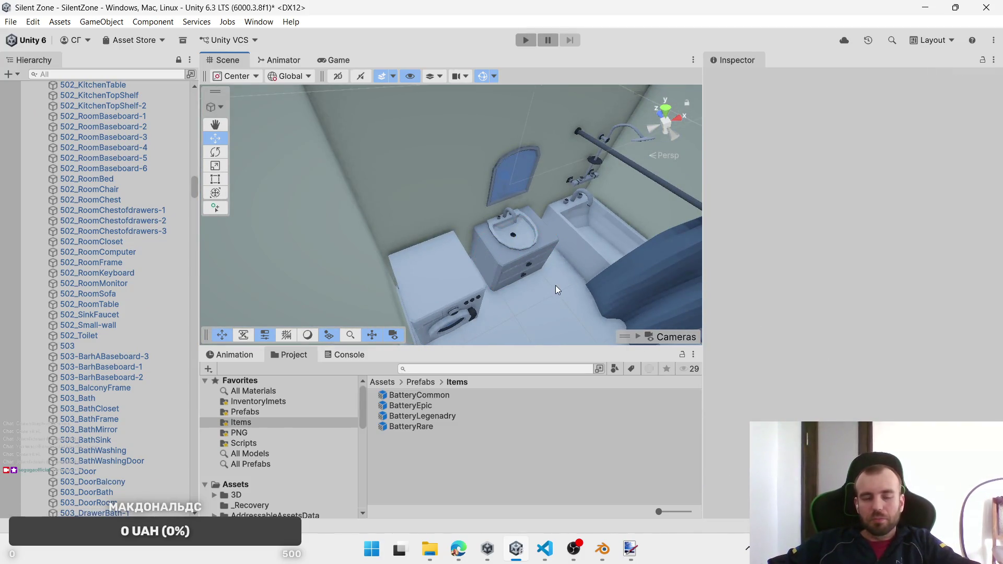
pyautogui.hotkey('ctrl', 'z')
pyautogui.moveTo(553, 270); pyautogui.dragTo(553, 274)
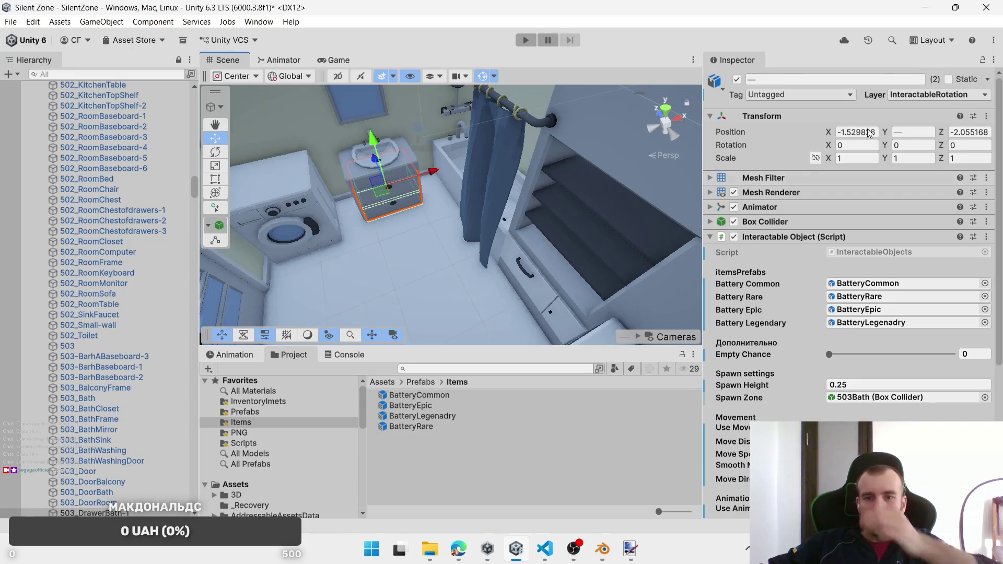
# Step: Set both 503 bathroom sink drawers' Layer to InteractablePosition
pyautogui.click(938, 103)
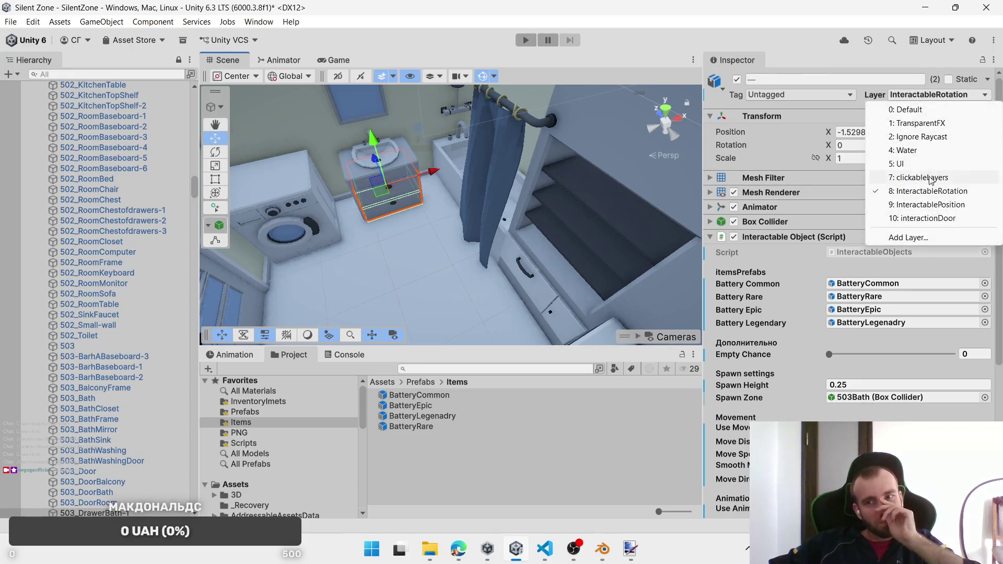
pyautogui.click(971, 203)
pyautogui.moveTo(443, 222)
pyautogui.mouseDown()
pyautogui.moveTo(618, 246)
pyautogui.moveTo(598, 230)
pyautogui.moveTo(386, 180)
pyautogui.moveTo(463, 156)
pyautogui.mouseUp()
pyautogui.click(459, 161)
# Step: Select 503_DrawerKitchenSinkDoor-5 and the three drawers below it, then set their Layer to InteractablePosition
pyautogui.click(459, 161)
pyautogui.press('f')
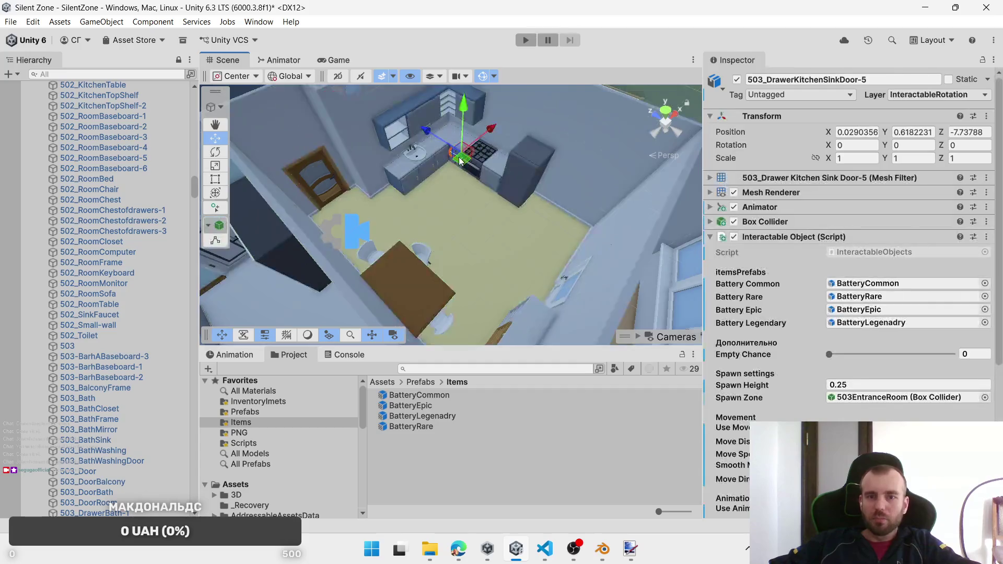
pyautogui.keyDown('shift'); pyautogui.click(424, 186); pyautogui.keyUp('shift')
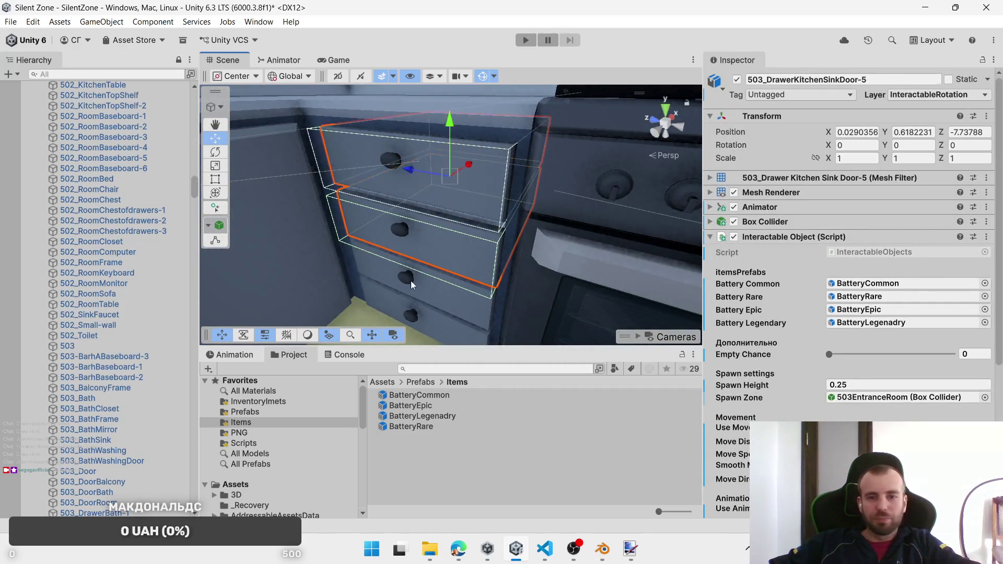
pyautogui.keyDown('shift'); pyautogui.click(410, 284); pyautogui.keyUp('shift')
pyautogui.keyDown('shift'); pyautogui.click(412, 309); pyautogui.keyUp('shift')
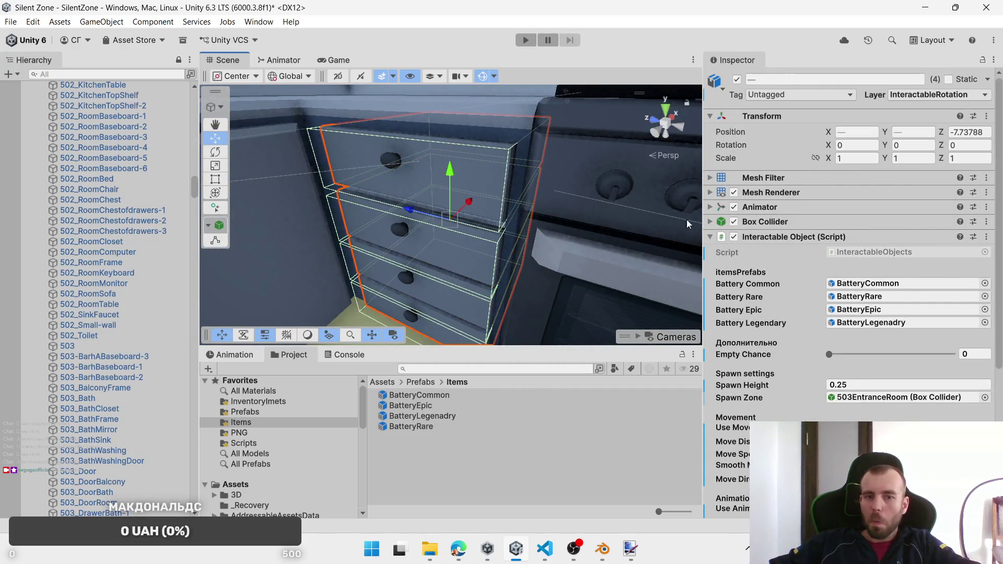
pyautogui.click(939, 93)
pyautogui.click(935, 204)
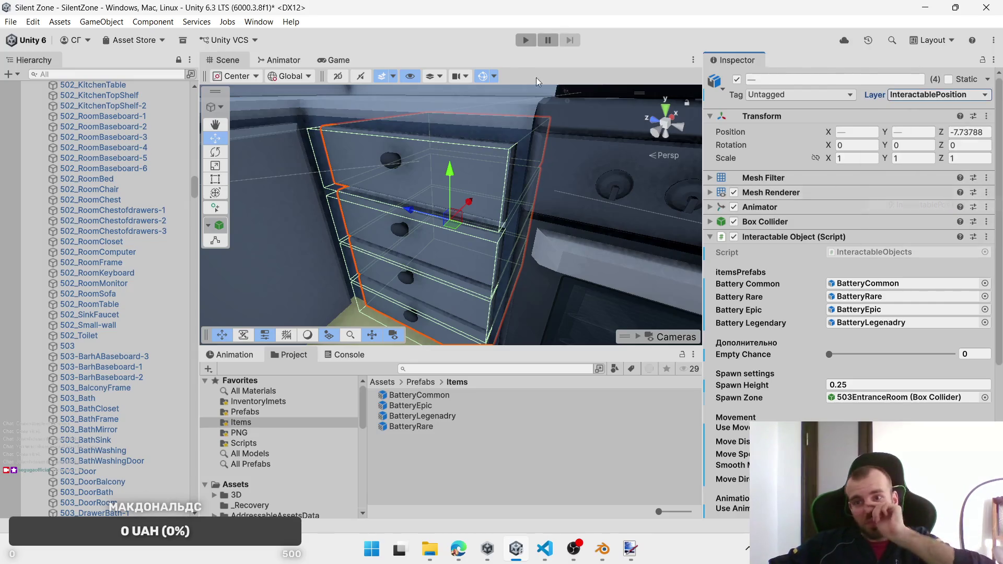
pyautogui.scroll(-10, 488, 91)
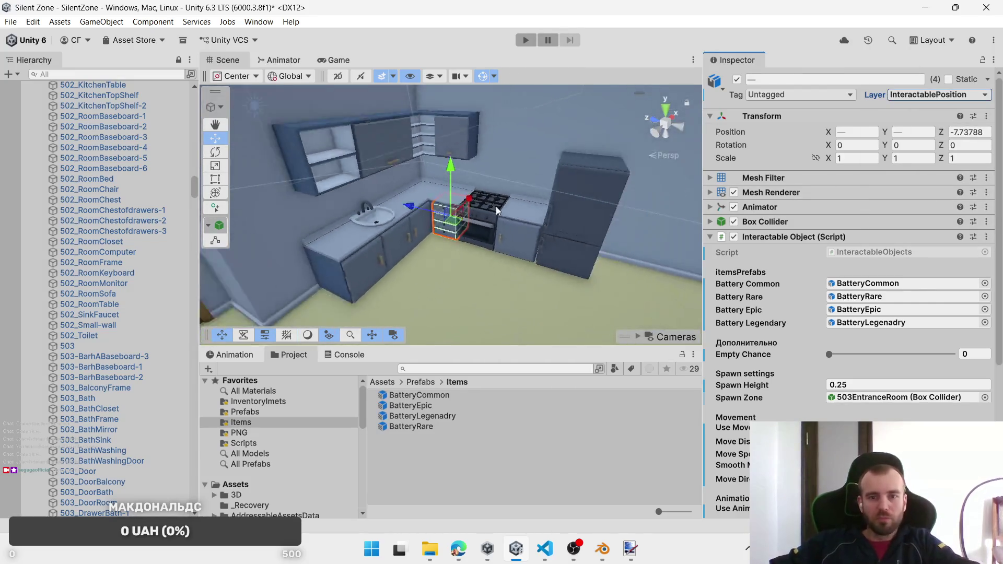
pyautogui.moveTo(496, 206)
pyautogui.keyDown('alt'); pyautogui.mouseDown()
pyautogui.moveTo(521, 153)
pyautogui.moveTo(539, 176)
pyautogui.moveTo(522, 192)
pyautogui.moveTo(514, 175)
pyautogui.moveTo(455, 256)
pyautogui.mouseUp(); pyautogui.keyUp('alt')
# Step: Select 502_RoomChestofdrawers-1, -2 and -3 and switch their Layer to InteractablePosition
pyautogui.click(512, 172)
pyautogui.press('f')
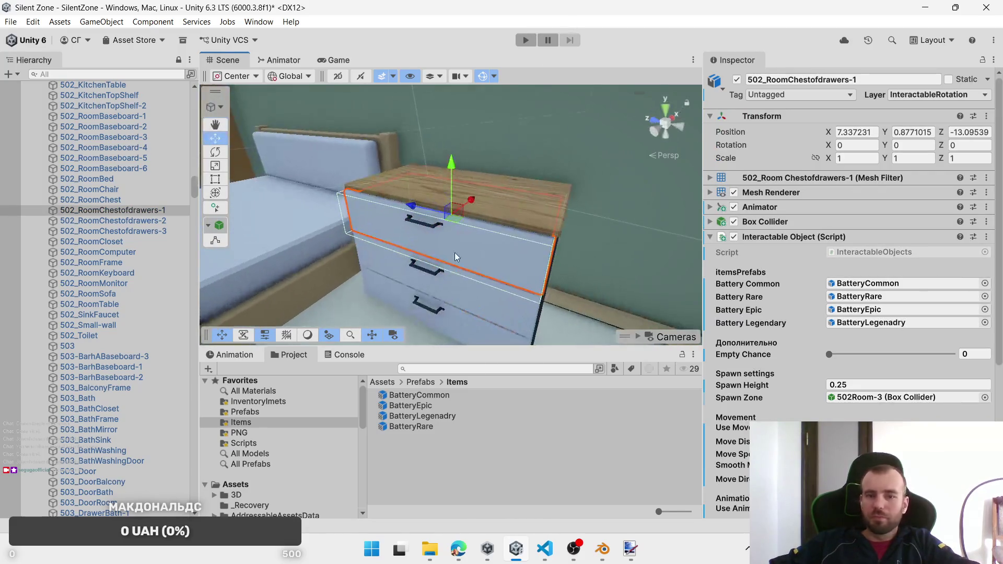
pyautogui.keyDown('shift'); pyautogui.click(422, 323); pyautogui.keyUp('shift')
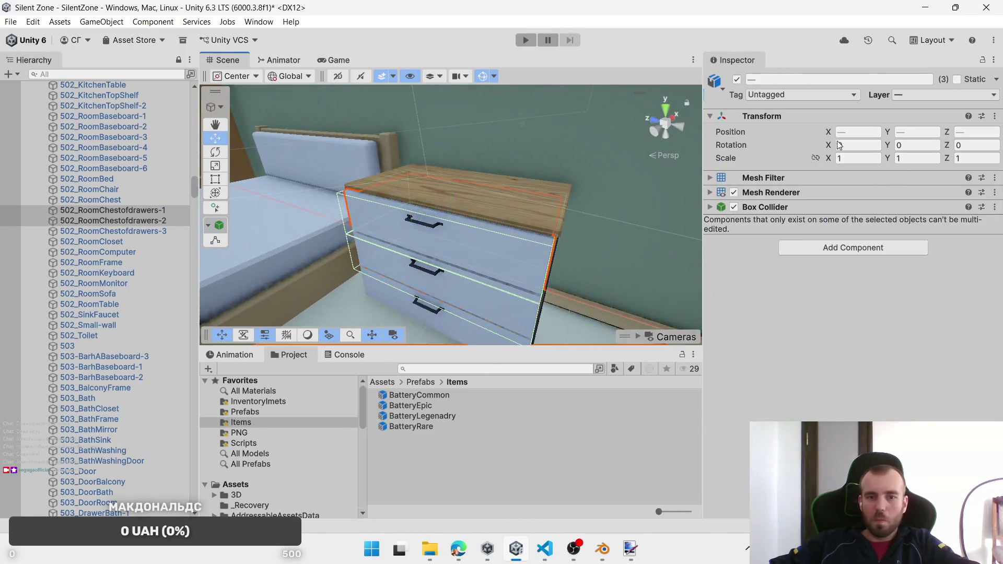
pyautogui.keyDown('shift'); pyautogui.click(437, 319); pyautogui.keyUp('shift')
pyautogui.keyDown('shift'); pyautogui.click(166, 232); pyautogui.keyUp('shift')
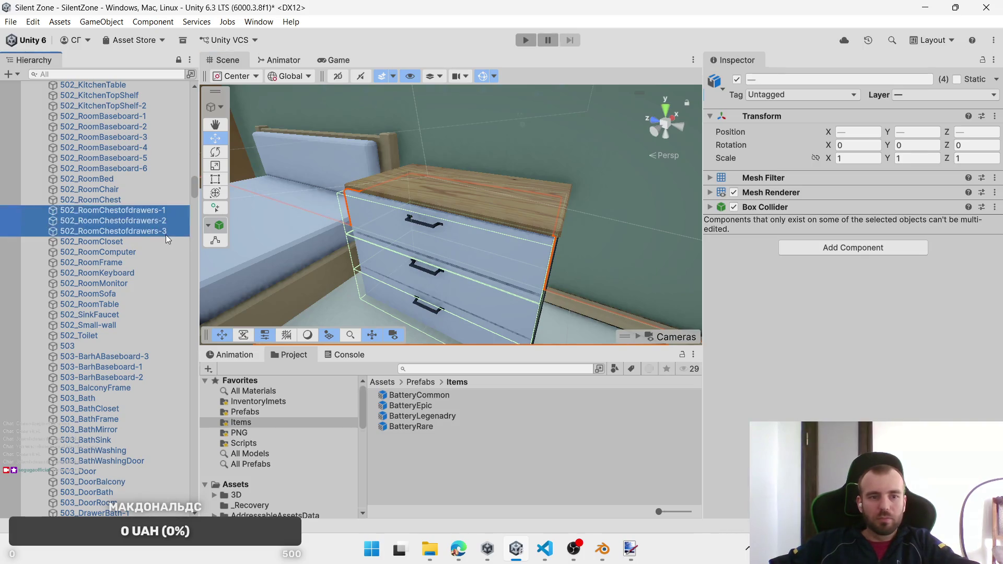
pyautogui.click(925, 96)
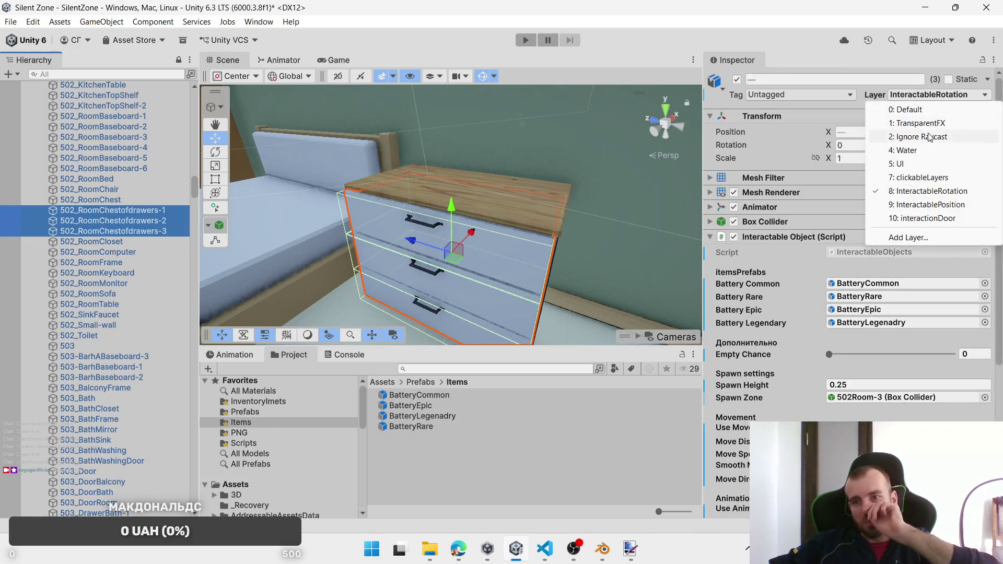
pyautogui.click(936, 204)
pyautogui.scroll(-5, 581, 150)
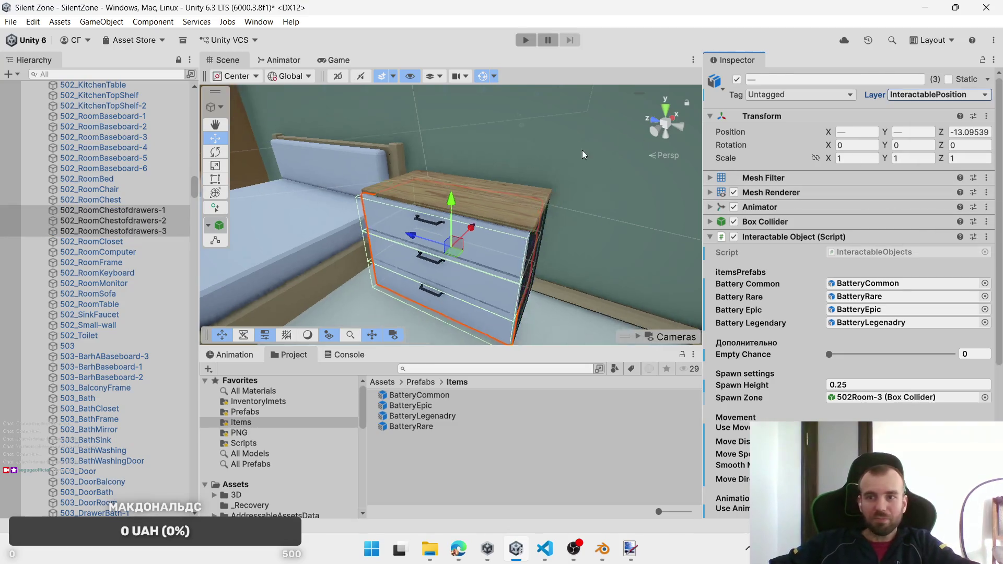
pyautogui.moveTo(477, 176)
pyautogui.mouseDown()
pyautogui.moveTo(374, 205)
pyautogui.moveTo(447, 195)
pyautogui.moveTo(416, 192)
pyautogui.moveTo(463, 232)
pyautogui.moveTo(477, 205)
pyautogui.moveTo(523, 204)
pyautogui.moveTo(600, 239)
pyautogui.moveTo(471, 151)
pyautogui.moveTo(429, 230)
pyautogui.moveTo(437, 192)
pyautogui.mouseUp()
# Step: Put the 502 entrance cabinet drawer and the two drawers below it on InteractablePosition
pyautogui.click(437, 192)
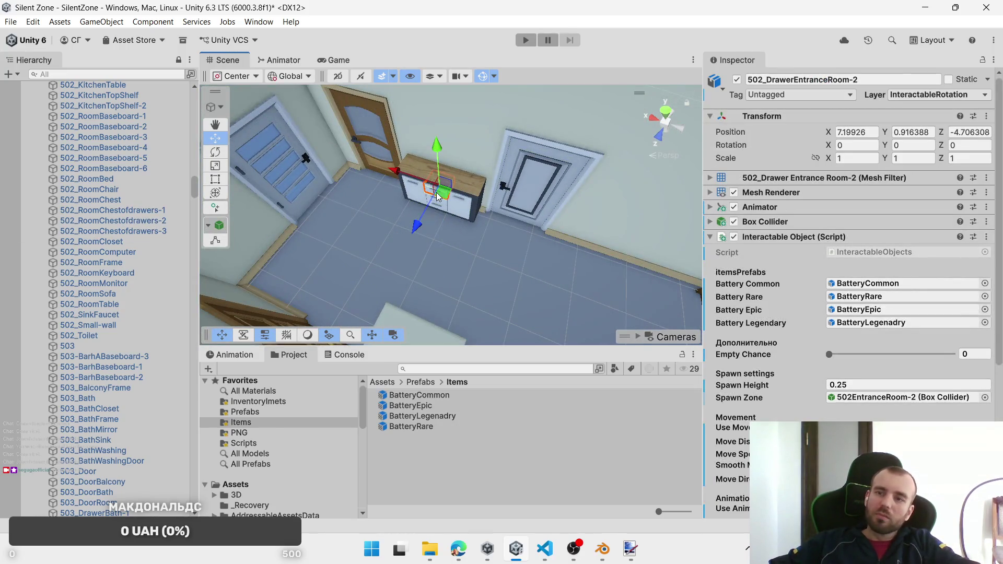
pyautogui.press('f')
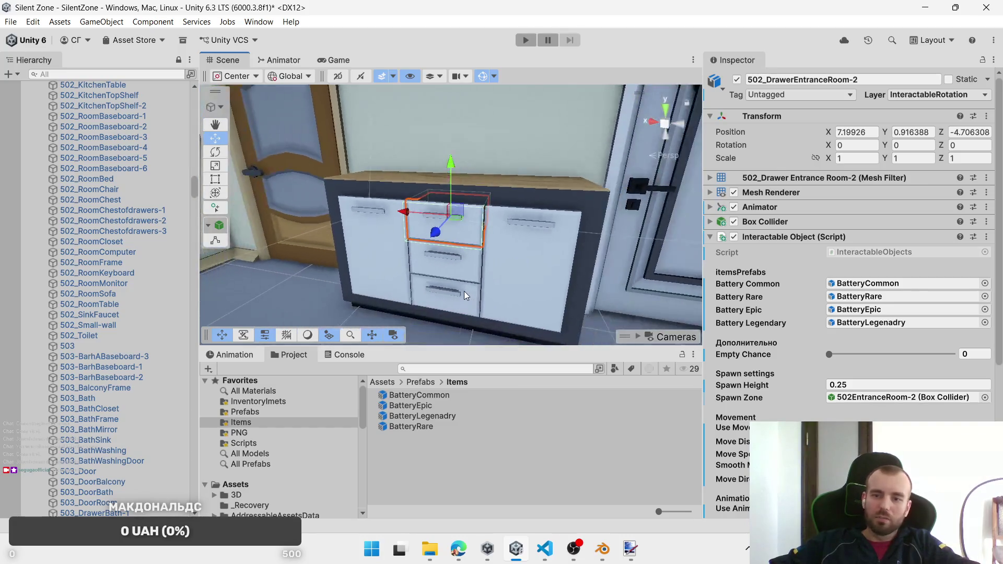
pyautogui.keyDown('shift'); pyautogui.click(462, 268); pyautogui.keyUp('shift')
pyautogui.keyDown('shift'); pyautogui.click(455, 295); pyautogui.keyUp('shift')
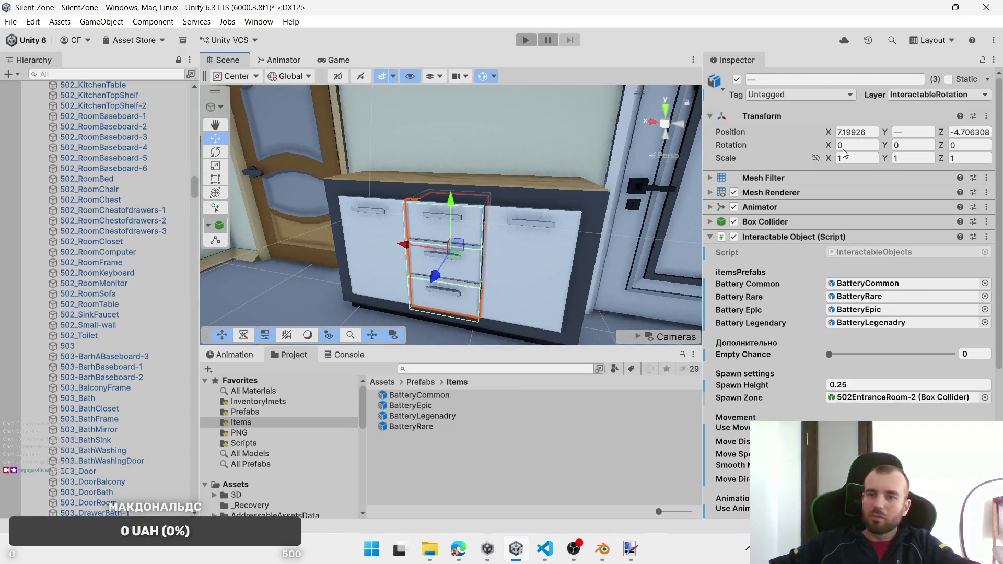
pyautogui.click(935, 95)
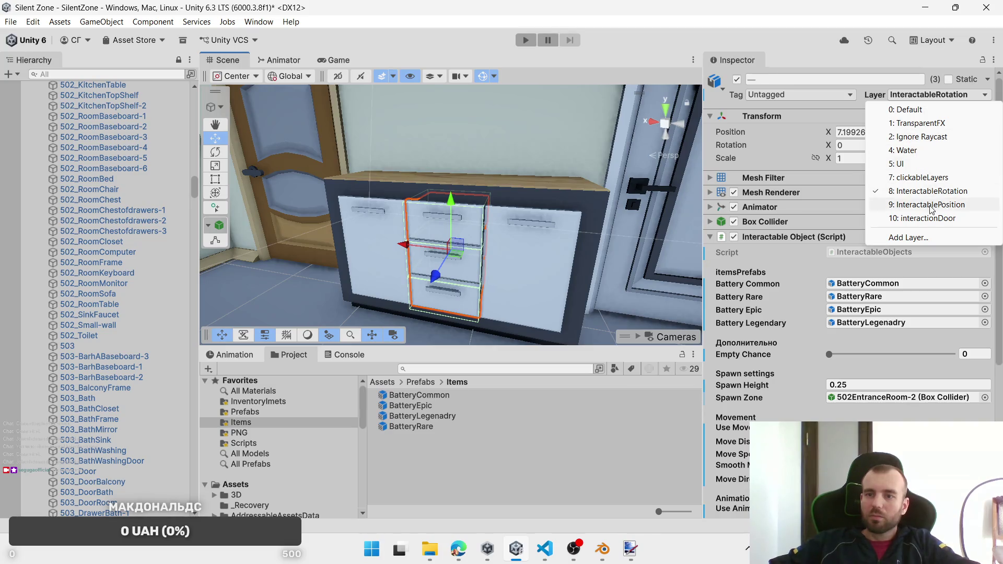
pyautogui.click(956, 193)
pyautogui.scroll(-3, 647, 152)
# Step: Set the Layer of 502_DrawerKitchen-2 to InteractablePosition
pyautogui.moveTo(609, 149)
pyautogui.mouseDown()
pyautogui.moveTo(450, 305)
pyautogui.moveTo(447, 263)
pyautogui.moveTo(481, 239)
pyautogui.mouseUp()
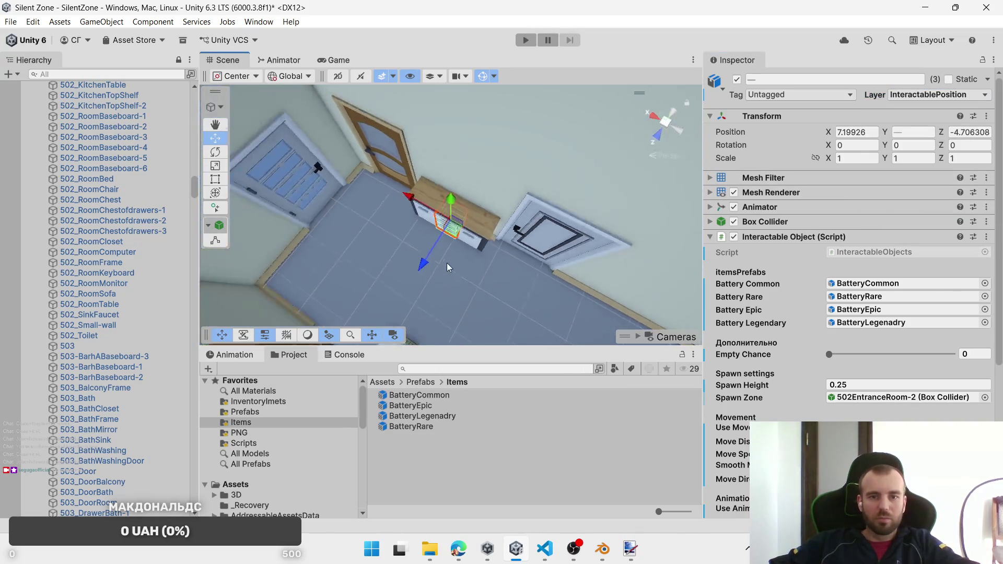
pyautogui.scroll(-3, 481, 239)
pyautogui.moveTo(556, 212); pyautogui.dragTo(317, 122)
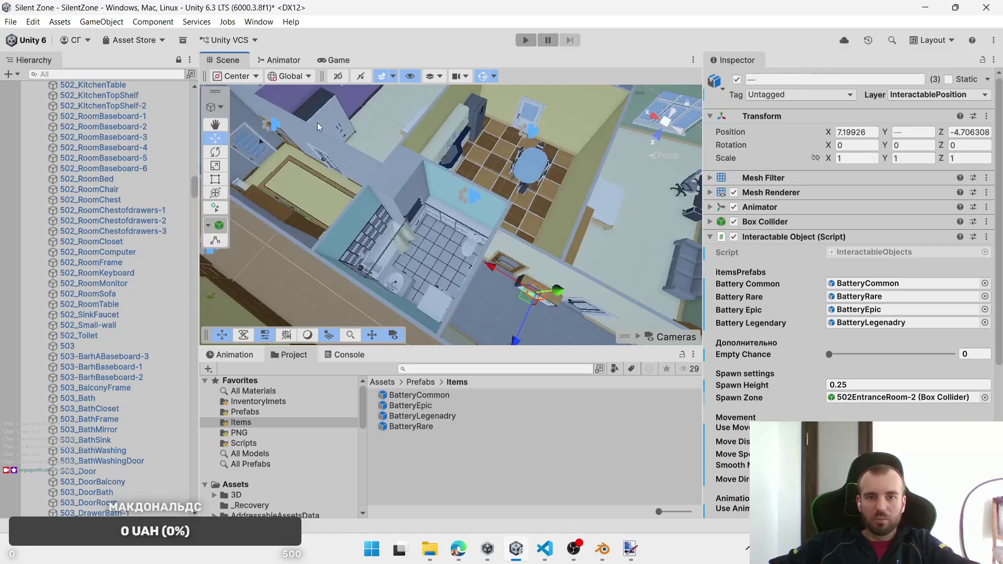
pyautogui.scroll(5, 557, 209)
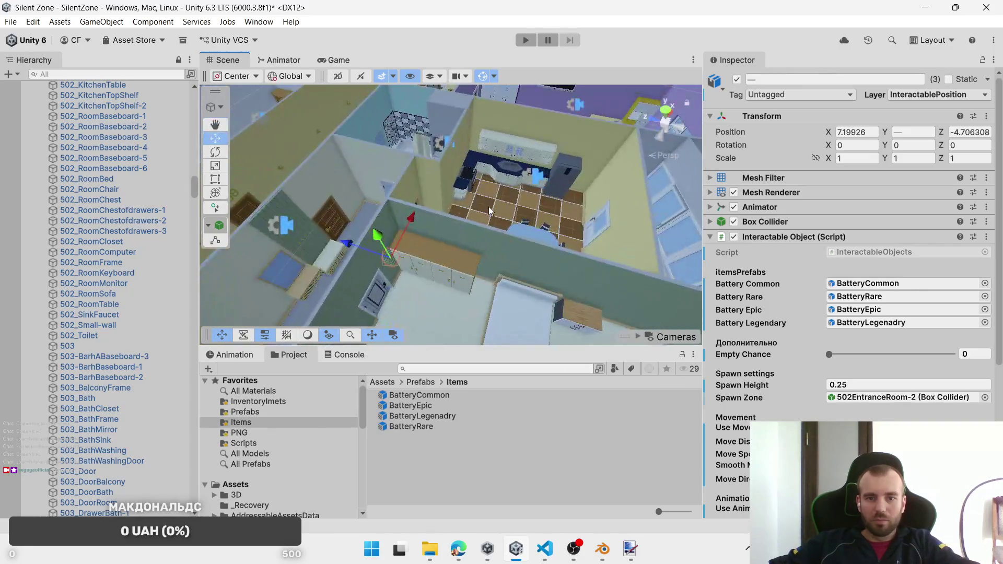
pyautogui.moveTo(488, 205); pyautogui.dragTo(458, 193)
pyautogui.scroll(3, 458, 193)
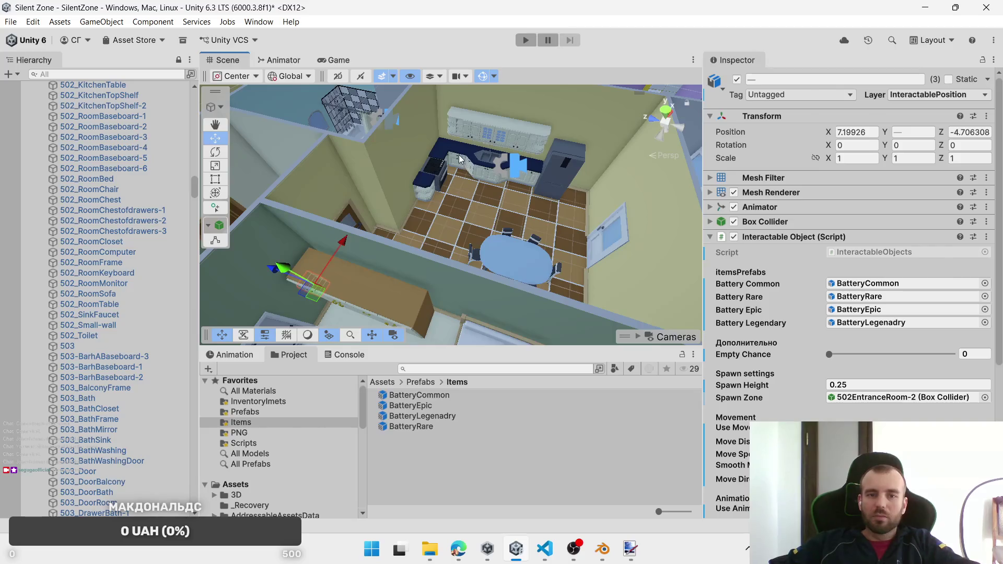
pyautogui.click(458, 160)
pyautogui.click(456, 162)
pyautogui.click(452, 154)
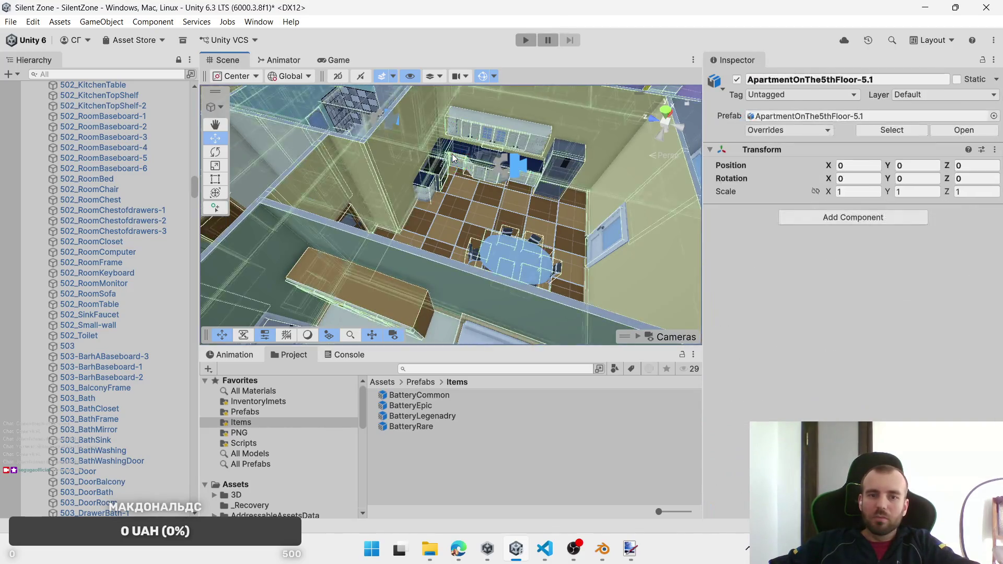
pyautogui.click(452, 156)
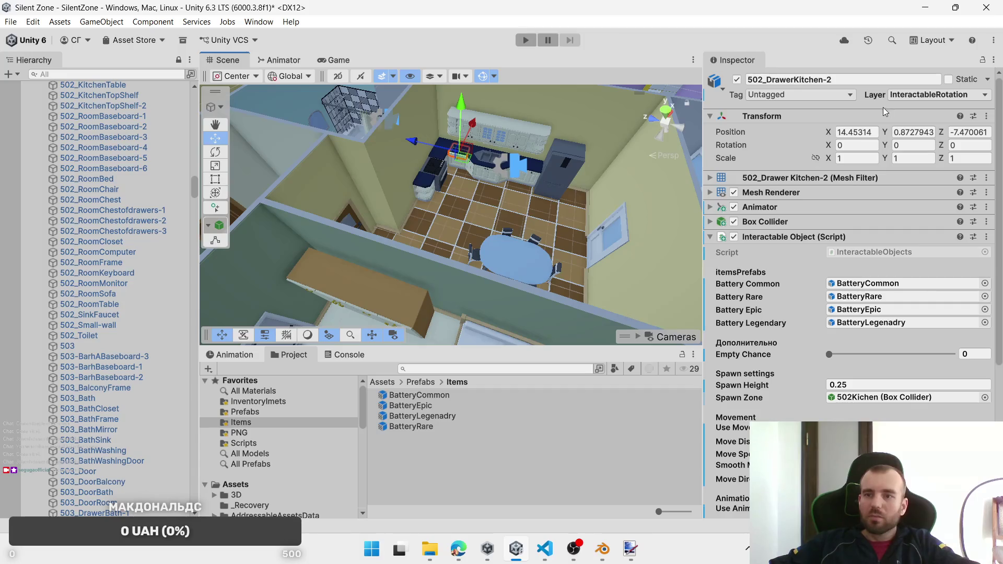
pyautogui.click(913, 93)
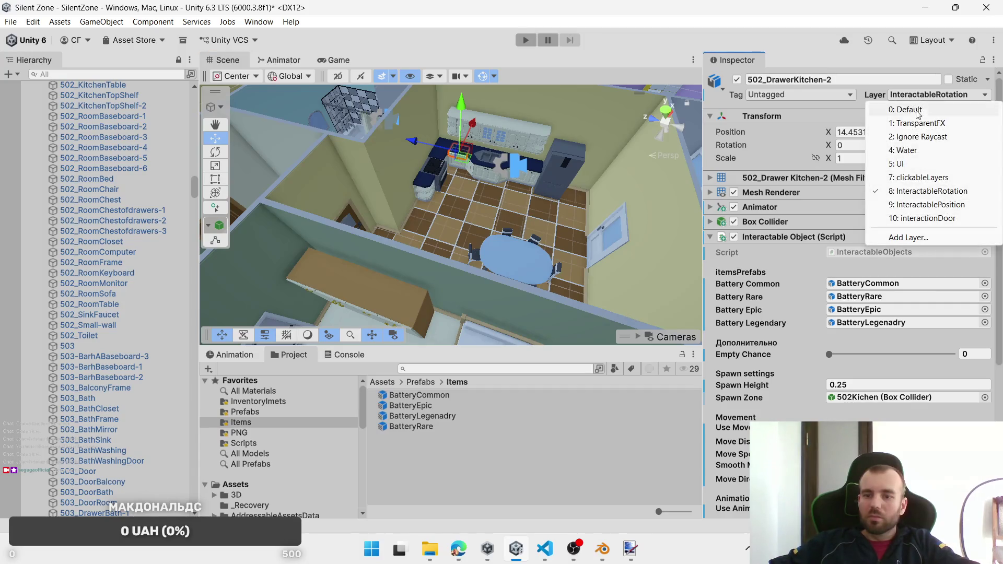
pyautogui.click(936, 204)
# Step: Select 502_DrawerBath-4 together with the second bathroom sink drawer
pyautogui.moveTo(478, 144)
pyautogui.mouseDown()
pyautogui.moveTo(497, 173)
pyautogui.moveTo(449, 219)
pyautogui.moveTo(374, 253)
pyautogui.mouseUp()
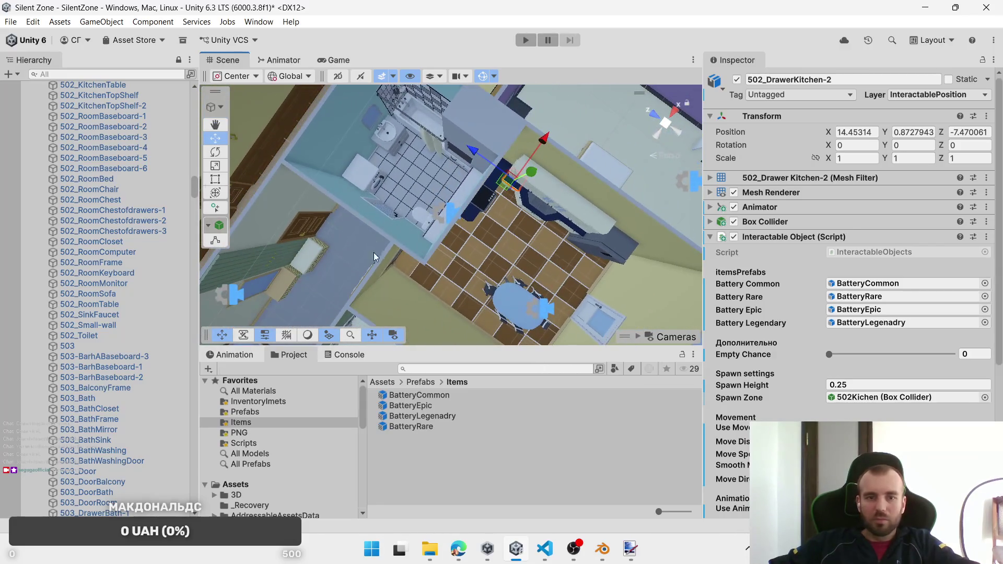
pyautogui.click(404, 141)
pyautogui.click(403, 141)
pyautogui.press('f')
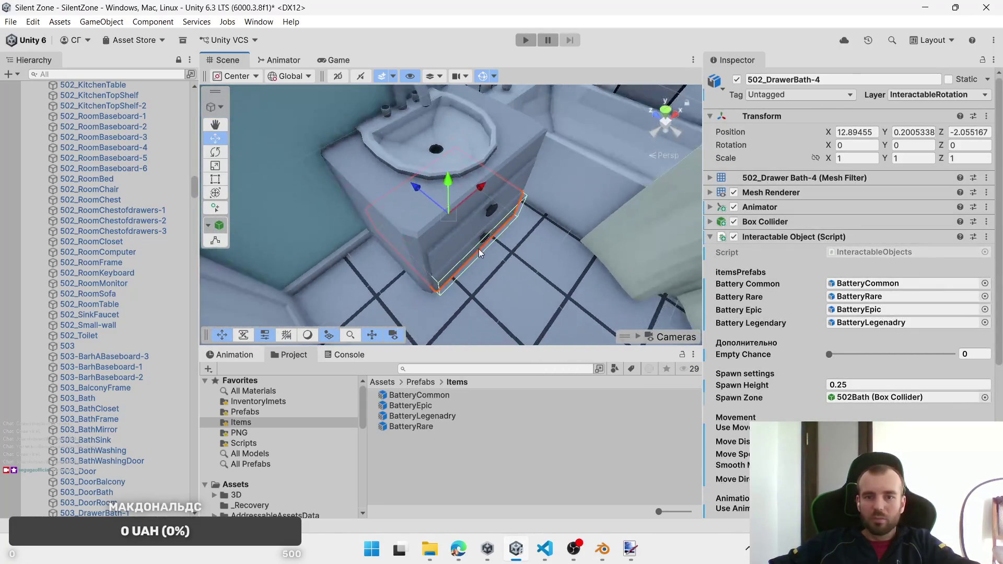
pyautogui.click(471, 242)
pyautogui.click(462, 239)
pyautogui.keyDown('ctrl'); pyautogui.click(453, 275); pyautogui.keyUp('ctrl')
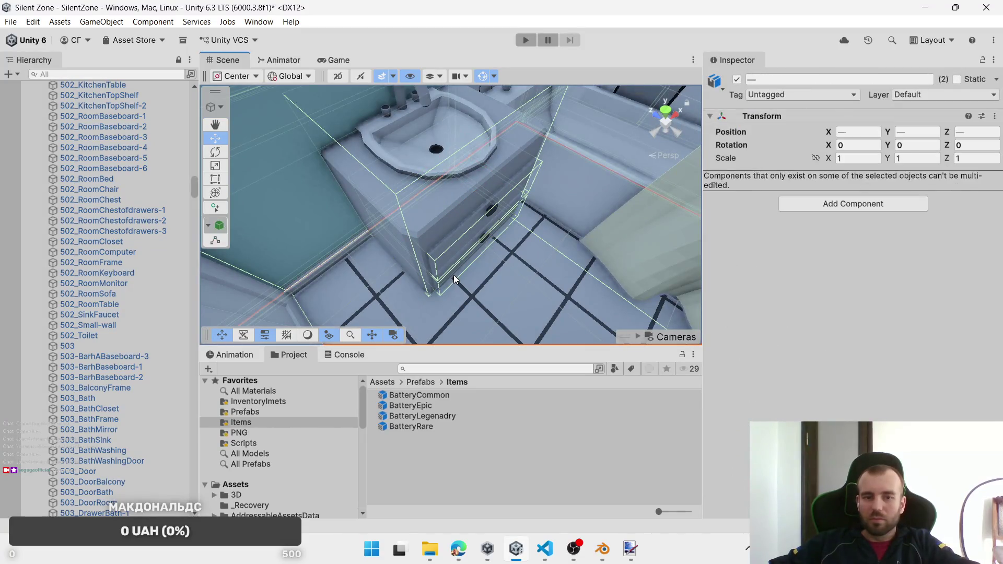
pyautogui.click(452, 274)
pyautogui.click(450, 275)
pyautogui.keyDown('ctrl'); pyautogui.click(446, 252); pyautogui.keyUp('ctrl')
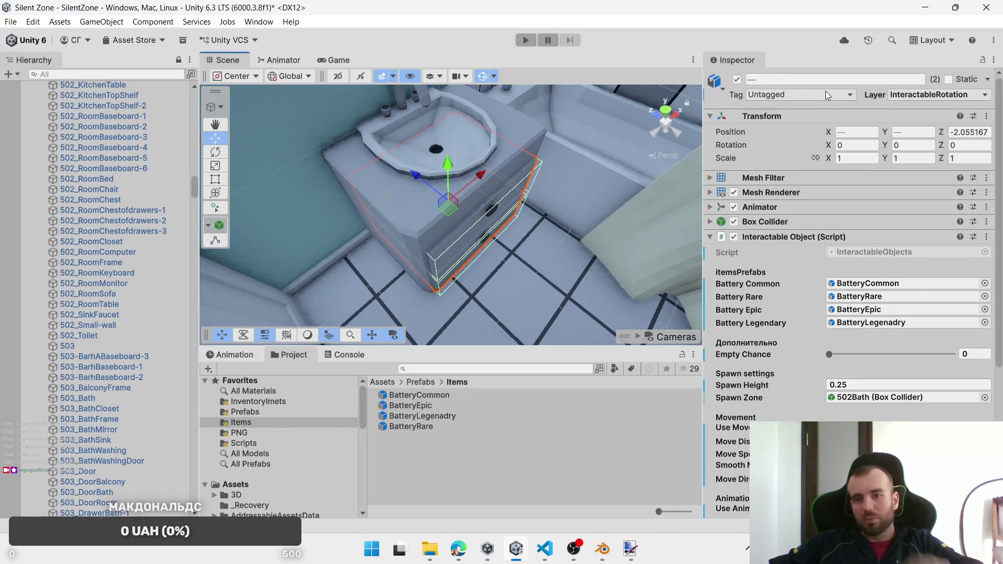
# Step: Set both 502 bathroom drawers' Layer to InteractablePosition
pyautogui.click(931, 94)
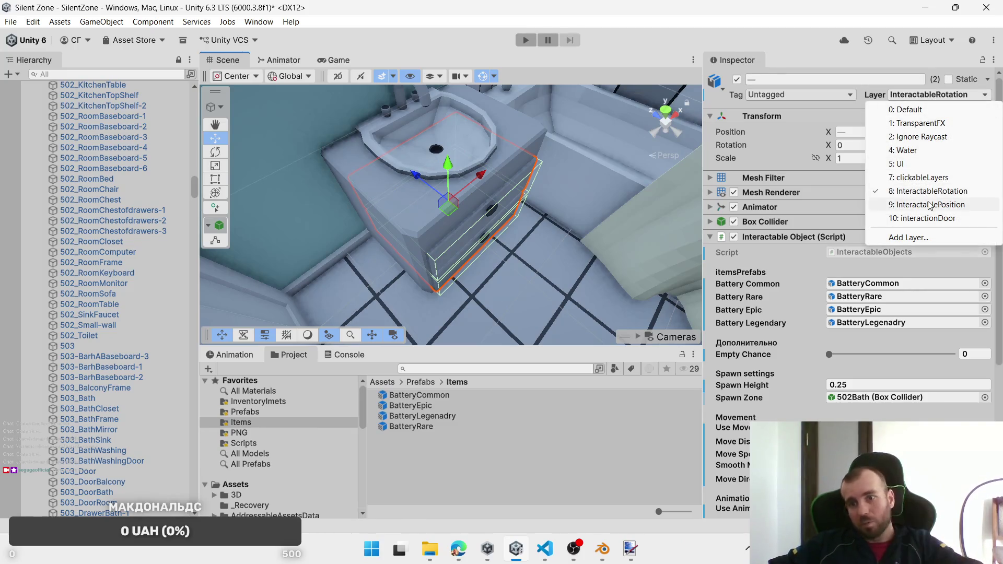
pyautogui.click(945, 205)
pyautogui.scroll(-10, 410, 173)
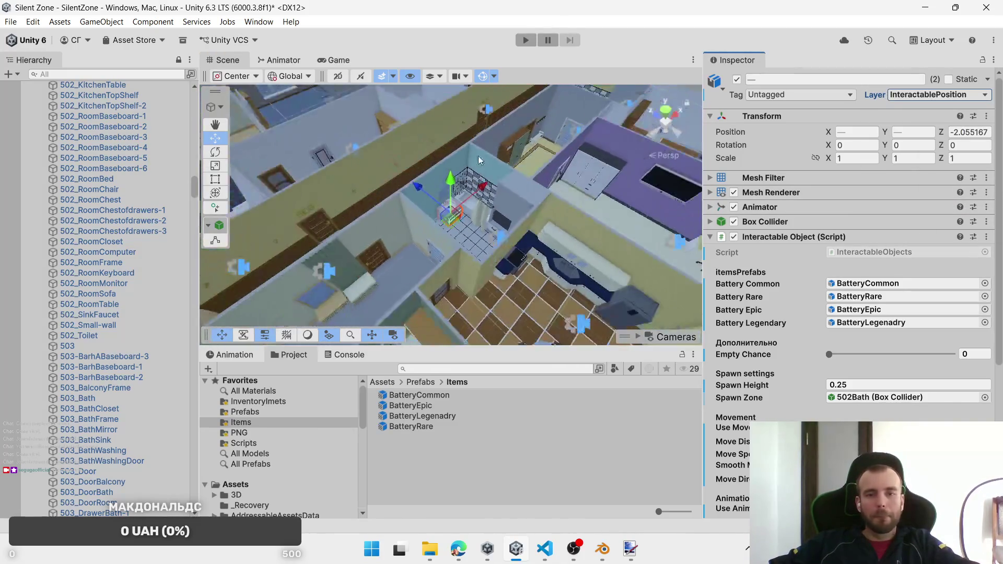
pyautogui.moveTo(467, 205)
pyautogui.mouseDown()
pyautogui.moveTo(403, 214)
pyautogui.moveTo(360, 261)
pyautogui.moveTo(433, 227)
pyautogui.moveTo(473, 245)
pyautogui.moveTo(578, 232)
pyautogui.moveTo(510, 215)
pyautogui.moveTo(400, 274)
pyautogui.moveTo(468, 199)
pyautogui.moveTo(443, 225)
pyautogui.moveTo(448, 167)
pyautogui.moveTo(421, 167)
pyautogui.moveTo(430, 160)
pyautogui.moveTo(419, 153)
pyautogui.mouseUp()
# Step: Frame the kitchen stove and sink, viewing the counters from above
pyautogui.click(464, 139)
pyautogui.click(463, 139)
pyautogui.press('f')
pyautogui.click(420, 153)
pyautogui.click(420, 153)
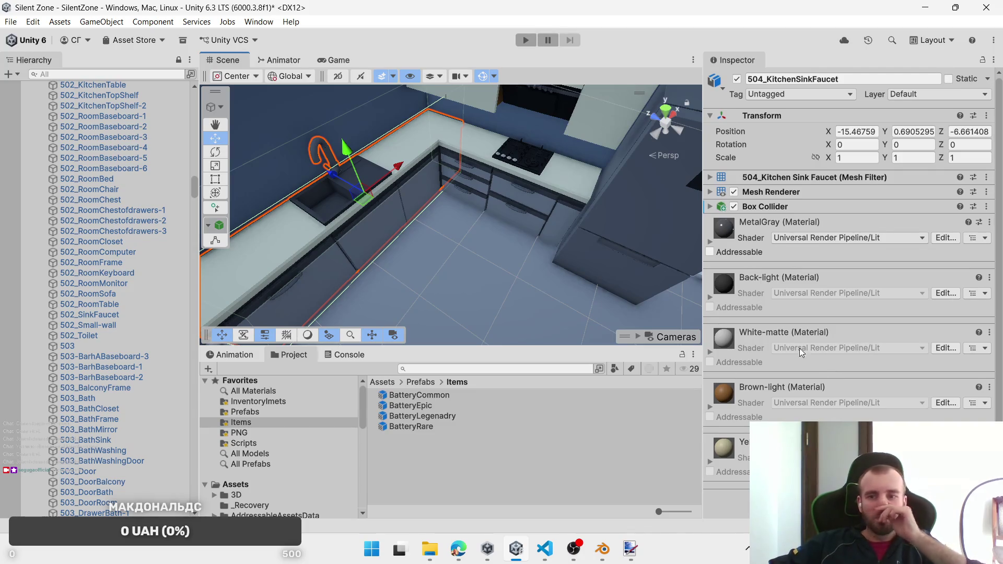
pyautogui.moveTo(406, 223)
pyautogui.mouseDown()
pyautogui.moveTo(496, 234)
pyautogui.moveTo(448, 180)
pyautogui.moveTo(472, 192)
pyautogui.mouseUp()
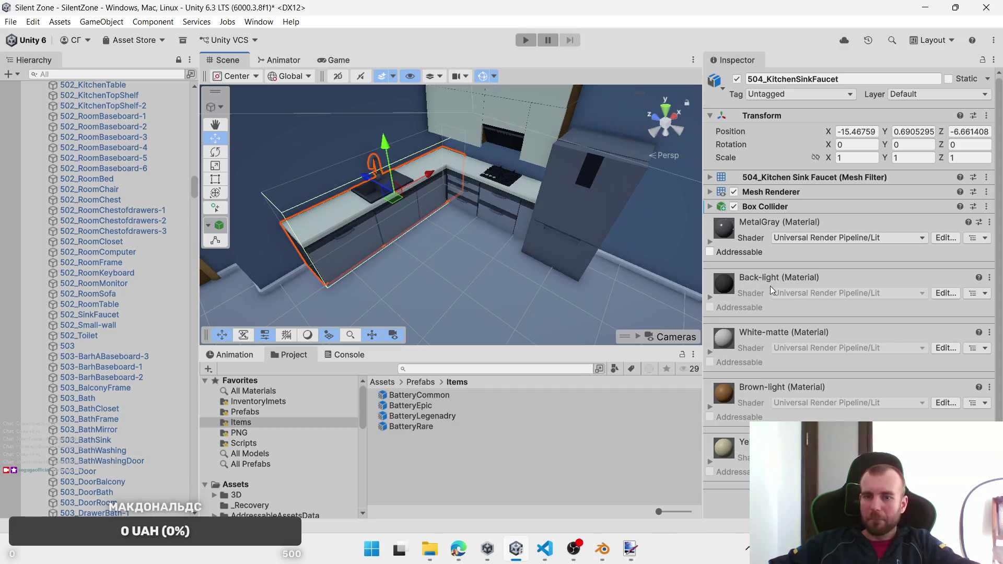
# Step: Select the lower kitchen drawers and the corner cabinet together
pyautogui.click(374, 232)
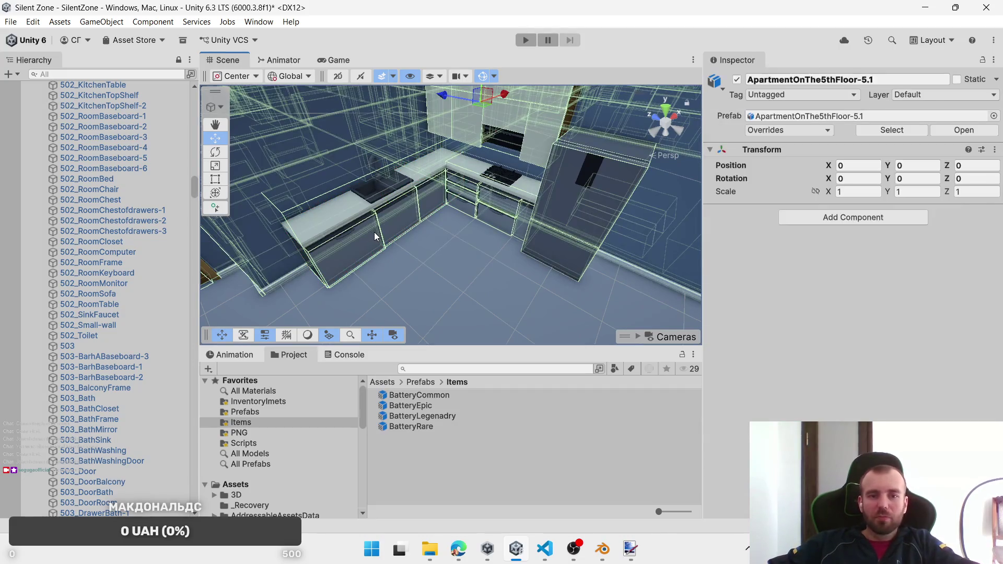
pyautogui.click(374, 232)
pyautogui.keyDown('shift'); pyautogui.click(399, 209); pyautogui.keyUp('shift')
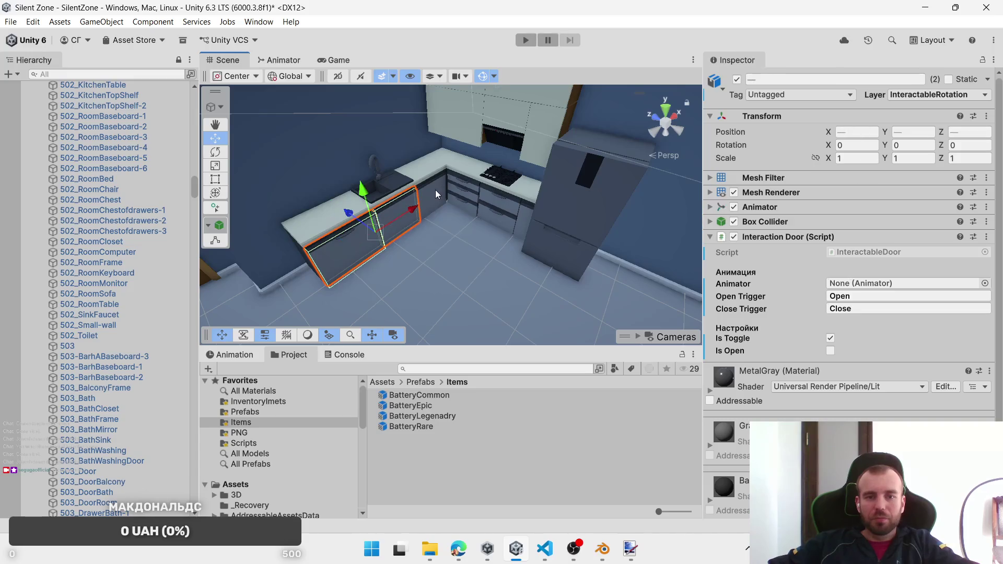
pyautogui.keyDown('shift'); pyautogui.click(458, 186); pyautogui.keyUp('shift')
pyautogui.keyDown('shift'); pyautogui.click(457, 182); pyautogui.keyUp('shift')
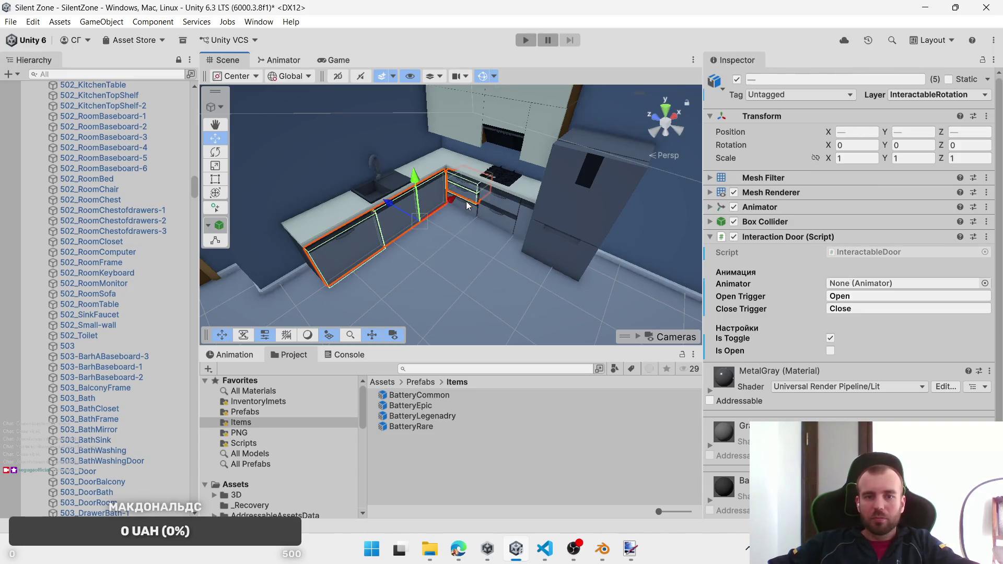
pyautogui.keyDown('shift'); pyautogui.click(499, 215); pyautogui.keyUp('shift')
pyautogui.keyDown('shift'); pyautogui.click(532, 226); pyautogui.keyUp('shift')
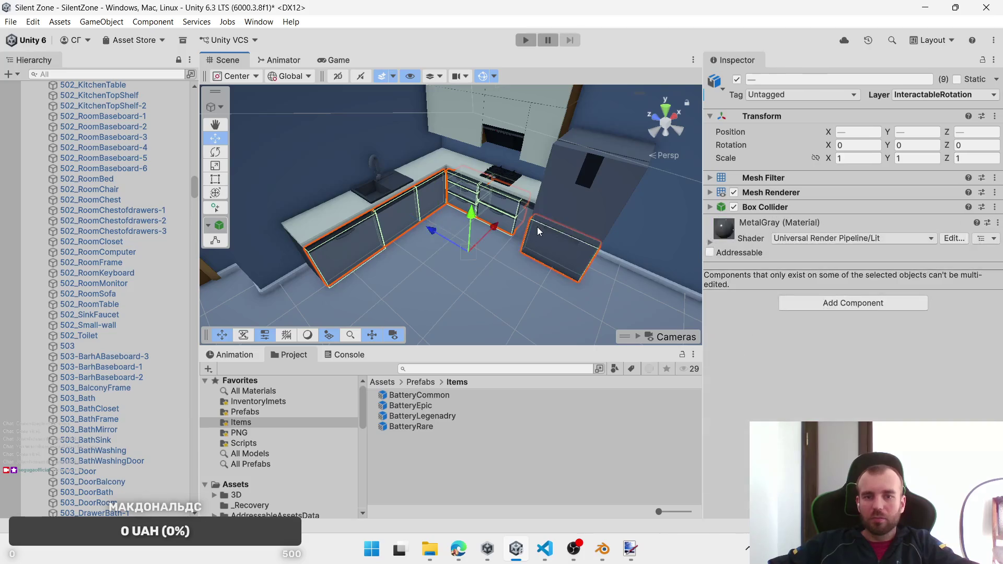
pyautogui.keyDown('shift'); pyautogui.click(540, 213); pyautogui.keyUp('shift')
pyautogui.keyDown('shift'); pyautogui.click(543, 131); pyautogui.keyUp('shift')
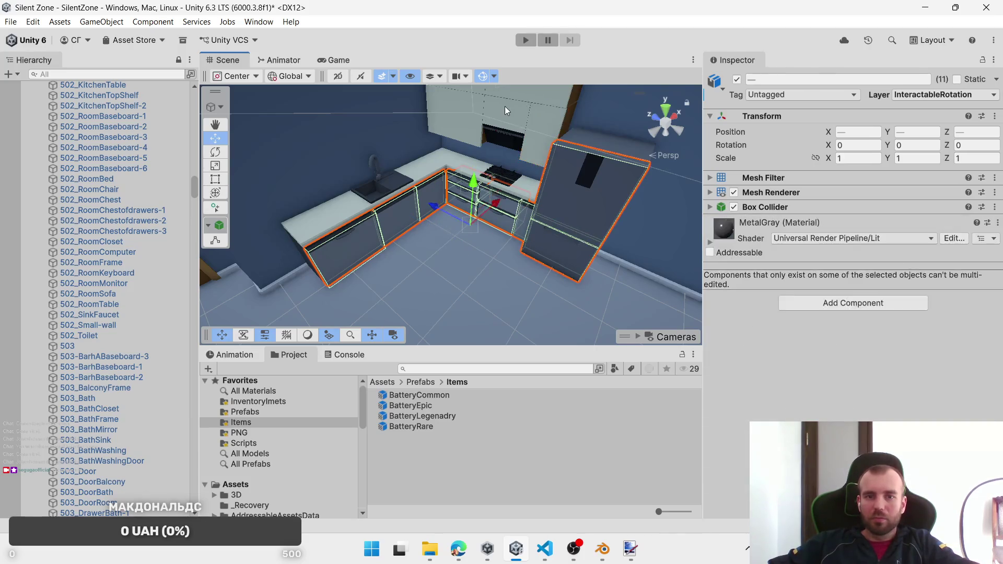
# Step: Undo the stray panel and fridge additions, adding the cabinet beside the fridge instead
pyautogui.moveTo(478, 170); pyautogui.dragTo(497, 187)
pyautogui.keyDown('shift'); pyautogui.click(499, 153); pyautogui.keyUp('shift')
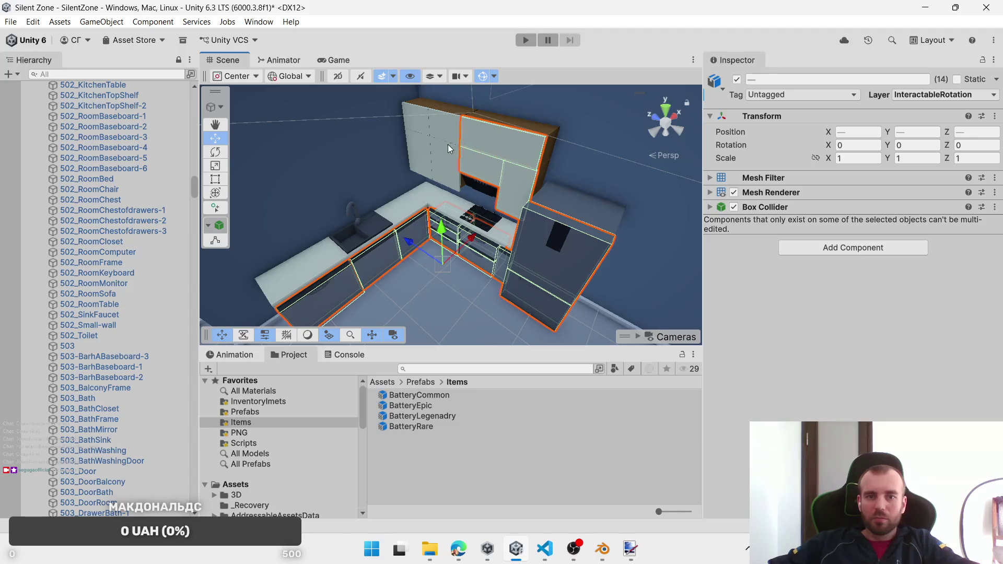
pyautogui.keyDown('shift'); pyautogui.click(423, 124); pyautogui.keyUp('shift')
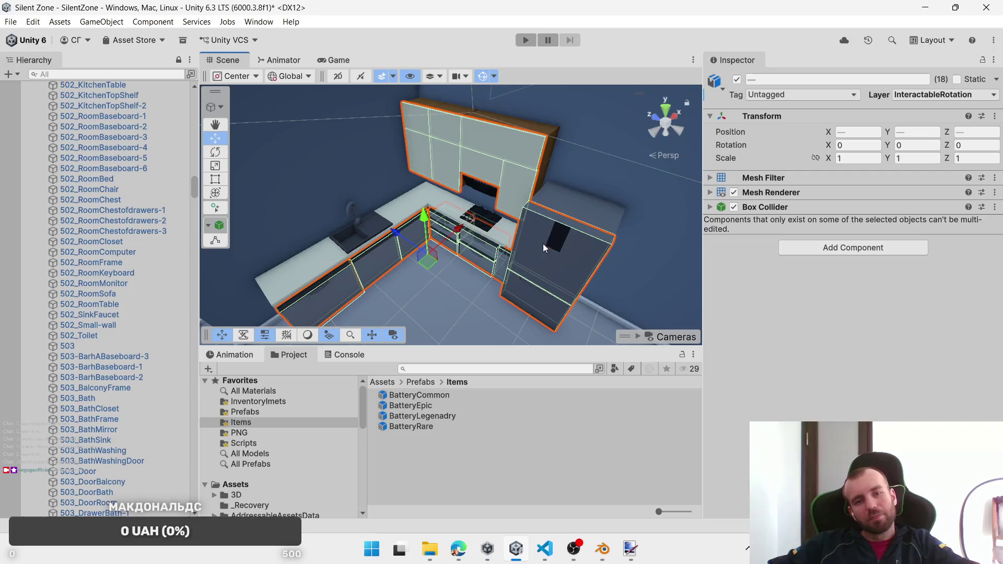
pyautogui.hotkey('ctrl', 'z')
pyautogui.hotkey('ctrl', 'z')
pyautogui.hotkey('ctrl', 'z')
pyautogui.hotkey('ctrl', 'z')
pyautogui.hotkey('ctrl', 'z')
pyautogui.hotkey('ctrl', 'z')
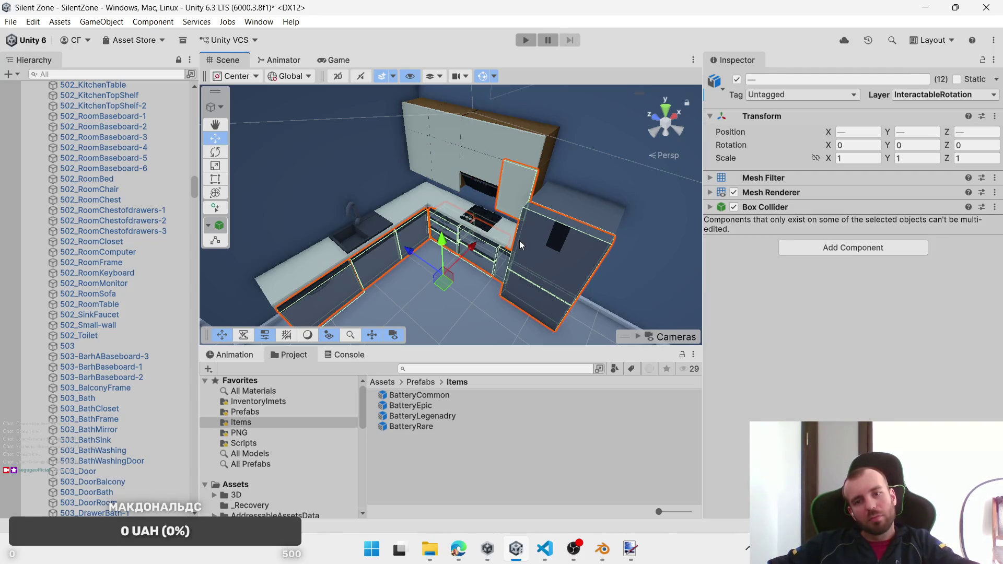
pyautogui.hotkey('ctrl', 'z')
pyautogui.hotkey('ctrl', 'z')
pyautogui.hotkey('ctrl', 'z')
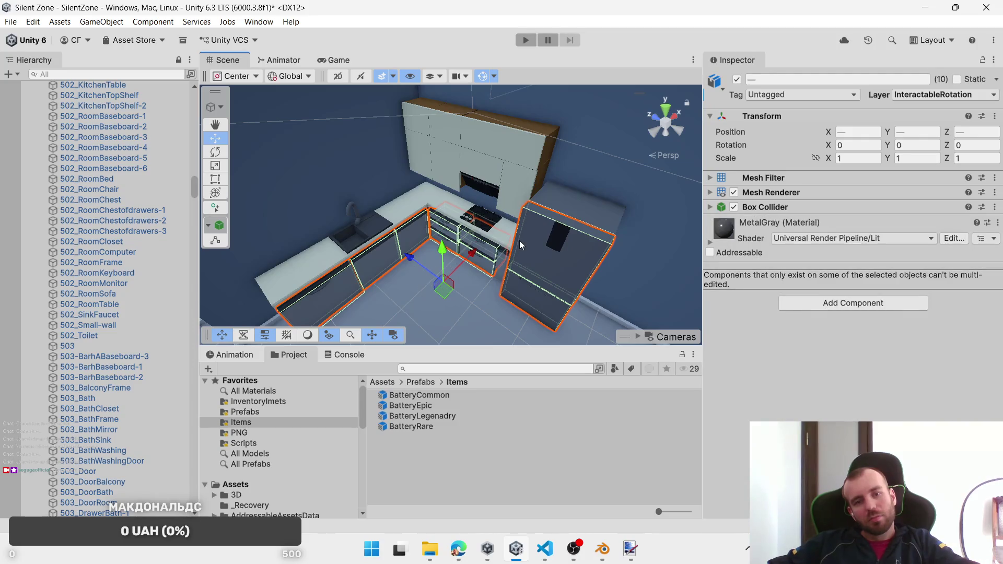
pyautogui.scroll(2, 532, 212)
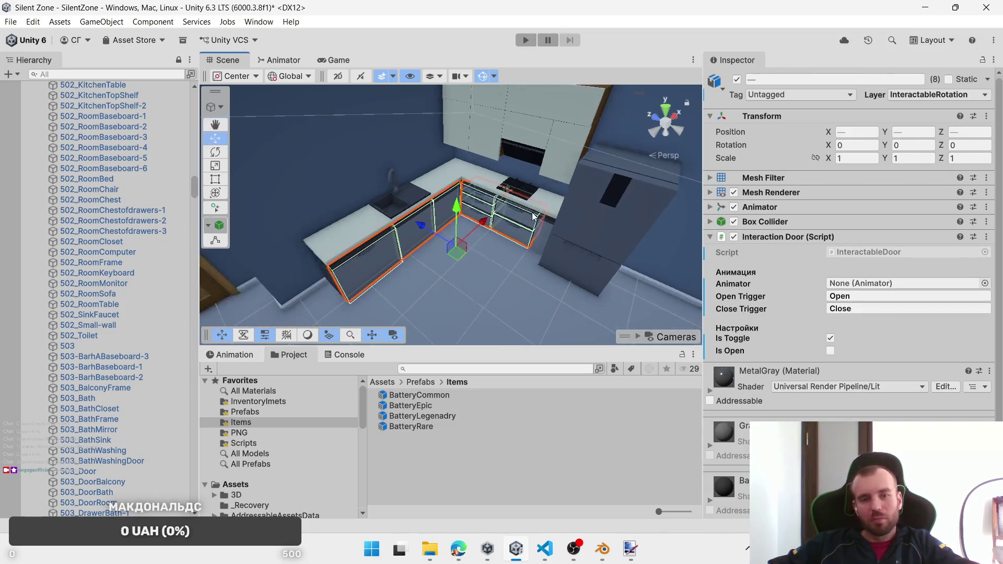
pyautogui.keyDown('ctrl'); pyautogui.click(544, 226); pyautogui.keyUp('ctrl')
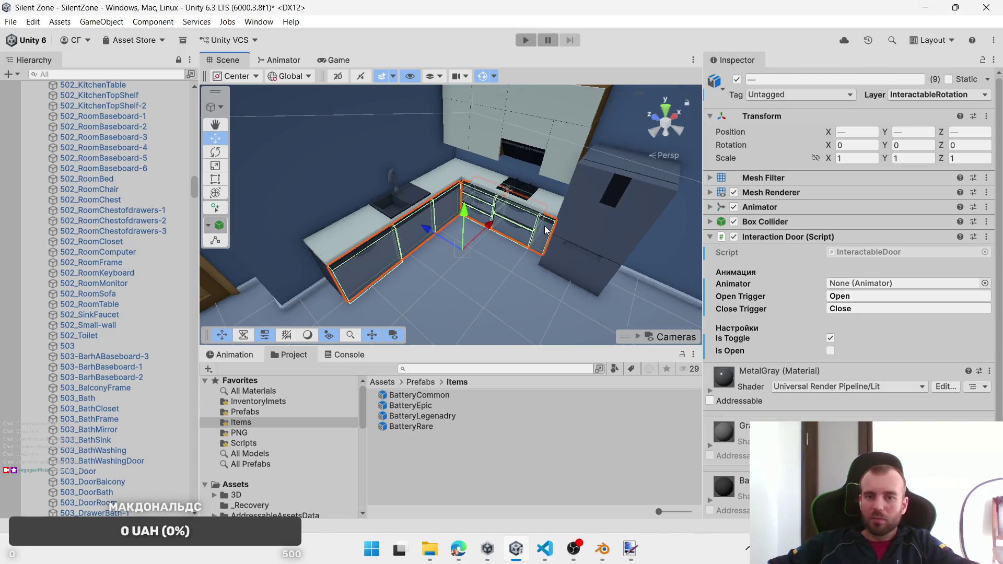
# Step: Add the upper wall cabinet doors, bringing the selection to 15 objects
pyautogui.moveTo(568, 184)
pyautogui.mouseDown()
pyautogui.moveTo(499, 215)
pyautogui.moveTo(528, 211)
pyautogui.mouseUp()
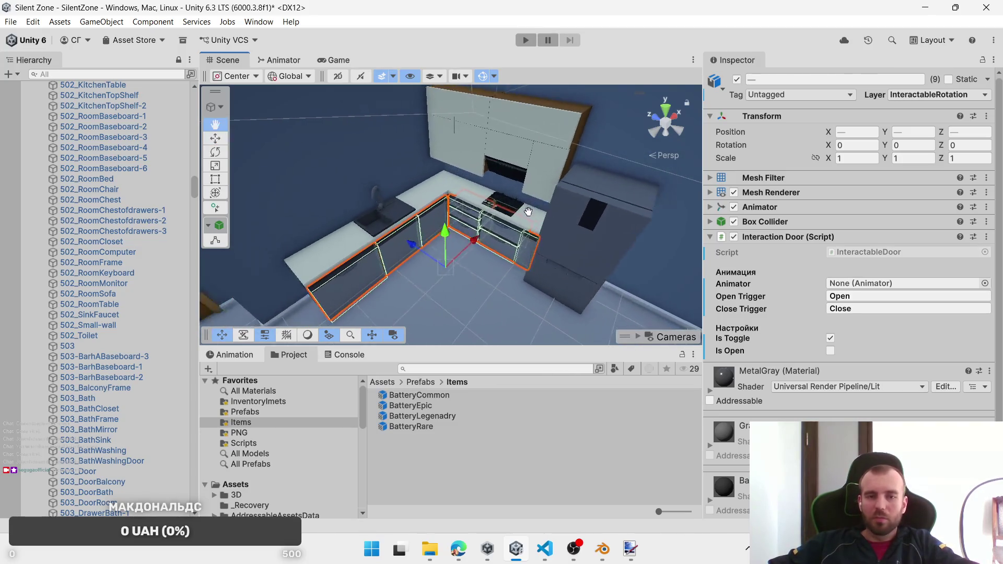
pyautogui.keyDown('ctrl'); pyautogui.click(550, 150); pyautogui.keyUp('ctrl')
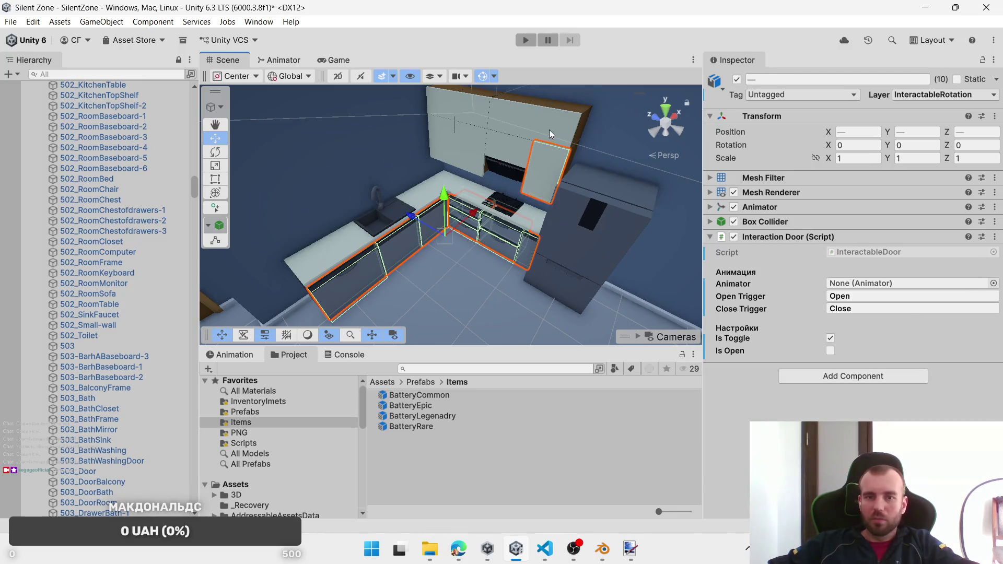
pyautogui.keyDown('ctrl'); pyautogui.click(510, 132); pyautogui.keyUp('ctrl')
pyautogui.keyDown('ctrl'); pyautogui.click(475, 115); pyautogui.keyUp('ctrl')
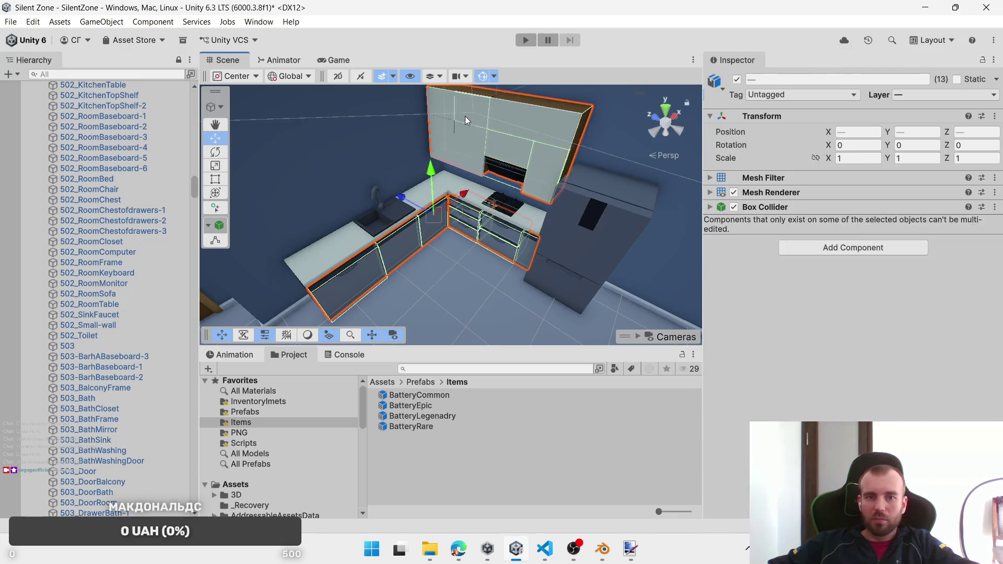
pyautogui.keyDown('ctrl'); pyautogui.click(496, 124); pyautogui.keyUp('ctrl')
pyautogui.keyDown('ctrl'); pyautogui.click(507, 119); pyautogui.keyUp('ctrl')
pyautogui.keyDown('ctrl'); pyautogui.click(454, 141); pyautogui.keyUp('ctrl')
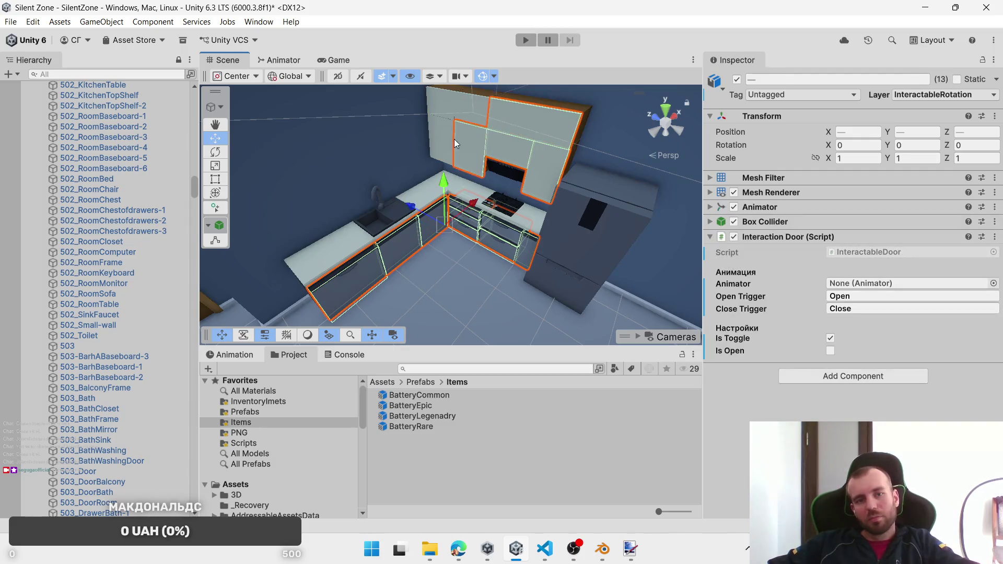
pyautogui.keyDown('ctrl'); pyautogui.click(444, 109); pyautogui.keyUp('ctrl')
pyautogui.keyDown('ctrl'); pyautogui.click(493, 130); pyautogui.keyUp('ctrl')
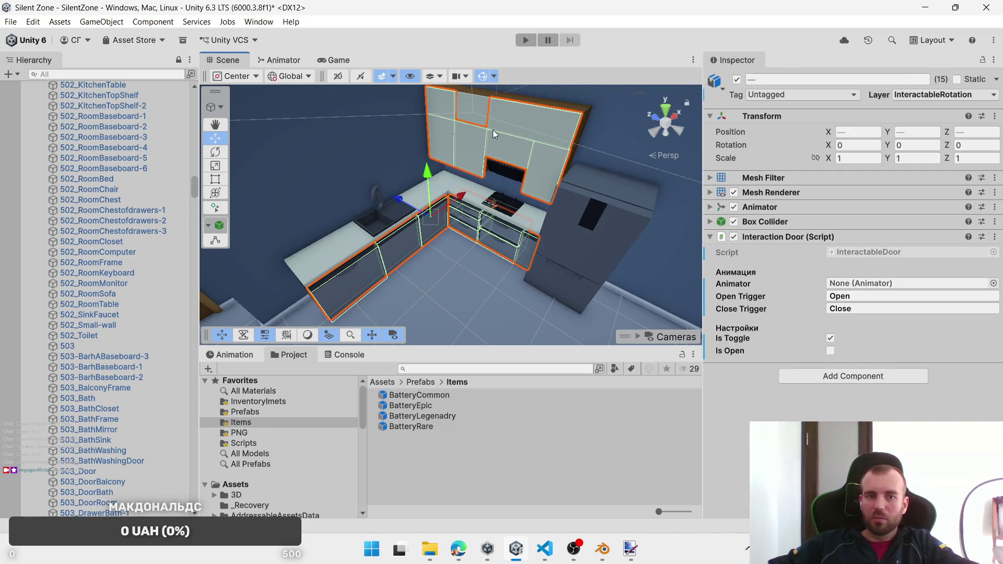
# Step: Replace the cabinets' Interaction Door script with an Interactable Object script
pyautogui.rightClick(773, 238)
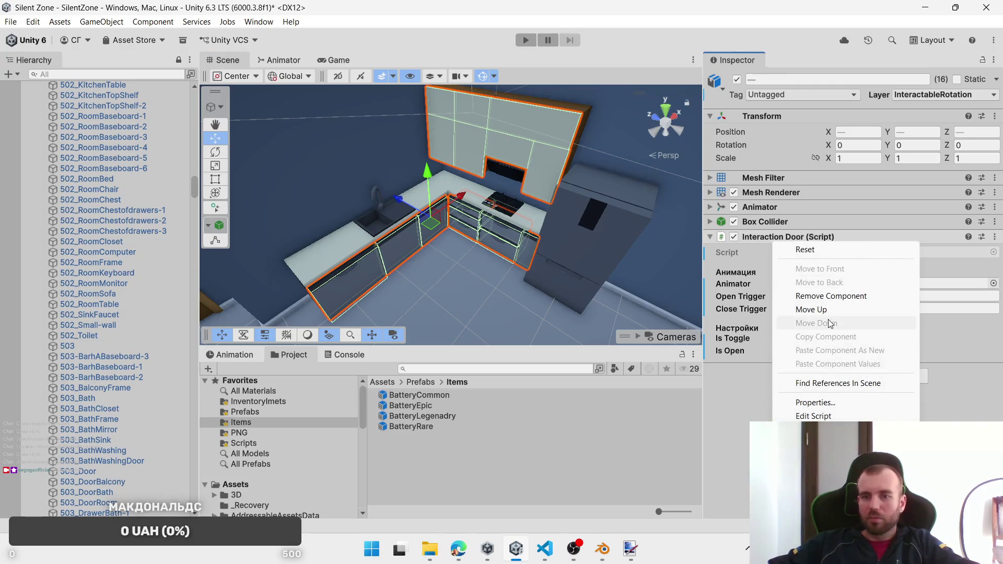
pyautogui.click(822, 296)
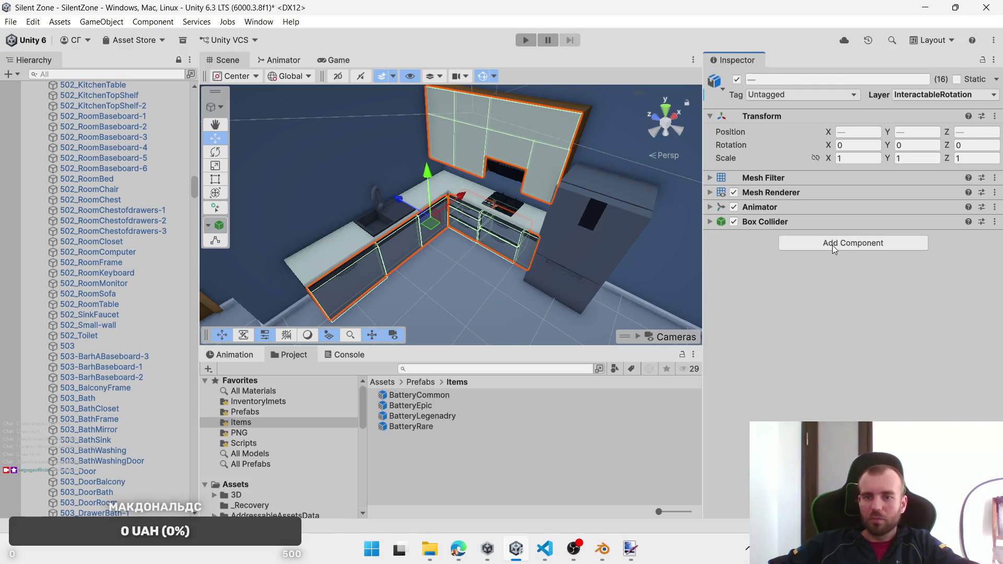
pyautogui.click(832, 246)
pyautogui.click(845, 313)
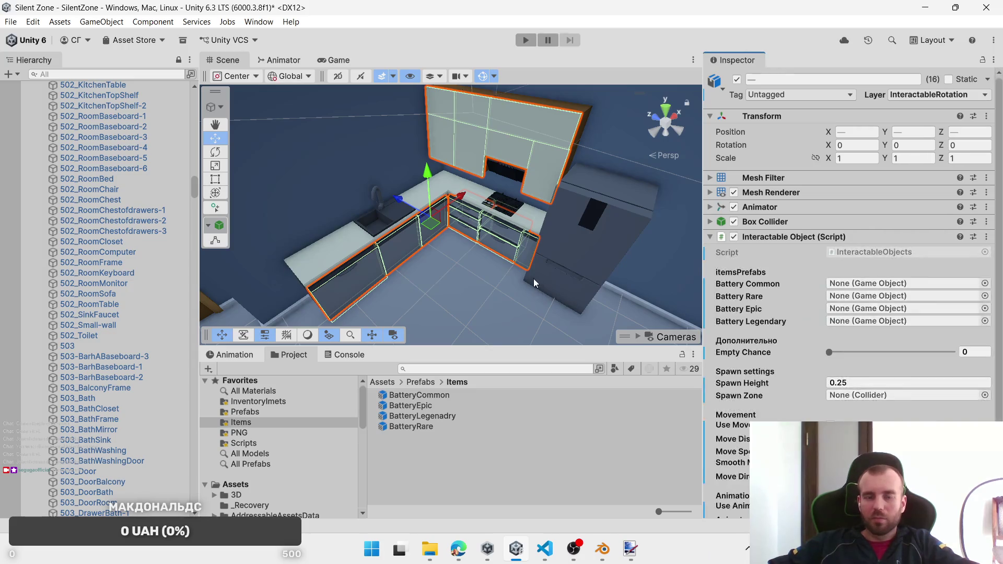
# Step: Assign BatteryCommon, BatteryRare, BatteryEpic and BatteryLegenadry to the script's battery fields
pyautogui.moveTo(534, 279); pyautogui.dragTo(512, 249)
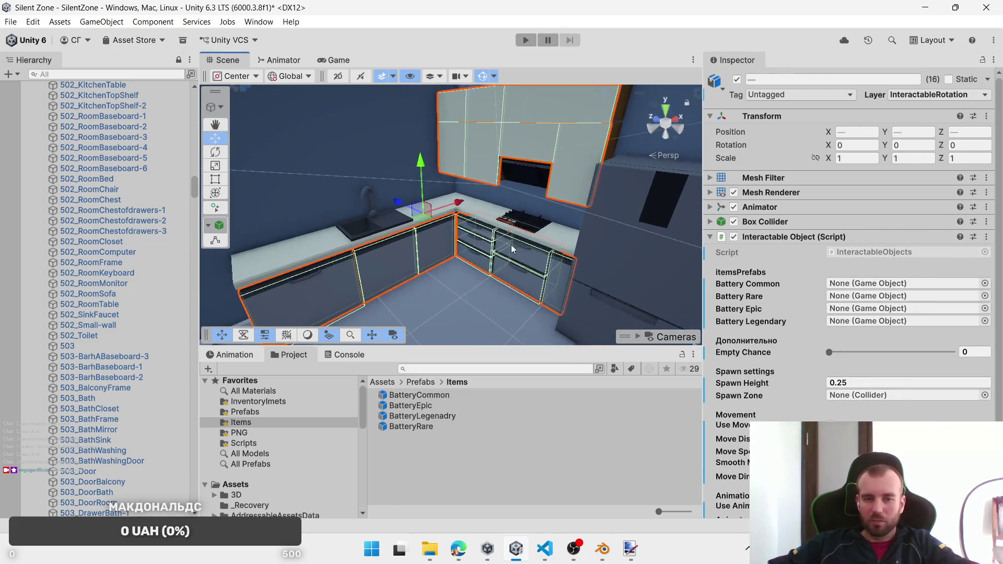
pyautogui.click(908, 477)
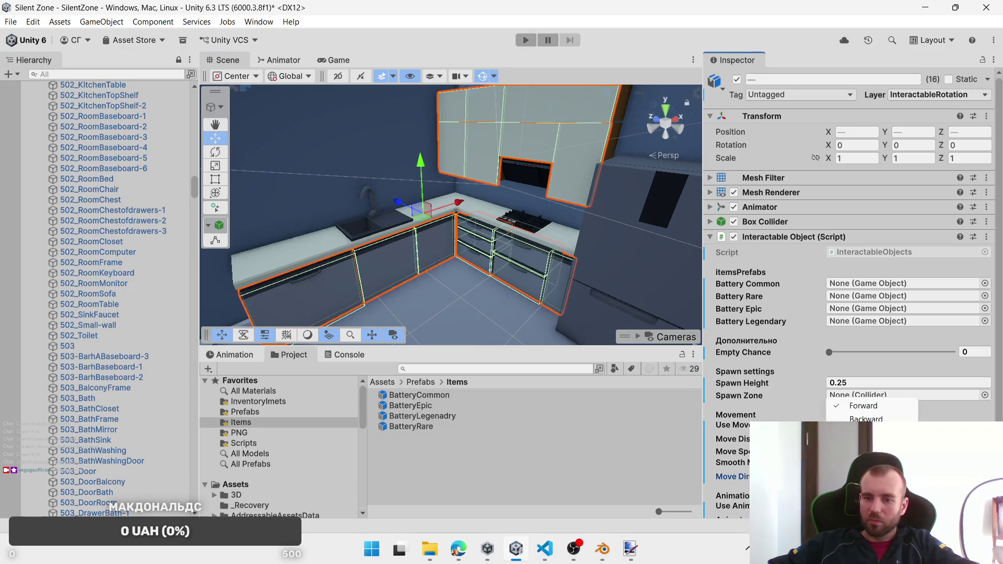
pyautogui.press('Escape')
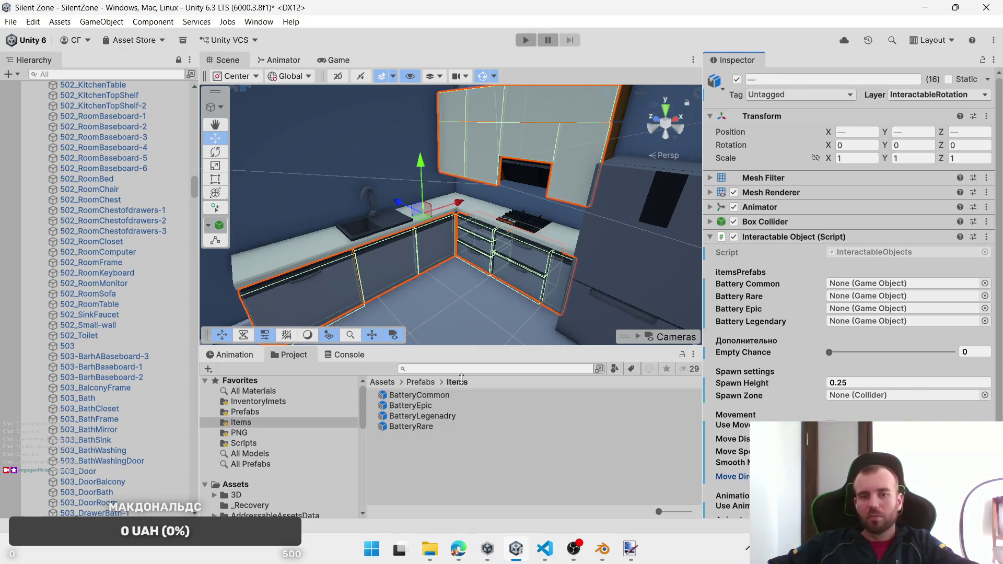
pyautogui.moveTo(424, 400)
pyautogui.mouseDown()
pyautogui.moveTo(895, 296)
pyautogui.moveTo(885, 283)
pyautogui.mouseUp()
pyautogui.moveTo(414, 427)
pyautogui.mouseDown()
pyautogui.moveTo(850, 315)
pyautogui.moveTo(873, 296)
pyautogui.mouseUp()
pyautogui.moveTo(424, 410)
pyautogui.mouseDown()
pyautogui.moveTo(837, 325)
pyautogui.moveTo(861, 310)
pyautogui.mouseUp()
pyautogui.moveTo(406, 420); pyautogui.dragTo(877, 322)
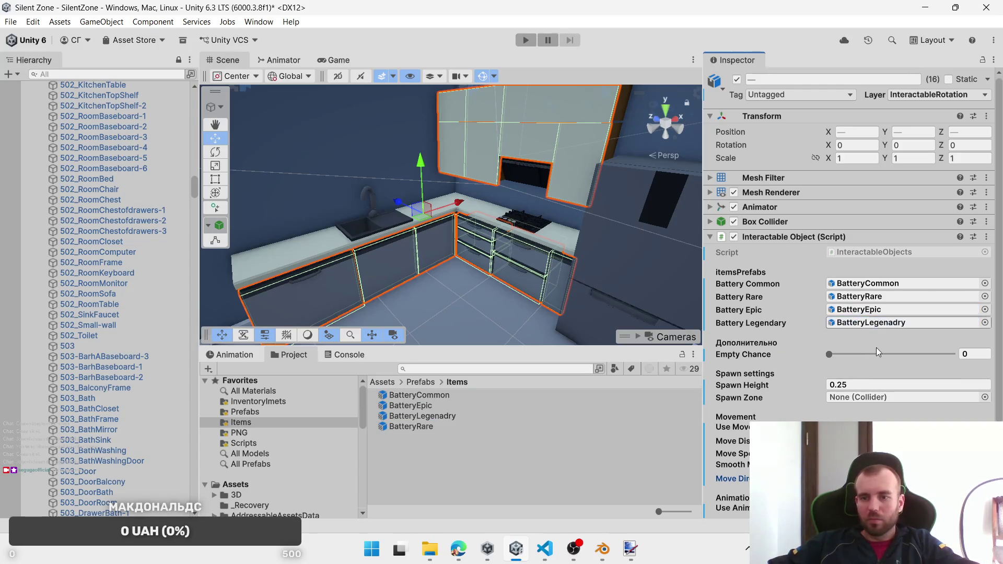
pyautogui.scroll(-3, 517, 196)
pyautogui.scroll(5, 556, 242)
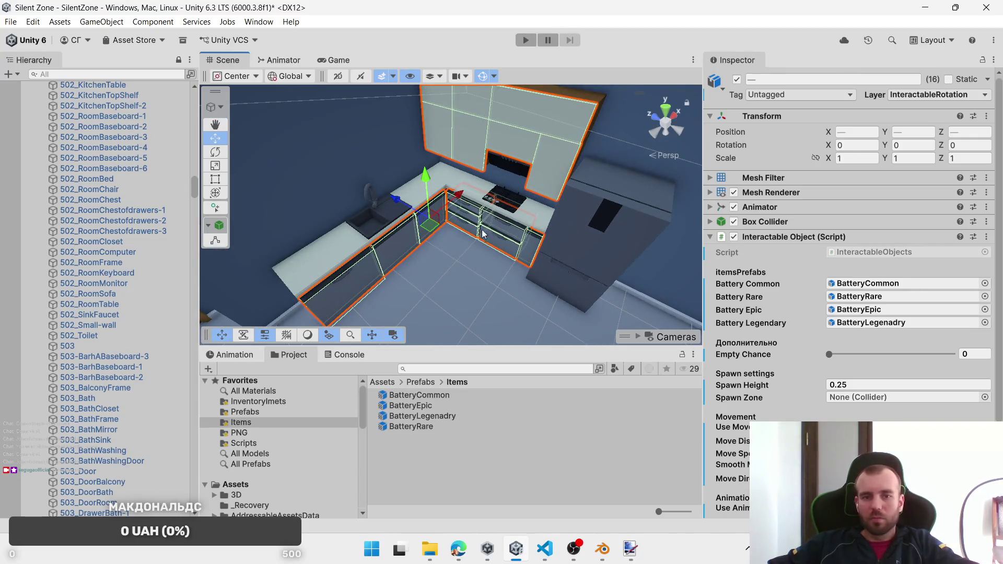
# Step: Select the kitchen drawers and set their Layer to InteractablePosition
pyautogui.click(466, 222)
pyautogui.click(474, 214)
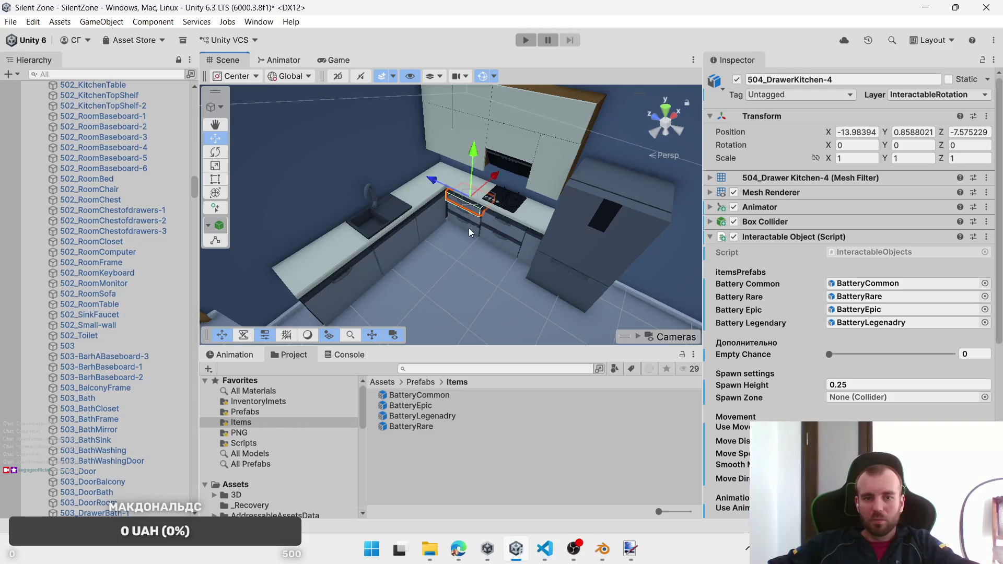
pyautogui.keyDown('shift'); pyautogui.click(468, 227); pyautogui.keyUp('shift')
pyautogui.keyDown('shift'); pyautogui.click(493, 242); pyautogui.keyUp('shift')
pyautogui.keyDown('shift'); pyautogui.click(498, 242); pyautogui.keyUp('shift')
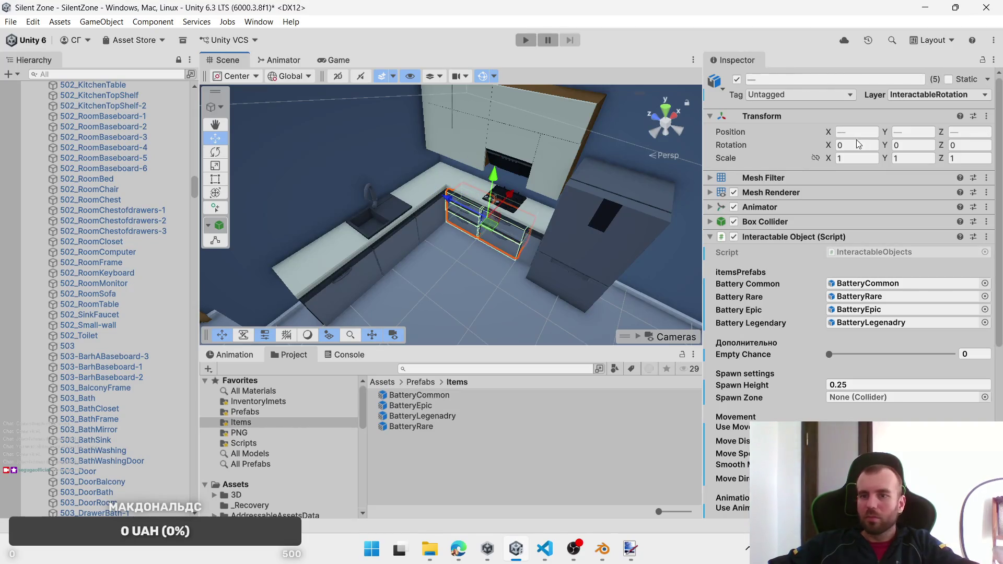
pyautogui.click(935, 94)
pyautogui.click(975, 204)
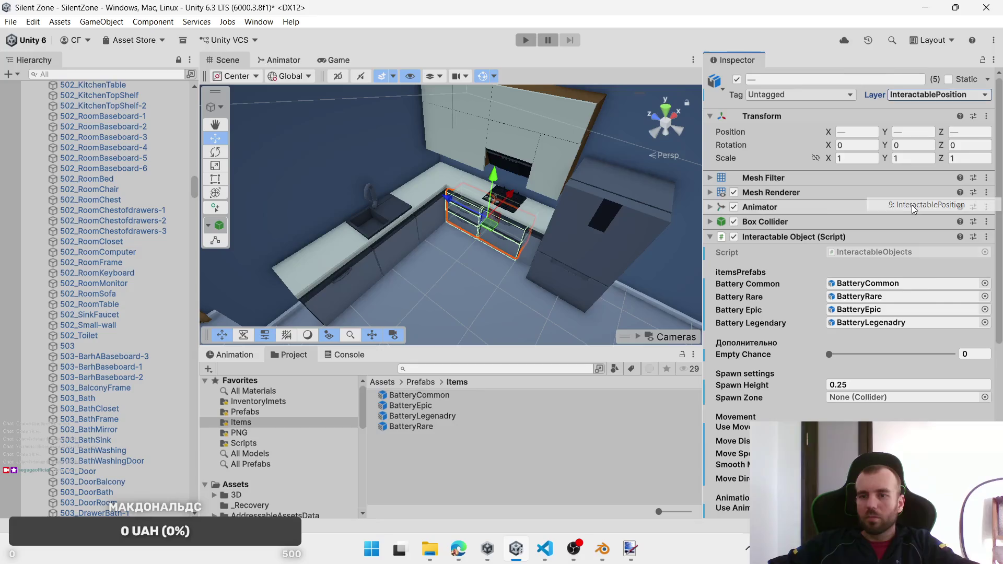
# Step: Select both fridge doors and add an Interactable Object script to them
pyautogui.click(567, 243)
pyautogui.click(569, 243)
pyautogui.keyDown('shift'); pyautogui.click(562, 281); pyautogui.keyUp('shift')
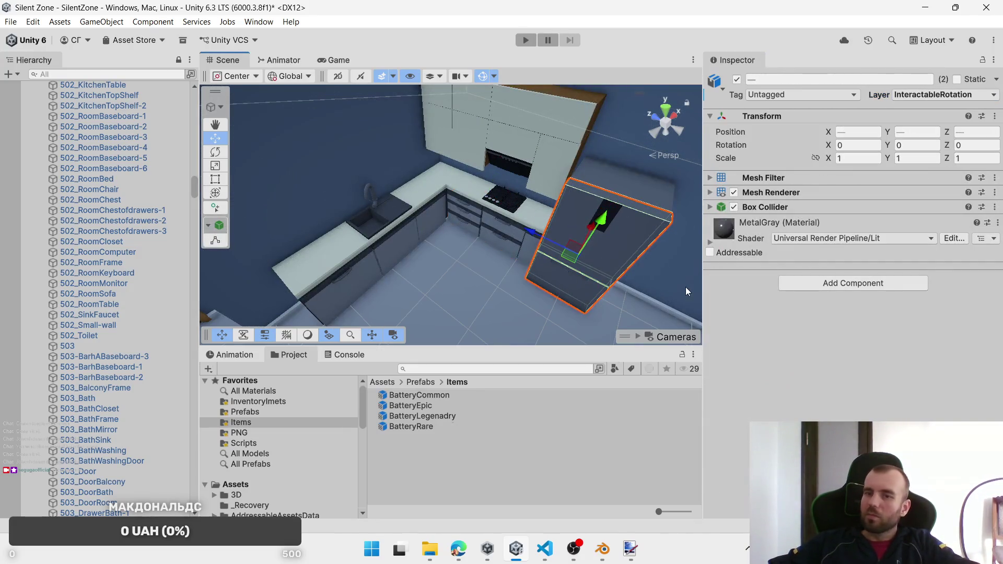
pyautogui.click(614, 255)
pyautogui.click(614, 256)
pyautogui.keyDown('shift'); pyautogui.click(584, 290); pyautogui.keyUp('shift')
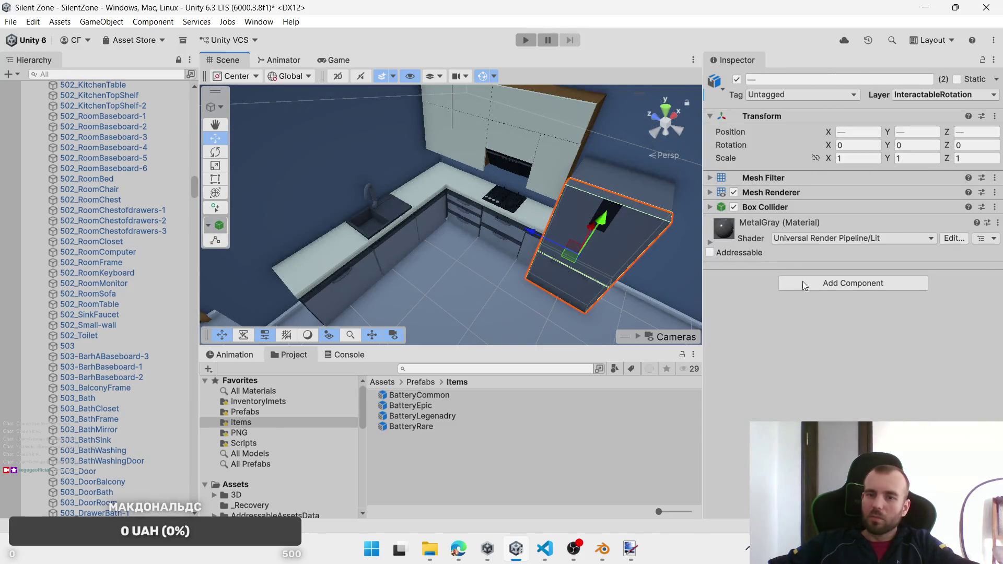
pyautogui.click(811, 287)
pyautogui.click(839, 348)
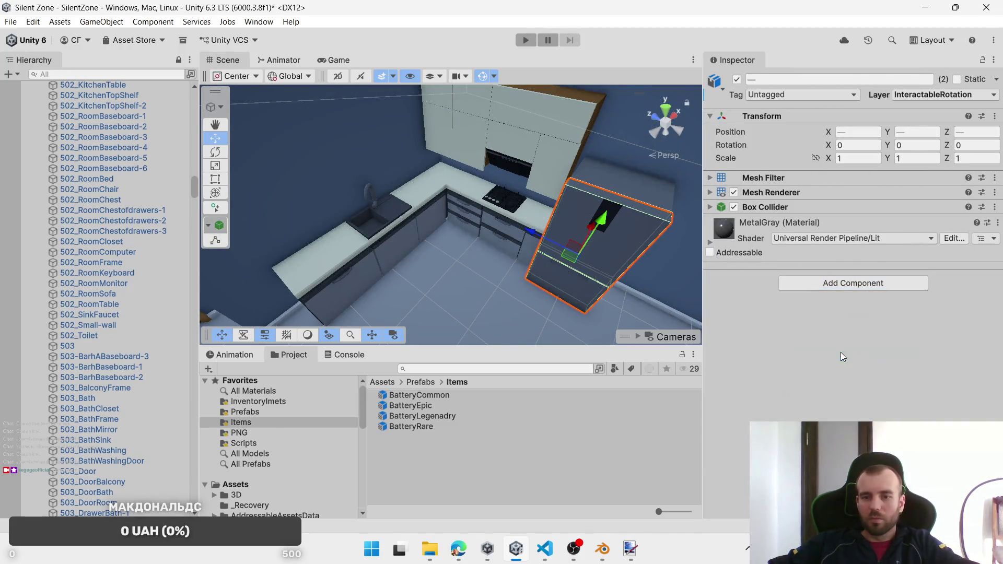
# Step: Assign BatteryCommon, BatteryRare, BatteryEpic and BatteryLegenadry to the fridge doors' battery fields
pyautogui.moveTo(431, 395)
pyautogui.mouseDown()
pyautogui.moveTo(440, 381)
pyautogui.moveTo(841, 268)
pyautogui.mouseUp()
pyautogui.moveTo(412, 426)
pyautogui.mouseDown()
pyautogui.moveTo(907, 291)
pyautogui.moveTo(907, 282)
pyautogui.mouseUp()
pyautogui.moveTo(412, 410); pyautogui.dragTo(867, 295)
pyautogui.moveTo(439, 422); pyautogui.dragTo(828, 327)
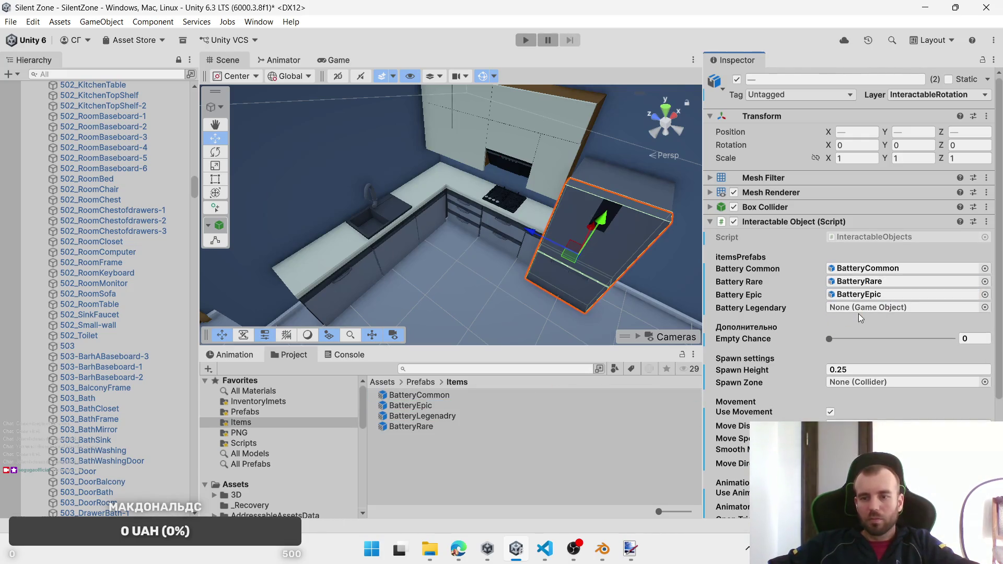
pyautogui.moveTo(523, 416)
pyautogui.mouseDown()
pyautogui.moveTo(496, 416)
pyautogui.moveTo(880, 300)
pyautogui.moveTo(888, 307)
pyautogui.mouseUp()
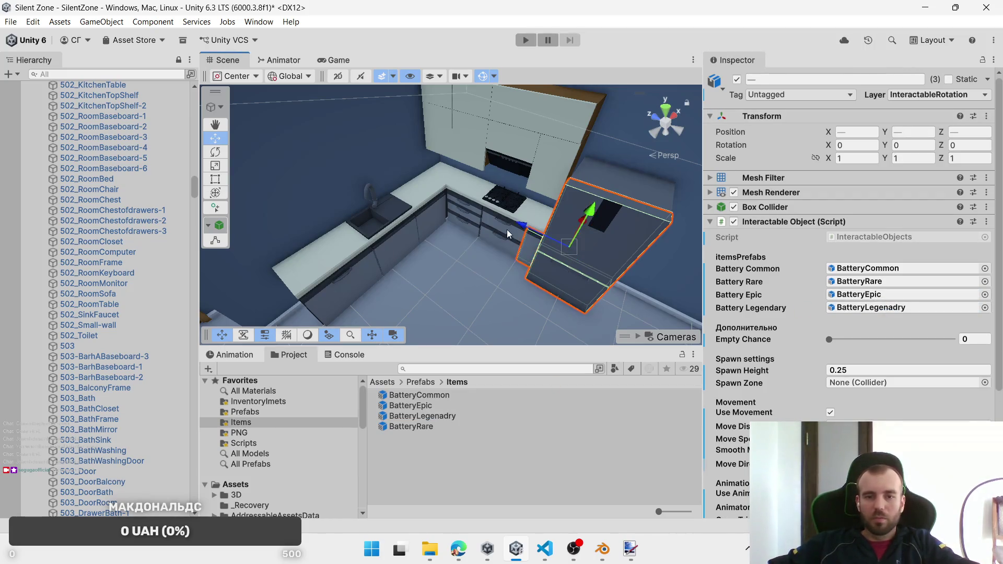
pyautogui.keyDown('shift'); pyautogui.click(490, 241); pyautogui.keyUp('shift')
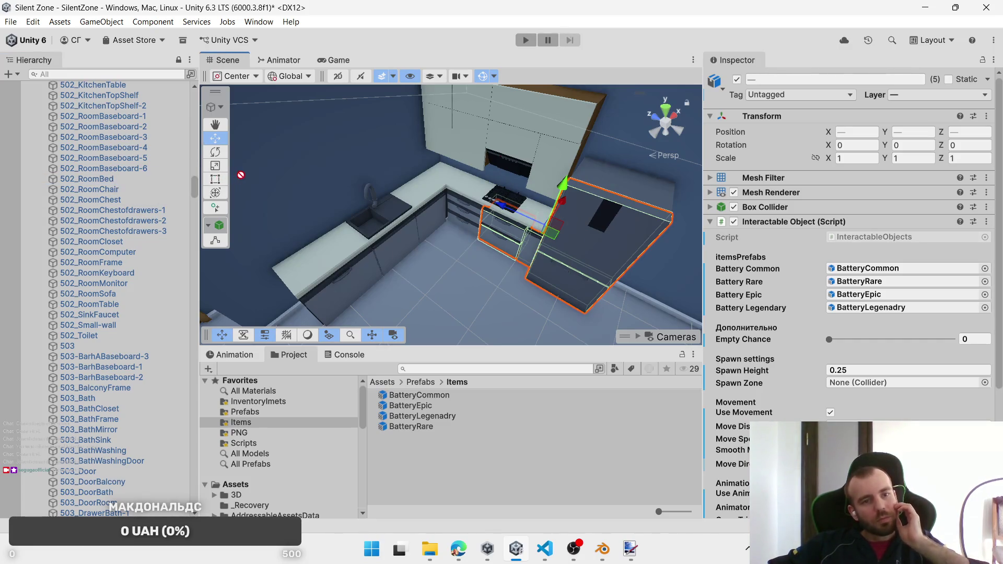
pyautogui.moveTo(195, 191); pyautogui.dragTo(194, 86)
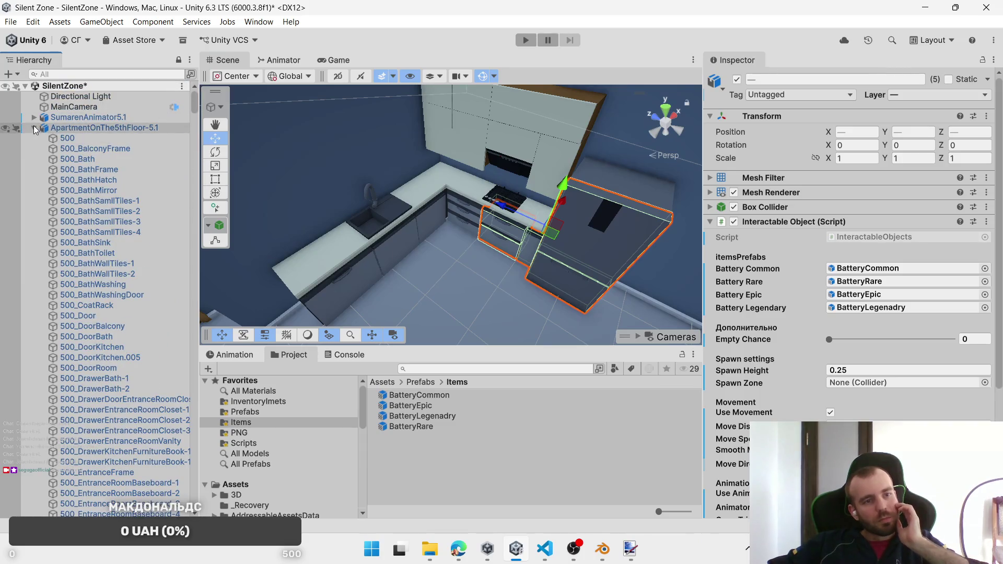
# Step: Select all the lower and upper kitchen cabinet parts together
pyautogui.click(34, 128)
pyautogui.click(44, 190)
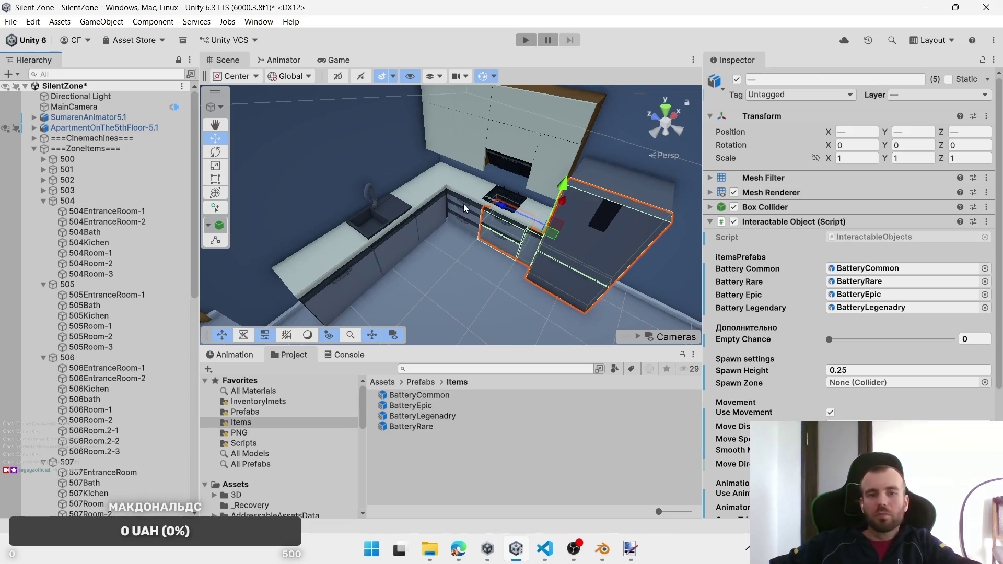
pyautogui.moveTo(463, 204); pyautogui.dragTo(467, 217)
pyautogui.keyDown('shift'); pyautogui.click(400, 246); pyautogui.keyUp('shift')
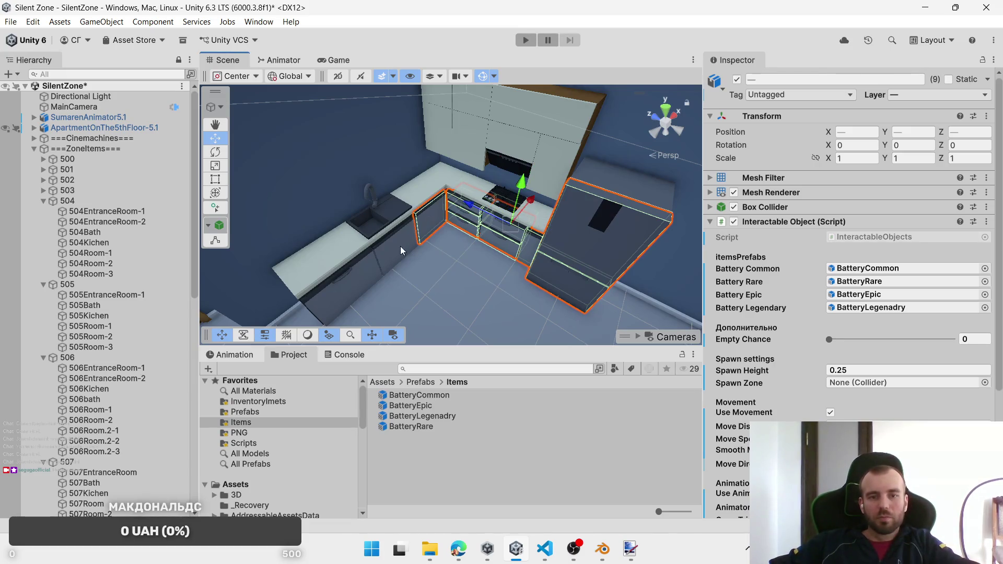
pyautogui.keyDown('shift'); pyautogui.click(409, 234); pyautogui.keyUp('shift')
pyautogui.keyDown('shift'); pyautogui.click(531, 147); pyautogui.keyUp('shift')
pyautogui.keyDown('shift'); pyautogui.click(546, 154); pyautogui.keyUp('shift')
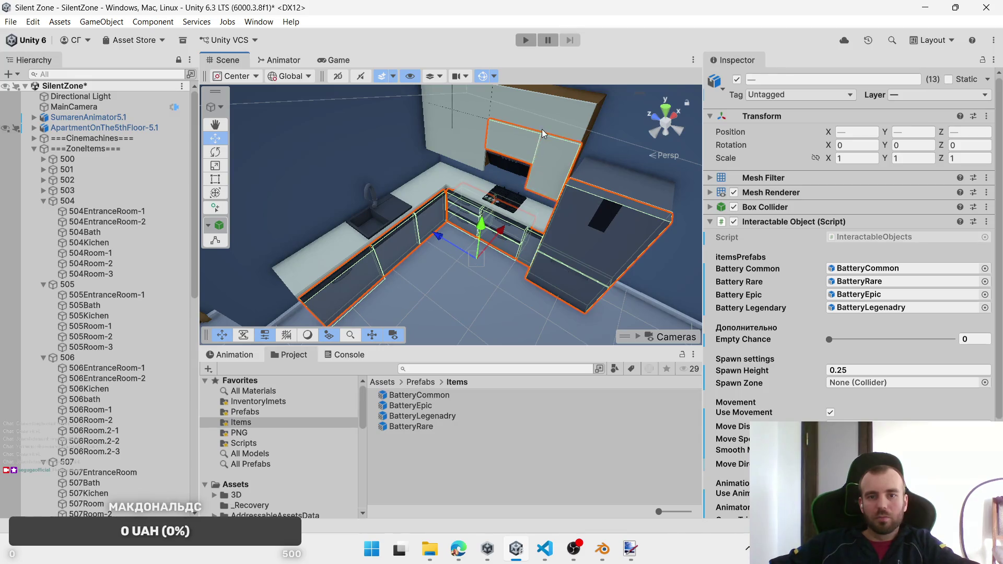
pyautogui.keyDown('shift'); pyautogui.click(501, 113); pyautogui.keyUp('shift')
pyautogui.keyDown('shift'); pyautogui.click(430, 105); pyautogui.keyUp('shift')
pyautogui.keyDown('shift'); pyautogui.click(439, 97); pyautogui.keyUp('shift')
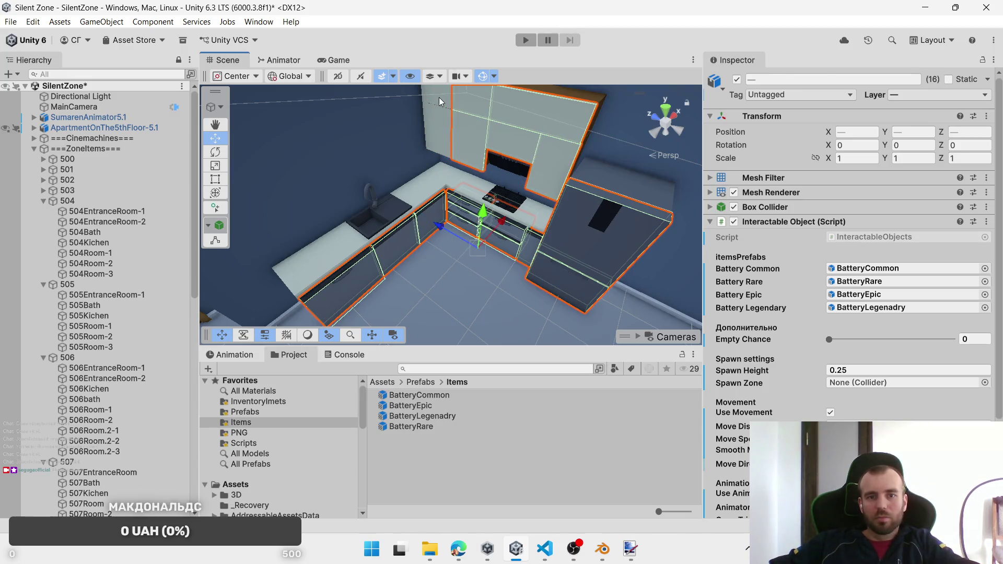
pyautogui.keyDown('shift'); pyautogui.click(440, 129); pyautogui.keyUp('shift')
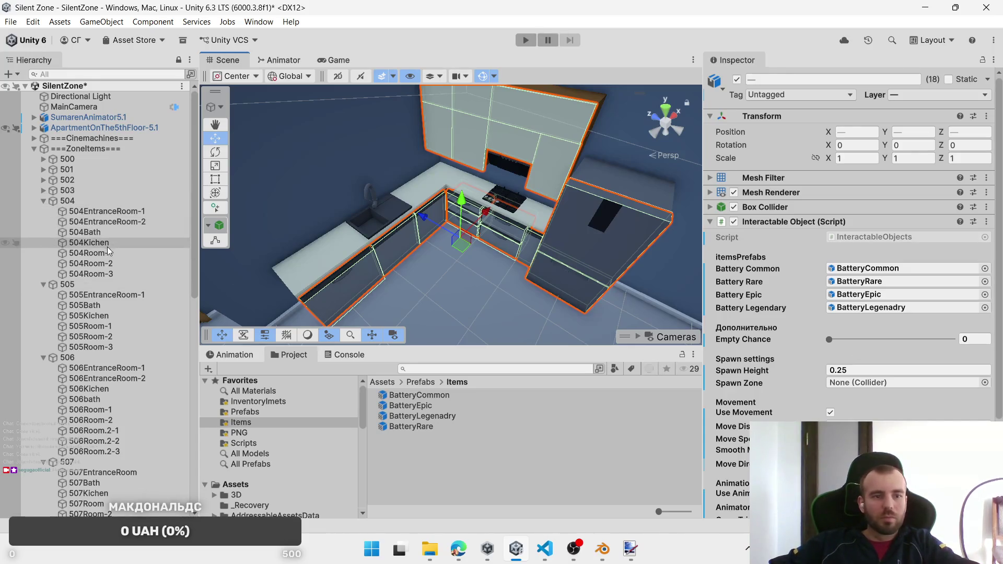
# Step: Assign 504Kichen's Box Collider as the cabinets' Spawn Zone
pyautogui.moveTo(108, 248)
pyautogui.mouseDown()
pyautogui.moveTo(882, 370)
pyautogui.moveTo(905, 384)
pyautogui.mouseUp()
pyautogui.scroll(-5, 525, 243)
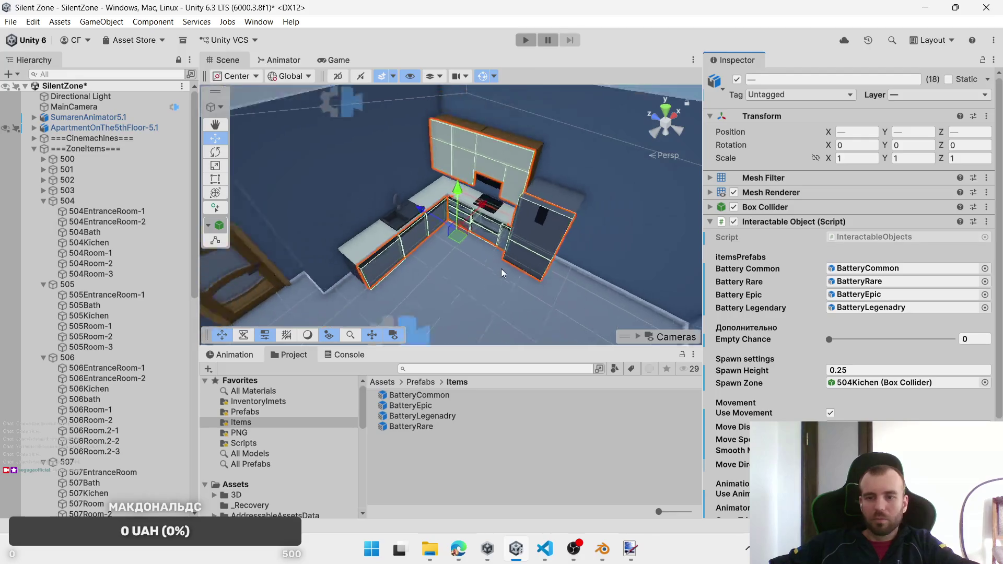
pyautogui.moveTo(525, 243)
pyautogui.mouseDown()
pyautogui.moveTo(483, 281)
pyautogui.moveTo(381, 250)
pyautogui.moveTo(396, 254)
pyautogui.mouseUp()
pyautogui.scroll(5, 483, 282)
# Step: Select the entrance wardrobe parts and the chest's door and drawers, excluding the chest body
pyautogui.click(368, 182)
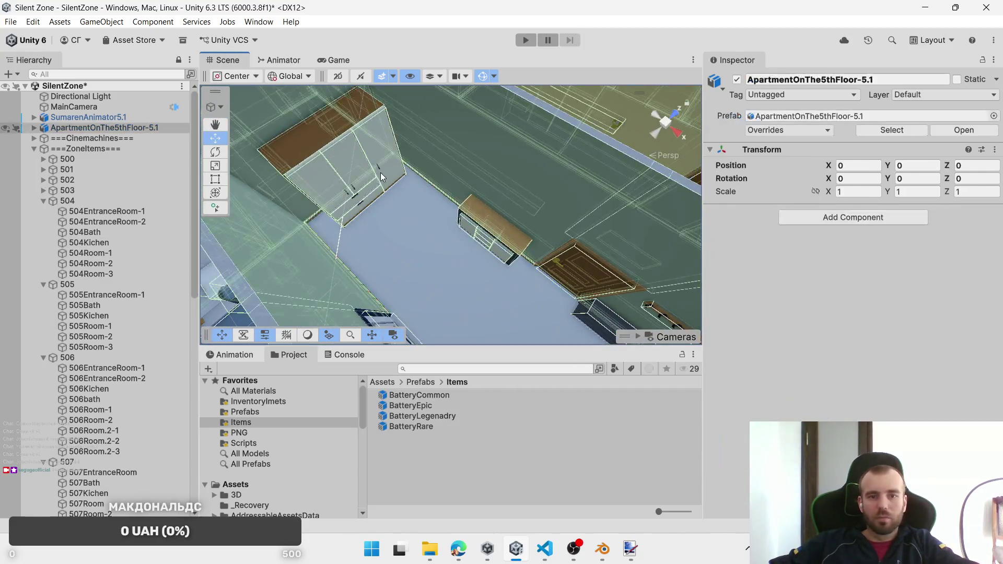
pyautogui.click(381, 177)
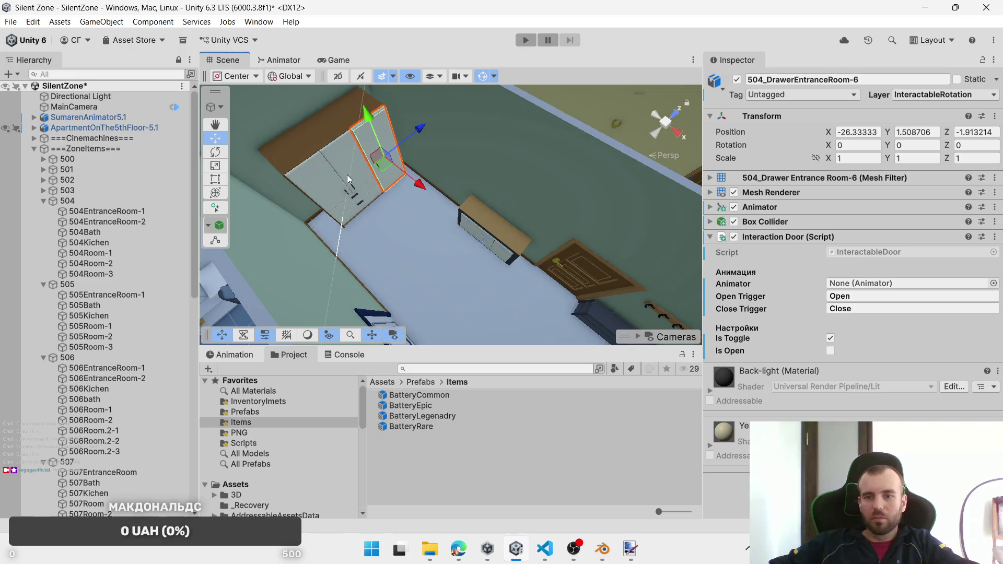
pyautogui.keyDown('shift'); pyautogui.click(328, 187); pyautogui.keyUp('shift')
pyautogui.keyDown('shift'); pyautogui.click(343, 204); pyautogui.keyUp('shift')
pyautogui.keyDown('shift'); pyautogui.click(350, 214); pyautogui.keyUp('shift')
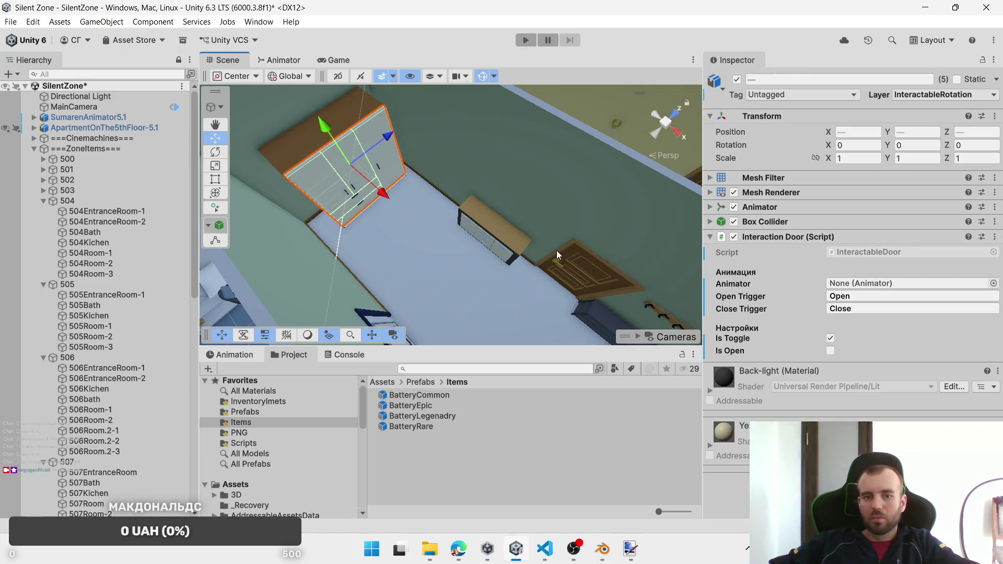
pyautogui.scroll(-5, 490, 268)
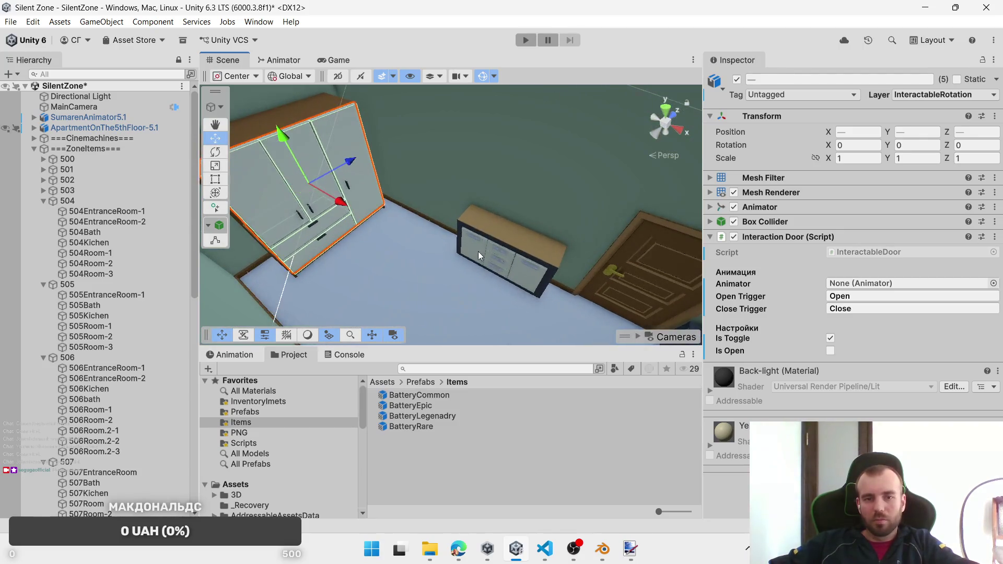
pyautogui.keyDown('shift'); pyautogui.click(478, 251); pyautogui.keyUp('shift')
pyautogui.keyDown('shift'); pyautogui.click(496, 264); pyautogui.keyUp('shift')
pyautogui.keyDown('shift'); pyautogui.click(525, 273); pyautogui.keyUp('shift')
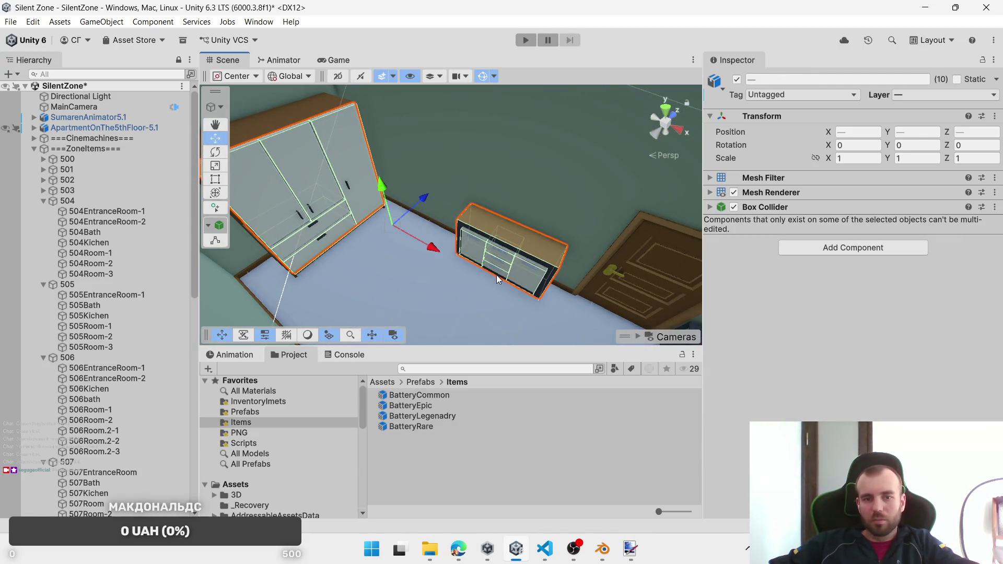
pyautogui.keyDown('shift'); pyautogui.click(535, 239); pyautogui.keyUp('shift')
# Step: Replace the Interaction Door script with an Interactable Object script
pyautogui.rightClick(832, 243)
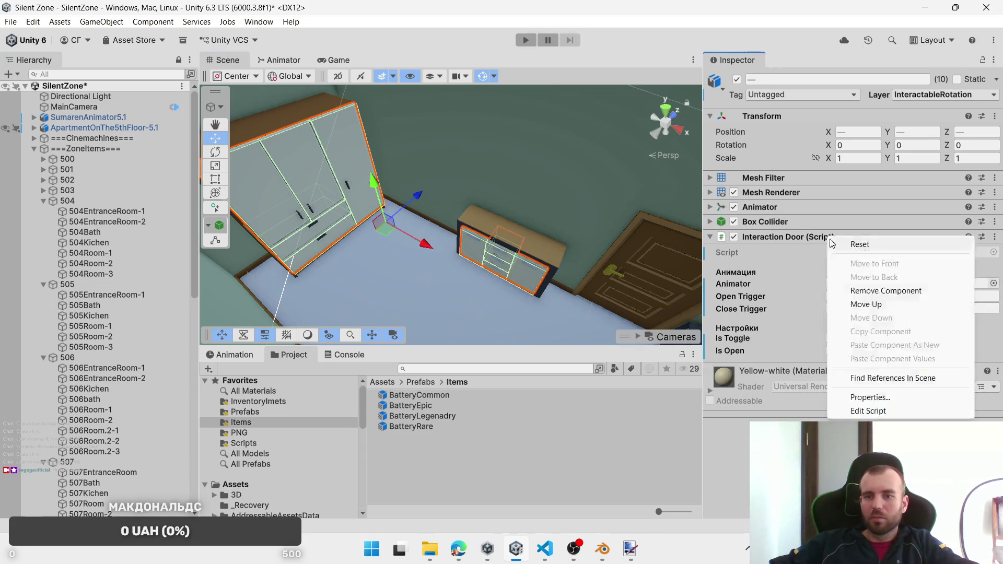
pyautogui.click(883, 290)
pyautogui.click(880, 290)
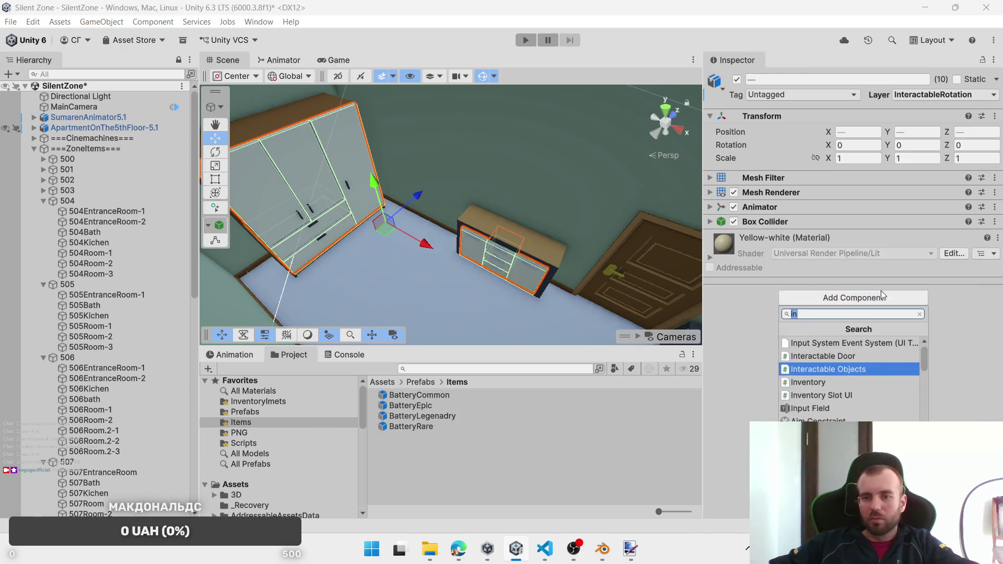
pyautogui.click(864, 367)
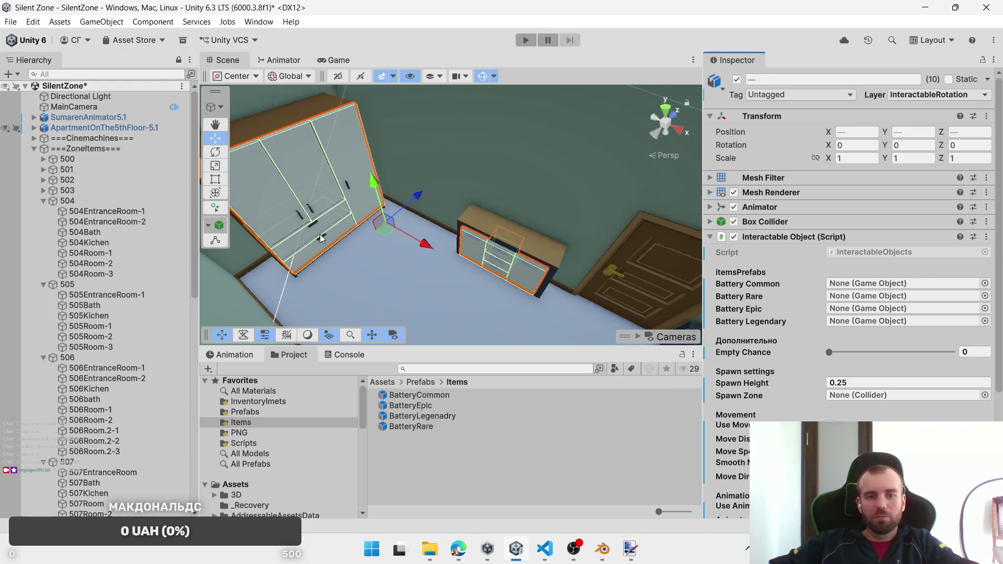
# Step: Assign BatteryCommon, BatteryRare, BatteryEpic and BatteryLegenadry to the matching battery fields
pyautogui.moveTo(434, 395)
pyautogui.mouseDown()
pyautogui.moveTo(862, 297)
pyautogui.moveTo(849, 283)
pyautogui.mouseUp()
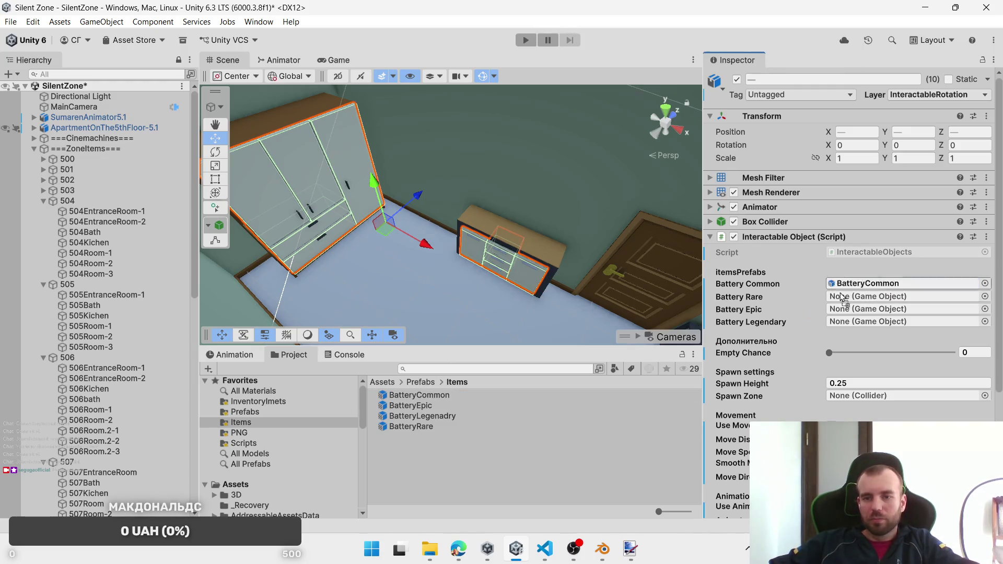
pyautogui.moveTo(410, 427)
pyautogui.mouseDown()
pyautogui.moveTo(836, 286)
pyautogui.moveTo(857, 297)
pyautogui.mouseUp()
pyautogui.moveTo(814, 370)
pyautogui.mouseDown()
pyautogui.moveTo(888, 320)
pyautogui.moveTo(887, 309)
pyautogui.mouseUp()
pyautogui.moveTo(433, 421); pyautogui.dragTo(857, 325)
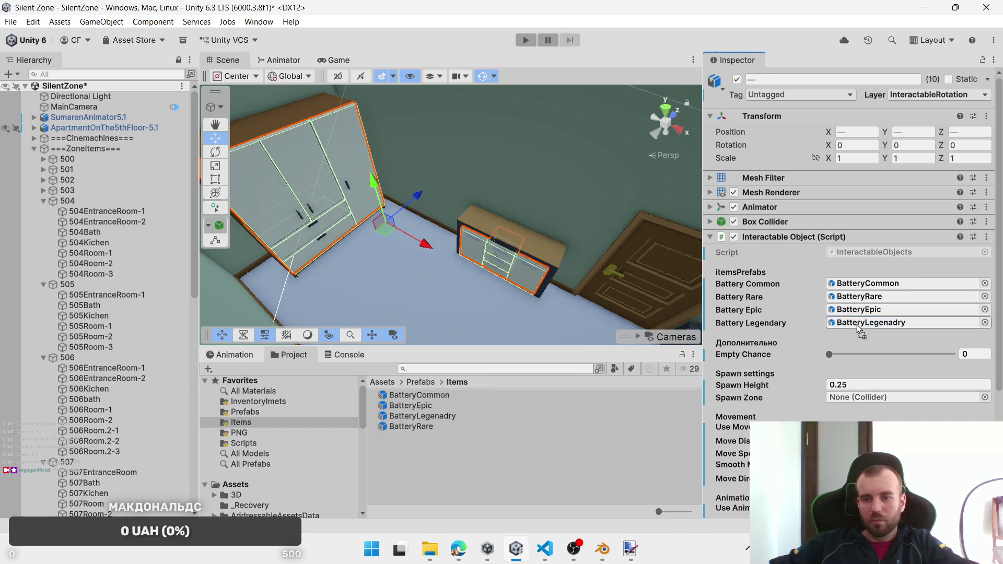
# Step: Select the three entrance chest drawers
pyautogui.click(490, 256)
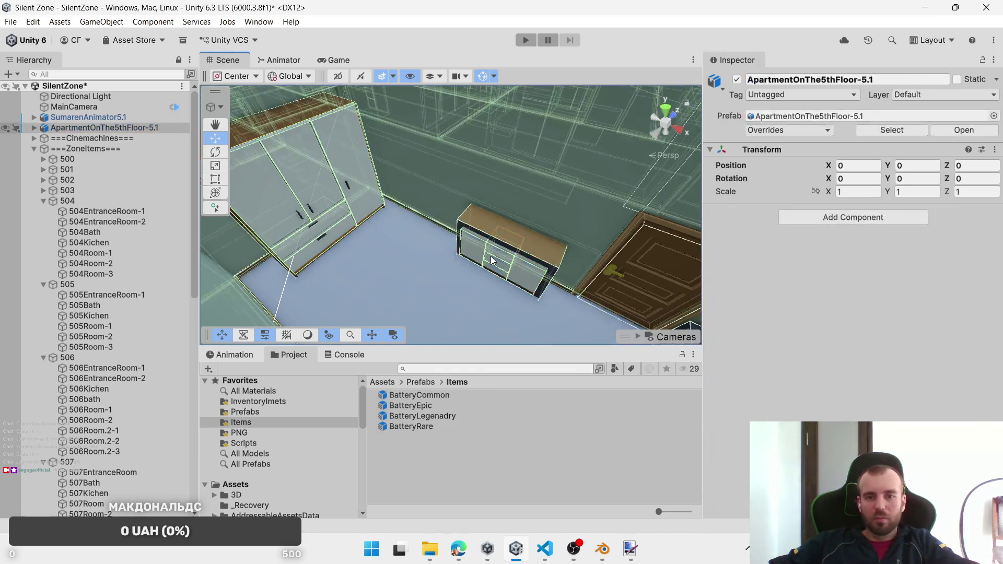
pyautogui.click(500, 256)
pyautogui.click(497, 256)
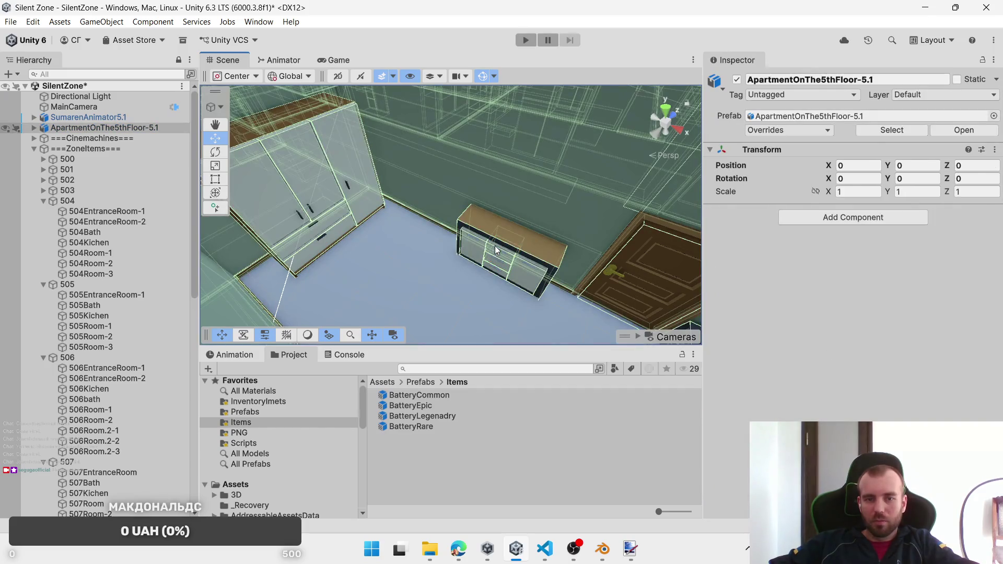
pyautogui.click(496, 251)
pyautogui.keyDown('shift'); pyautogui.click(493, 258); pyautogui.keyUp('shift')
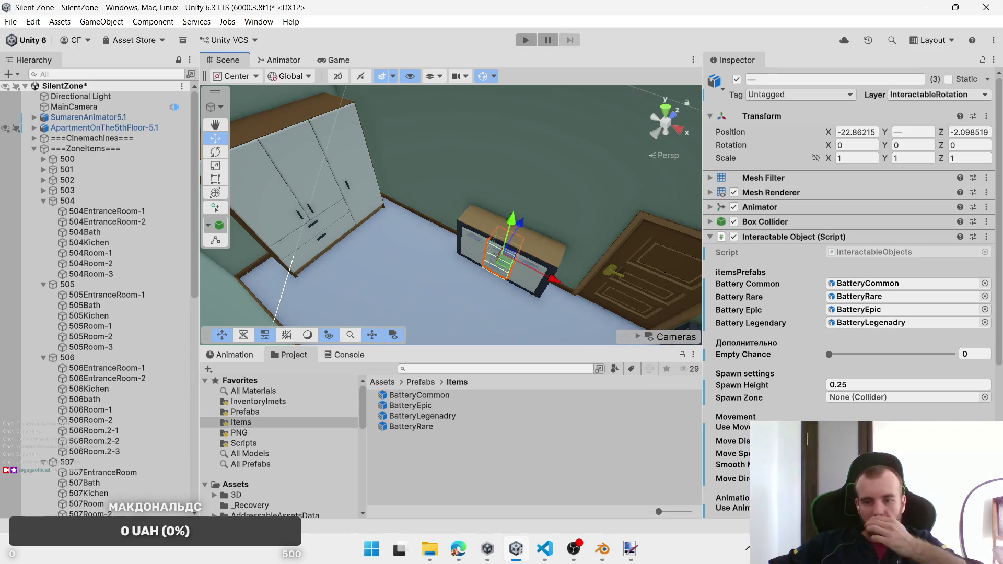
# Step: Set the chest drawers' move direction, Spawn Zone 504EntranceRoom-2 and InteractablePosition layer
pyautogui.click(888, 479)
pyautogui.click(866, 421)
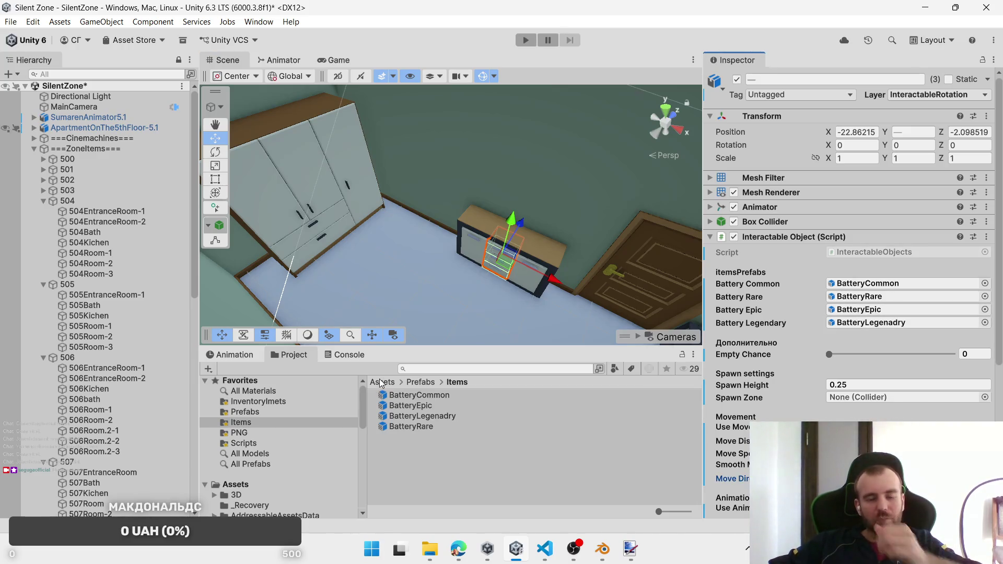
pyautogui.click(124, 222)
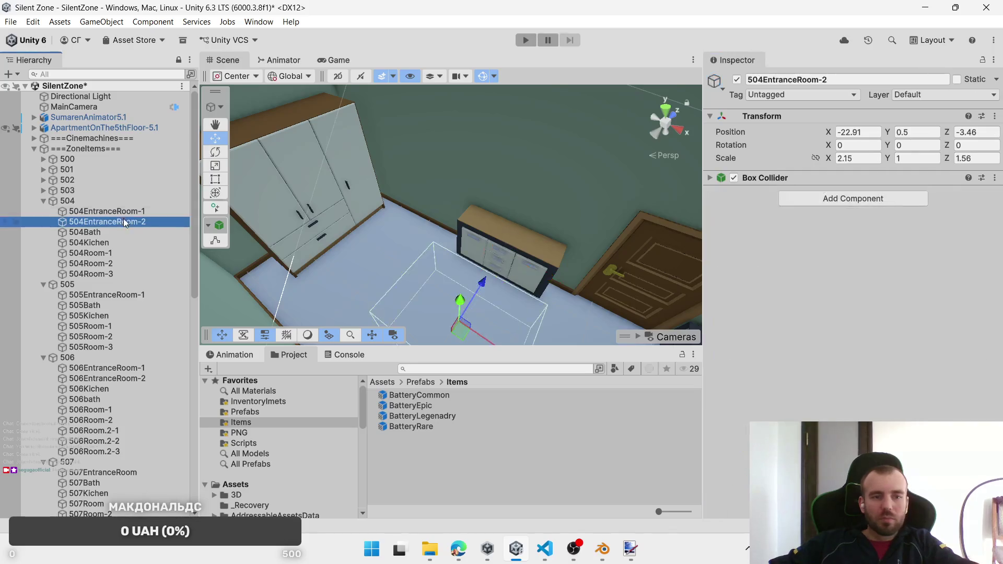
pyautogui.click(494, 252)
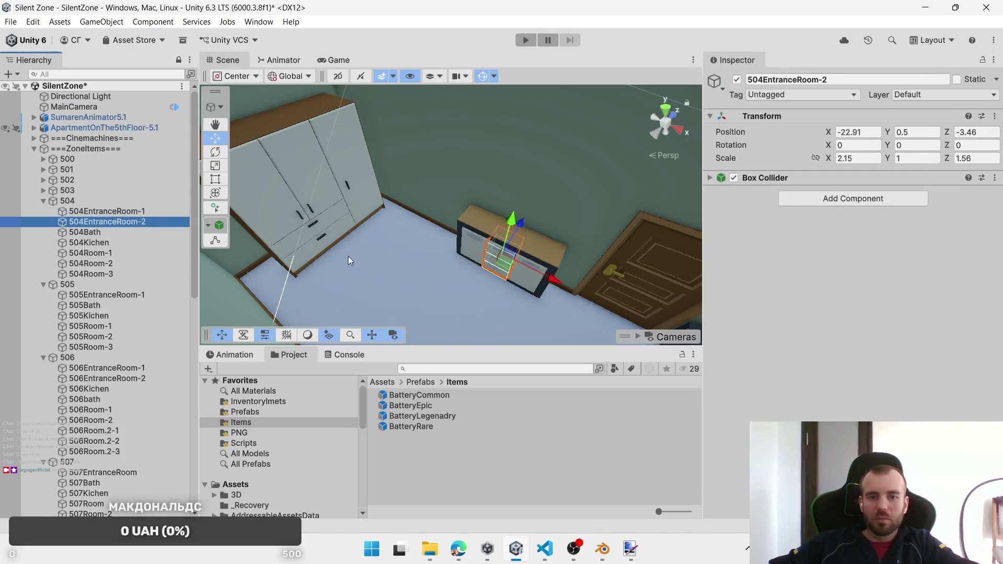
pyautogui.moveTo(198, 181)
pyautogui.mouseDown()
pyautogui.moveTo(196, 218)
pyautogui.moveTo(195, 98)
pyautogui.mouseUp()
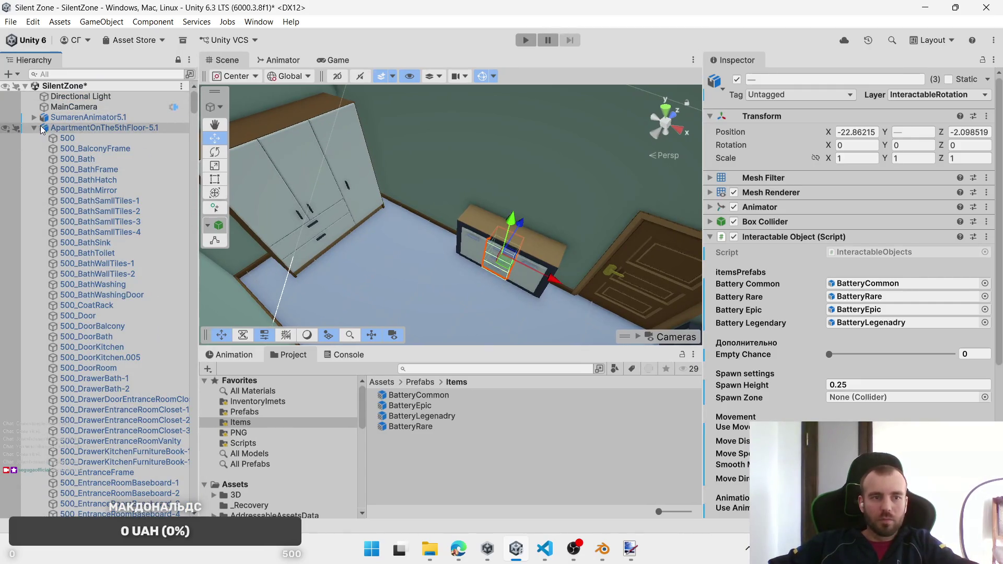
pyautogui.click(35, 128)
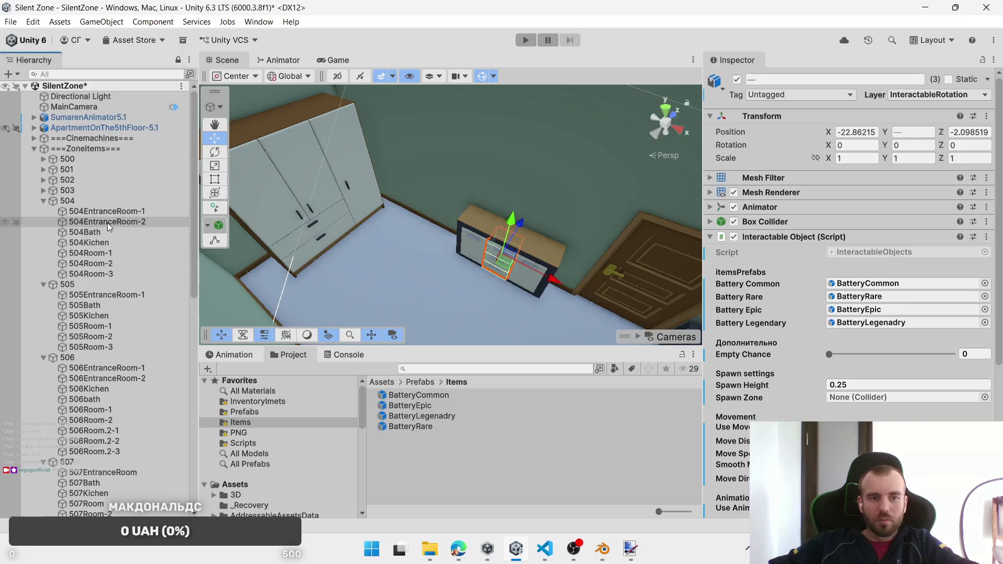
pyautogui.moveTo(107, 222)
pyautogui.mouseDown()
pyautogui.moveTo(851, 351)
pyautogui.moveTo(860, 399)
pyautogui.mouseUp()
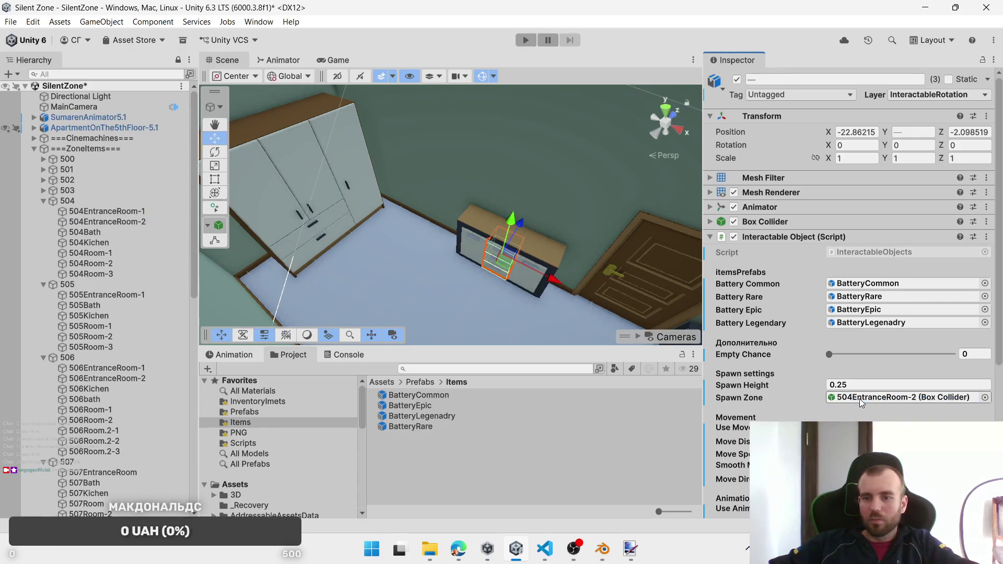
pyautogui.click(922, 96)
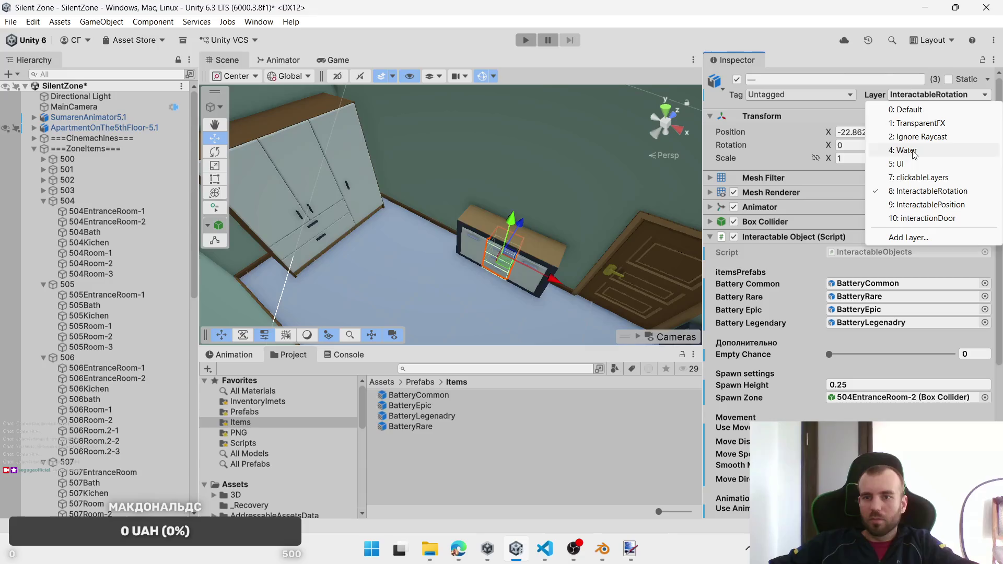
pyautogui.click(922, 205)
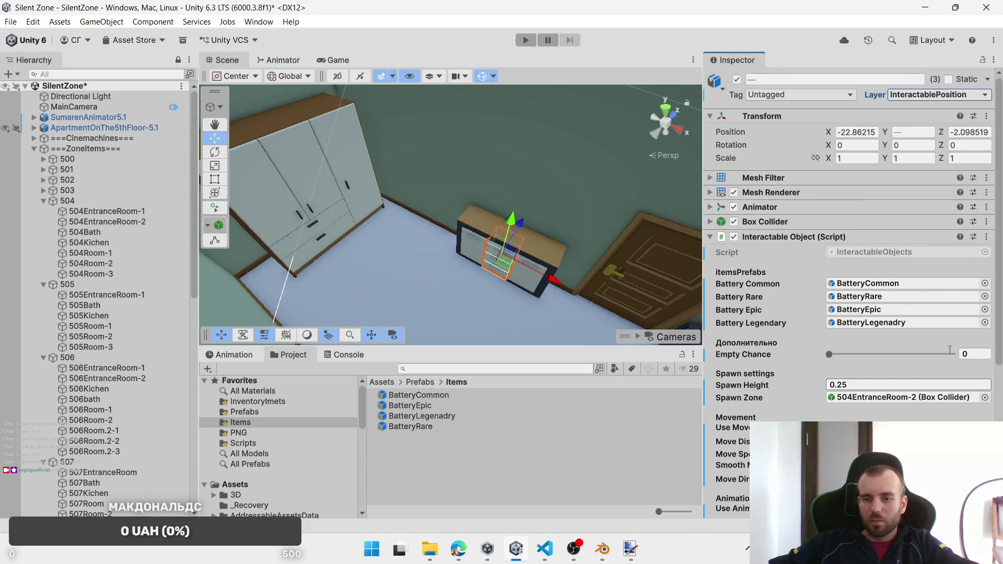
# Step: Put the two wardrobe drawers on InteractablePosition with Spawn Zone 504EntranceRoom-1 and changed move direction
pyautogui.click(308, 234)
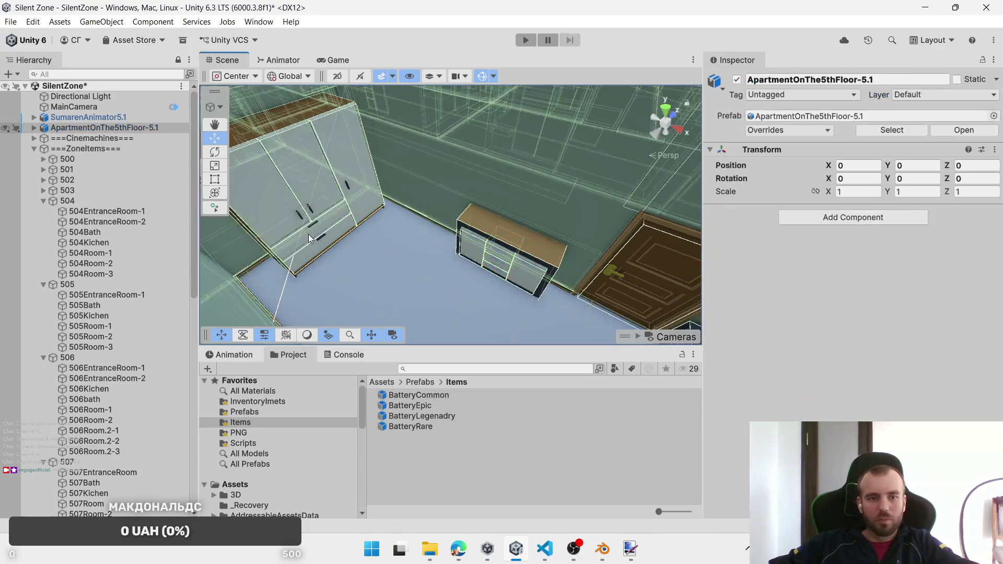
pyautogui.click(308, 234)
pyautogui.keyDown('shift'); pyautogui.click(314, 253); pyautogui.keyUp('shift')
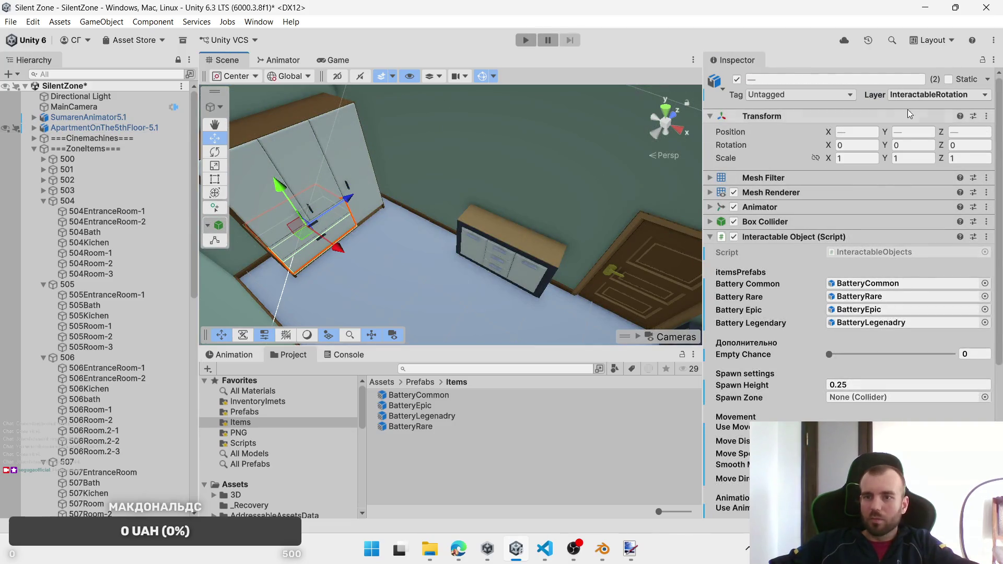
pyautogui.click(925, 94)
pyautogui.click(923, 205)
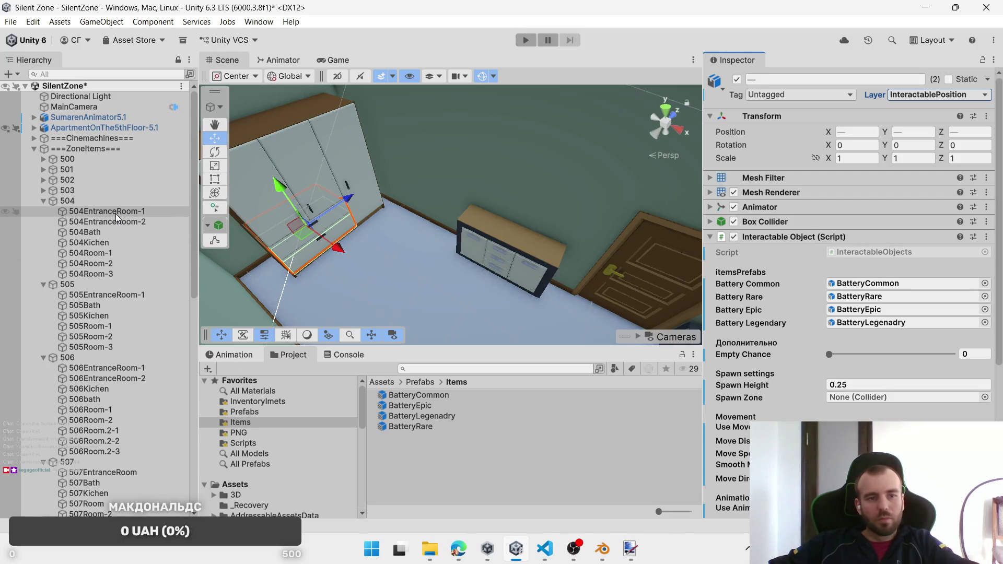
pyautogui.moveTo(115, 214)
pyautogui.mouseDown()
pyautogui.moveTo(575, 313)
pyautogui.moveTo(871, 396)
pyautogui.mouseUp()
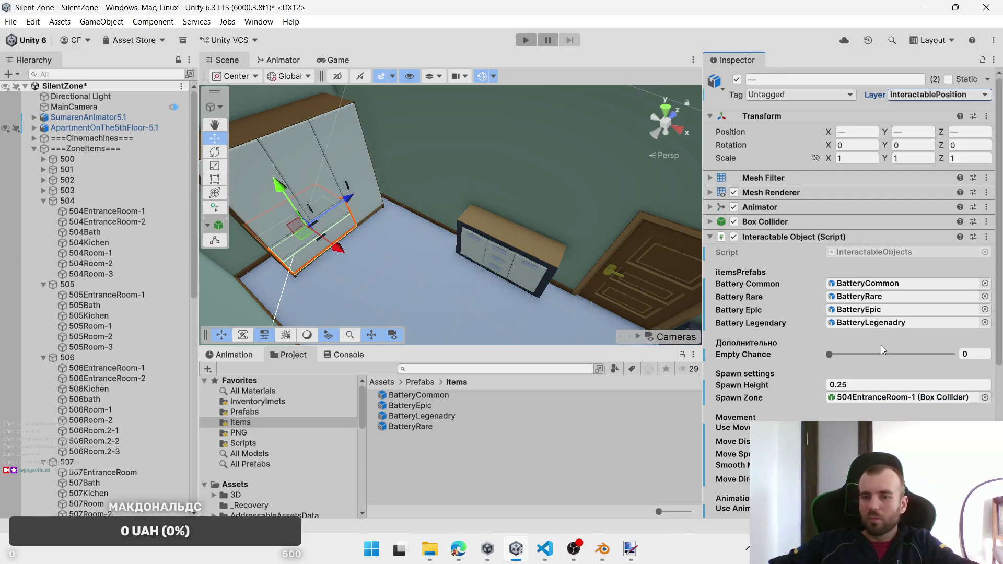
pyautogui.click(909, 479)
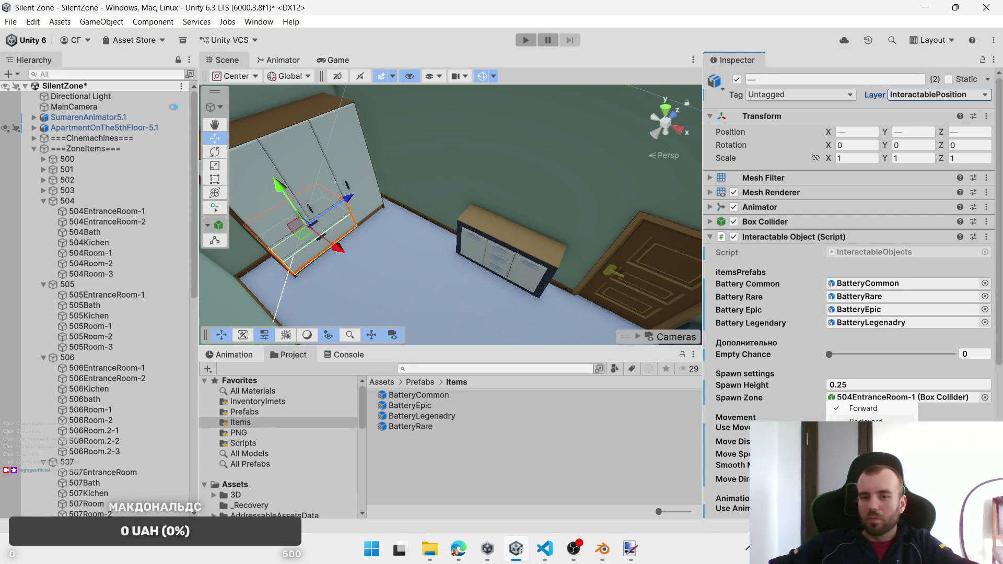
pyautogui.click(864, 421)
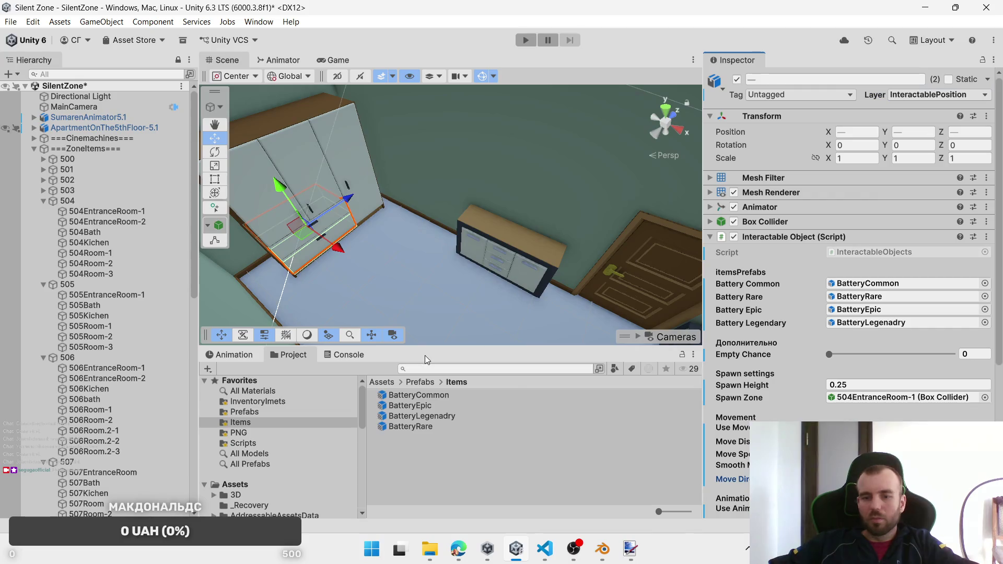
# Step: Check the 504EntranceRoom-1 and 504EntranceRoom-2 zones, then move the view to the bathroom
pyautogui.click(106, 215)
pyautogui.click(108, 225)
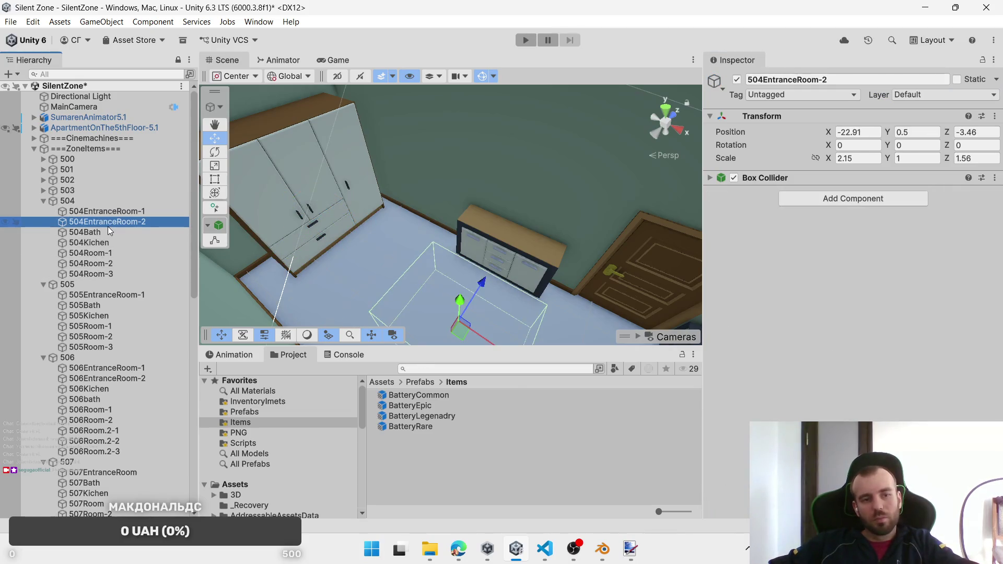
pyautogui.moveTo(300, 239)
pyautogui.mouseDown()
pyautogui.moveTo(476, 256)
pyautogui.moveTo(505, 248)
pyautogui.moveTo(451, 196)
pyautogui.mouseUp()
# Step: Select the three 504Room-1 wardrobe doors and the nightstand
pyautogui.click(451, 175)
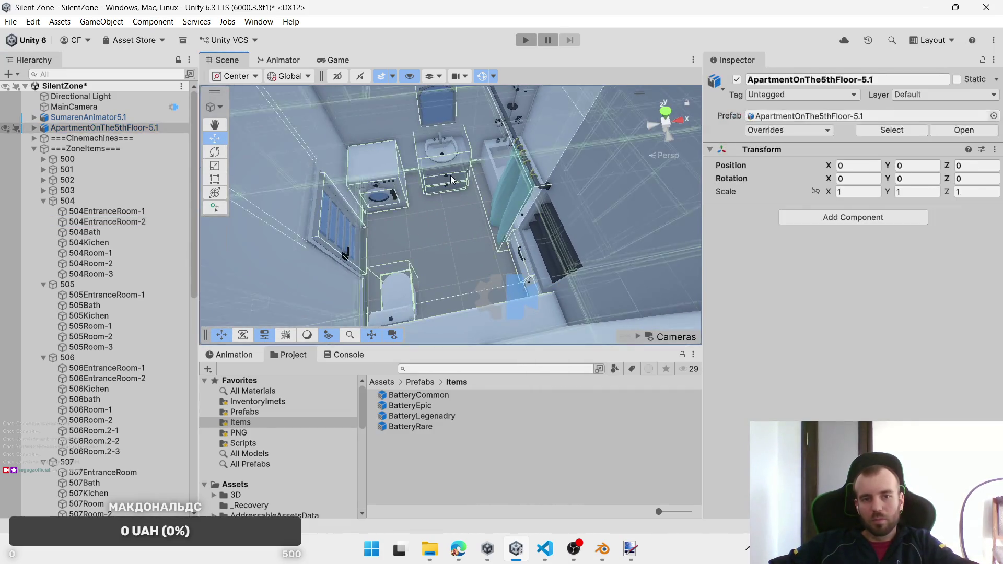
pyautogui.click(450, 174)
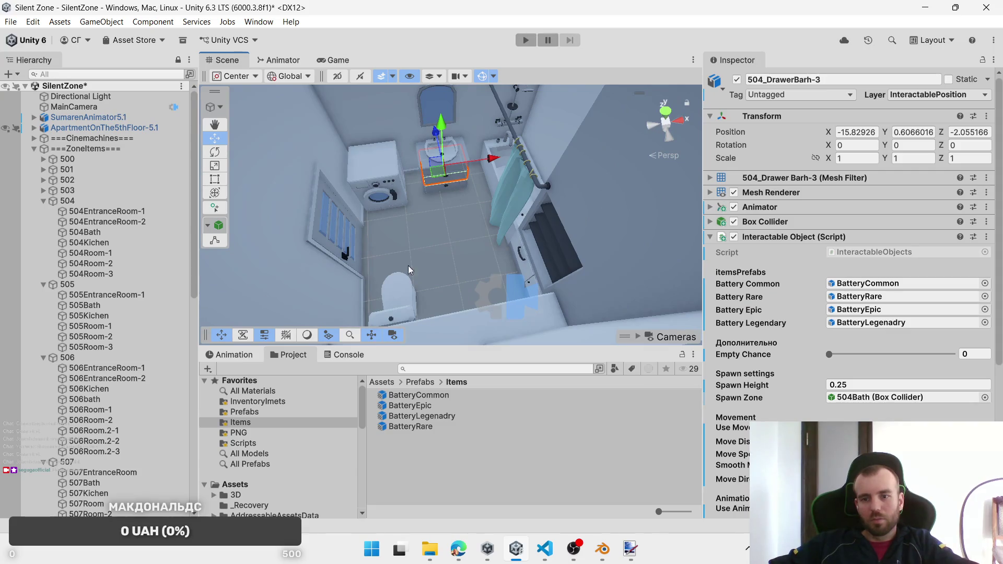
pyautogui.scroll(-5, 409, 265)
pyautogui.moveTo(399, 254)
pyautogui.mouseDown()
pyautogui.moveTo(458, 215)
pyautogui.moveTo(434, 233)
pyautogui.moveTo(392, 219)
pyautogui.mouseUp()
pyautogui.click(134, 253)
pyautogui.scroll(3, 306, 234)
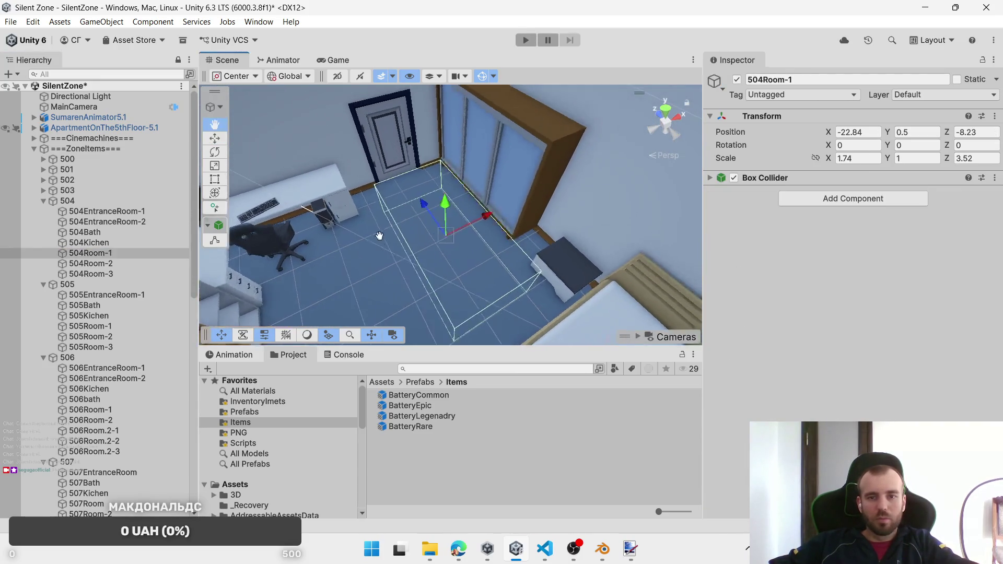
pyautogui.click(442, 140)
pyautogui.click(443, 142)
pyautogui.keyDown('shift'); pyautogui.click(469, 168); pyautogui.keyUp('shift')
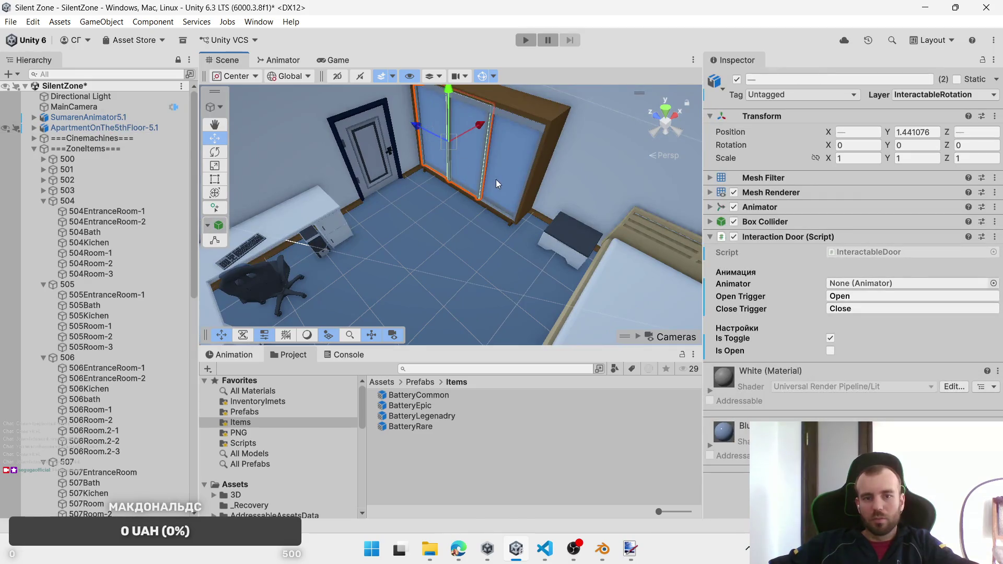
pyautogui.keyDown('shift'); pyautogui.click(496, 180); pyautogui.keyUp('shift')
pyautogui.keyDown('shift'); pyautogui.click(560, 249); pyautogui.keyUp('shift')
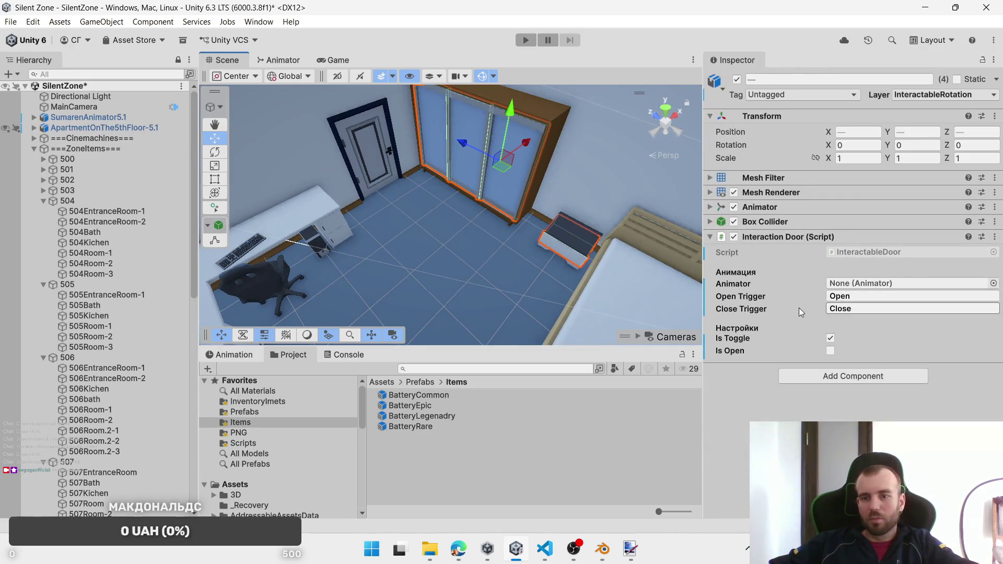
# Step: Replace the Interaction Door component with Interactable Objects
pyautogui.rightClick(857, 254)
pyautogui.rightClick(857, 237)
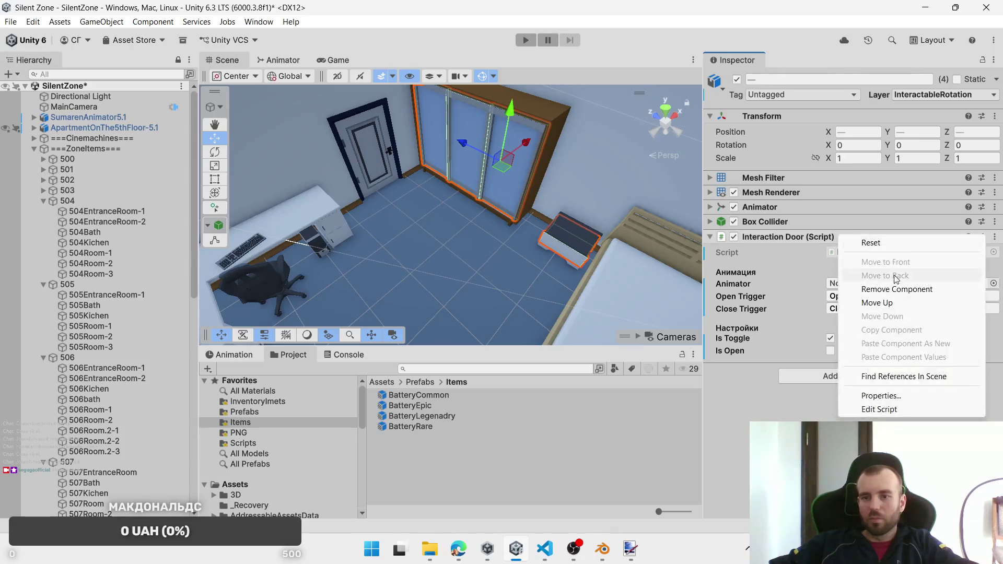
pyautogui.click(888, 288)
pyautogui.click(862, 247)
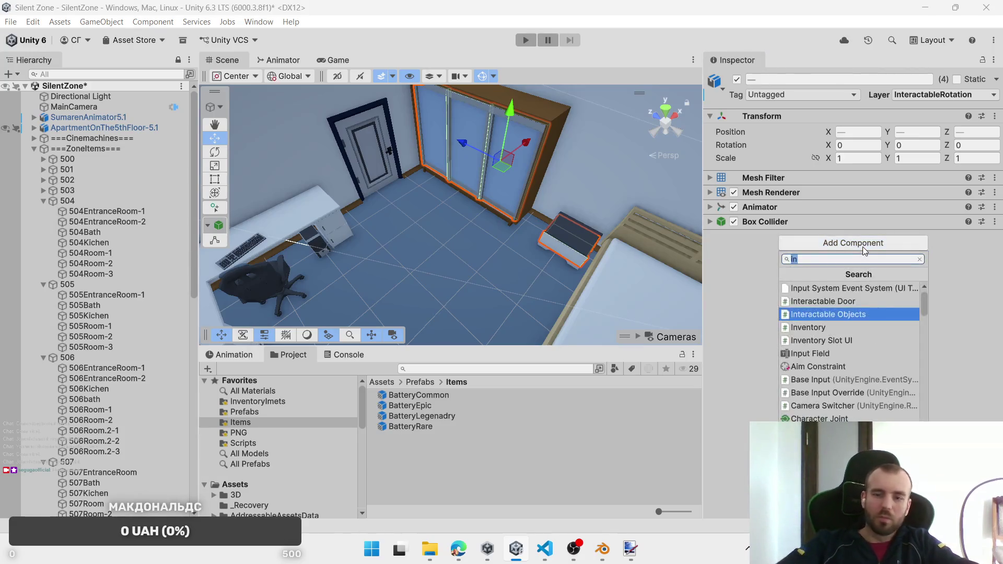
pyautogui.press('Return')
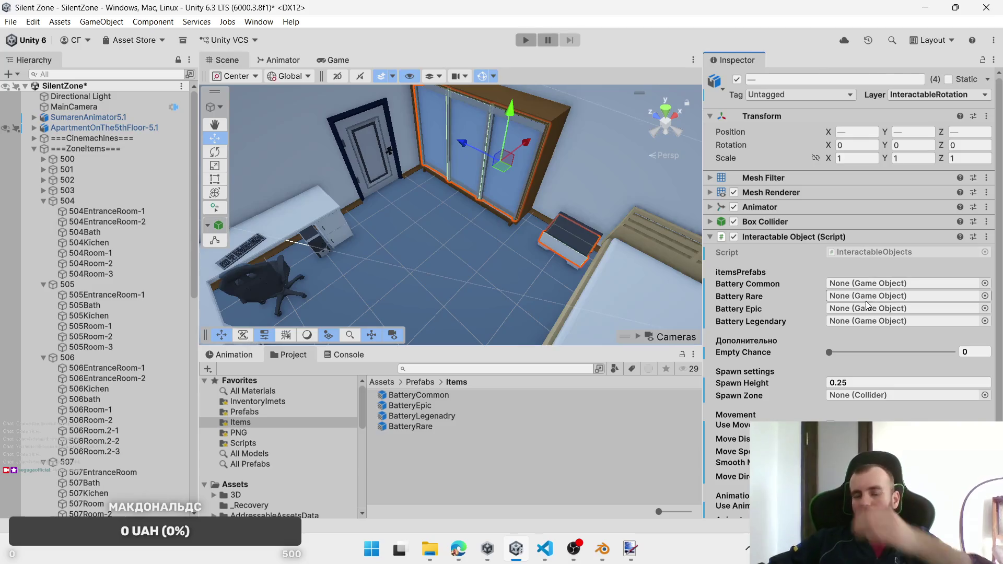
# Step: Assign the BatteryCommon, BatteryEpic and BatteryRare prefabs to their battery fields
pyautogui.moveTo(421, 397)
pyautogui.mouseDown()
pyautogui.moveTo(895, 293)
pyautogui.moveTo(888, 284)
pyautogui.mouseUp()
pyautogui.moveTo(777, 332); pyautogui.dragTo(848, 301)
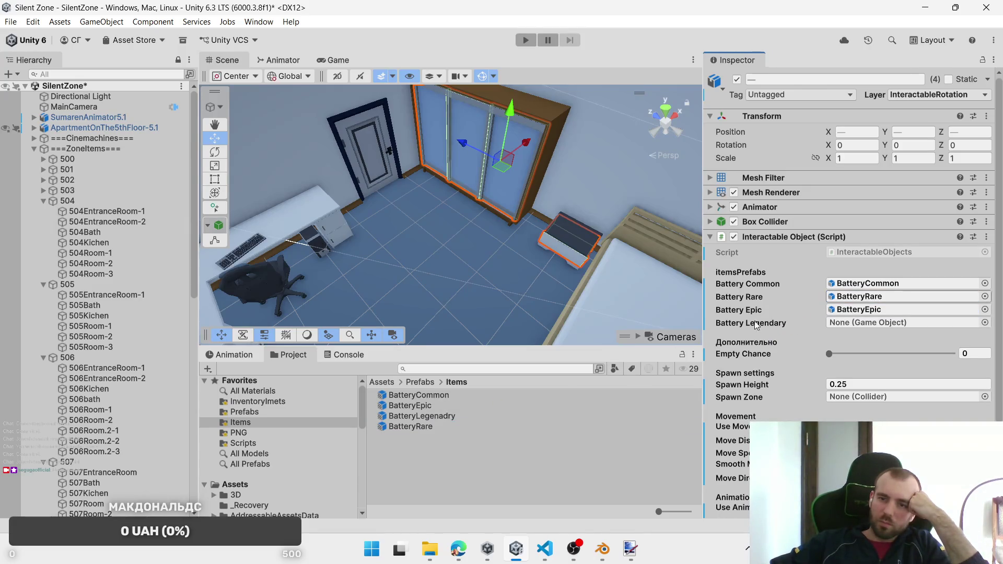
pyautogui.moveTo(416, 416)
pyautogui.mouseDown()
pyautogui.moveTo(907, 313)
pyautogui.moveTo(904, 322)
pyautogui.mouseUp()
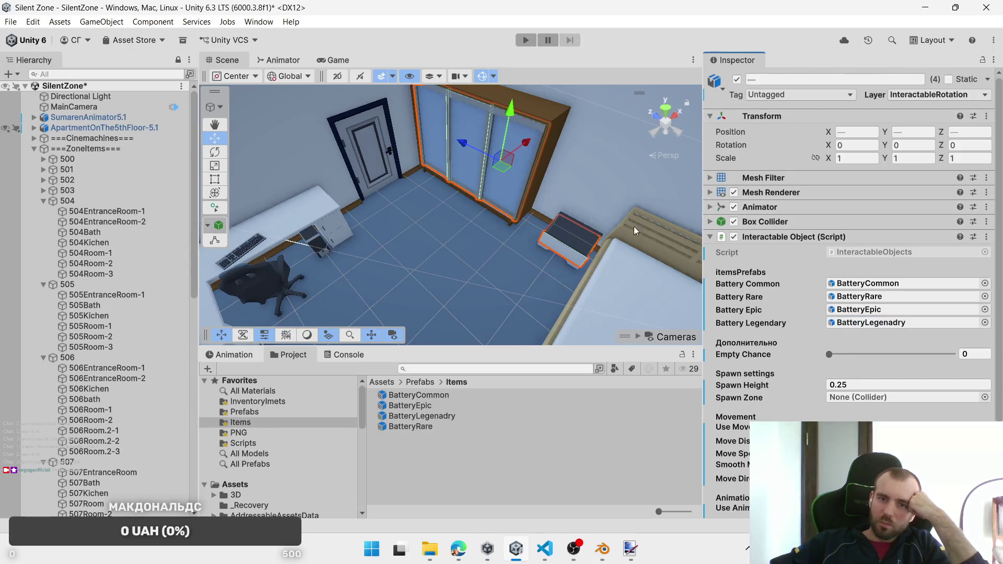
# Step: Put the four objects on the InteractablePosition layer with 504Room-1 as Spawn Zone
pyautogui.click(972, 94)
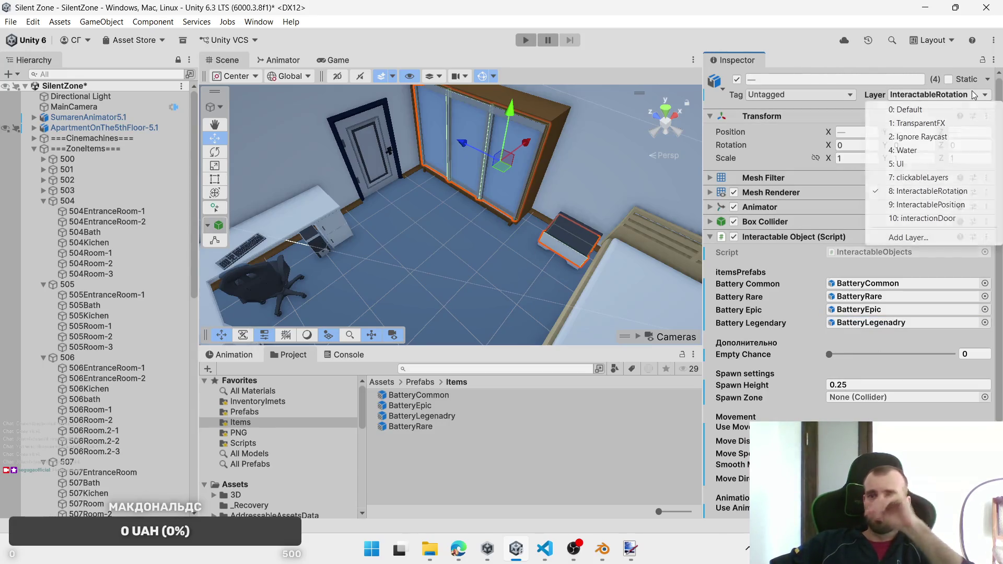
pyautogui.click(956, 205)
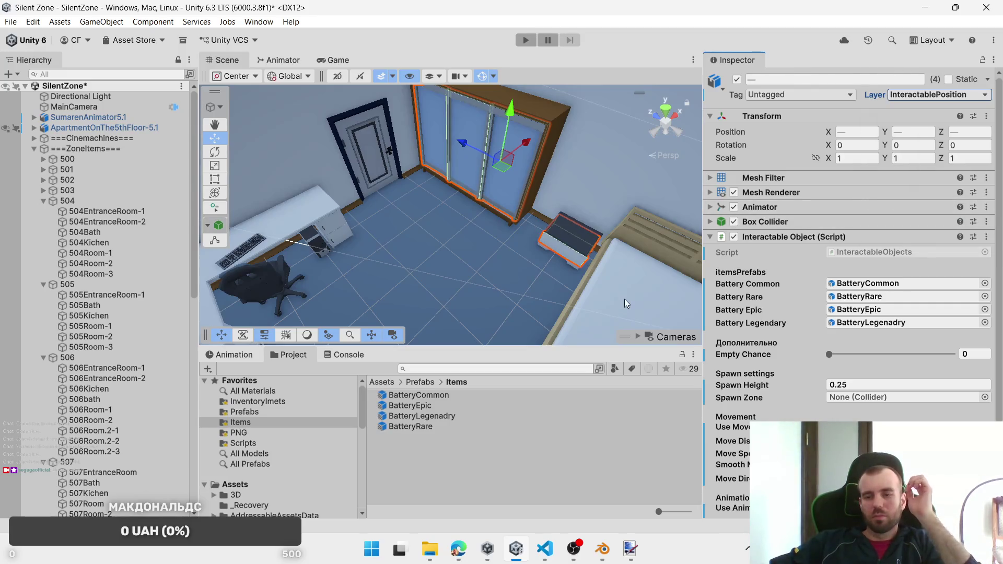
pyautogui.click(573, 259)
pyautogui.click(573, 260)
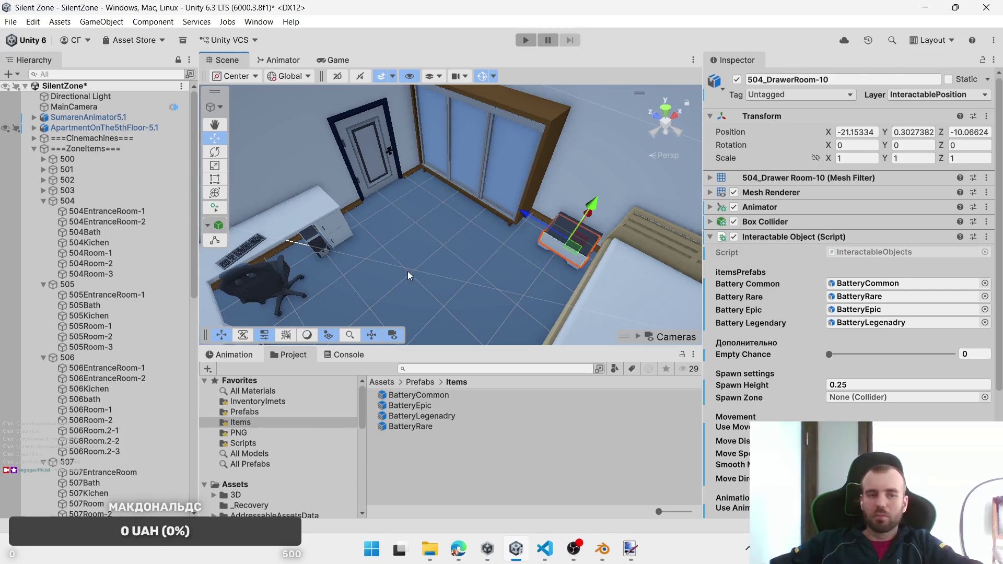
pyautogui.hotkey('ctrl', 'z')
pyautogui.hotkey('ctrl', 'z')
pyautogui.moveTo(89, 253)
pyautogui.mouseDown()
pyautogui.moveTo(825, 384)
pyautogui.moveTo(837, 396)
pyautogui.mouseUp()
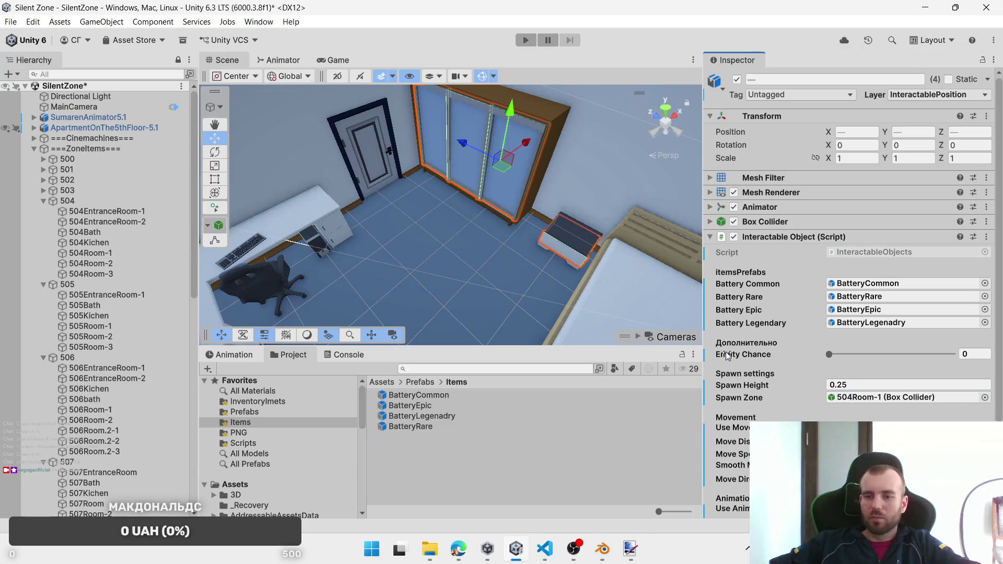
pyautogui.click(564, 256)
pyautogui.click(564, 256)
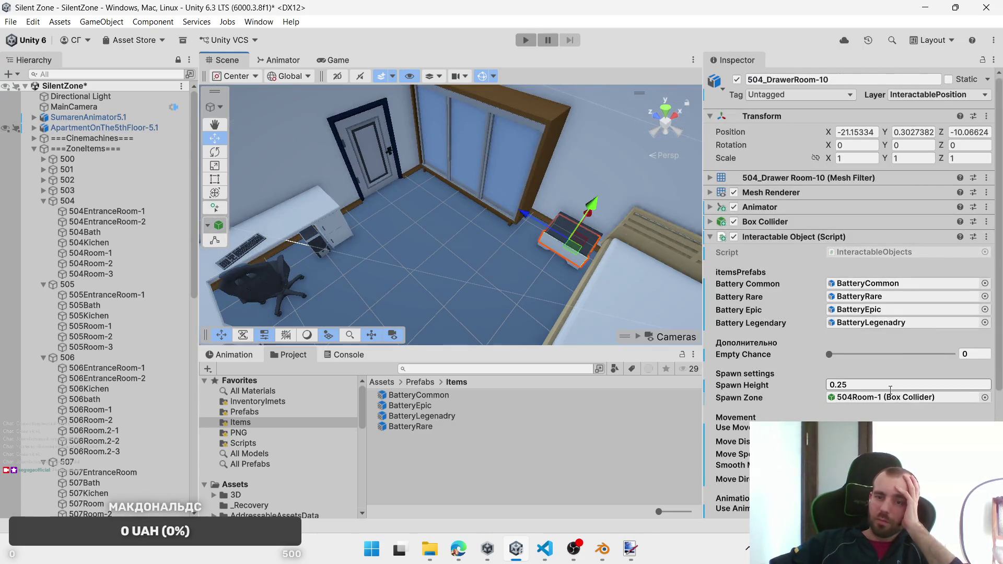
pyautogui.click(888, 479)
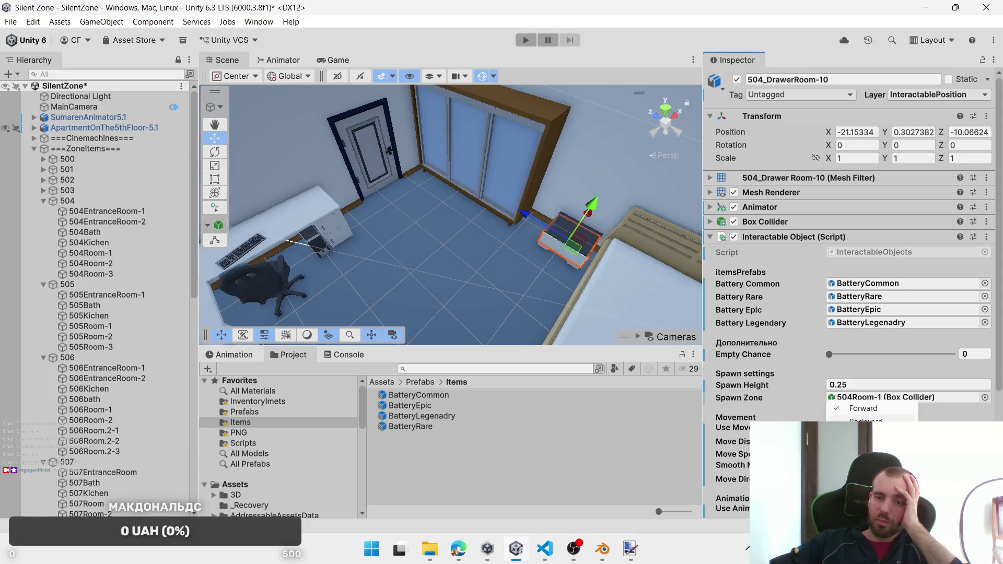
pyautogui.press('Escape')
pyautogui.click(491, 174)
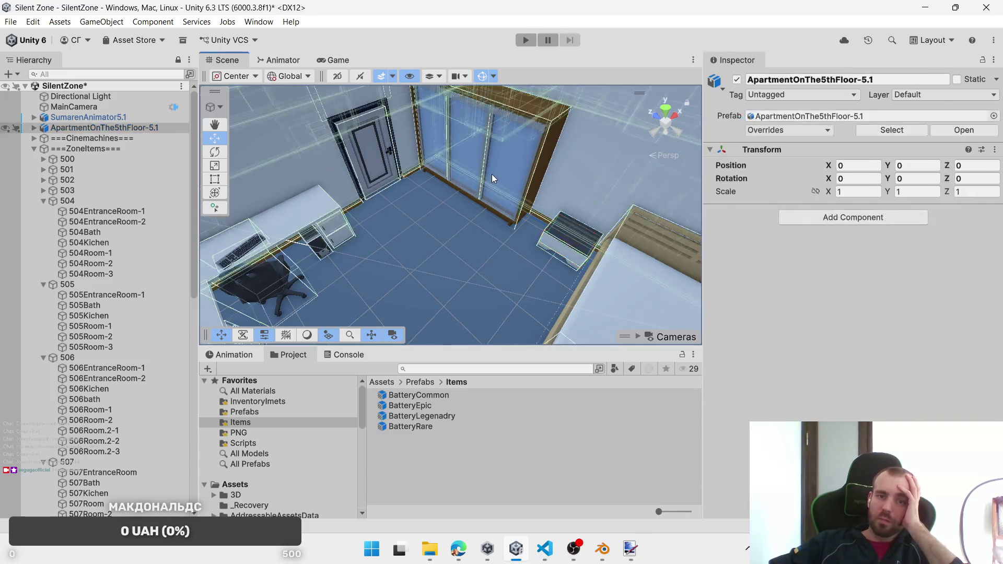
pyautogui.click(491, 174)
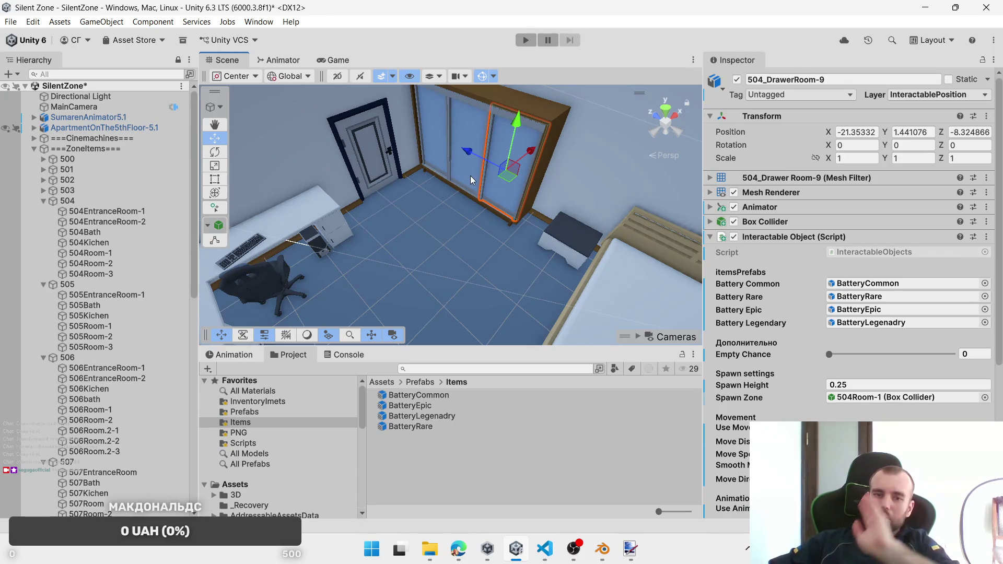
pyautogui.click(467, 173)
pyautogui.click(467, 173)
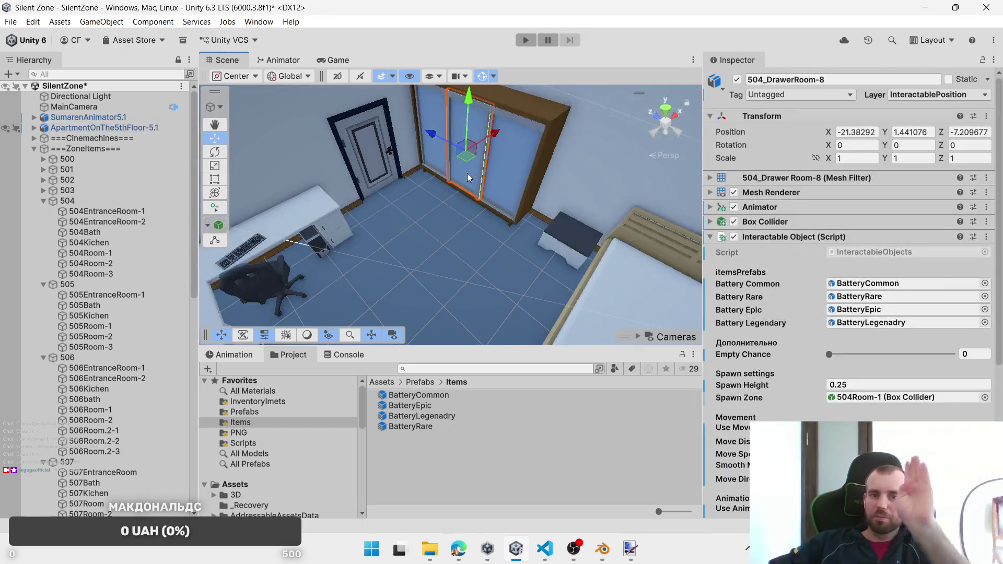
pyautogui.click(432, 159)
pyautogui.click(431, 159)
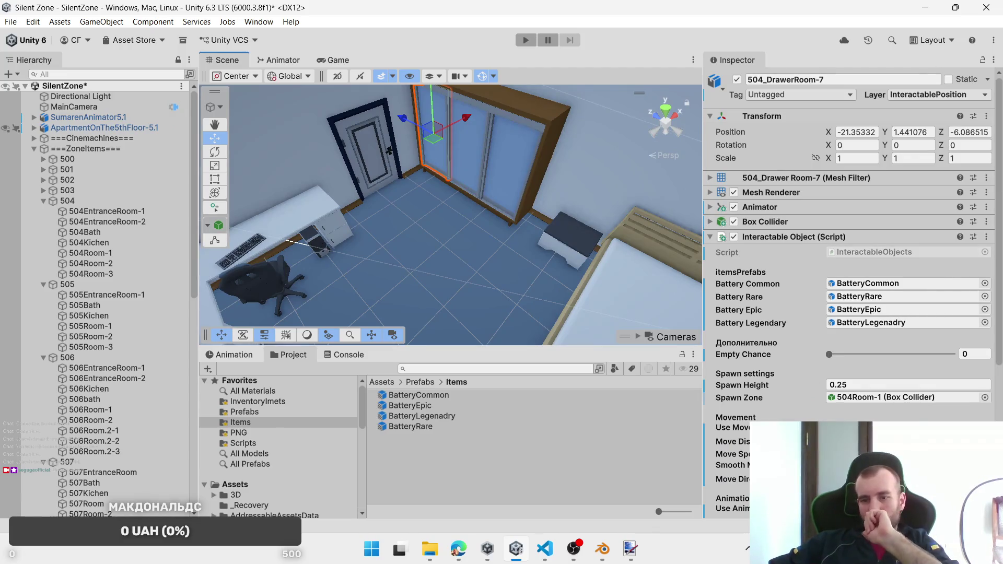
pyautogui.click(862, 479)
pyautogui.click(865, 423)
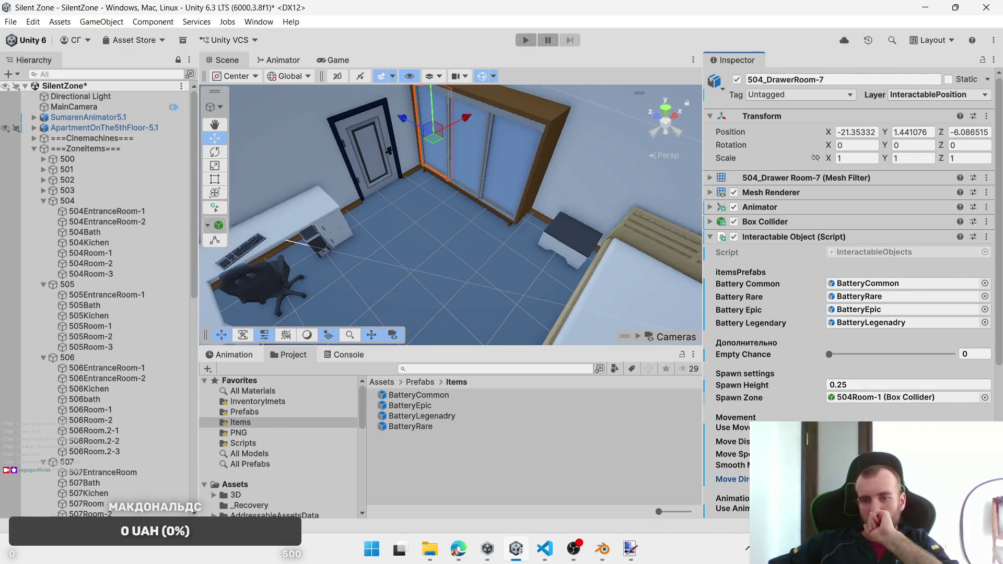
pyautogui.moveTo(588, 255)
pyautogui.mouseDown()
pyautogui.moveTo(512, 247)
pyautogui.moveTo(432, 216)
pyautogui.moveTo(532, 228)
pyautogui.moveTo(521, 202)
pyautogui.mouseUp()
pyautogui.click(523, 200)
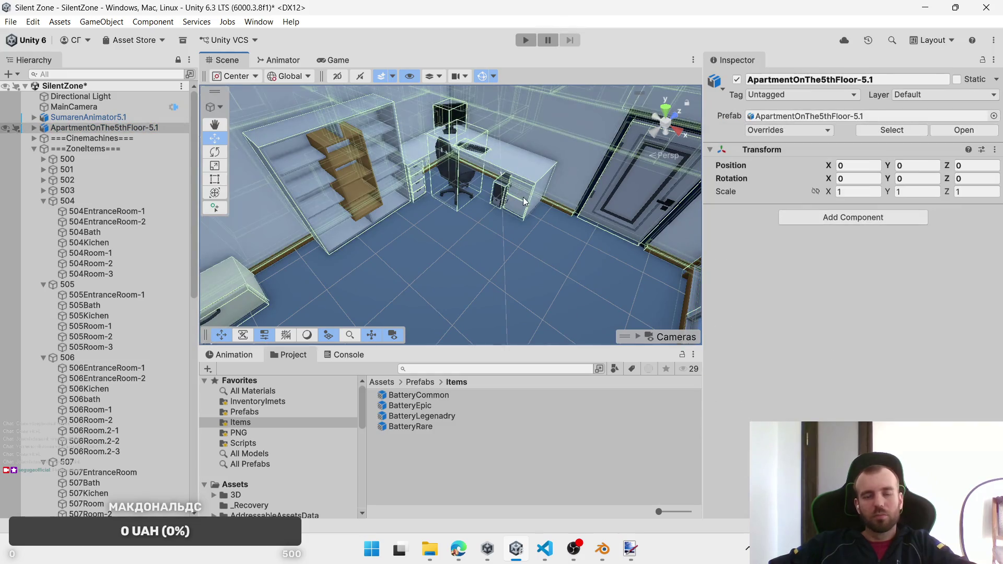
# Step: Select the desk drawer units, including 504_DrawerRoom-1
pyautogui.click(524, 202)
pyautogui.keyDown('shift'); pyautogui.click(519, 205); pyautogui.keyUp('shift')
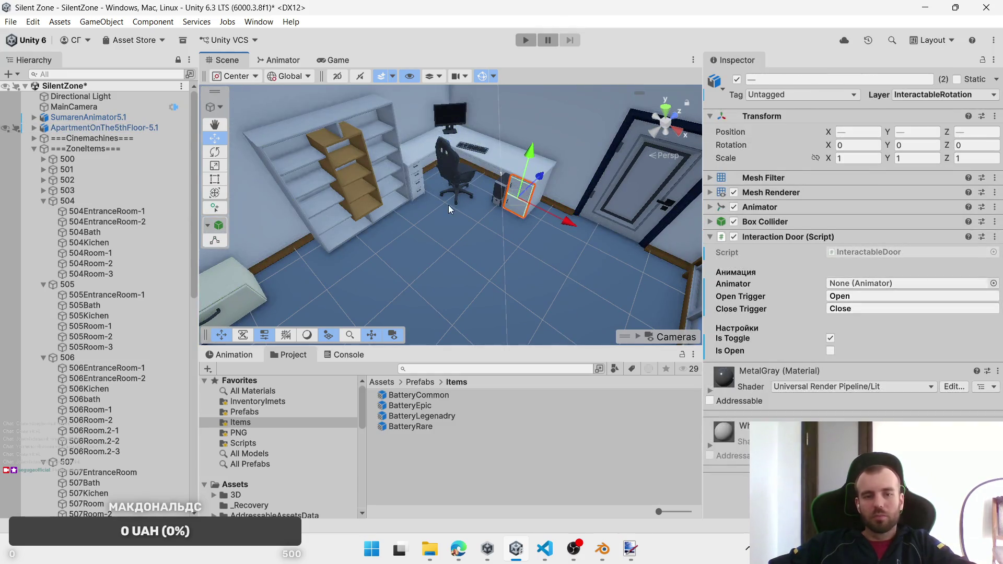
pyautogui.click(114, 266)
pyautogui.click(518, 186)
pyautogui.click(517, 202)
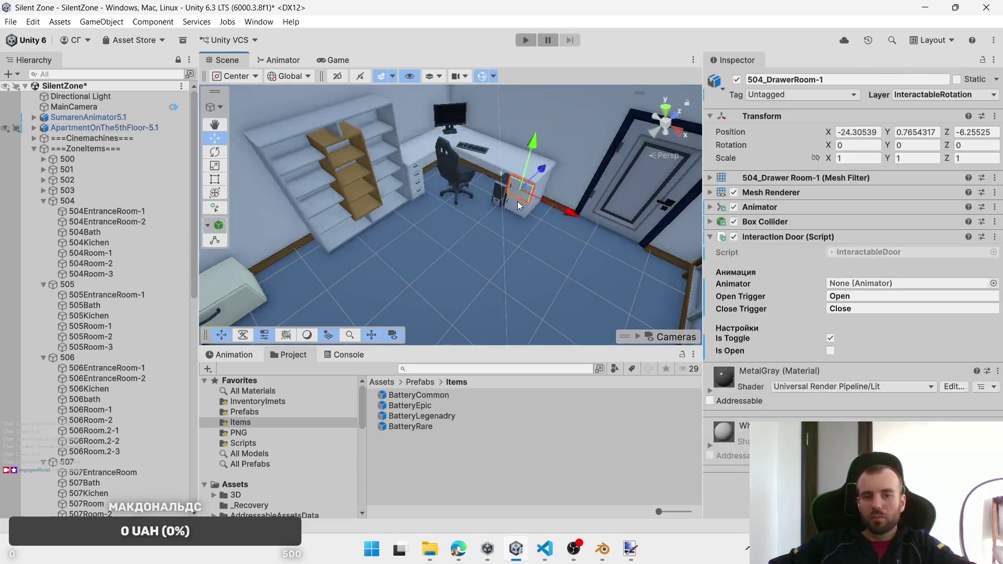
pyautogui.keyDown('shift'); pyautogui.click(518, 201); pyautogui.keyUp('shift')
pyautogui.keyDown('shift'); pyautogui.click(418, 194); pyautogui.keyUp('shift')
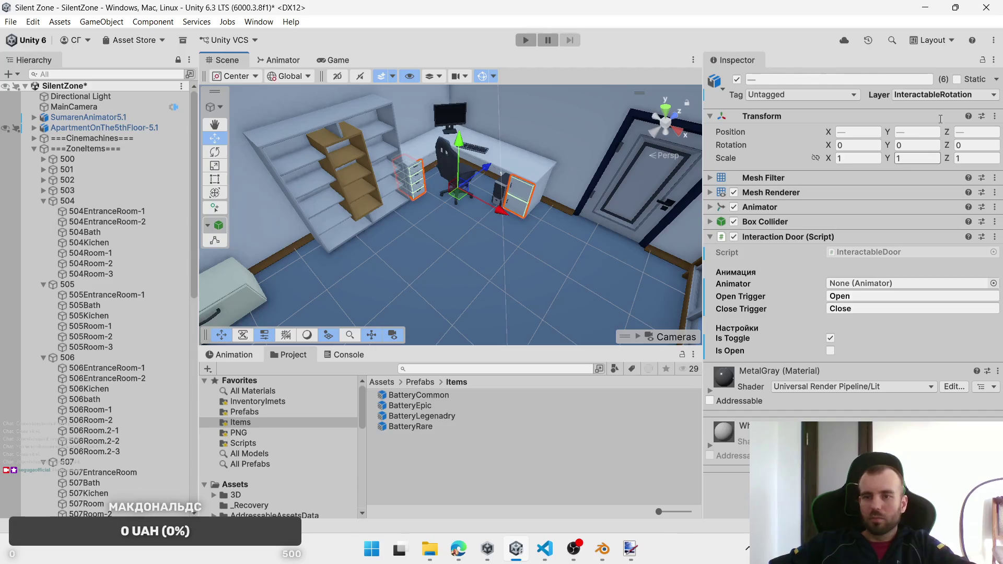
# Step: Put the drawers on InteractablePosition and swap Interaction Door for Interactable Objects
pyautogui.click(940, 94)
pyautogui.click(955, 205)
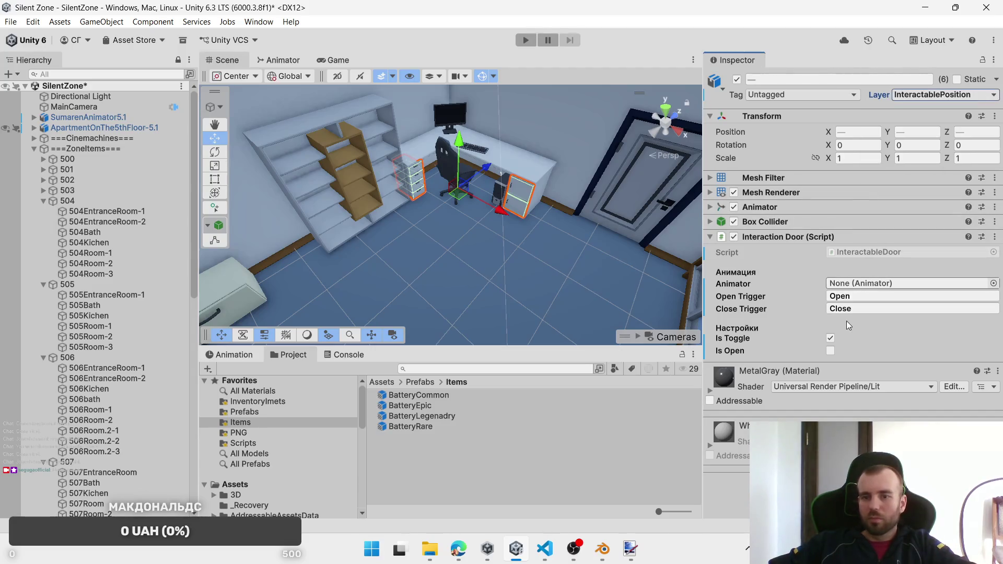
pyautogui.rightClick(873, 237)
pyautogui.click(893, 293)
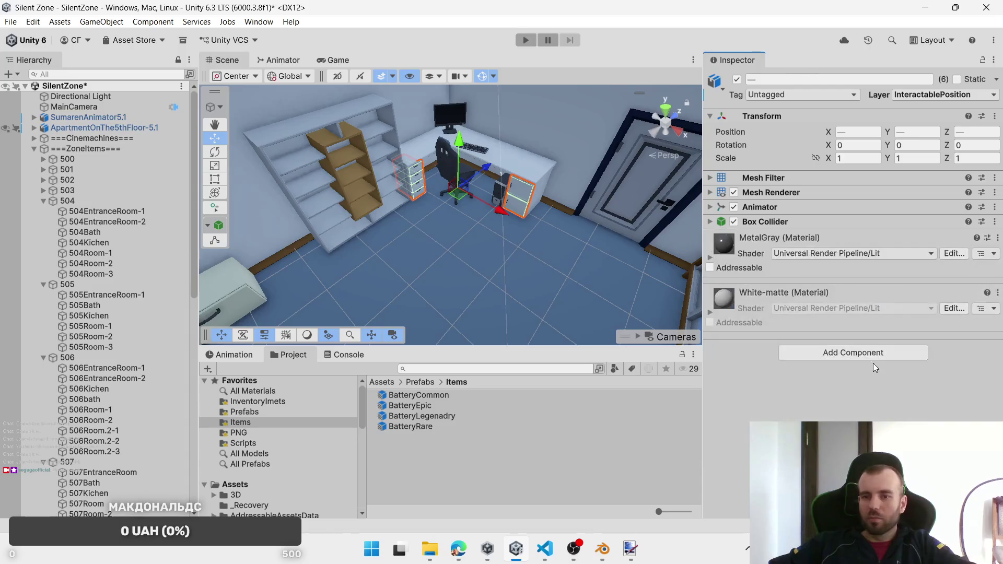
pyautogui.click(851, 352)
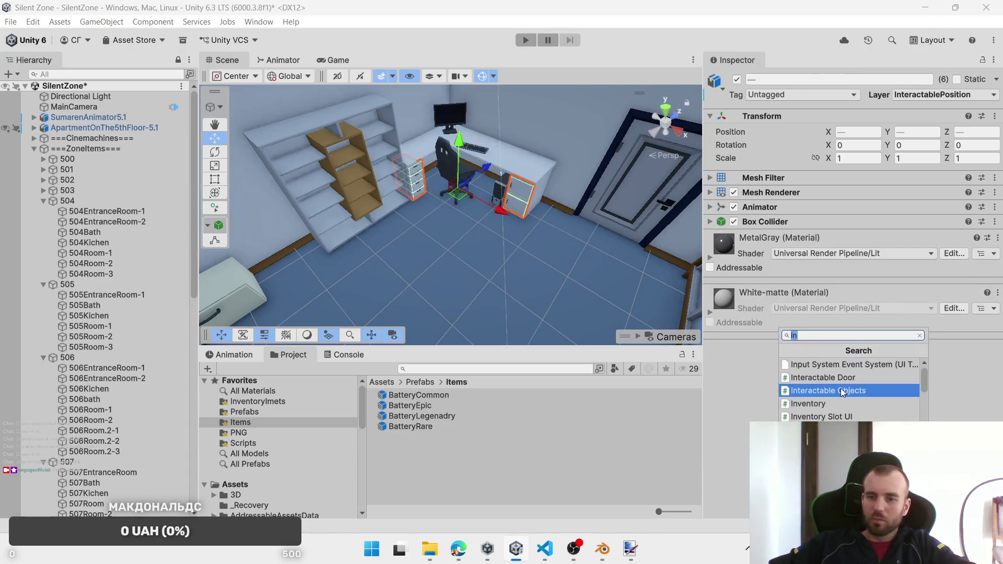
pyautogui.click(843, 391)
# Step: Assign BatteryCommon, BatteryRare and BatteryEpic, then fill the remaining Interactable Objects field
pyautogui.moveTo(432, 399)
pyautogui.mouseDown()
pyautogui.moveTo(862, 295)
pyautogui.moveTo(863, 283)
pyautogui.mouseUp()
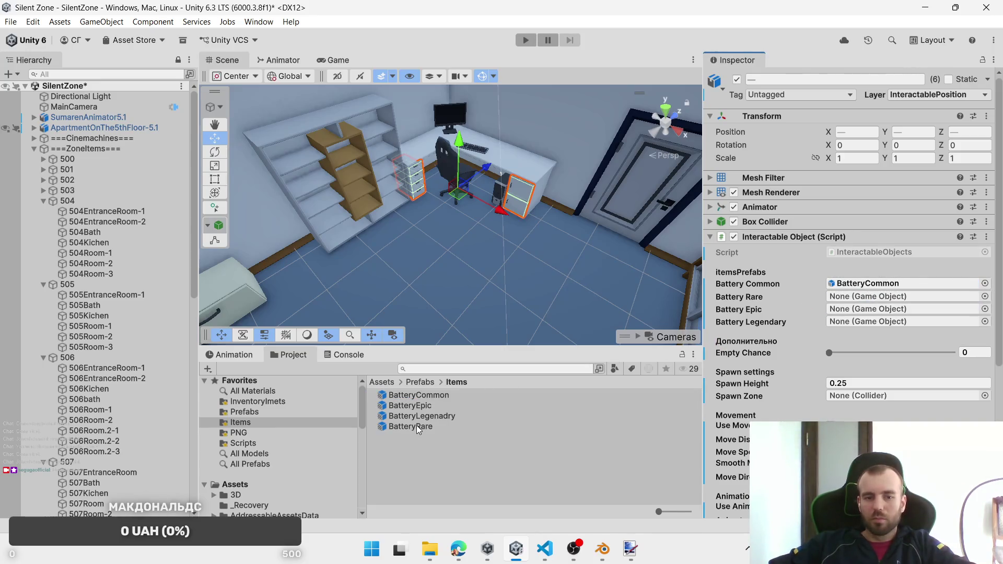
pyautogui.moveTo(418, 429)
pyautogui.mouseDown()
pyautogui.moveTo(862, 314)
pyautogui.moveTo(873, 298)
pyautogui.mouseUp()
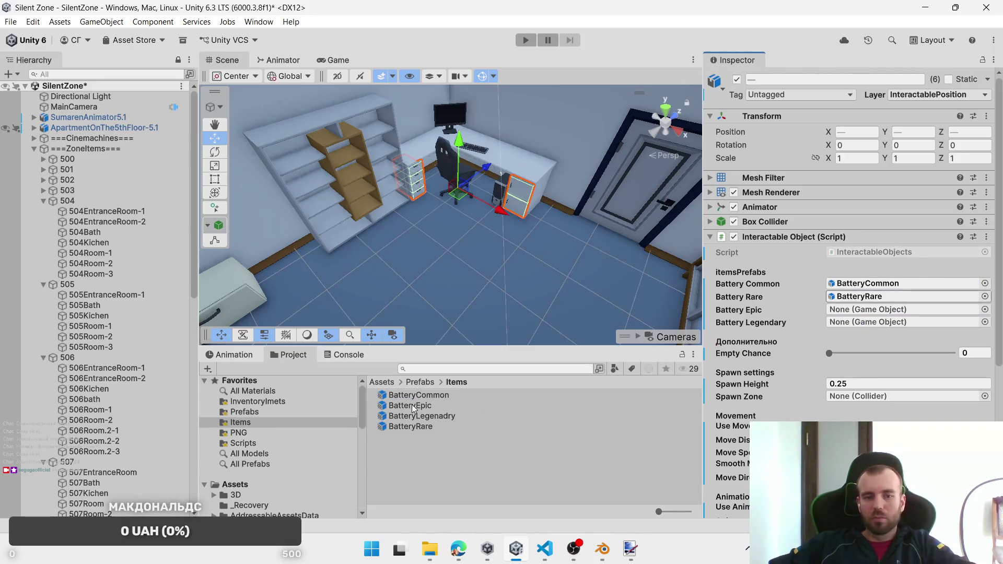
pyautogui.moveTo(413, 407)
pyautogui.mouseDown()
pyautogui.moveTo(857, 298)
pyautogui.moveTo(856, 310)
pyautogui.moveTo(615, 392)
pyautogui.moveTo(856, 322)
pyautogui.mouseUp()
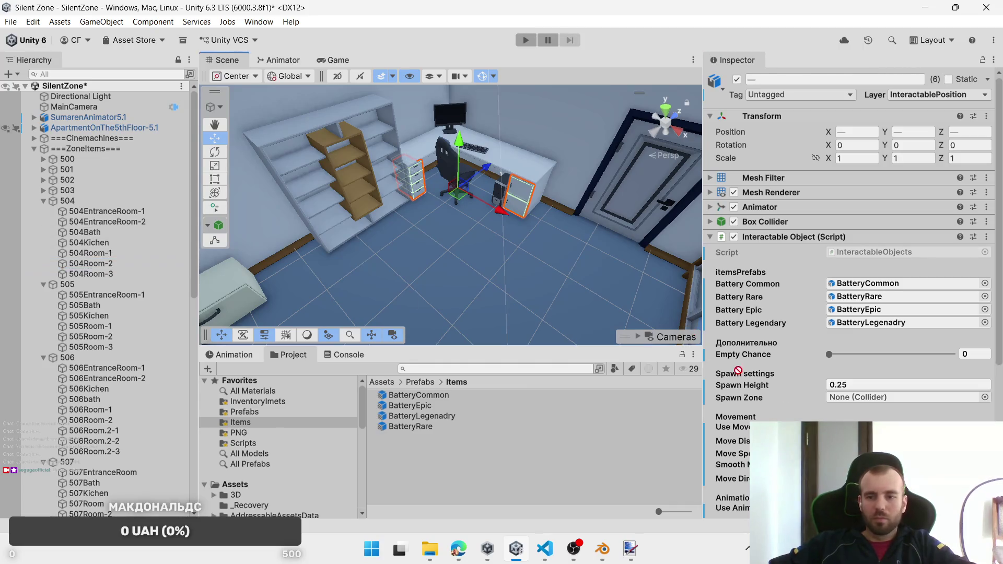
pyautogui.moveTo(737, 370); pyautogui.dragTo(861, 398)
pyautogui.scroll(-5, 855, 397)
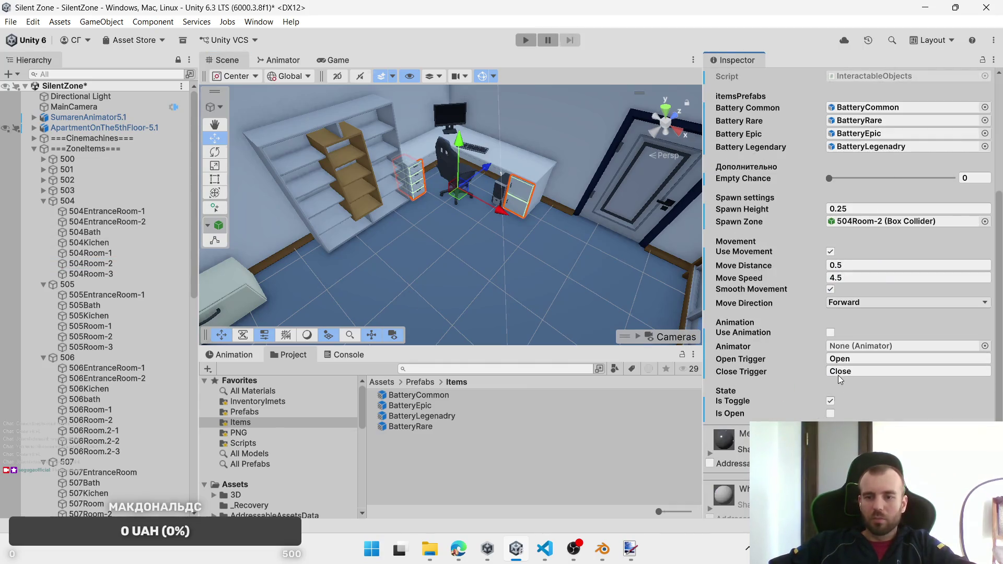
pyautogui.scroll(1, 506, 311)
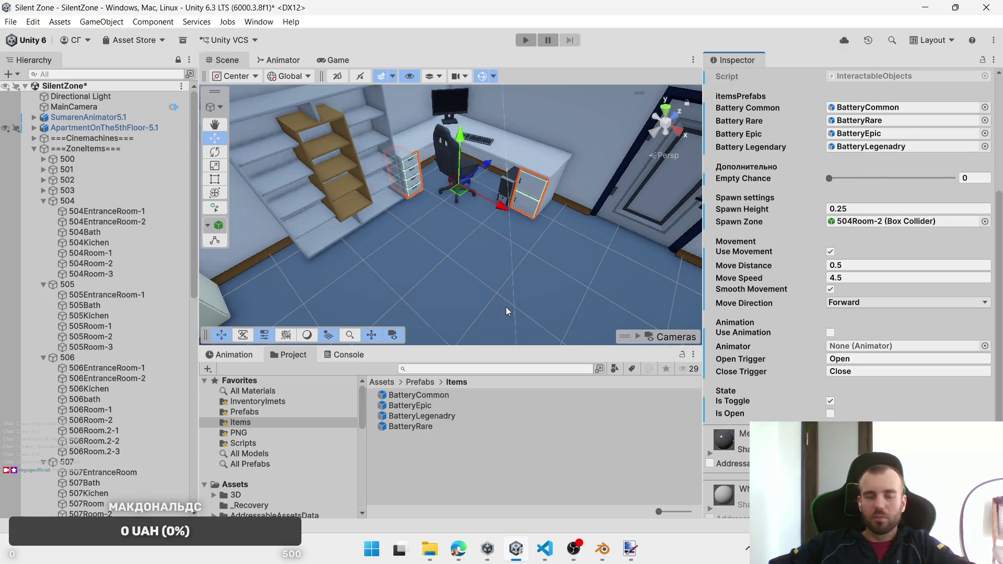
# Step: Put the 504_DrawerRoom-1 cabinet beside the desk on the InteractableRotation layer
pyautogui.click(528, 189)
pyautogui.click(520, 212)
pyautogui.keyDown('shift'); pyautogui.click(520, 212); pyautogui.keyUp('shift')
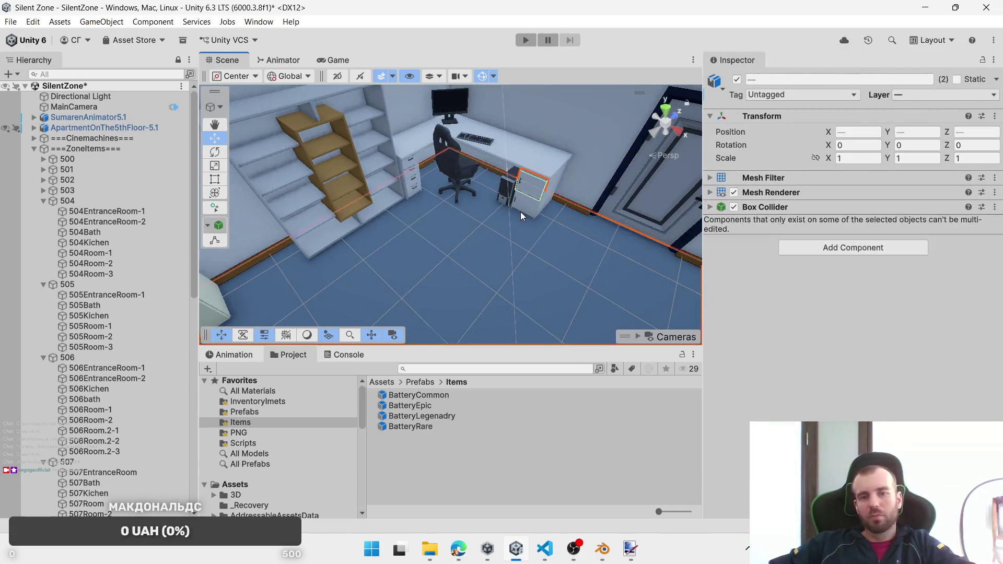
pyautogui.click(525, 209)
pyautogui.click(532, 210)
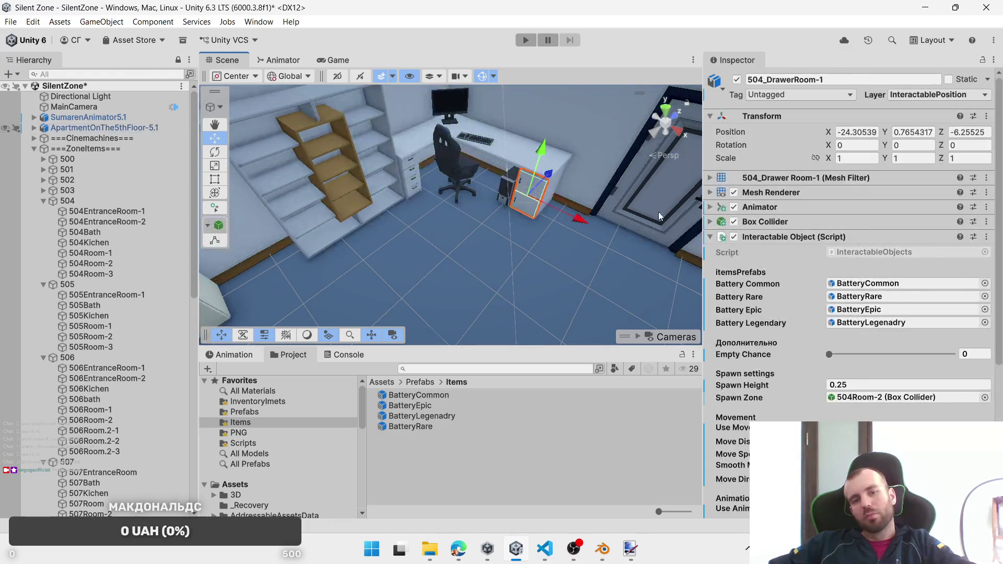
pyautogui.click(937, 94)
pyautogui.click(935, 192)
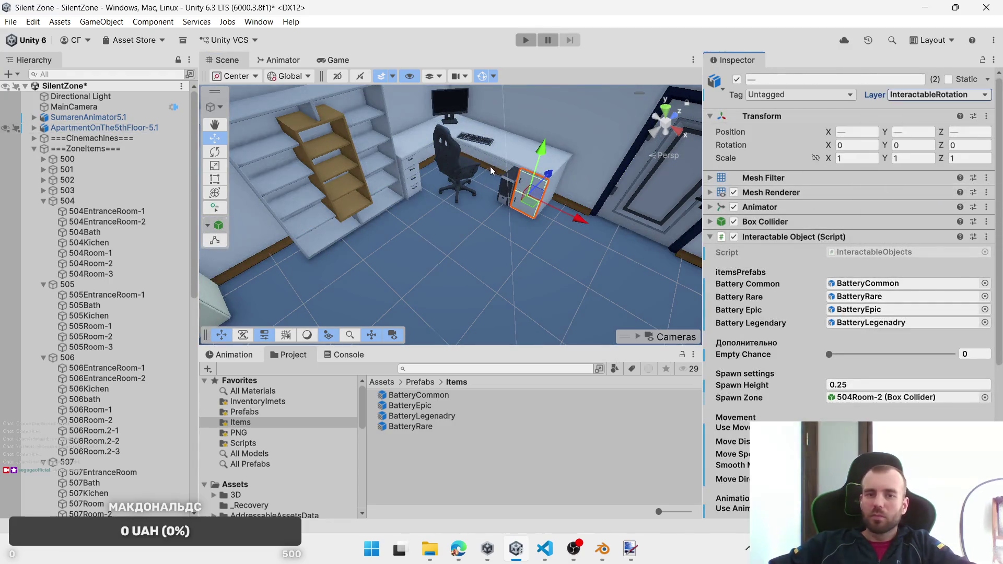
# Step: Set the three desk drawers' Move Direction to Right
pyautogui.click(413, 161)
pyautogui.click(413, 162)
pyautogui.keyDown('shift'); pyautogui.click(413, 182); pyautogui.keyUp('shift')
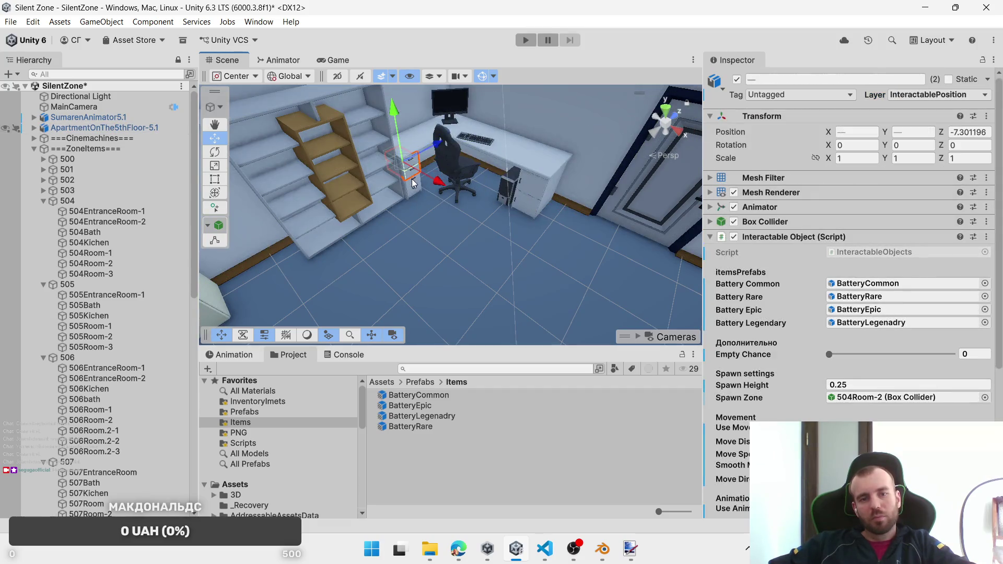
pyautogui.keyDown('shift'); pyautogui.click(415, 189); pyautogui.keyUp('shift')
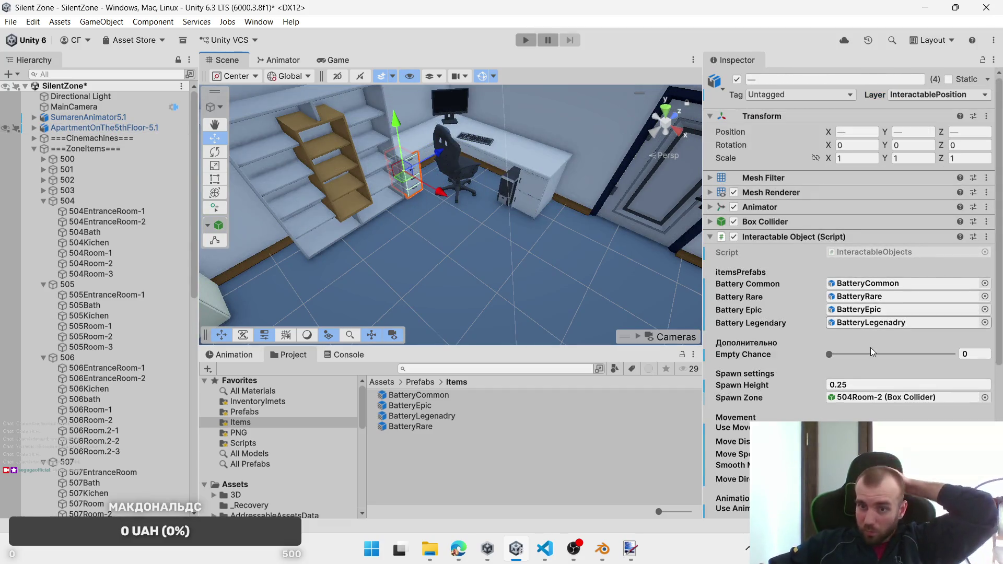
pyautogui.scroll(-4, 861, 386)
pyautogui.click(867, 267)
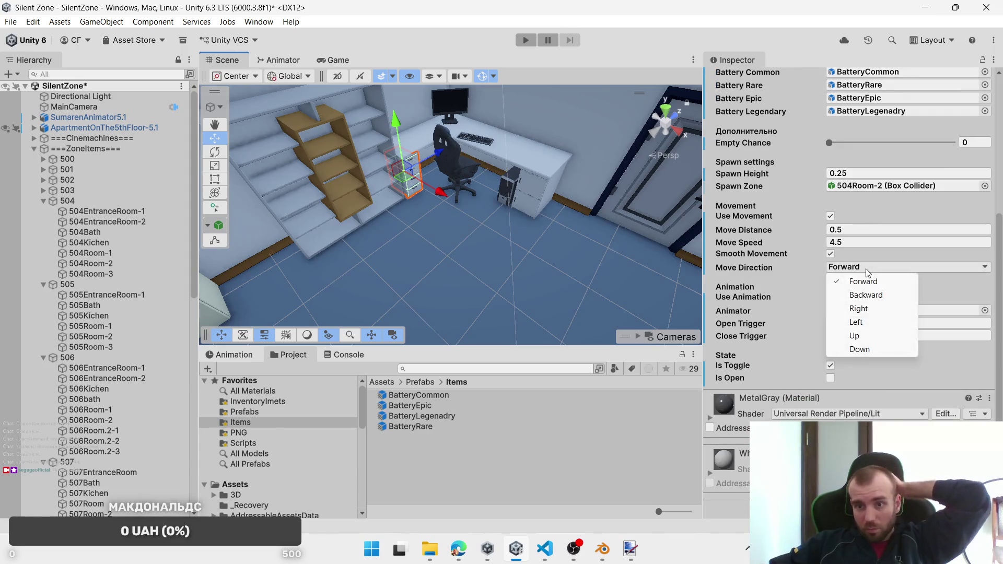
pyautogui.click(871, 308)
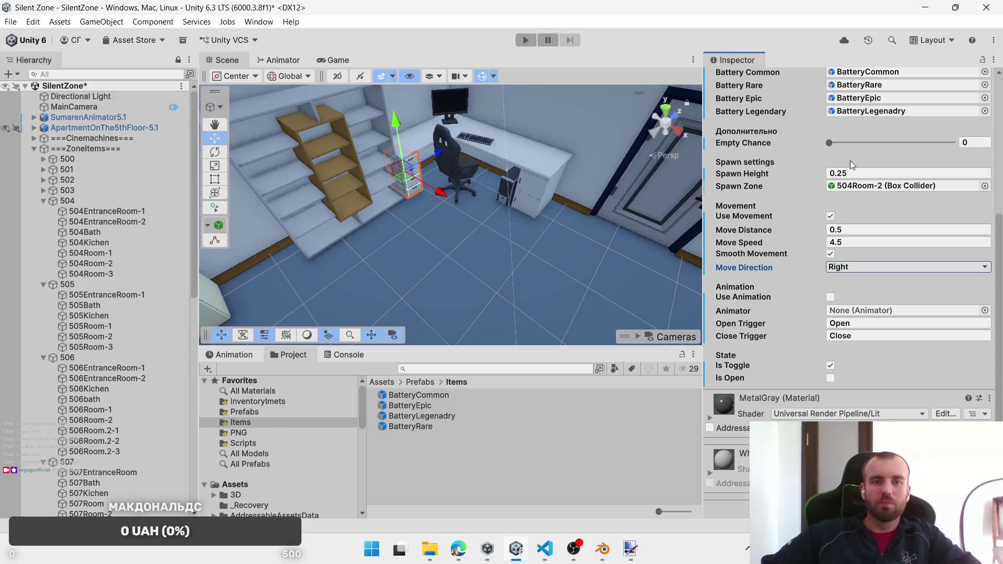
pyautogui.moveTo(515, 199)
pyautogui.mouseDown()
pyautogui.moveTo(531, 193)
pyautogui.moveTo(309, 273)
pyautogui.moveTo(509, 253)
pyautogui.mouseUp()
pyautogui.moveTo(447, 221)
pyautogui.mouseDown()
pyautogui.moveTo(405, 205)
pyautogui.moveTo(452, 157)
pyautogui.mouseUp()
# Step: Replace the Interaction Door script on the three low-cabinet parts with InteractableObjects
pyautogui.click(451, 157)
pyautogui.click(451, 159)
pyautogui.keyDown('shift'); pyautogui.click(421, 169); pyautogui.keyUp('shift')
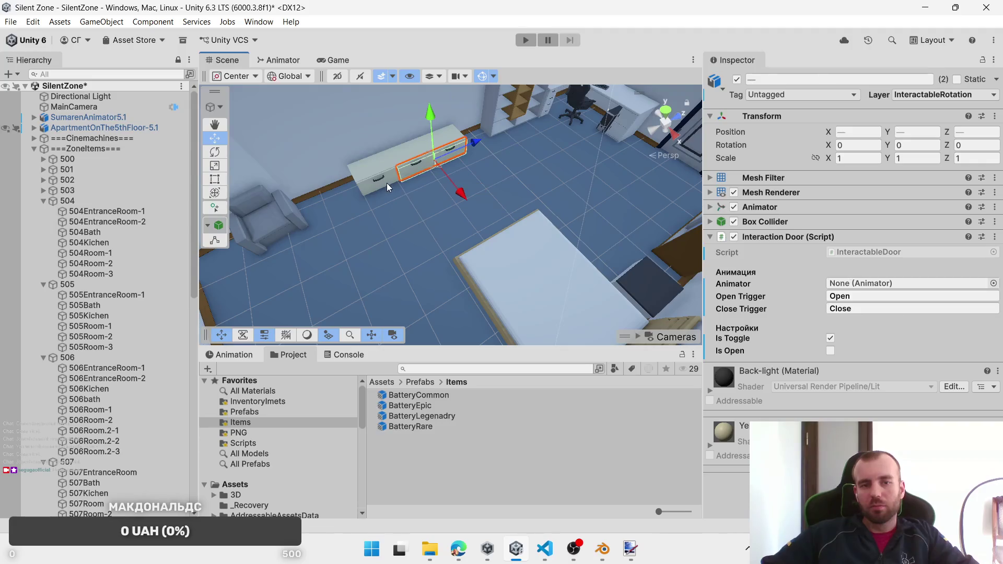
pyautogui.keyDown('shift'); pyautogui.click(387, 183); pyautogui.keyUp('shift')
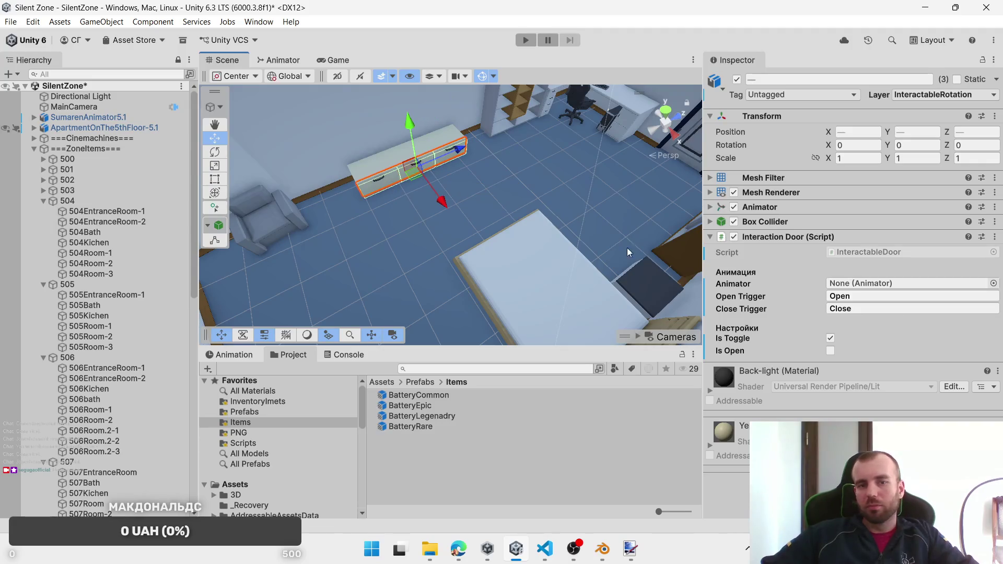
pyautogui.rightClick(770, 238)
pyautogui.click(841, 294)
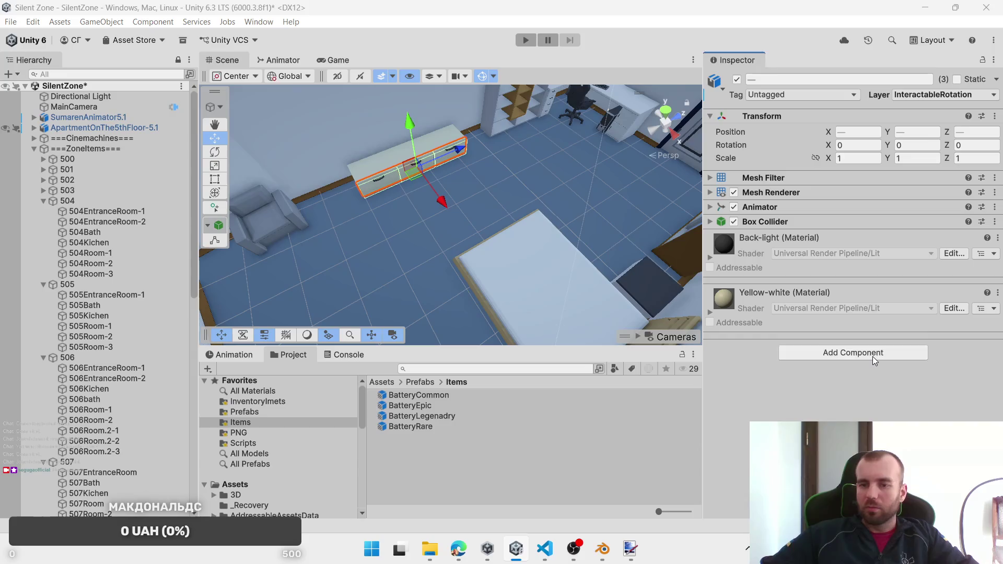
pyautogui.click(872, 355)
pyautogui.write('in')
pyautogui.click(857, 396)
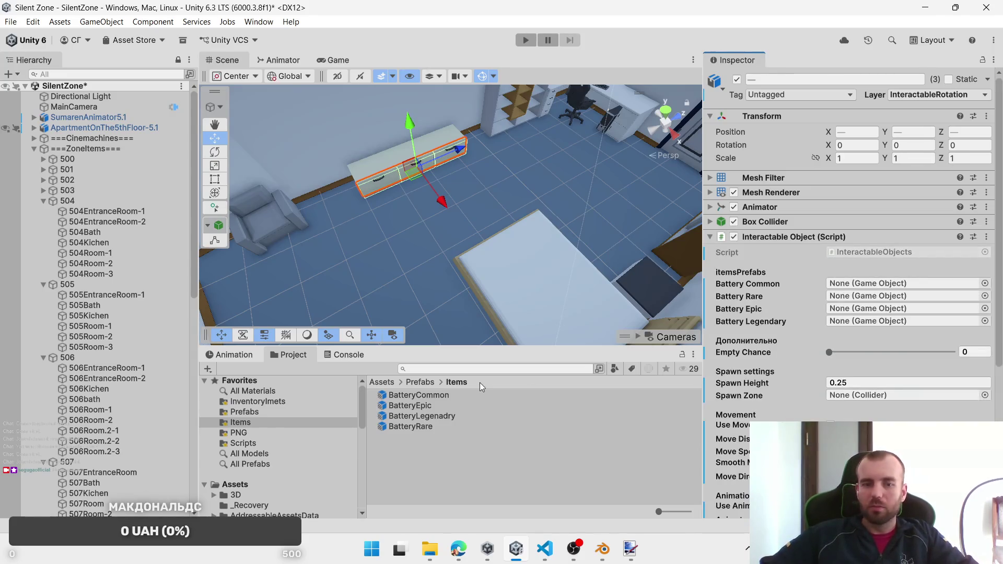
# Step: Assign BatteryCommon, BatteryRare and BatteryEpic as the cabinet parts' battery prefabs
pyautogui.moveTo(437, 396)
pyautogui.mouseDown()
pyautogui.moveTo(885, 298)
pyautogui.moveTo(893, 283)
pyautogui.mouseUp()
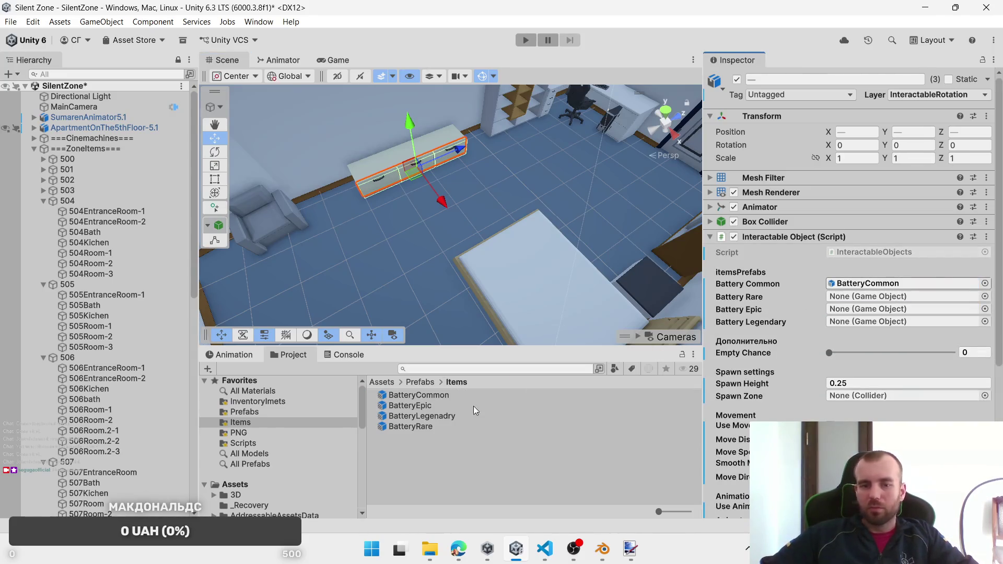
pyautogui.click(423, 427)
pyautogui.moveTo(423, 428); pyautogui.dragTo(888, 296)
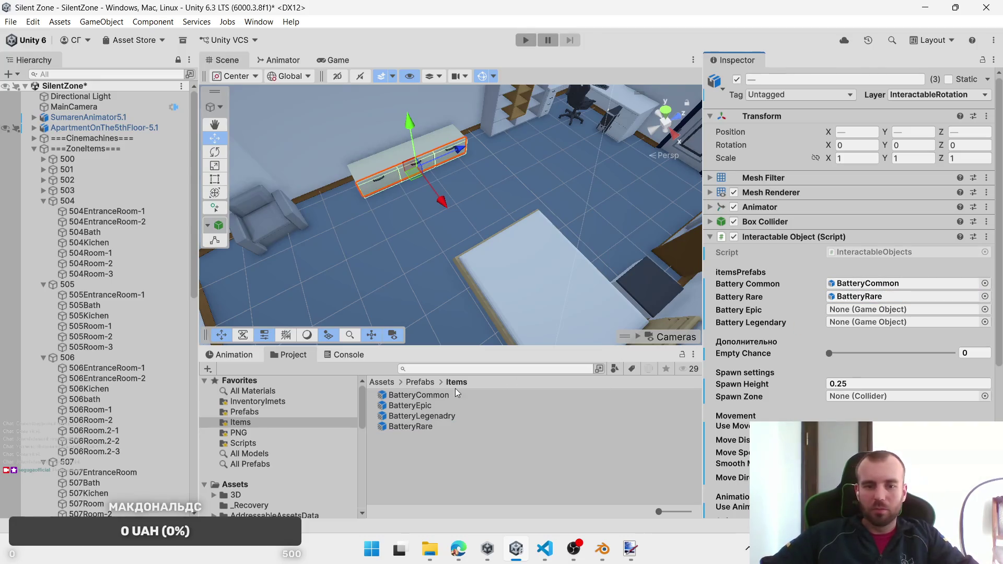
pyautogui.click(435, 406)
pyautogui.moveTo(435, 406)
pyautogui.mouseDown()
pyautogui.moveTo(838, 313)
pyautogui.moveTo(872, 318)
pyautogui.mouseUp()
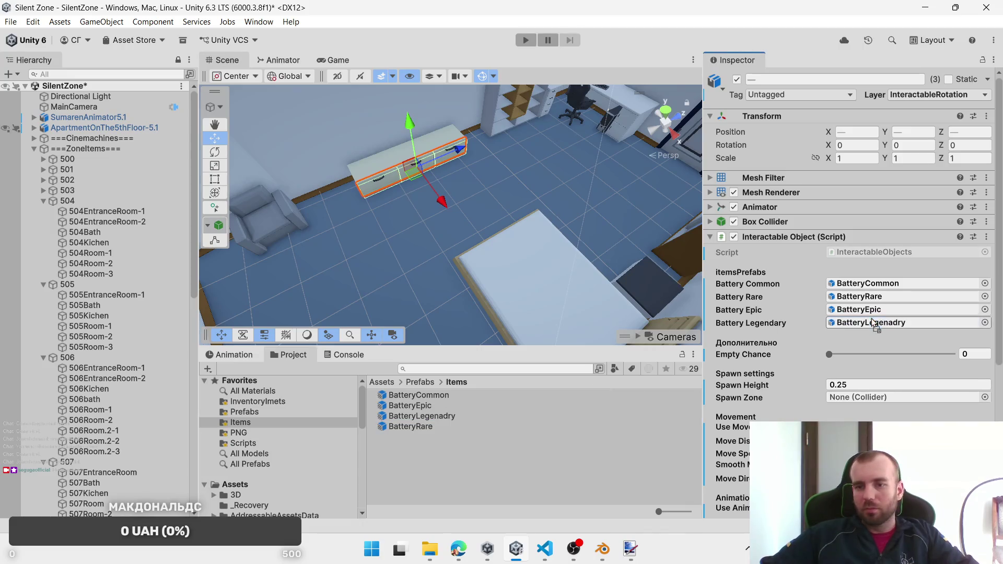
# Step: Leave the layer on InteractableRotation and set 504Room-3 as the Spawn Zone
pyautogui.click(937, 96)
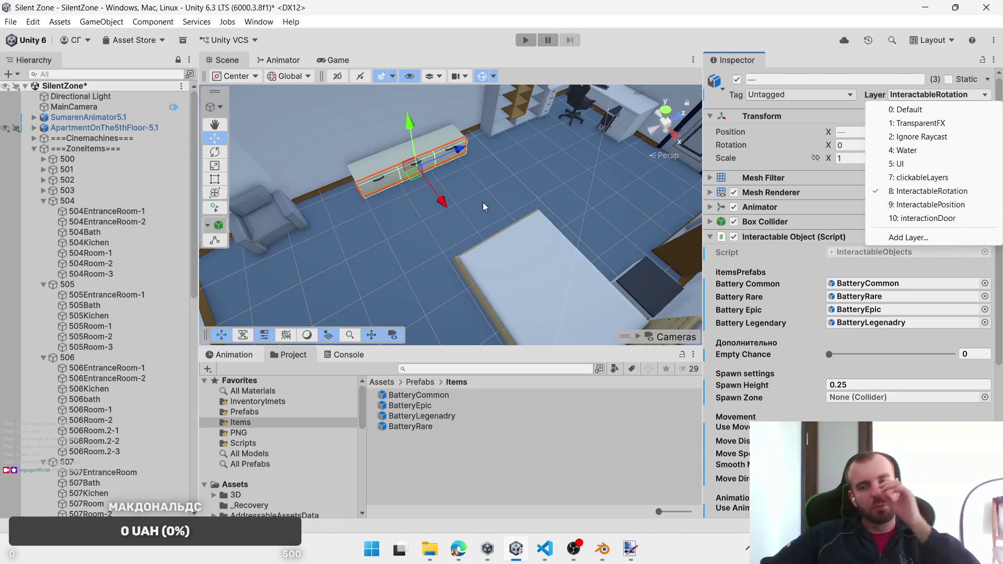
pyautogui.click(114, 271)
pyautogui.moveTo(114, 271)
pyautogui.mouseDown()
pyautogui.moveTo(877, 384)
pyautogui.moveTo(907, 403)
pyautogui.mouseUp()
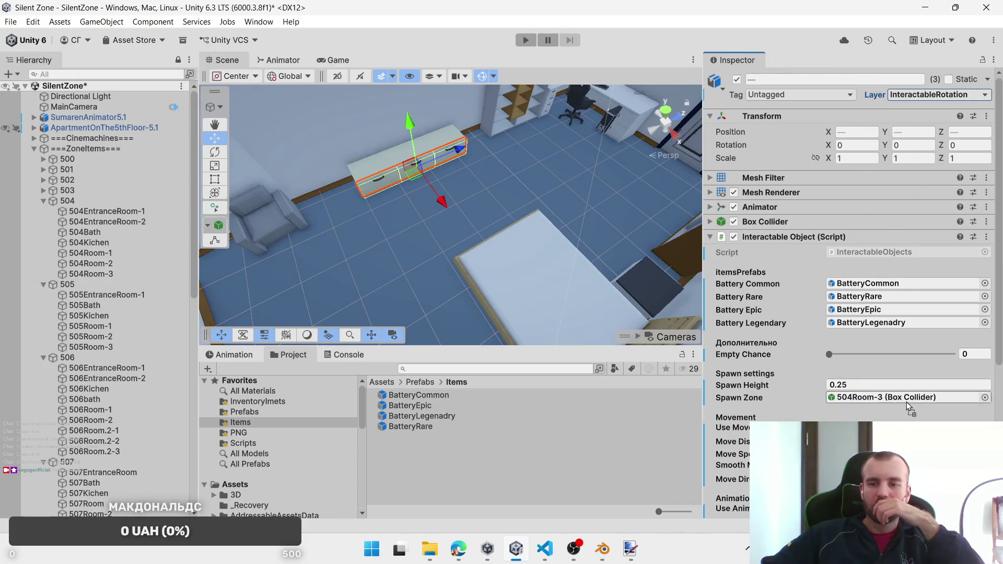
# Step: Look over the 504Room-2 and 504Room-1 zones, then select 504_DrawerRoom-1 to inspect it
pyautogui.click(100, 263)
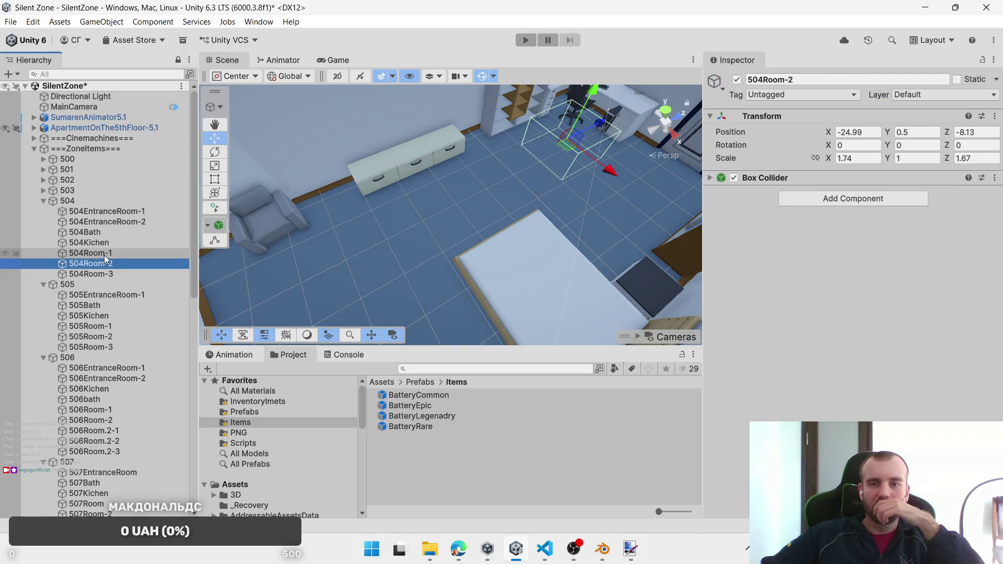
pyautogui.click(105, 254)
pyautogui.click(627, 128)
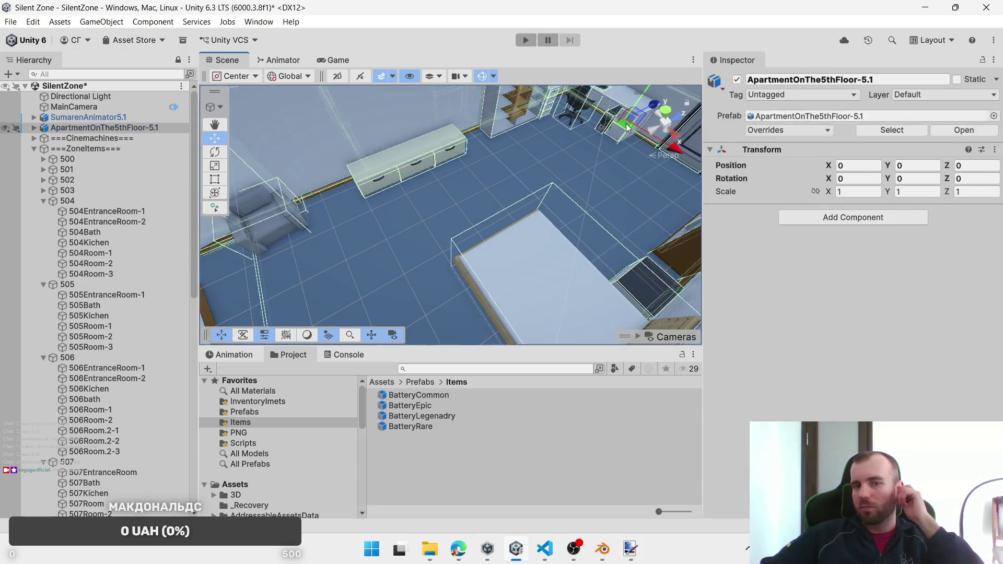
pyautogui.click(627, 128)
pyautogui.scroll(-10, 479, 234)
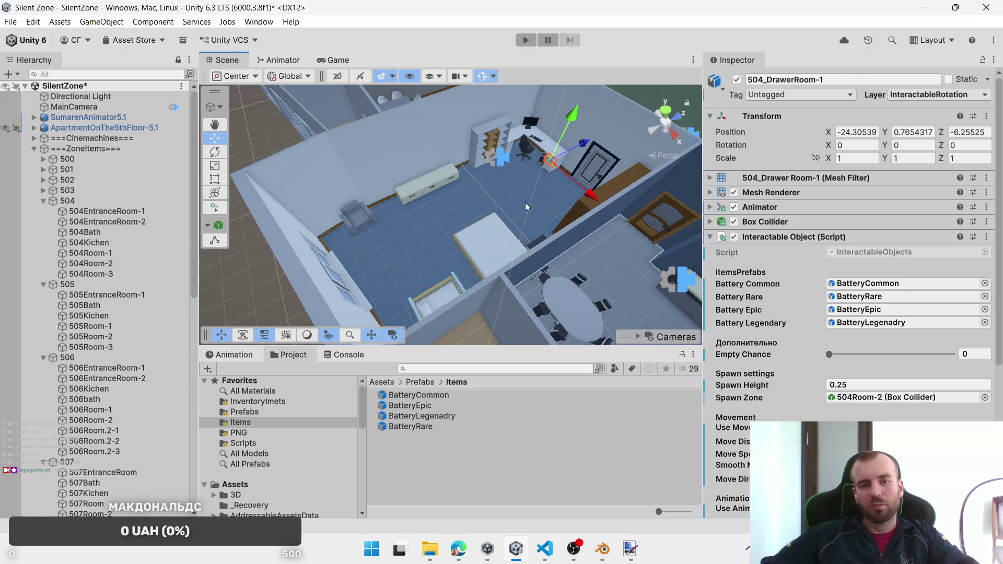
# Step: Collapse 504, orbit to apartment 505's bathroom and frame the sink drawer 505_DrawerBarh-3
pyautogui.moveTo(525, 202)
pyautogui.mouseDown()
pyautogui.moveTo(426, 234)
pyautogui.moveTo(493, 255)
pyautogui.mouseUp()
pyautogui.scroll(-5, 493, 255)
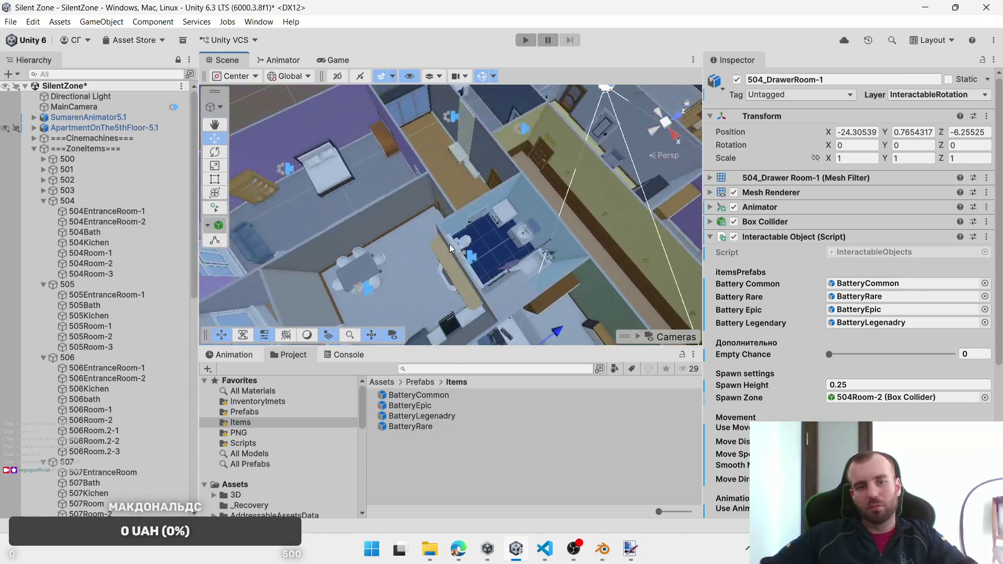
pyautogui.click(43, 201)
pyautogui.scroll(3, 407, 240)
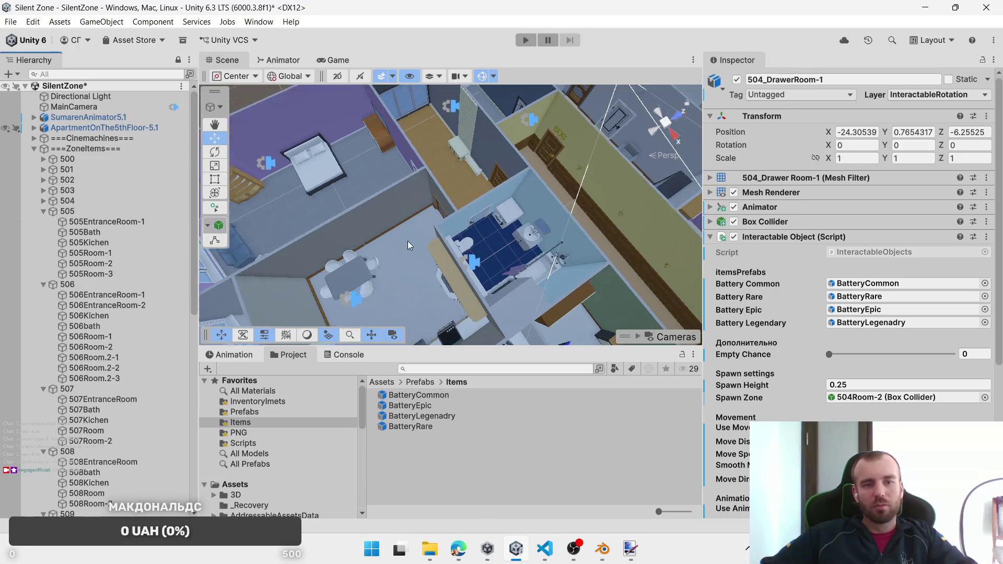
pyautogui.moveTo(380, 205)
pyautogui.mouseDown()
pyautogui.moveTo(525, 216)
pyautogui.moveTo(496, 193)
pyautogui.mouseUp()
pyautogui.click(483, 193)
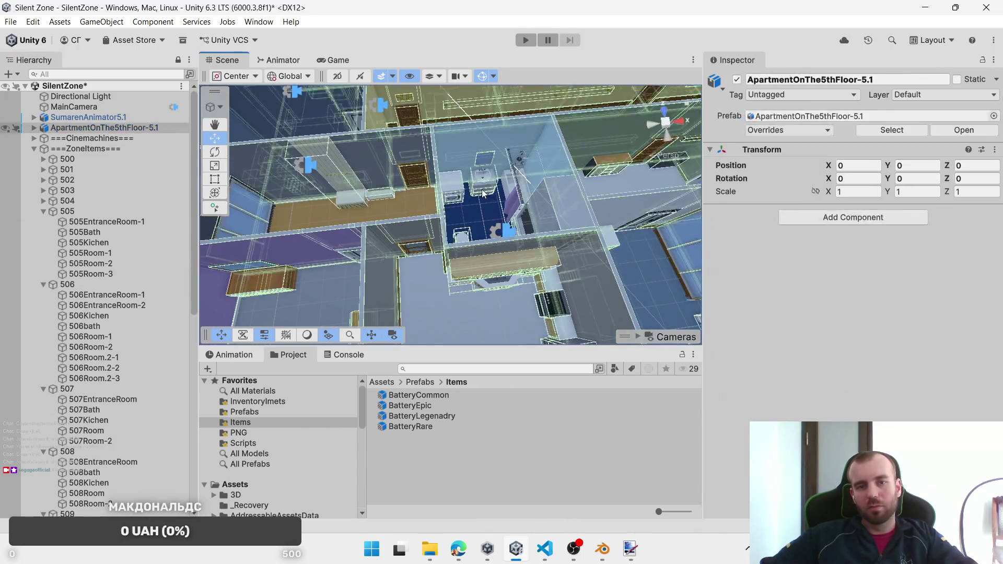
pyautogui.click(483, 193)
pyautogui.press('f')
pyautogui.scroll(-2, 497, 228)
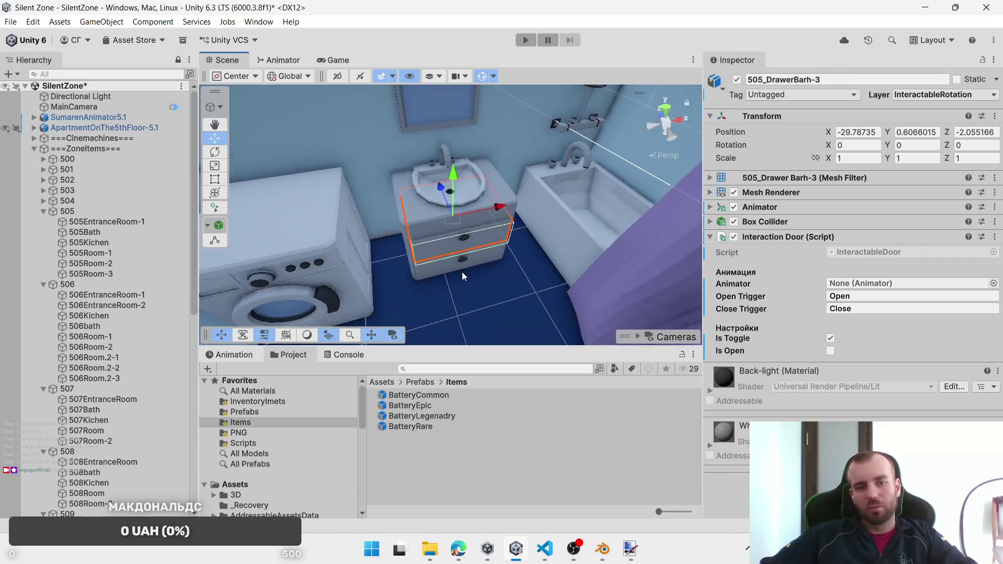
# Step: Select the sink drawer pieces and the right-hand cabinet drawer pieces in the bathroom
pyautogui.keyDown('shift'); pyautogui.click(462, 269); pyautogui.keyUp('shift')
pyautogui.click(462, 267)
pyautogui.click(442, 250)
pyautogui.keyDown('shift'); pyautogui.click(435, 271); pyautogui.keyUp('shift')
pyautogui.scroll(-3, 459, 264)
pyautogui.moveTo(459, 265)
pyautogui.mouseDown()
pyautogui.moveTo(572, 208)
pyautogui.moveTo(489, 237)
pyautogui.mouseUp()
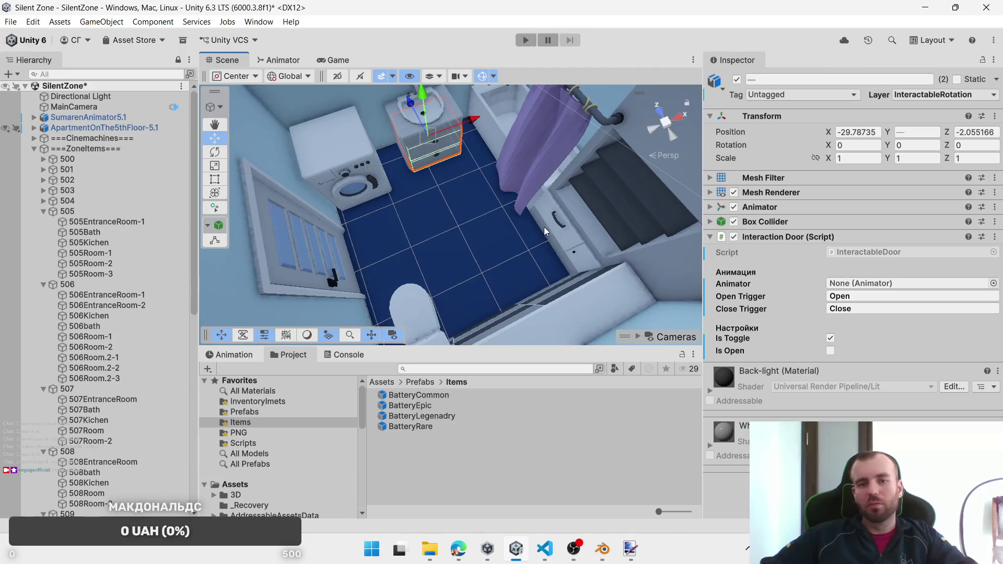
pyautogui.keyDown('shift'); pyautogui.click(575, 258); pyautogui.keyUp('shift')
pyautogui.keyDown('shift'); pyautogui.click(575, 258); pyautogui.keyUp('shift')
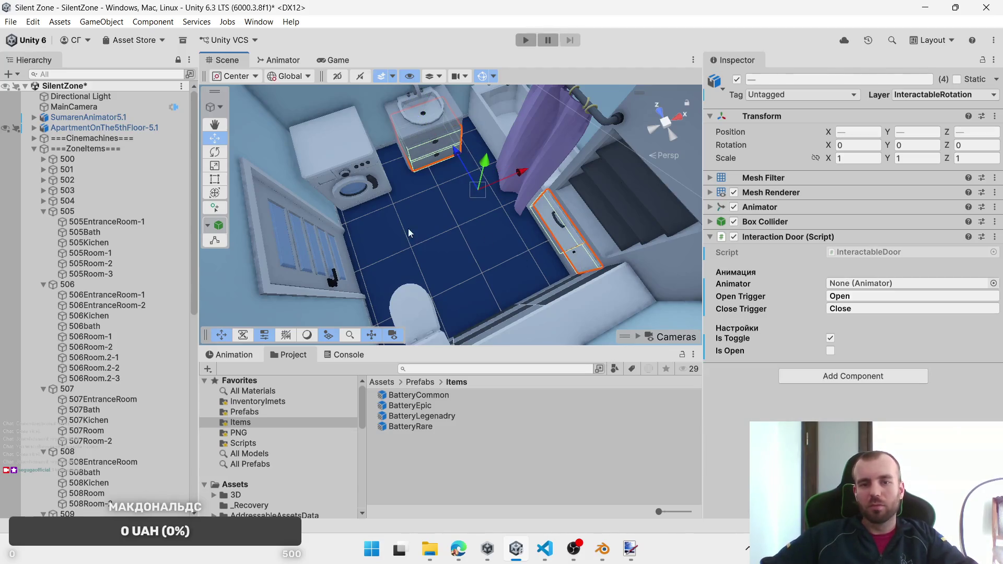
pyautogui.keyDown('shift'); pyautogui.click(370, 190); pyautogui.keyUp('shift')
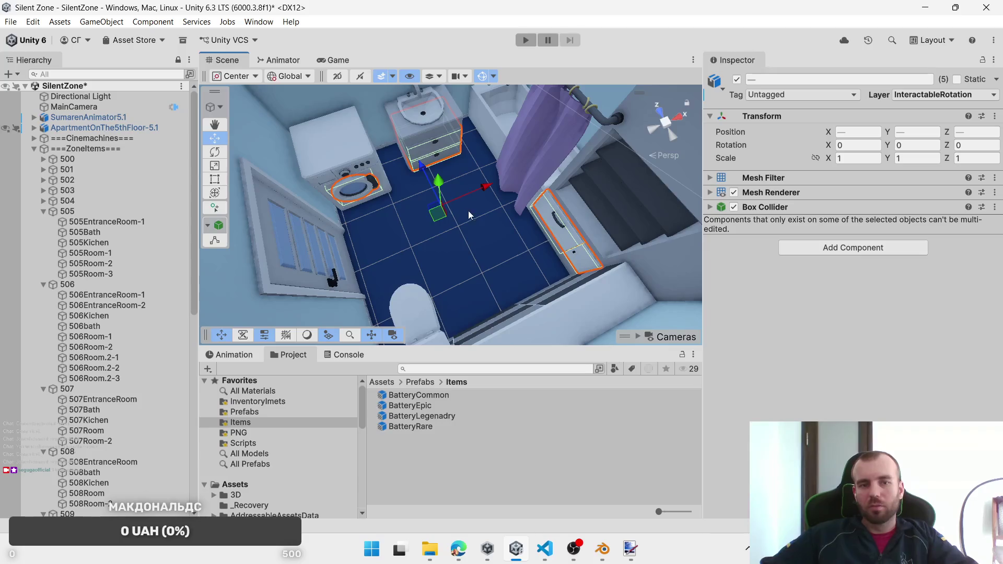
pyautogui.hotkey('ctrl', 'z')
# Step: Remove Interaction Door from the pieces, include the washing machine door, and add Interactable Object
pyautogui.rightClick(839, 238)
pyautogui.click(888, 289)
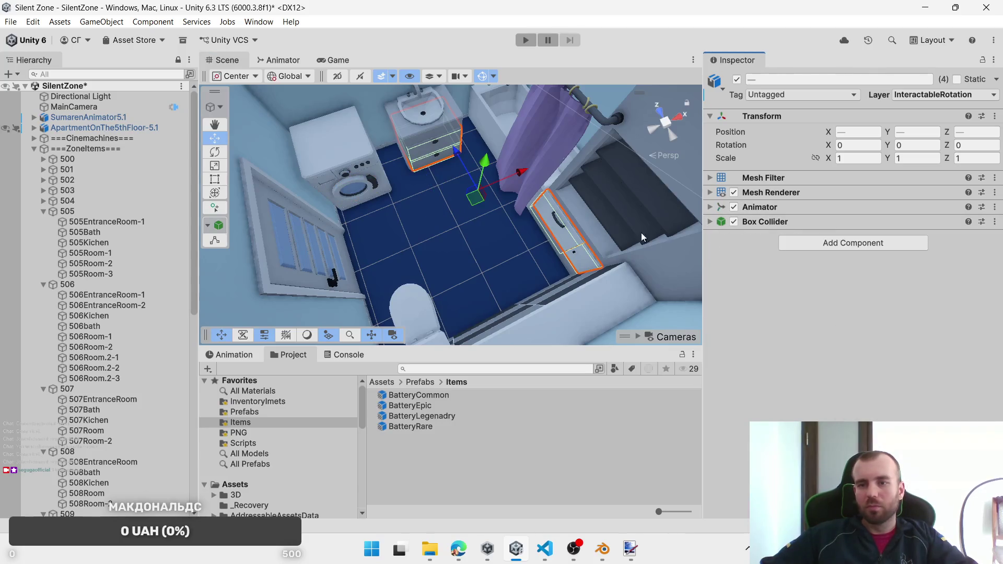
pyautogui.keyDown('shift'); pyautogui.click(369, 184); pyautogui.keyUp('shift')
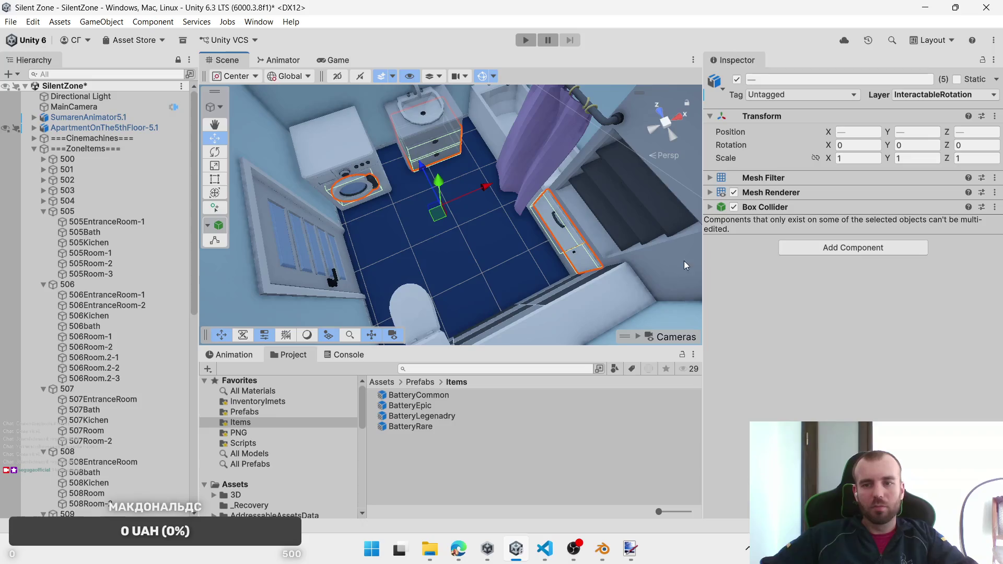
pyautogui.click(873, 246)
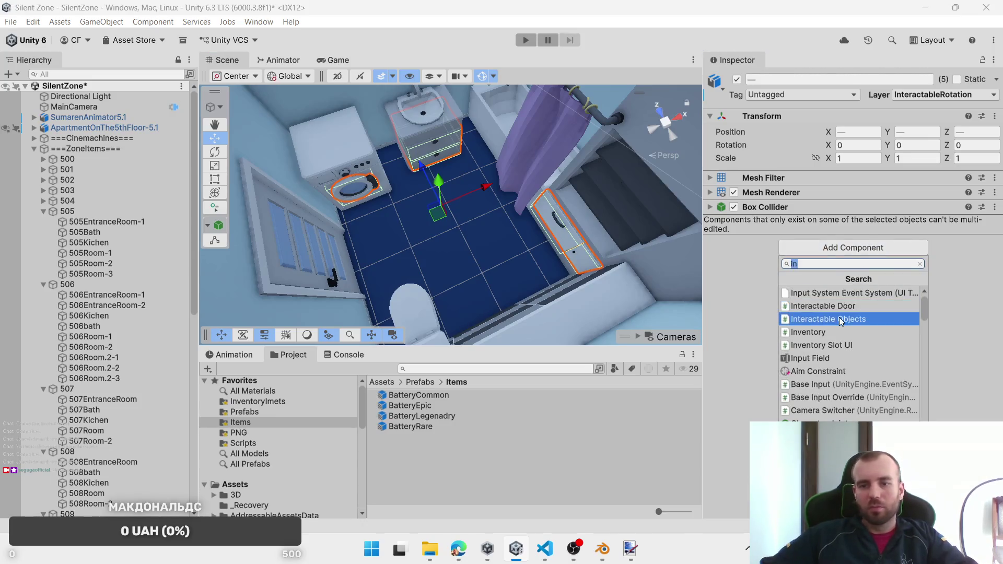
pyautogui.press('Return')
# Step: Set 505Bath as Spawn Zone and assign BatteryCommon, BatteryRare and BatteryEpic
pyautogui.moveTo(93, 235)
pyautogui.mouseDown()
pyautogui.moveTo(503, 256)
pyautogui.moveTo(870, 365)
pyautogui.moveTo(861, 343)
pyautogui.moveTo(861, 381)
pyautogui.mouseUp()
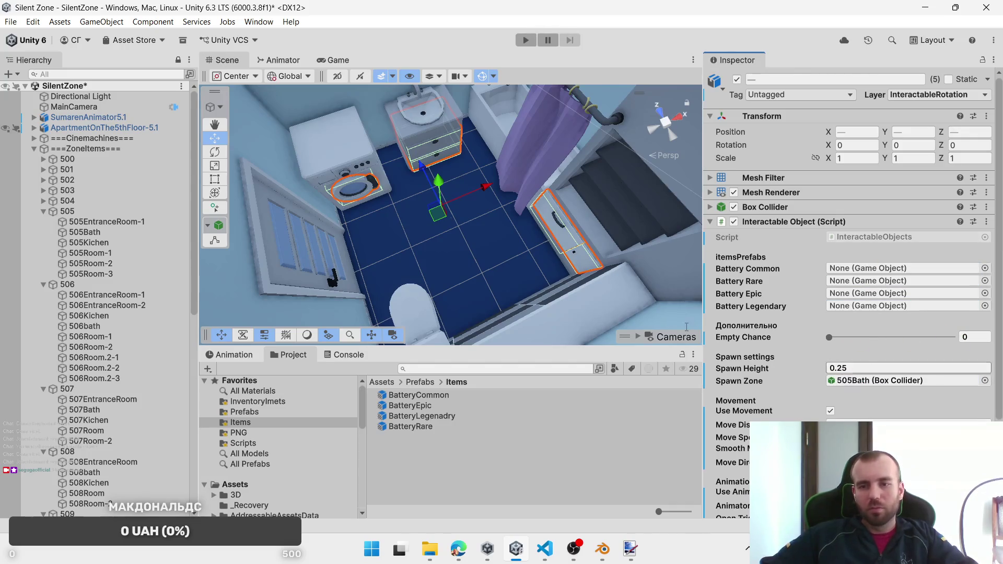
pyautogui.moveTo(436, 396); pyautogui.dragTo(878, 268)
pyautogui.moveTo(422, 425); pyautogui.dragTo(856, 291)
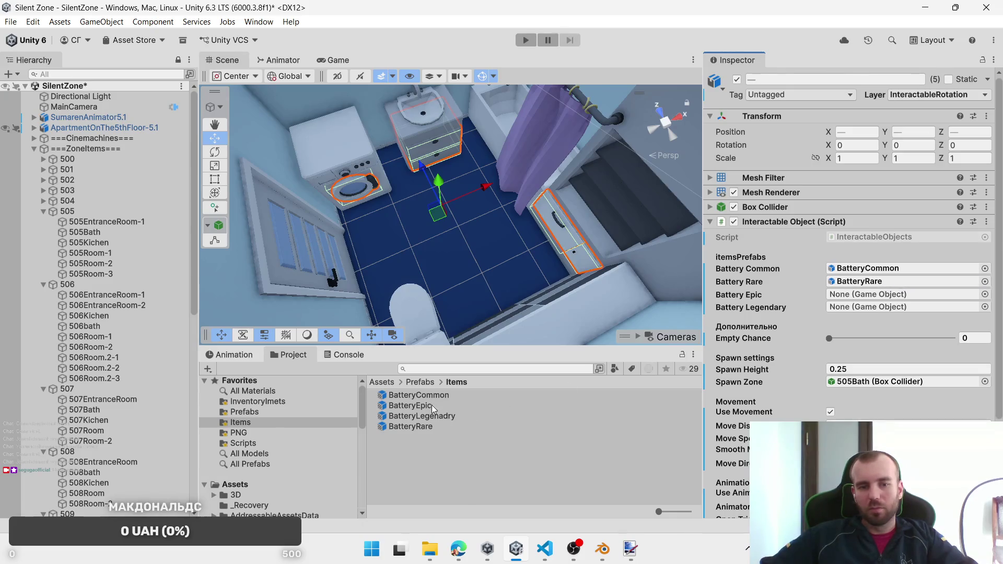
pyautogui.moveTo(432, 409)
pyautogui.mouseDown()
pyautogui.moveTo(731, 323)
pyautogui.moveTo(877, 295)
pyautogui.moveTo(838, 310)
pyautogui.mouseUp()
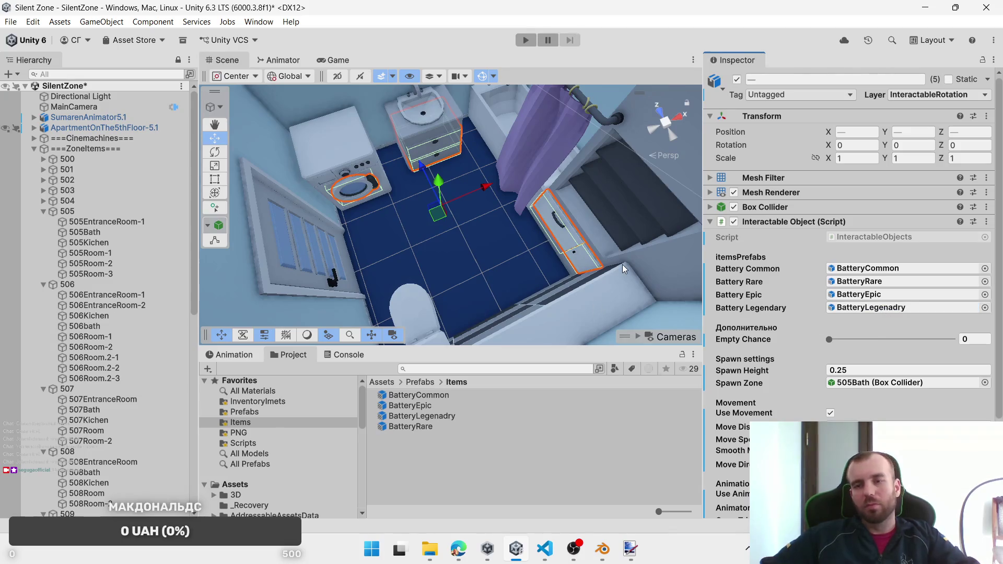
# Step: Put both sink drawers on the InteractablePosition layer with Move Direction Backward
pyautogui.click(429, 150)
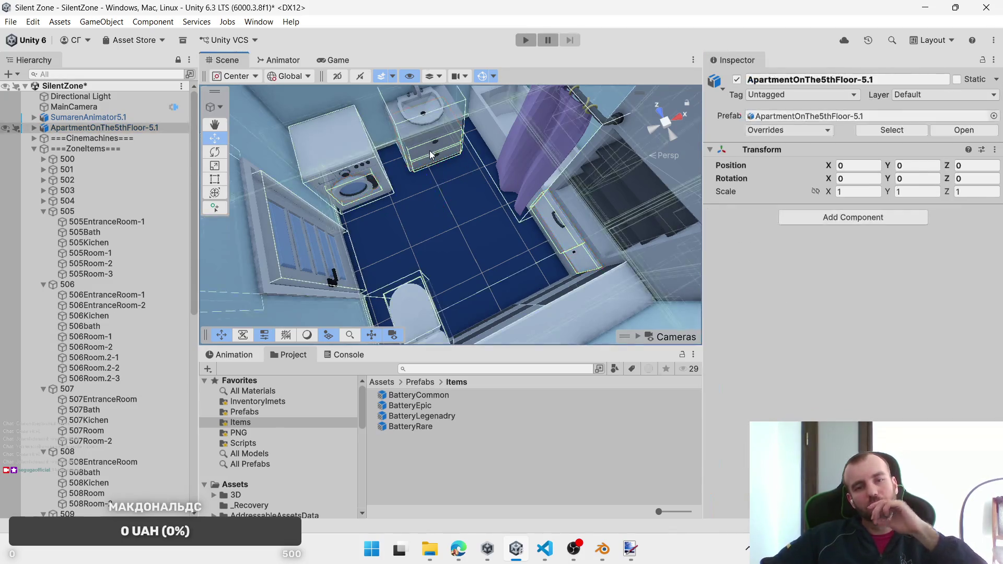
pyautogui.click(434, 165)
pyautogui.keyDown('shift'); pyautogui.click(424, 159); pyautogui.keyUp('shift')
pyautogui.click(930, 95)
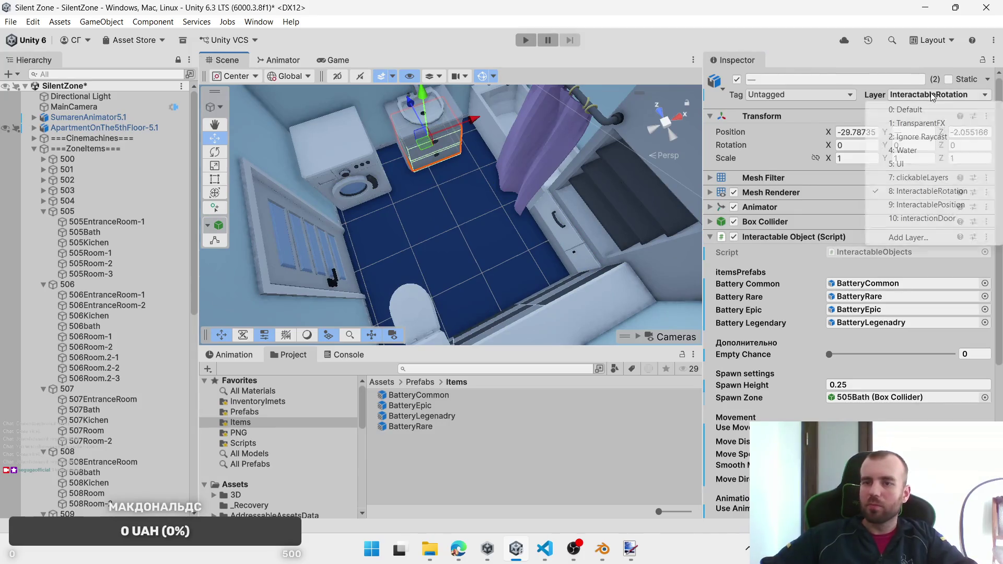
pyautogui.click(942, 205)
pyautogui.scroll(-3, 863, 402)
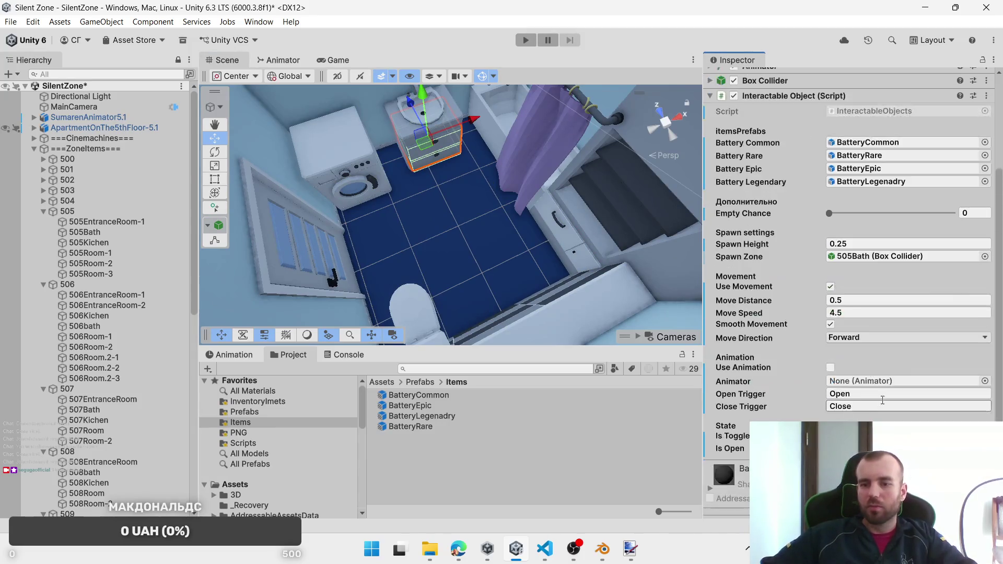
pyautogui.click(863, 337)
pyautogui.click(870, 365)
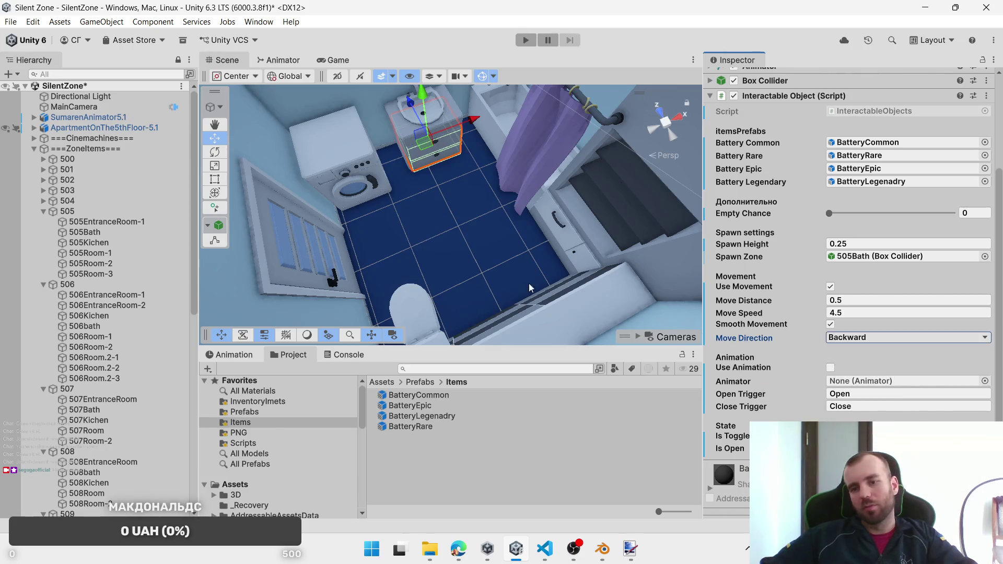
pyautogui.scroll(-5, 486, 256)
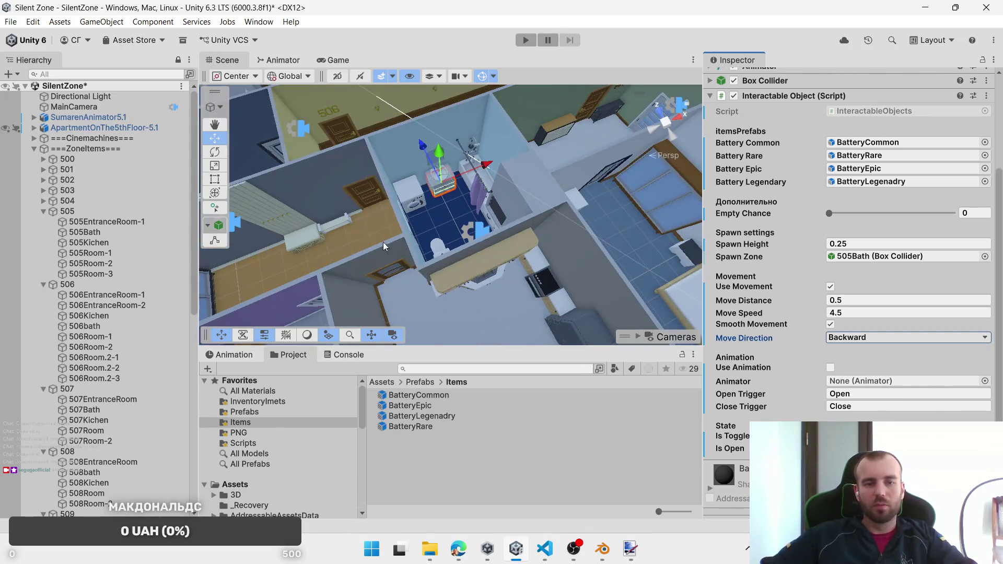
# Step: Bring the entrance wardrobe into view, facing its front, and select one of its doors
pyautogui.scroll(4, 537, 212)
pyautogui.scroll(3, 537, 212)
pyautogui.click(340, 146)
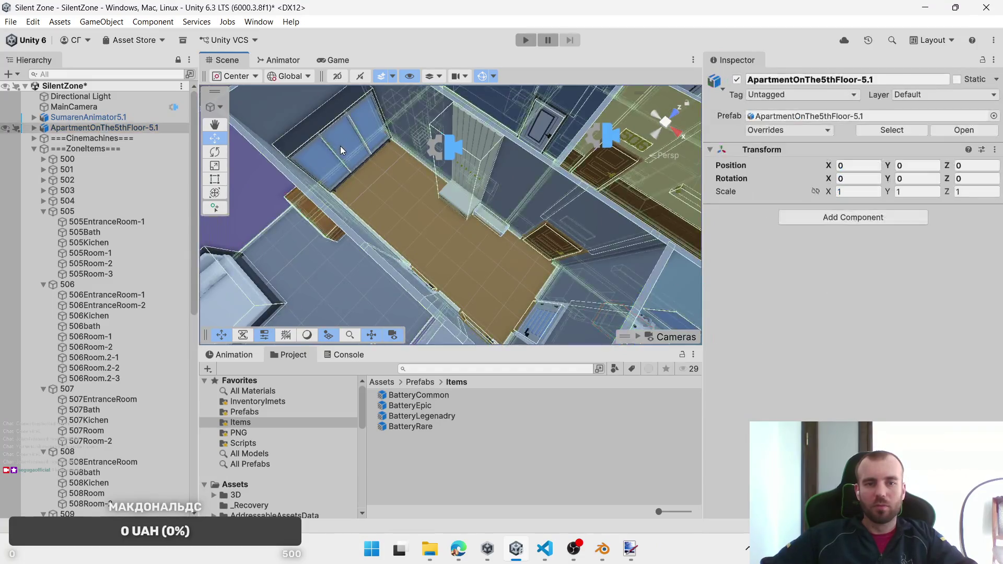
pyautogui.scroll(2, 475, 193)
pyautogui.moveTo(474, 194)
pyautogui.mouseDown()
pyautogui.moveTo(463, 255)
pyautogui.moveTo(469, 218)
pyautogui.moveTo(498, 228)
pyautogui.mouseUp()
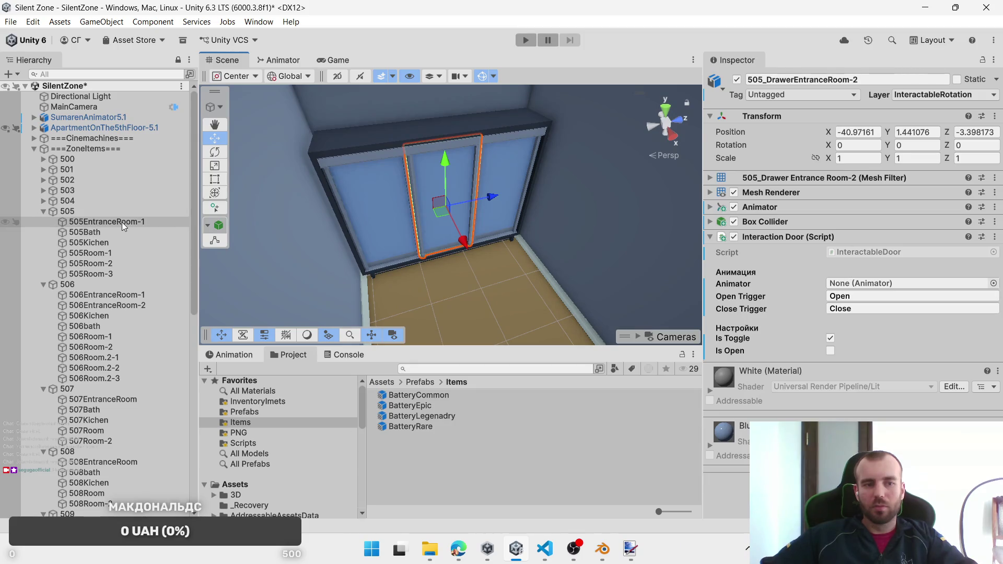
# Step: Rename the zone object 505EntranceRoom-1 to 505EntranceRoom
pyautogui.click(142, 222)
pyautogui.click(140, 223)
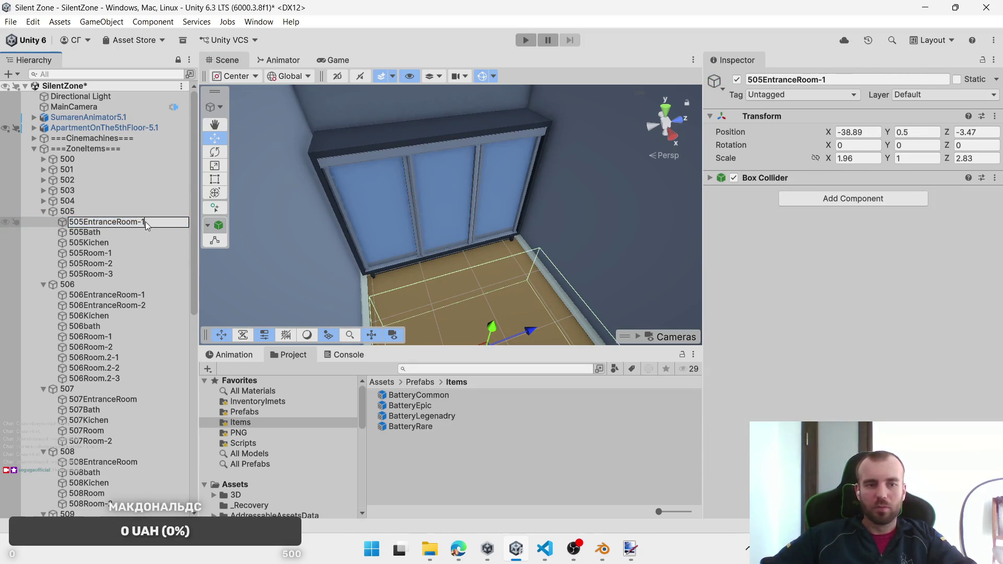
pyautogui.press('BackSpace')
pyautogui.press('BackSpace')
pyautogui.press('Return')
# Step: Replace the Interaction Door script on the three wardrobe door panels with Interactable Object
pyautogui.click(455, 190)
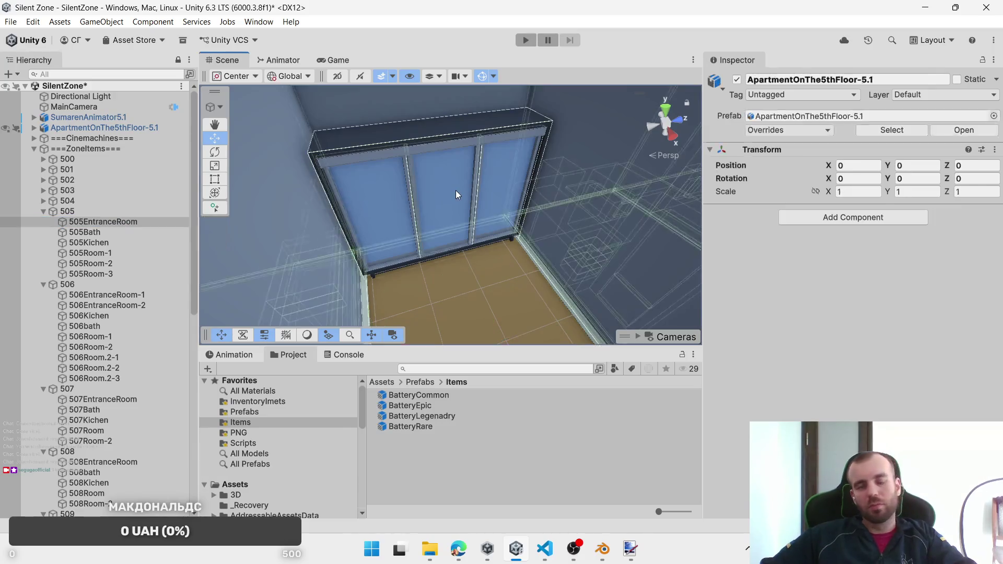
pyautogui.click(496, 195)
pyautogui.keyDown('shift'); pyautogui.click(441, 211); pyautogui.keyUp('shift')
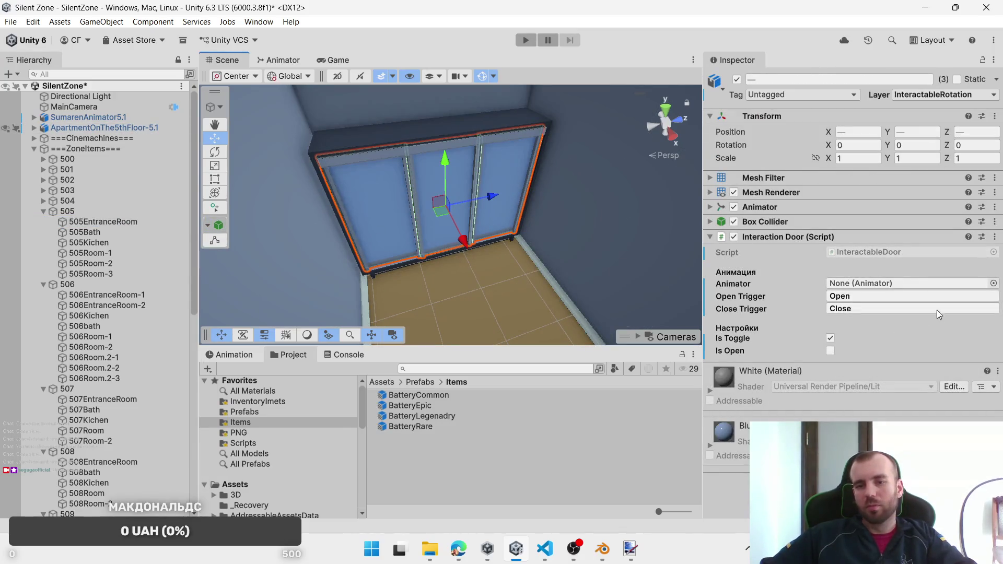
pyautogui.rightClick(872, 237)
pyautogui.click(922, 290)
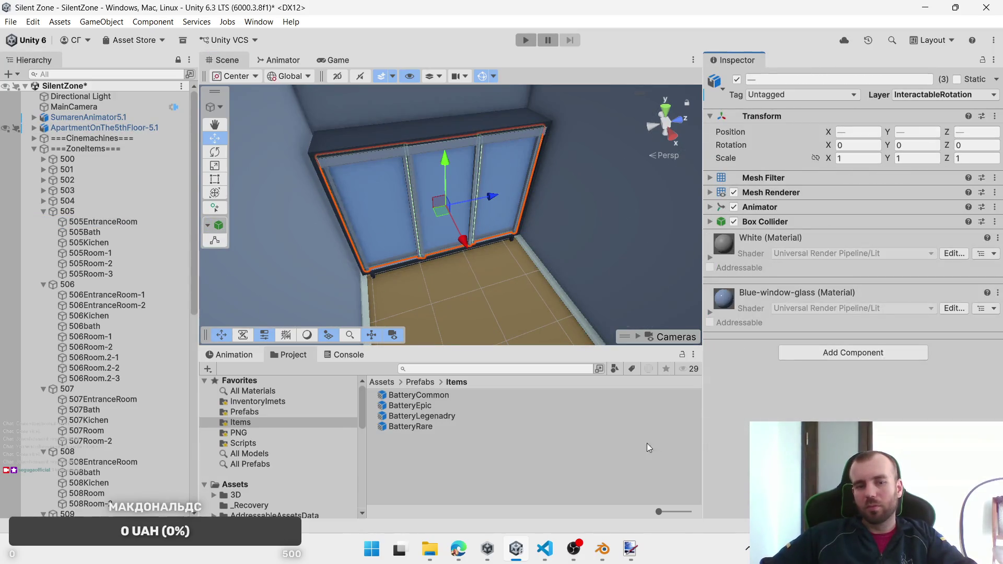
pyautogui.click(819, 353)
pyautogui.click(836, 395)
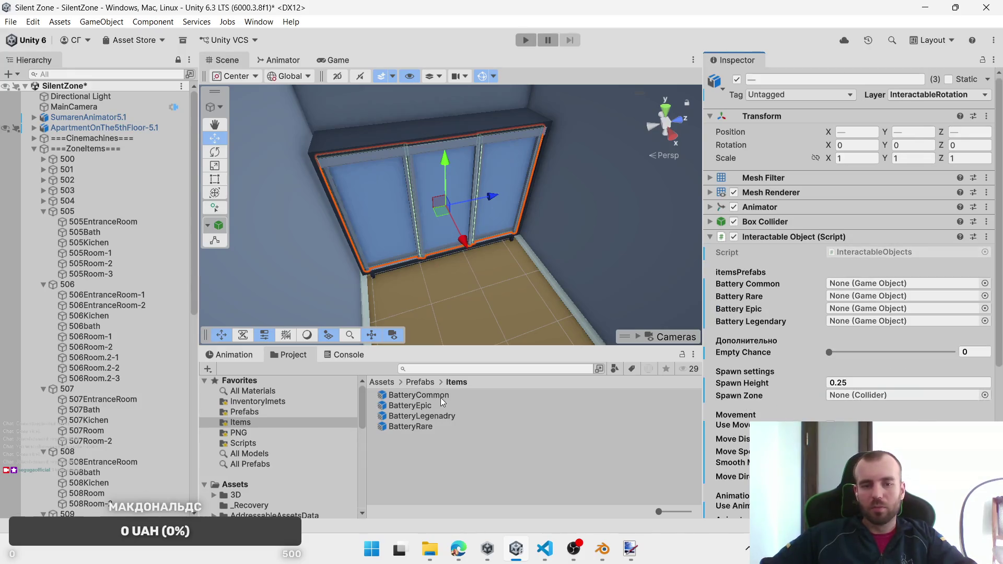
# Step: Assign BatteryCommon, BatteryRare, BatteryEpic, BatteryLegendary and the 505EntranceRoom spawn zone to the doors
pyautogui.moveTo(441, 397); pyautogui.dragTo(923, 283)
pyautogui.moveTo(412, 426); pyautogui.dragTo(860, 296)
pyautogui.moveTo(410, 405); pyautogui.dragTo(898, 312)
pyautogui.moveTo(439, 416); pyautogui.dragTo(892, 324)
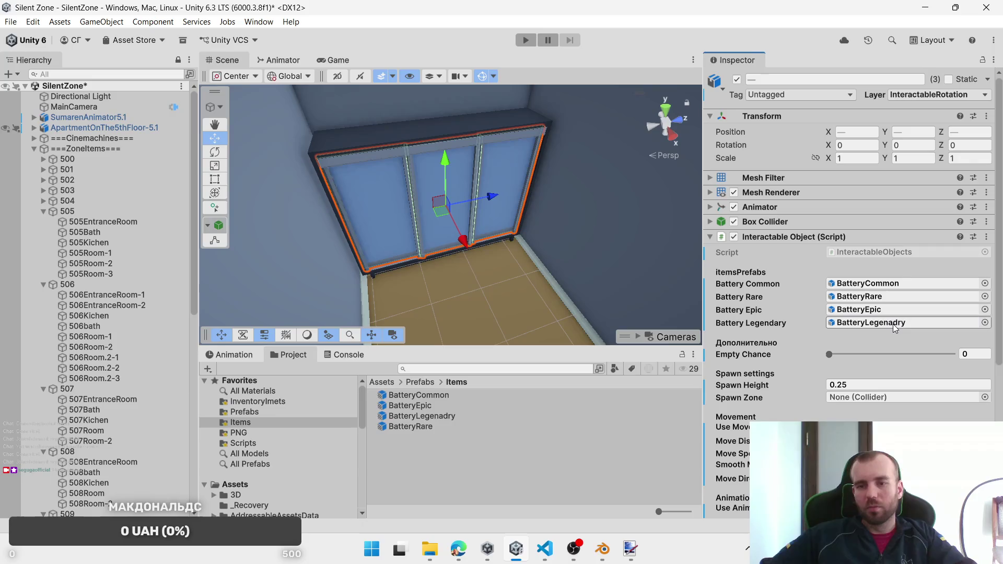
pyautogui.scroll(-3, 895, 388)
pyautogui.moveTo(103, 221); pyautogui.dragTo(867, 328)
pyautogui.scroll(3, 893, 340)
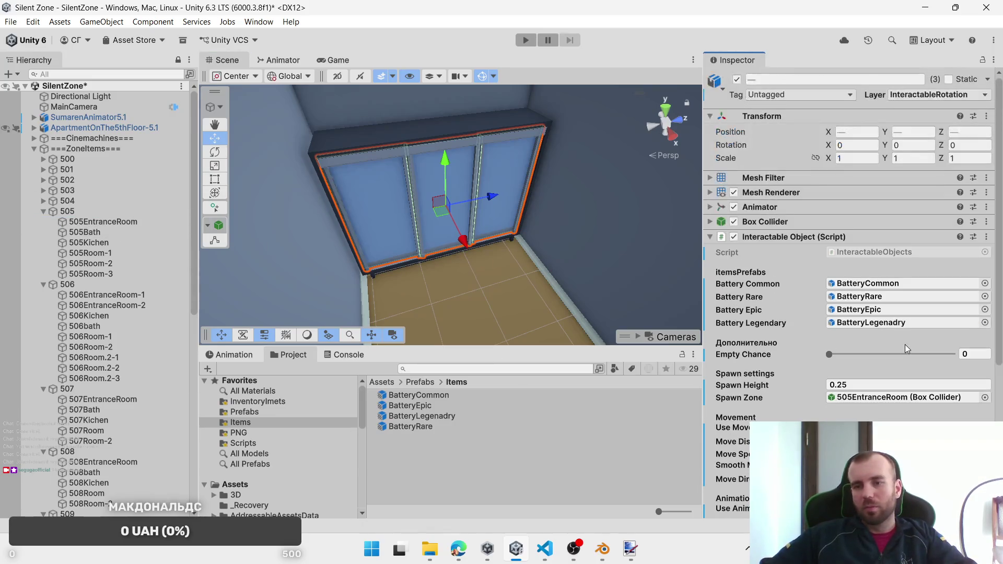
# Step: Check the doors' layer, then inspect 505_DrawerEntranceRoom-3's movement direction setting
pyautogui.click(935, 95)
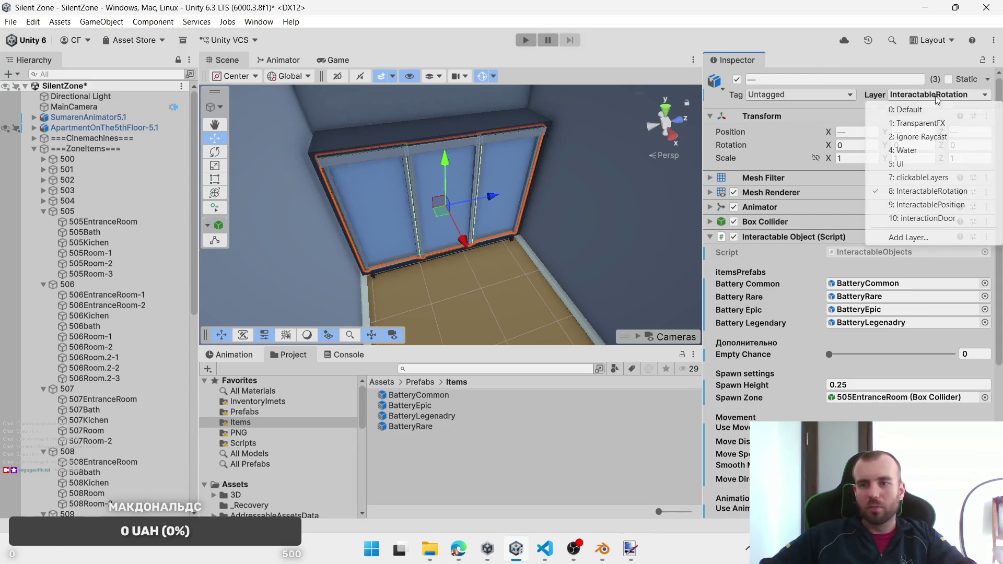
pyautogui.click(934, 191)
pyautogui.click(509, 180)
pyautogui.click(510, 181)
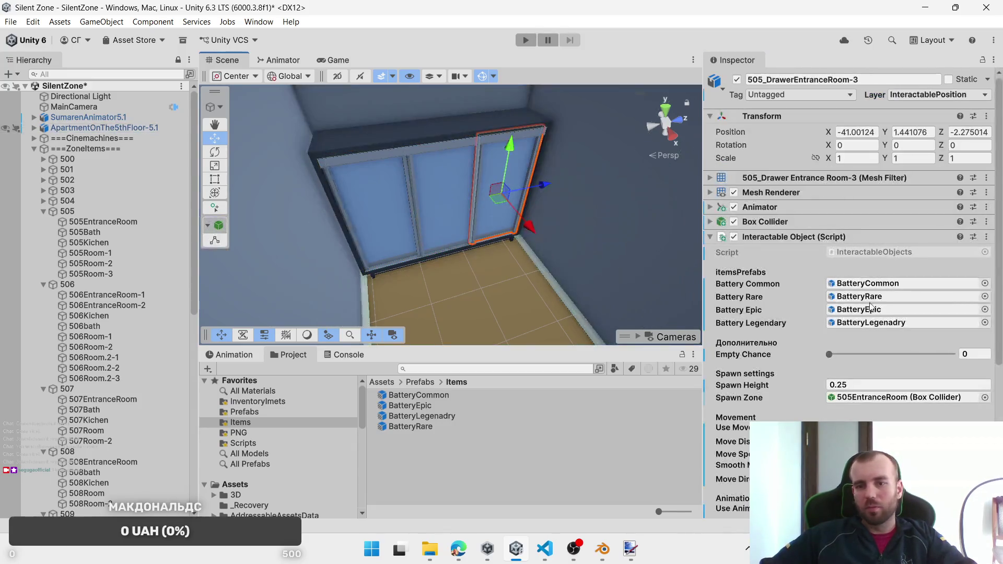
pyautogui.click(888, 479)
pyautogui.click(867, 410)
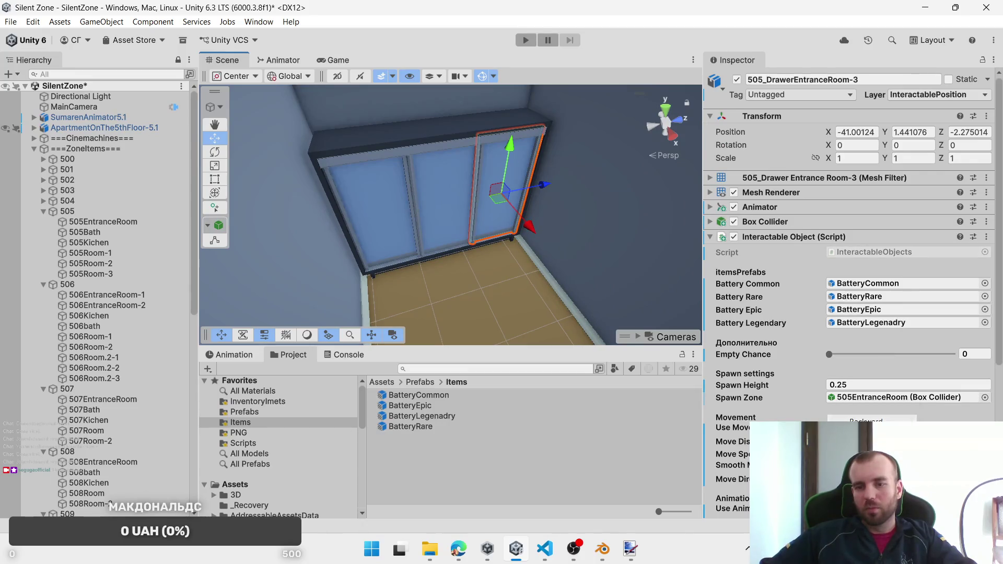
# Step: Select the kitchen drawer 505_DrawerKitchen-10, stove door and nearby cabinet doors, excluding the countertop
pyautogui.scroll(-3, 447, 305)
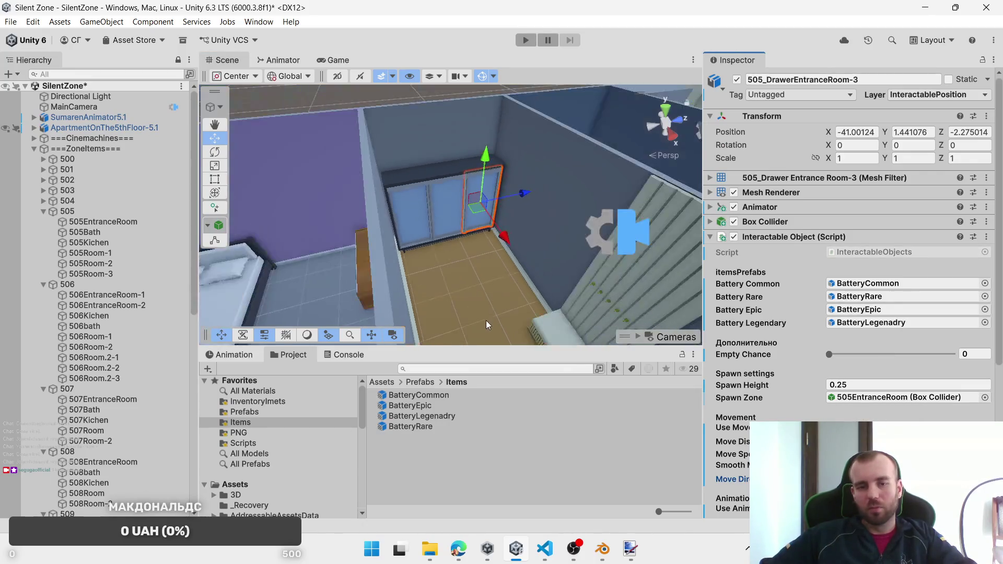
pyautogui.moveTo(486, 321)
pyautogui.mouseDown()
pyautogui.moveTo(572, 233)
pyautogui.moveTo(493, 231)
pyautogui.moveTo(461, 252)
pyautogui.moveTo(494, 264)
pyautogui.moveTo(489, 275)
pyautogui.moveTo(497, 242)
pyautogui.moveTo(510, 276)
pyautogui.moveTo(481, 250)
pyautogui.mouseUp()
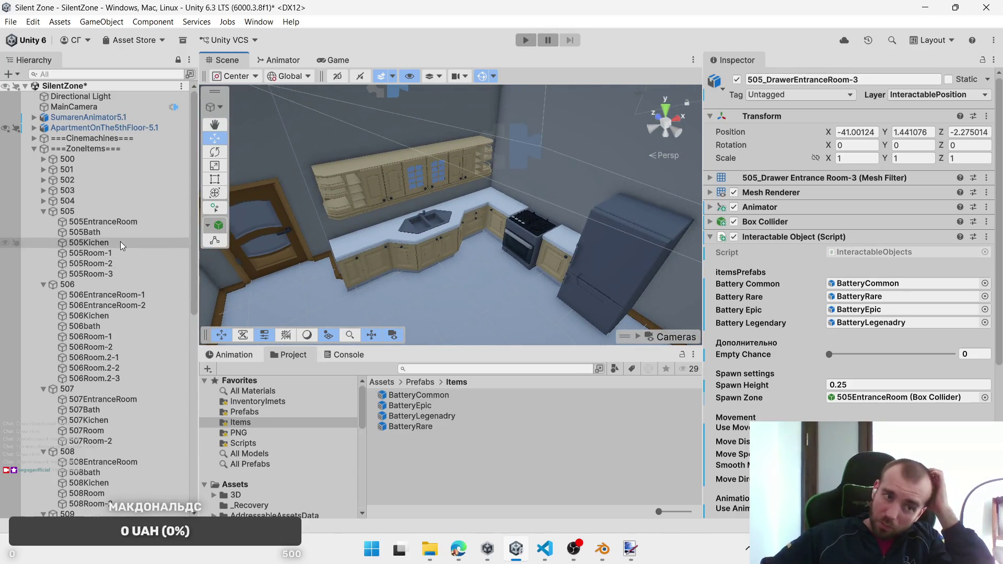
pyautogui.click(561, 262)
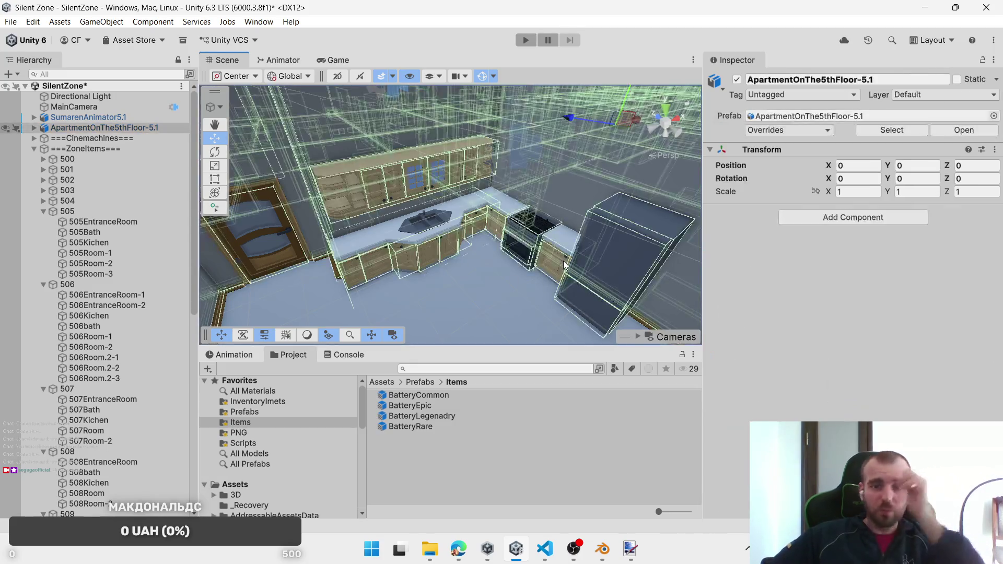
pyautogui.click(559, 261)
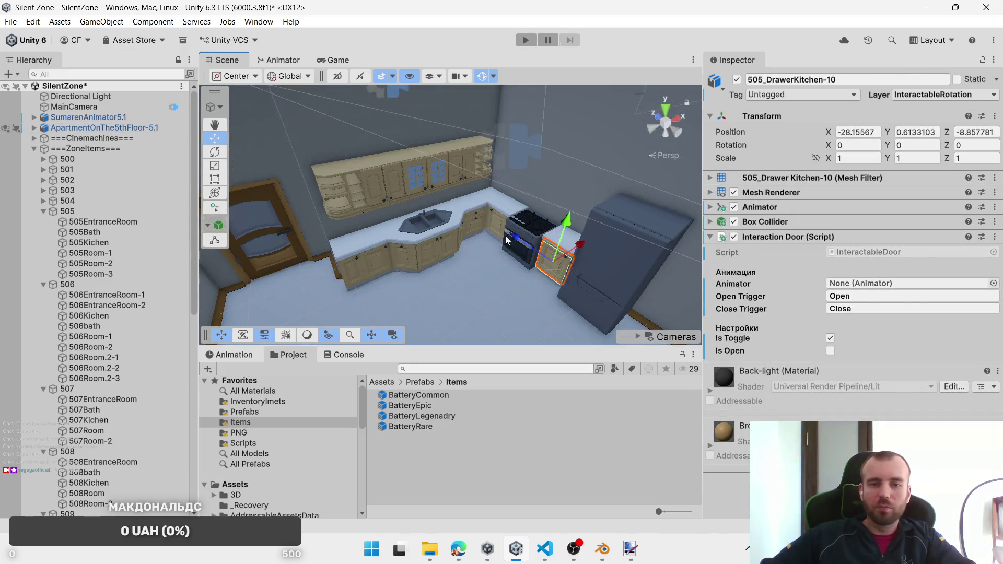
pyautogui.click(527, 256)
pyautogui.click(527, 258)
pyautogui.click(546, 256)
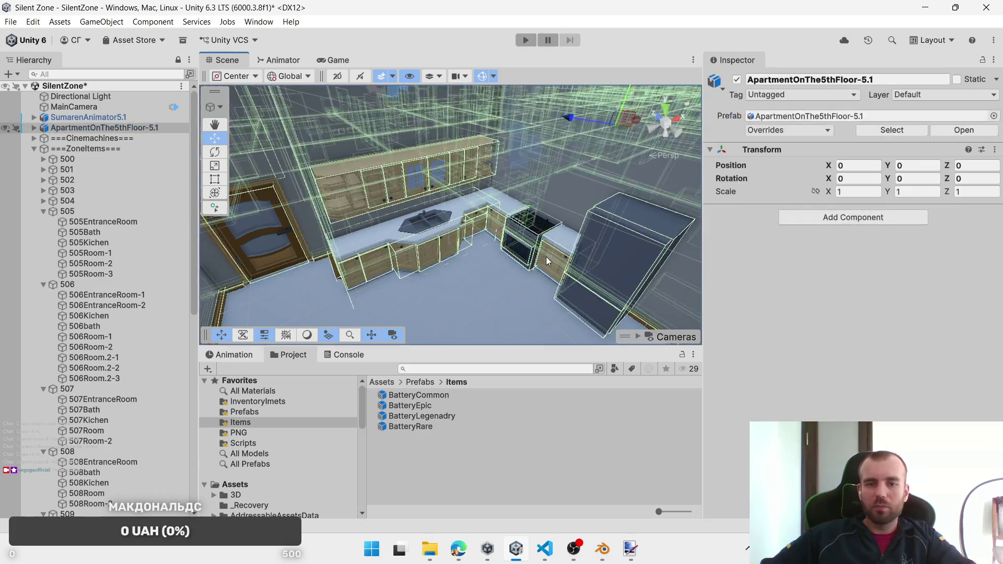
pyautogui.click(546, 256)
pyautogui.keyDown('shift'); pyautogui.click(495, 226); pyautogui.keyUp('shift')
pyautogui.keyDown('shift'); pyautogui.click(470, 219); pyautogui.keyUp('shift')
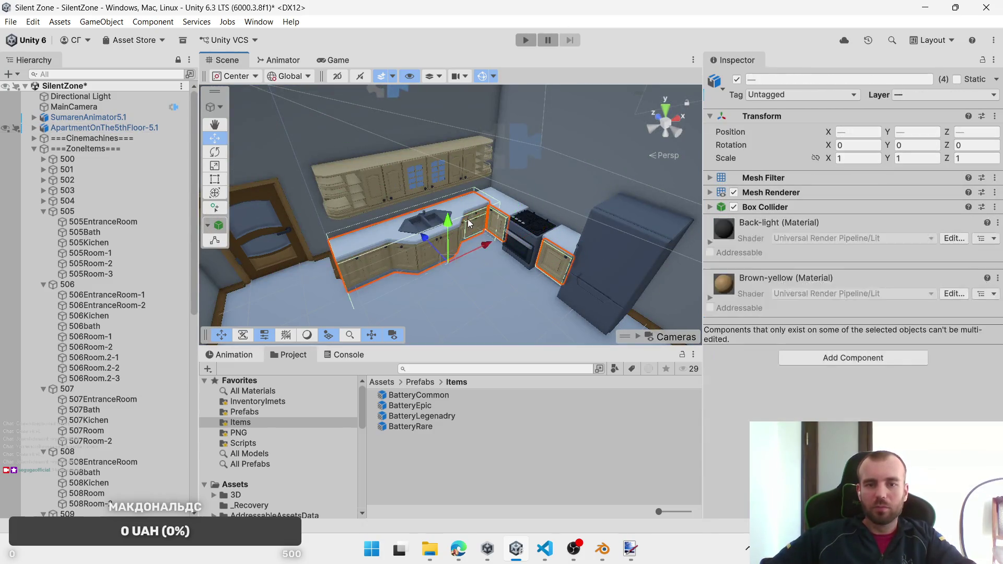
pyautogui.keyDown('shift'); pyautogui.click(473, 242); pyautogui.keyUp('shift')
pyautogui.scroll(4, 500, 250)
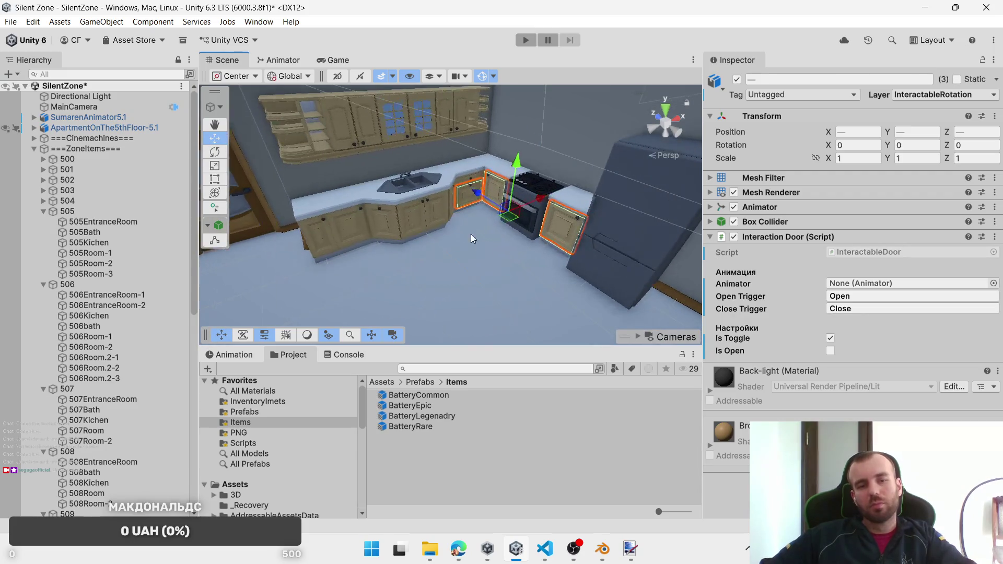
# Step: Add an upper drawer, the lower-left cabinet doors and the upper wall cabinet doors to the selection
pyautogui.keyDown('shift'); pyautogui.click(494, 190); pyautogui.keyUp('shift')
pyautogui.keyDown('shift'); pyautogui.click(466, 211); pyautogui.keyUp('shift')
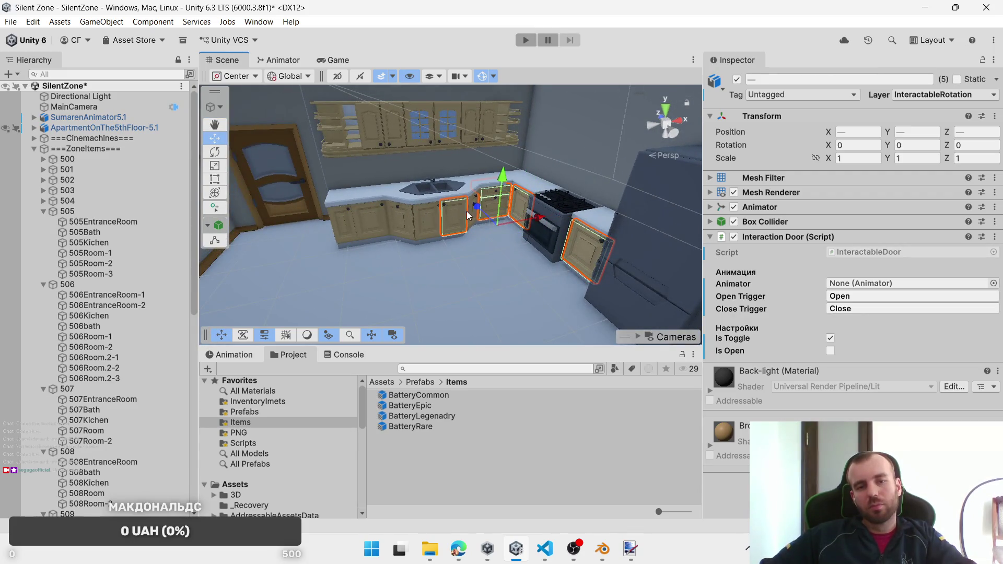
pyautogui.keyDown('shift'); pyautogui.click(418, 220); pyautogui.keyUp('shift')
pyautogui.keyDown('shift'); pyautogui.click(403, 218); pyautogui.keyUp('shift')
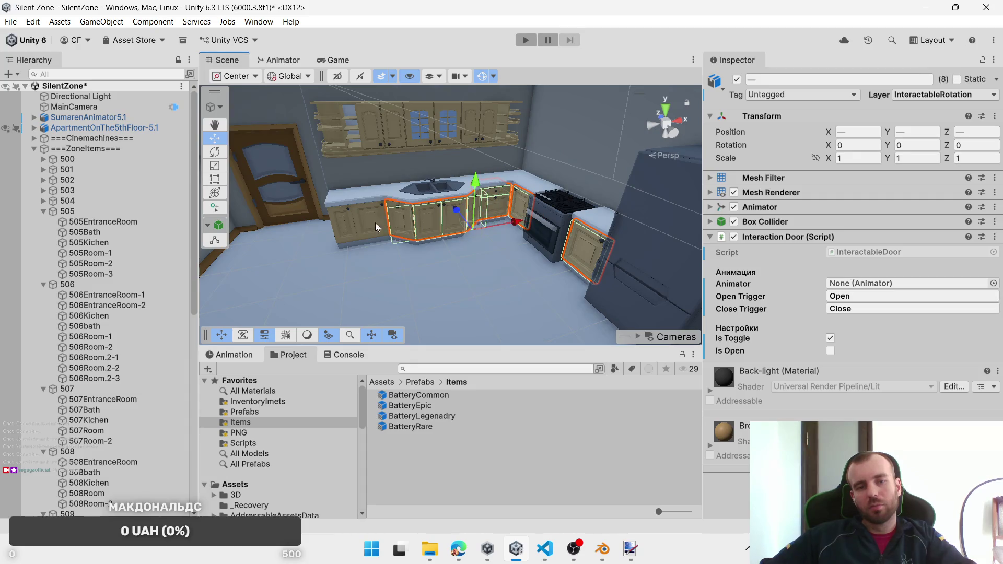
pyautogui.keyDown('shift'); pyautogui.click(360, 225); pyautogui.keyUp('shift')
pyautogui.keyDown('shift'); pyautogui.click(376, 130); pyautogui.keyUp('shift')
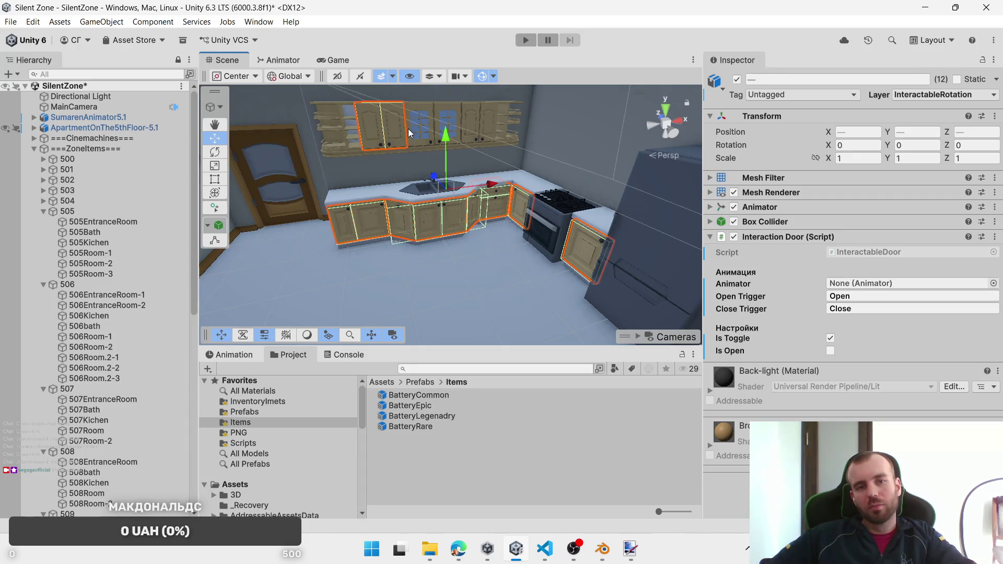
pyautogui.keyDown('shift'); pyautogui.click(411, 127); pyautogui.keyUp('shift')
pyautogui.keyDown('shift'); pyautogui.click(442, 119); pyautogui.keyUp('shift')
pyautogui.keyDown('shift'); pyautogui.click(472, 112); pyautogui.keyUp('shift')
pyautogui.keyDown('shift'); pyautogui.click(485, 113); pyautogui.keyUp('shift')
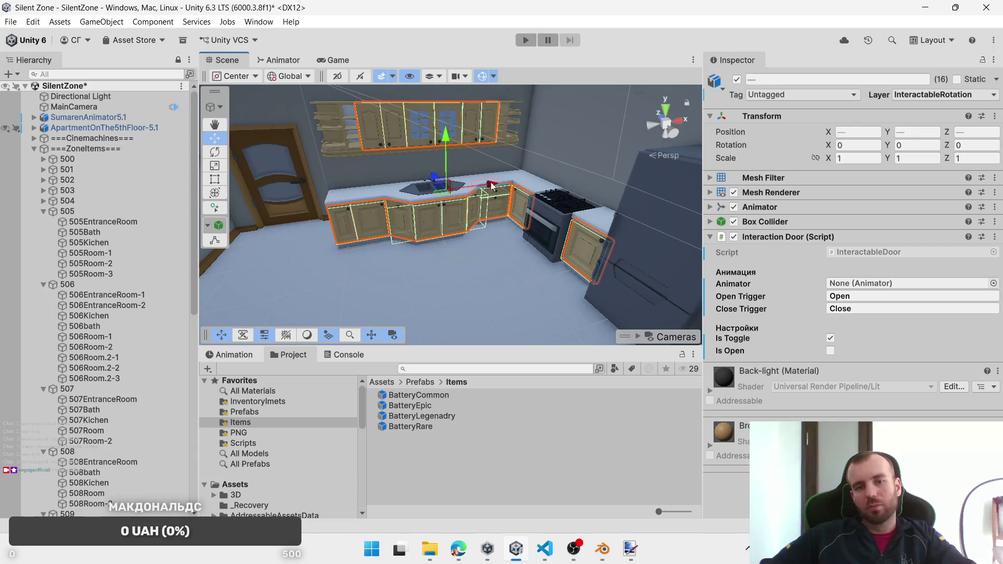
# Step: Add the oven and tall fridge panel to the selection and give all pieces Interactable Object
pyautogui.press('f')
pyautogui.rightClick(824, 236)
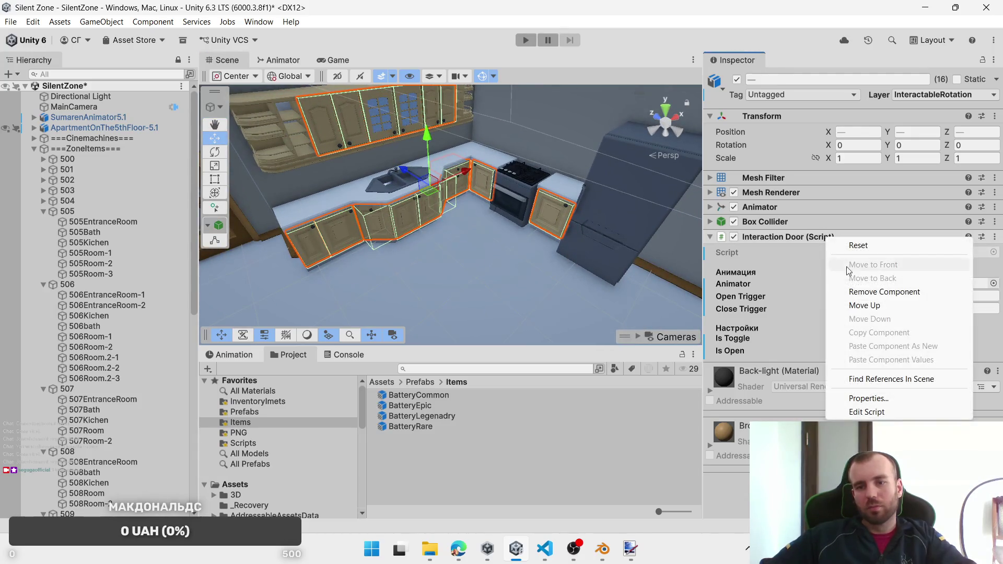
pyautogui.click(773, 271)
pyautogui.keyDown('shift'); pyautogui.click(515, 209); pyautogui.keyUp('shift')
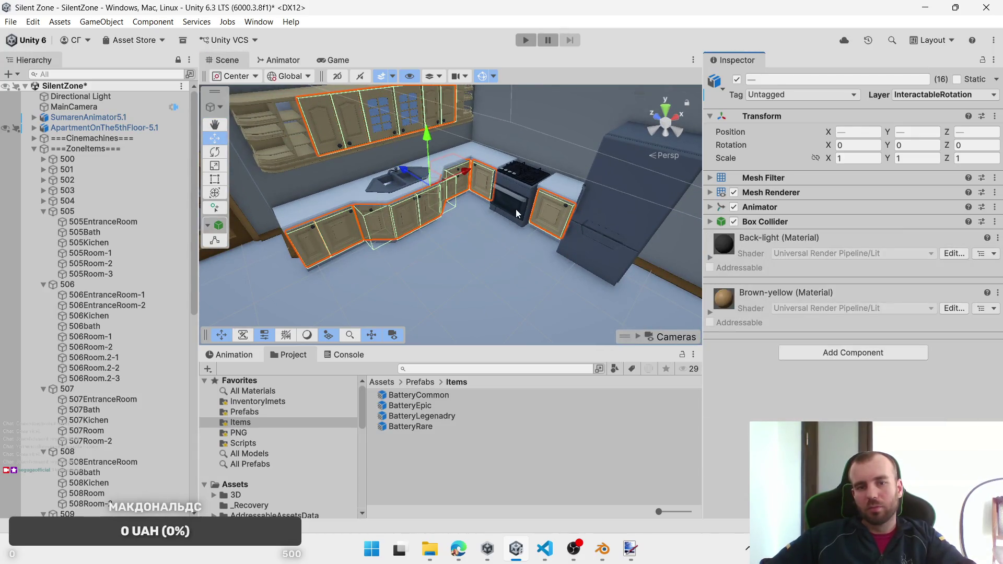
pyautogui.keyDown('shift'); pyautogui.click(599, 212); pyautogui.keyUp('shift')
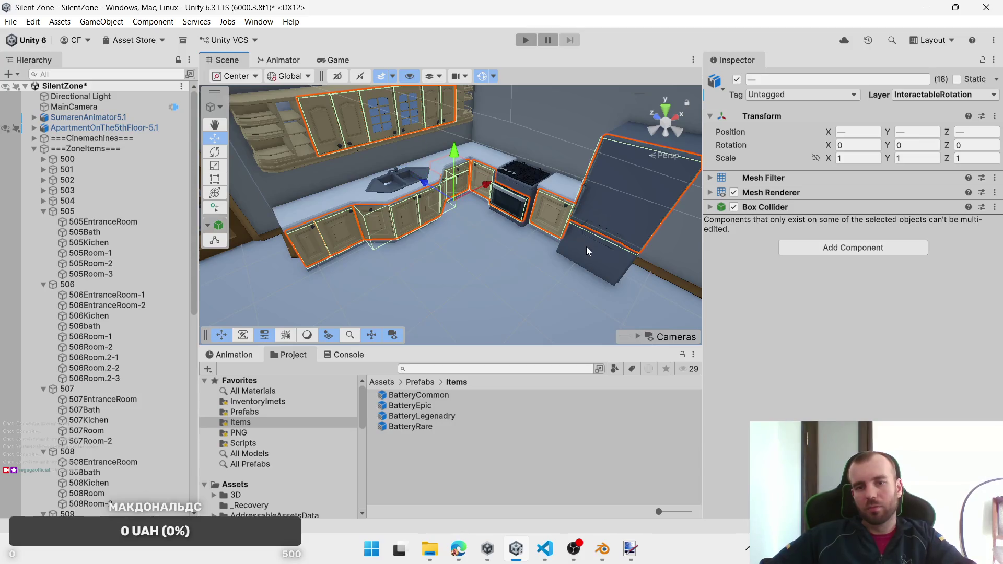
pyautogui.click(837, 246)
pyautogui.click(854, 319)
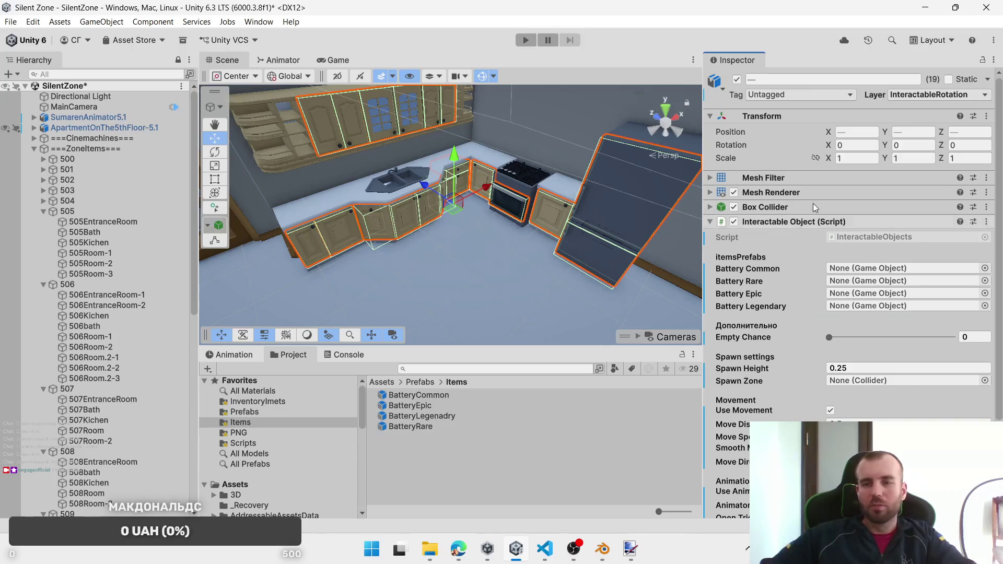
# Step: Assign the Common, Epic, Legendary and Rare battery prefabs and set 505Kichen as the Spawn Zone
pyautogui.moveTo(401, 396)
pyautogui.mouseDown()
pyautogui.moveTo(836, 282)
pyautogui.moveTo(846, 268)
pyautogui.mouseUp()
pyautogui.moveTo(417, 410)
pyautogui.mouseDown()
pyautogui.moveTo(784, 295)
pyautogui.moveTo(836, 294)
pyautogui.mouseUp()
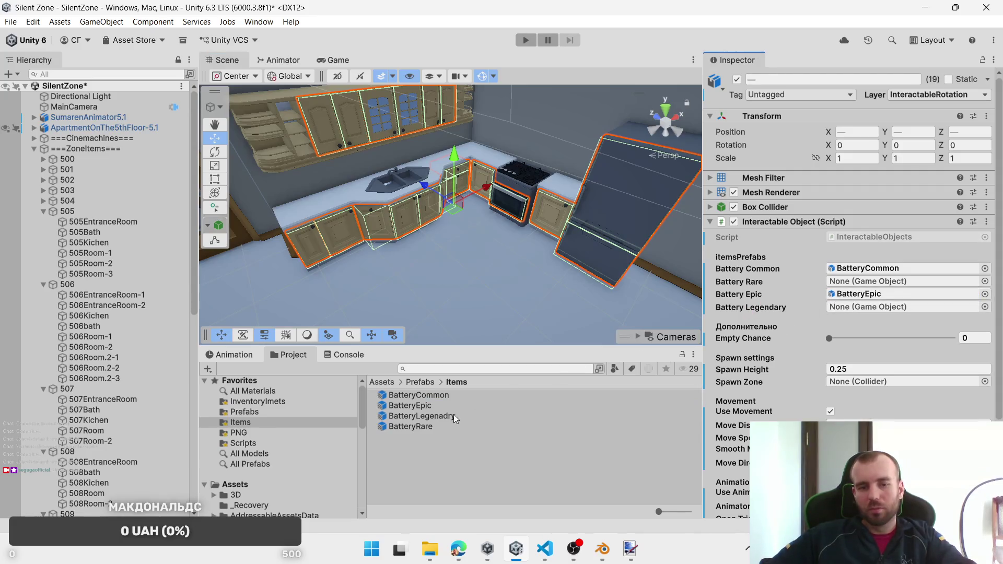
pyautogui.moveTo(429, 417); pyautogui.dragTo(904, 308)
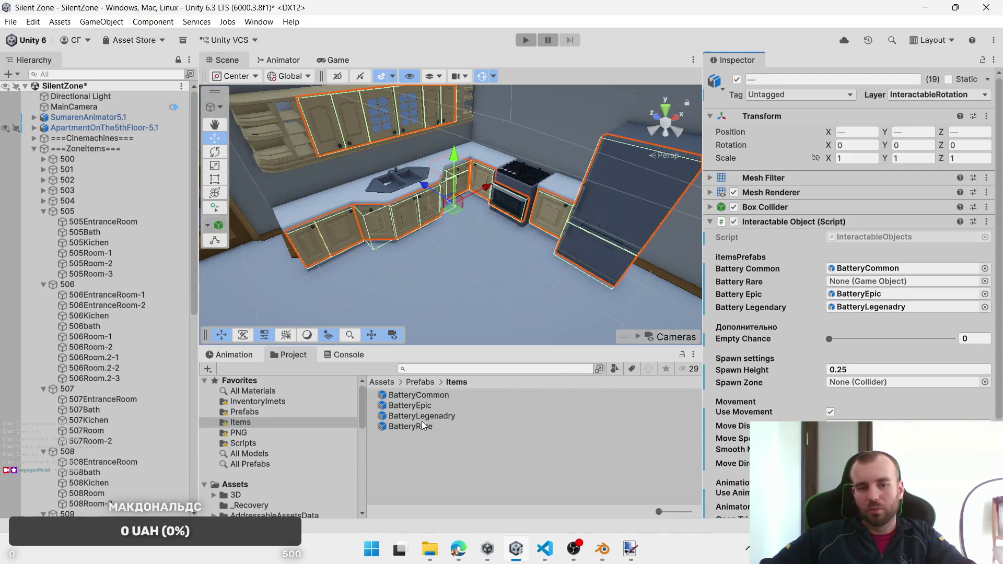
pyautogui.moveTo(410, 427); pyautogui.dragTo(909, 279)
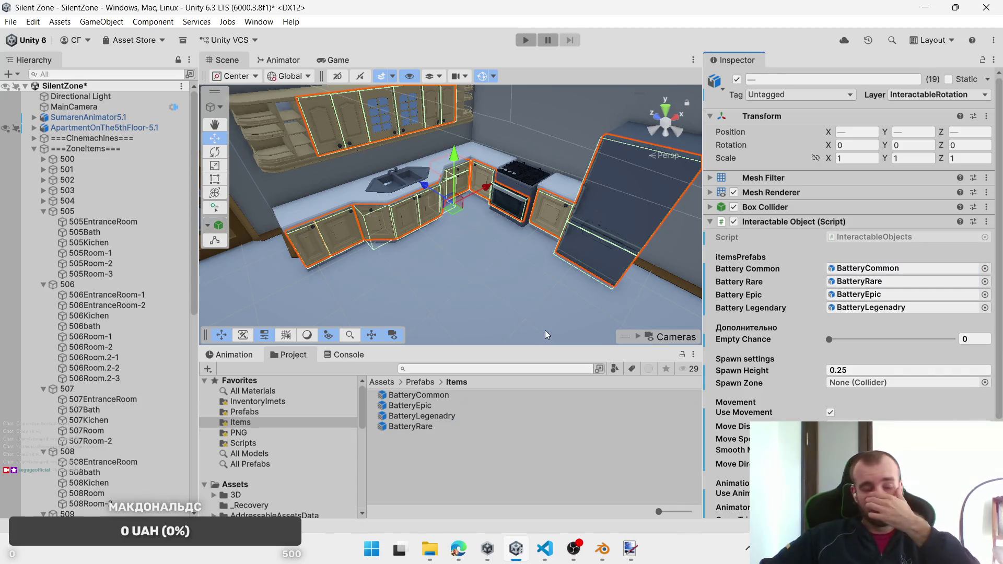
pyautogui.moveTo(99, 243); pyautogui.dragTo(834, 388)
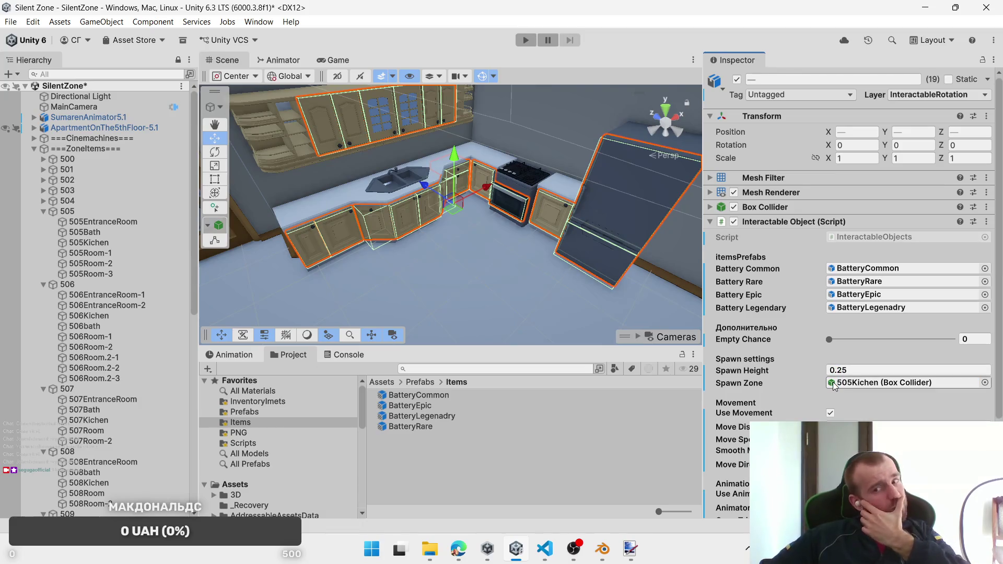
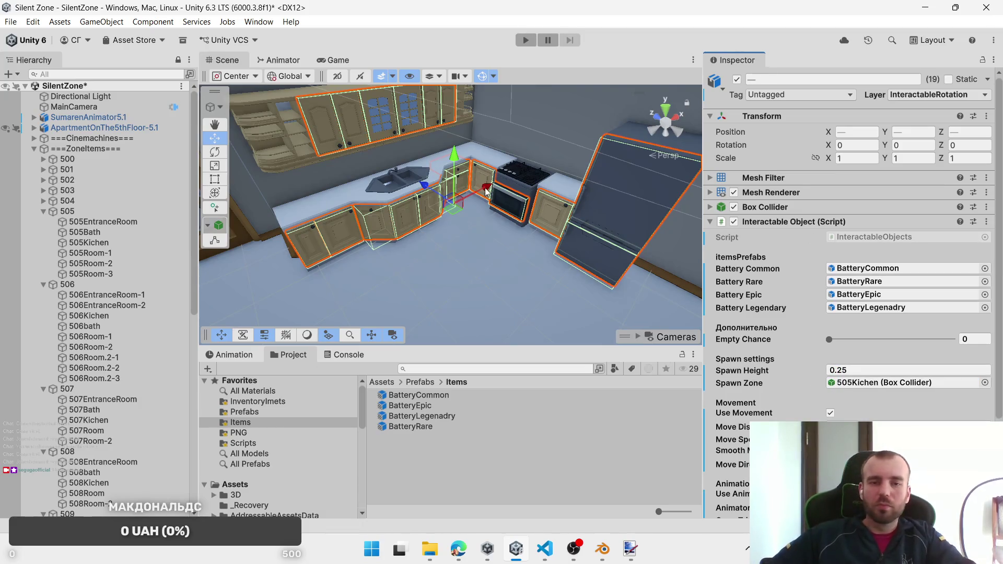
# Step: Select 505_DrawerKitchen-7 and put it on the InteractablePosition layer
pyautogui.click(461, 173)
pyautogui.click(459, 183)
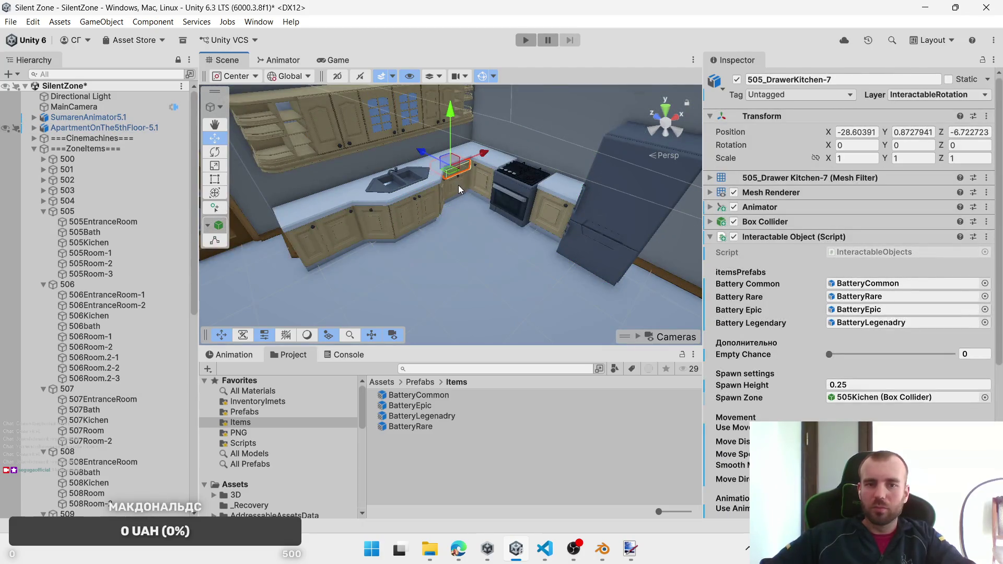
pyautogui.click(459, 185)
pyautogui.click(452, 180)
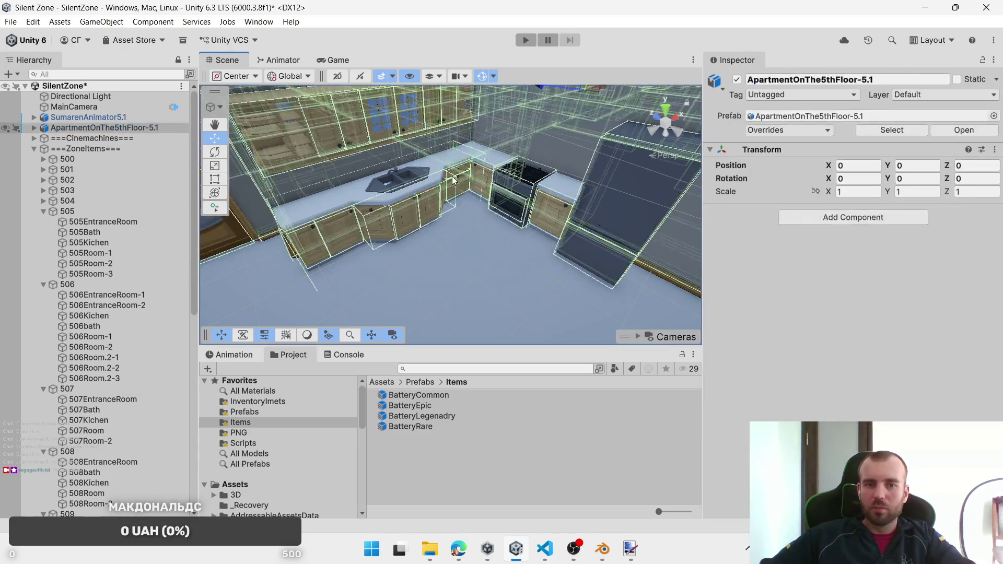
pyautogui.click(454, 177)
pyautogui.click(972, 96)
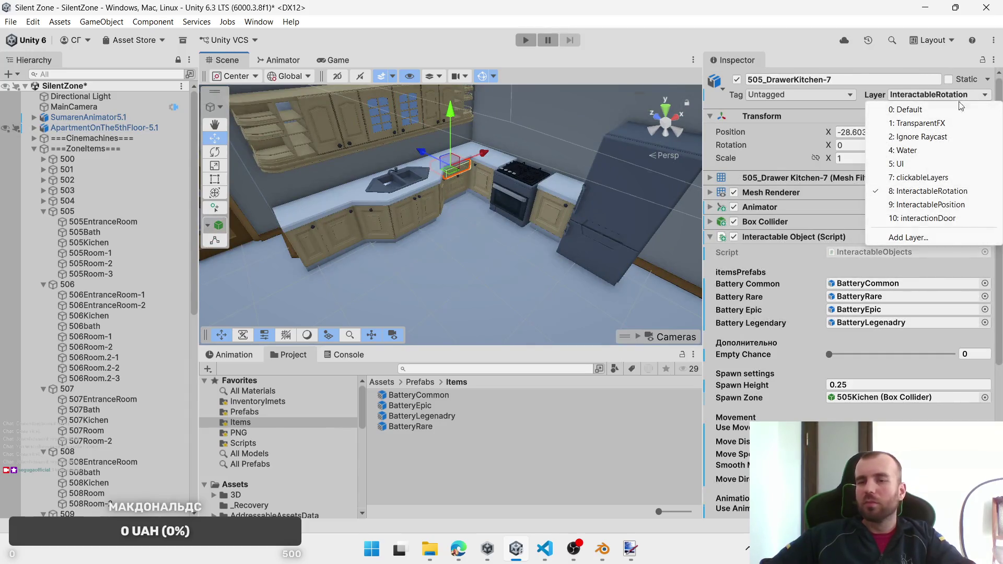
pyautogui.click(922, 205)
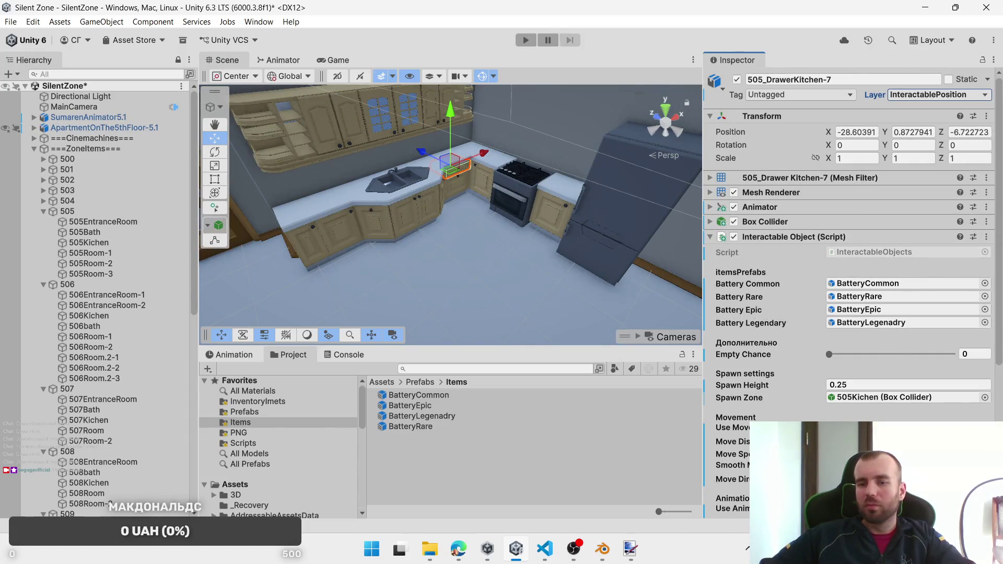
# Step: Change the drawer's Move Direction, then select the refrigerator's top door
pyautogui.click(909, 479)
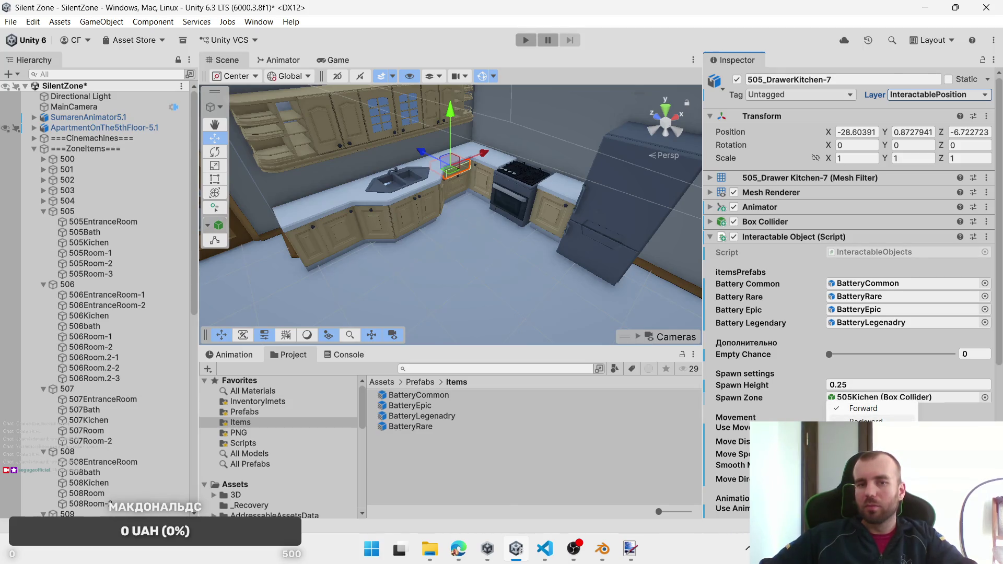
pyautogui.click(867, 421)
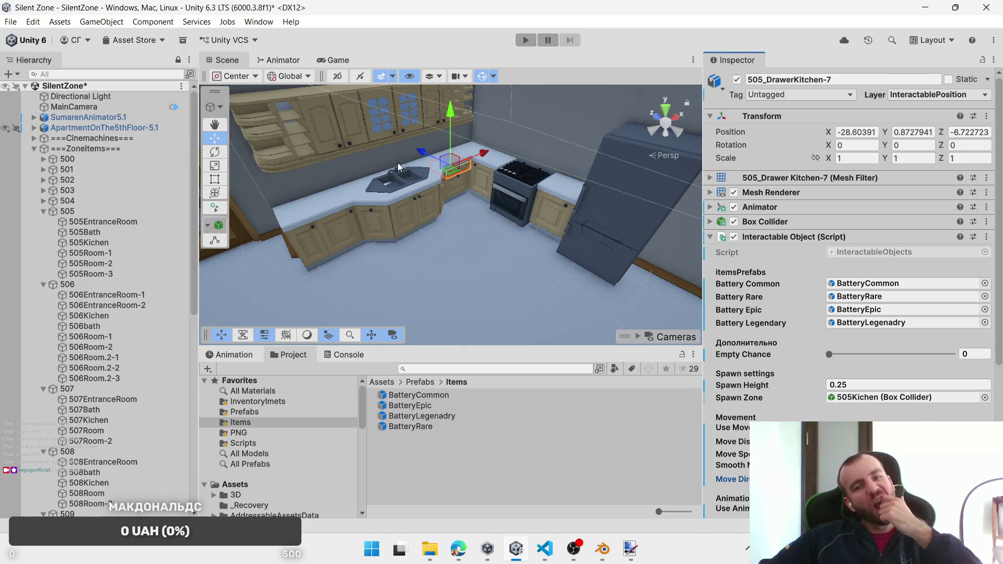
pyautogui.click(615, 191)
pyautogui.click(606, 207)
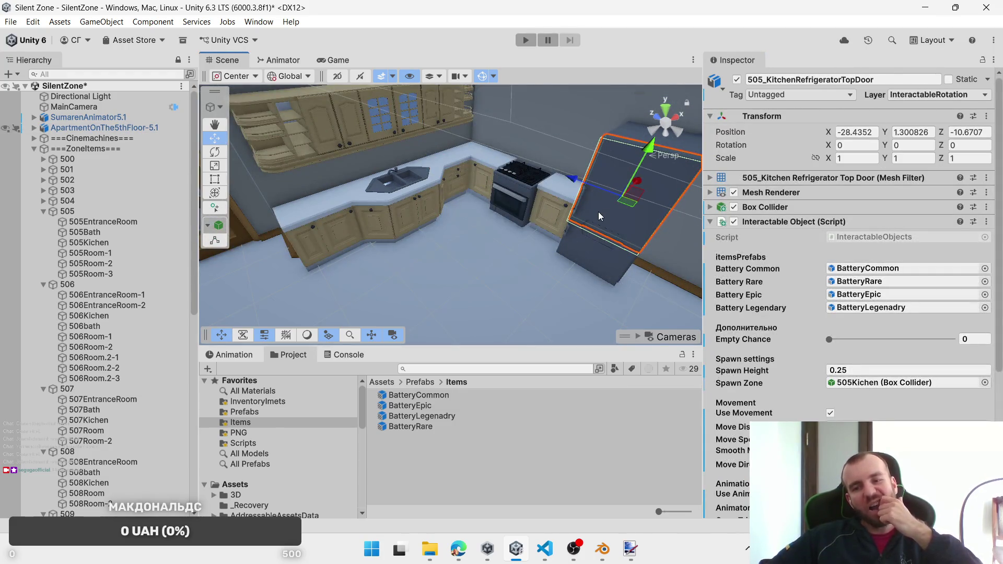
# Step: Locate the 505Room-1 zone and select all six bedroom dresser drawers
pyautogui.moveTo(597, 212); pyautogui.dragTo(555, 259)
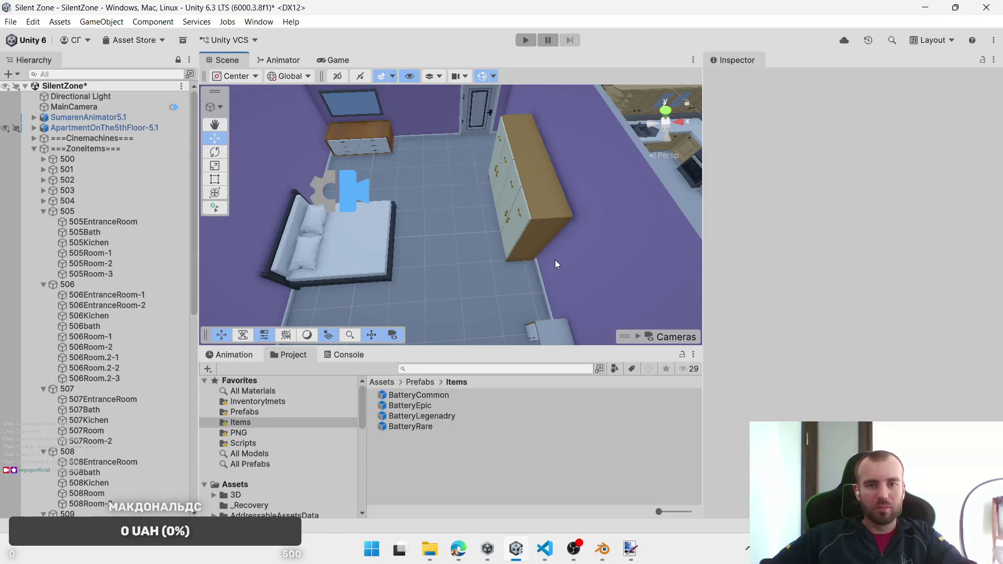
pyautogui.moveTo(451, 244)
pyautogui.mouseDown()
pyautogui.moveTo(570, 225)
pyautogui.moveTo(366, 208)
pyautogui.mouseUp()
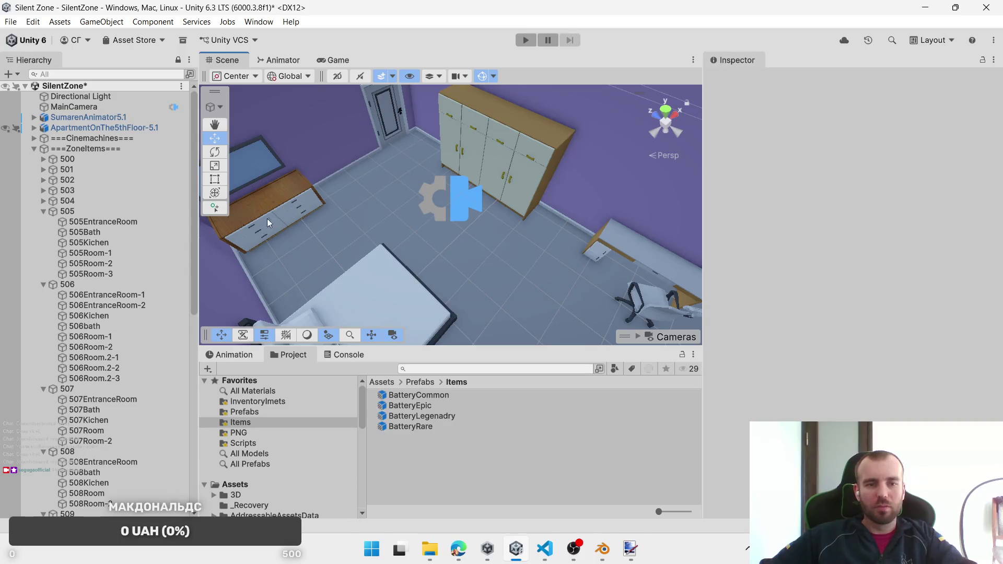
pyautogui.click(104, 243)
pyautogui.click(173, 253)
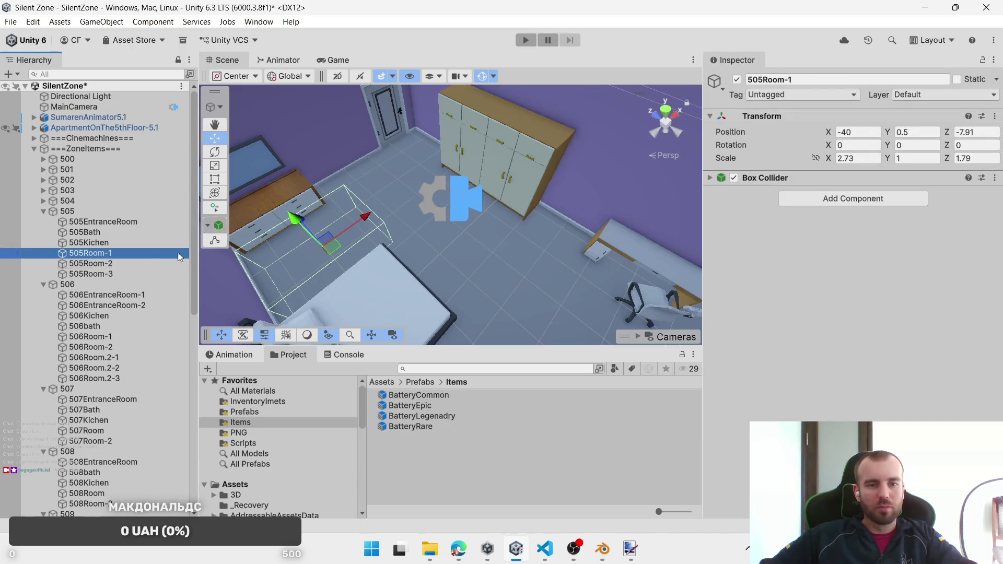
pyautogui.click(128, 274)
pyautogui.click(115, 253)
pyautogui.scroll(5, 314, 234)
pyautogui.click(323, 166)
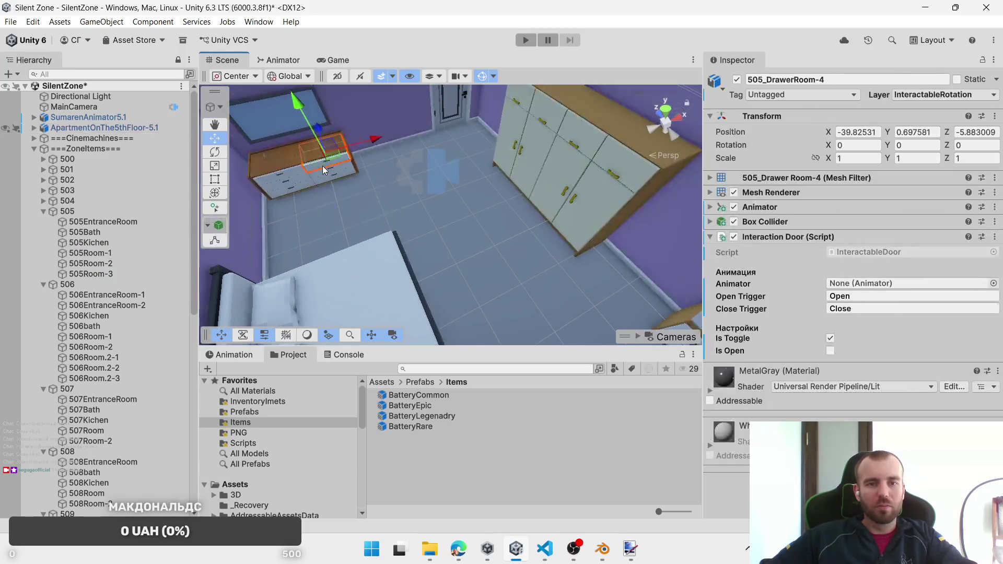
pyautogui.press('f')
pyautogui.moveTo(414, 270)
pyautogui.mouseDown()
pyautogui.moveTo(347, 276)
pyautogui.moveTo(321, 243)
pyautogui.mouseUp()
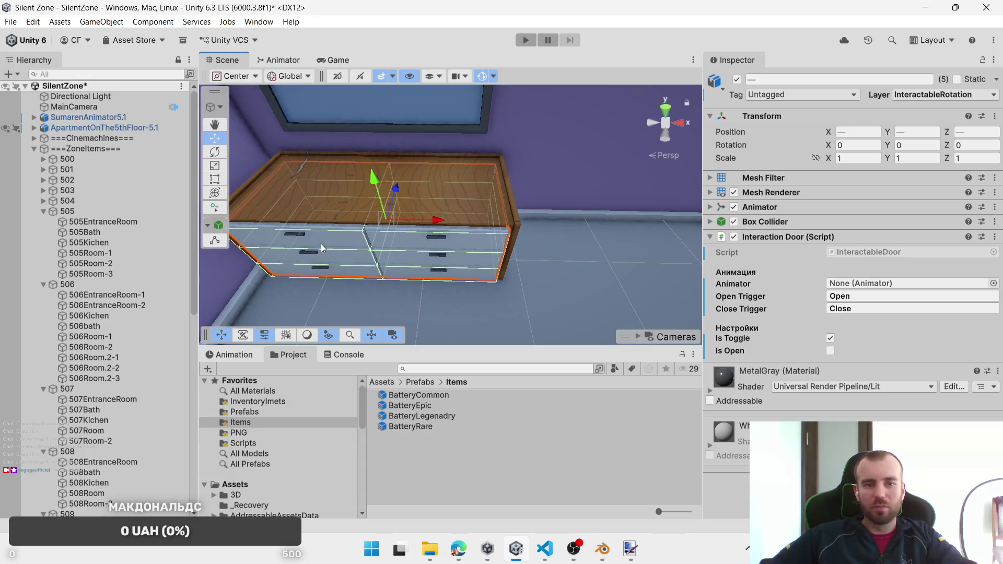
# Step: Move the drawers to InteractablePosition and replace Interaction Door with an Interactable Object script
pyautogui.click(955, 95)
pyautogui.click(956, 204)
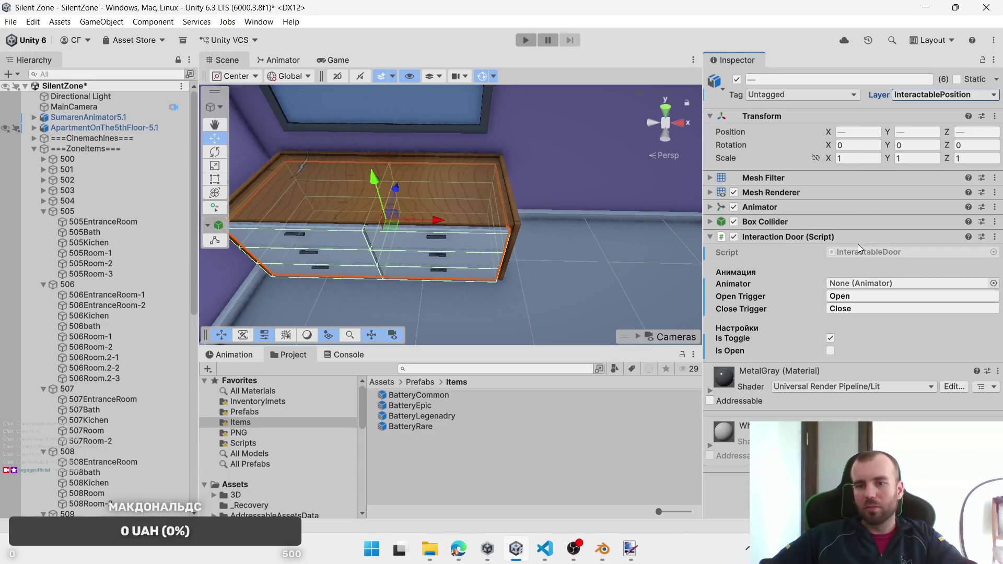
pyautogui.rightClick(858, 242)
pyautogui.click(909, 297)
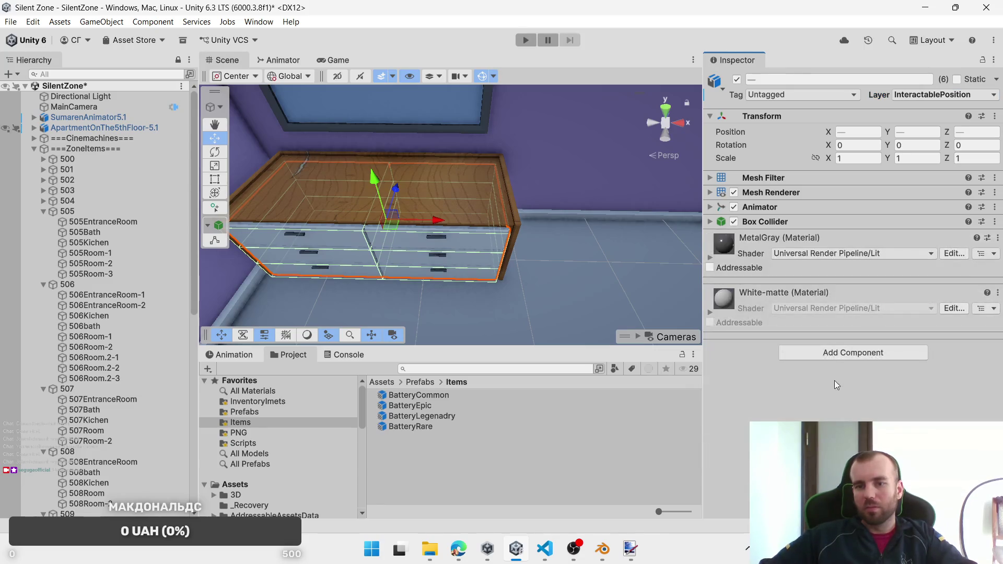
pyautogui.click(853, 352)
pyautogui.press('Escape')
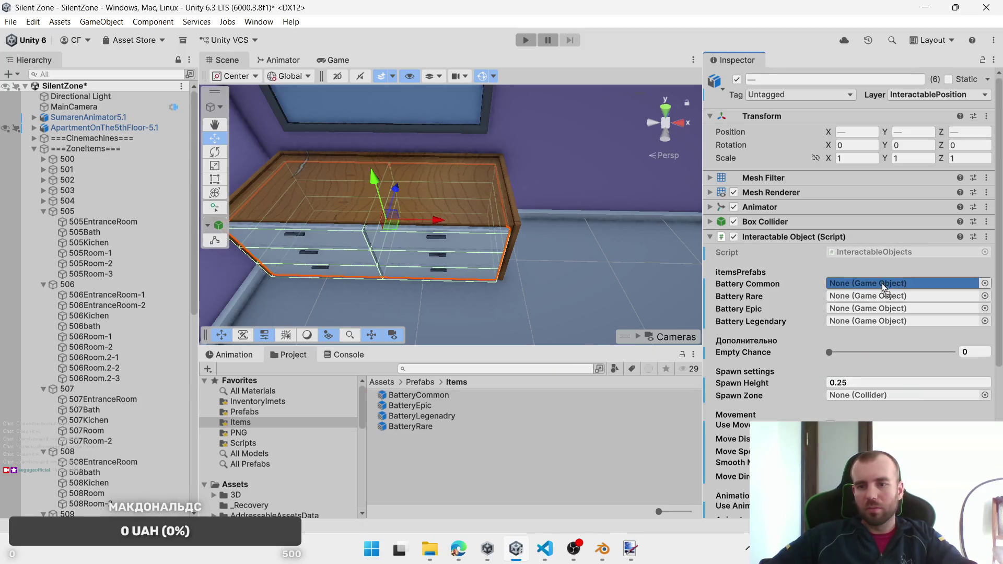
# Step: Assign BatteryCommon, BatteryRare, BatteryEpic, BatteryLegenadry and spawn zone 505Room-1
pyautogui.moveTo(881, 283); pyautogui.dragTo(880, 284)
pyautogui.moveTo(410, 426); pyautogui.dragTo(907, 297)
pyautogui.moveTo(428, 406); pyautogui.dragTo(889, 313)
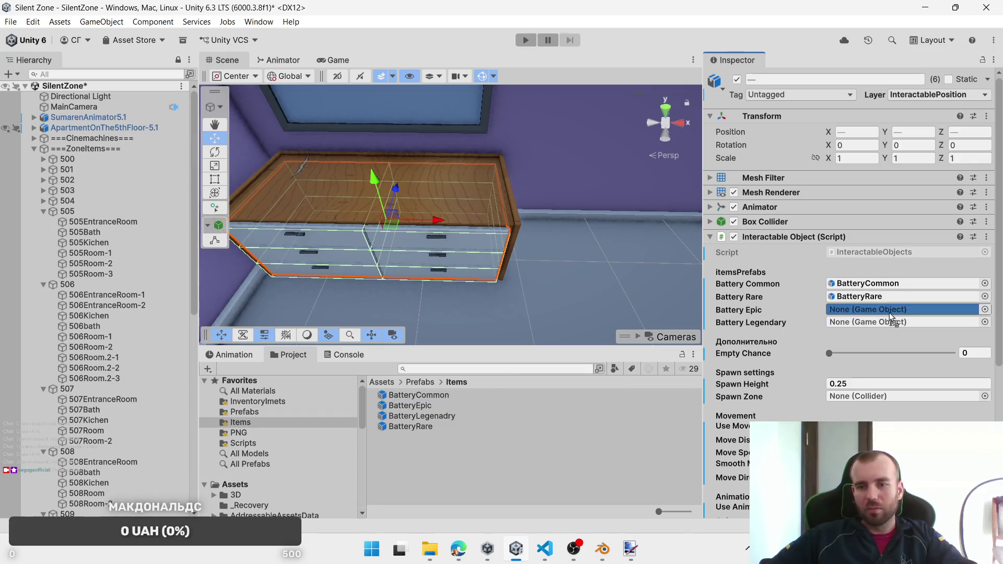
pyautogui.moveTo(437, 416); pyautogui.dragTo(866, 323)
pyautogui.scroll(-5, 582, 292)
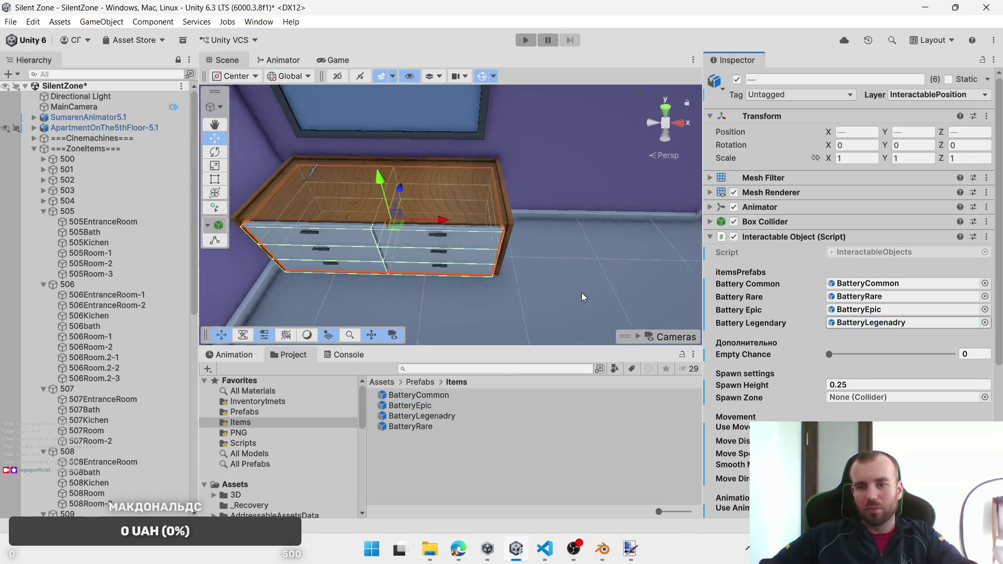
pyautogui.moveTo(128, 253)
pyautogui.mouseDown()
pyautogui.moveTo(291, 262)
pyautogui.moveTo(883, 397)
pyautogui.mouseUp()
pyautogui.moveTo(535, 289)
pyautogui.mouseDown()
pyautogui.moveTo(620, 290)
pyautogui.moveTo(616, 228)
pyautogui.mouseUp()
# Step: Select the wardrobe doors and swap Interaction Door for an Interactable Object script
pyautogui.click(468, 224)
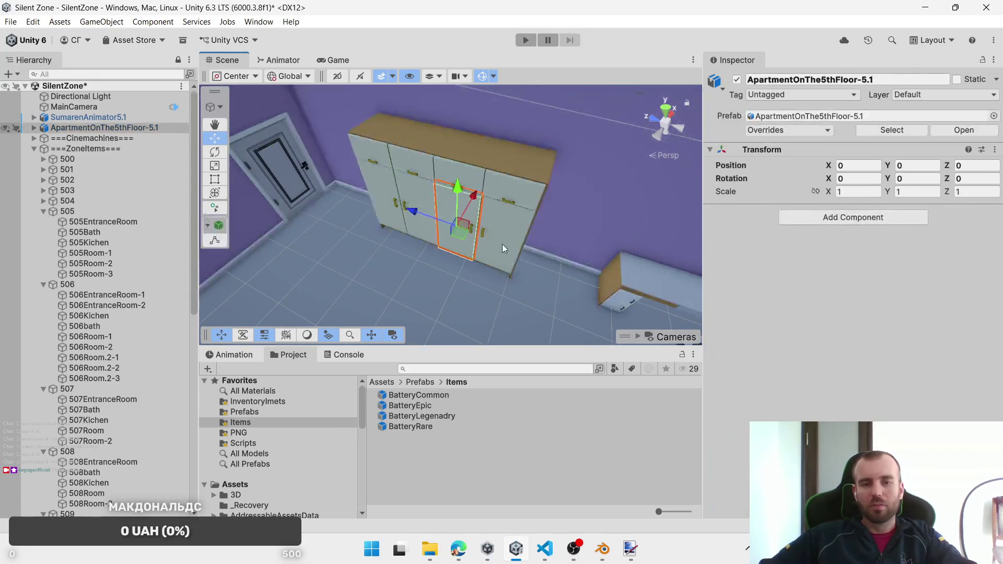
pyautogui.click(502, 243)
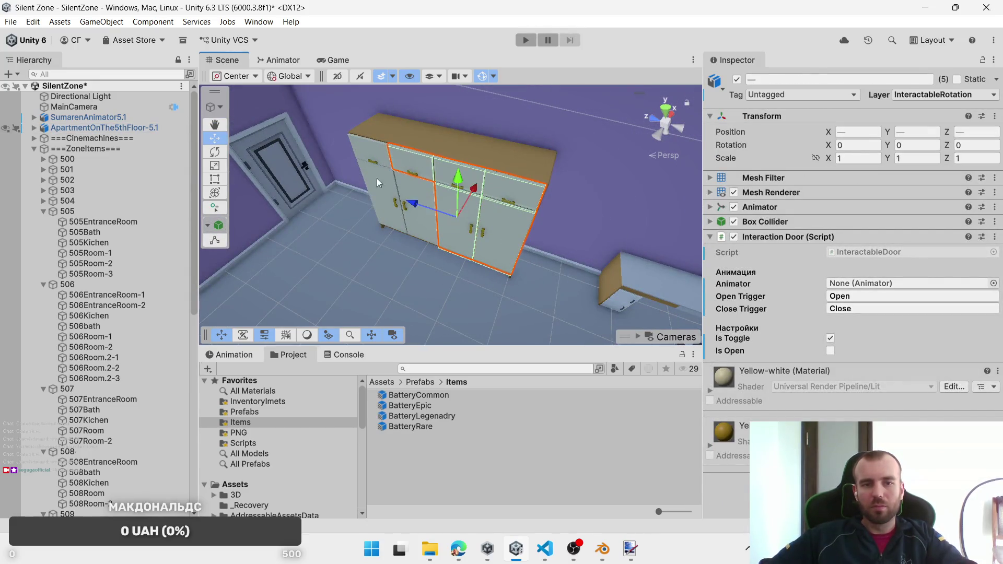
pyautogui.press('f')
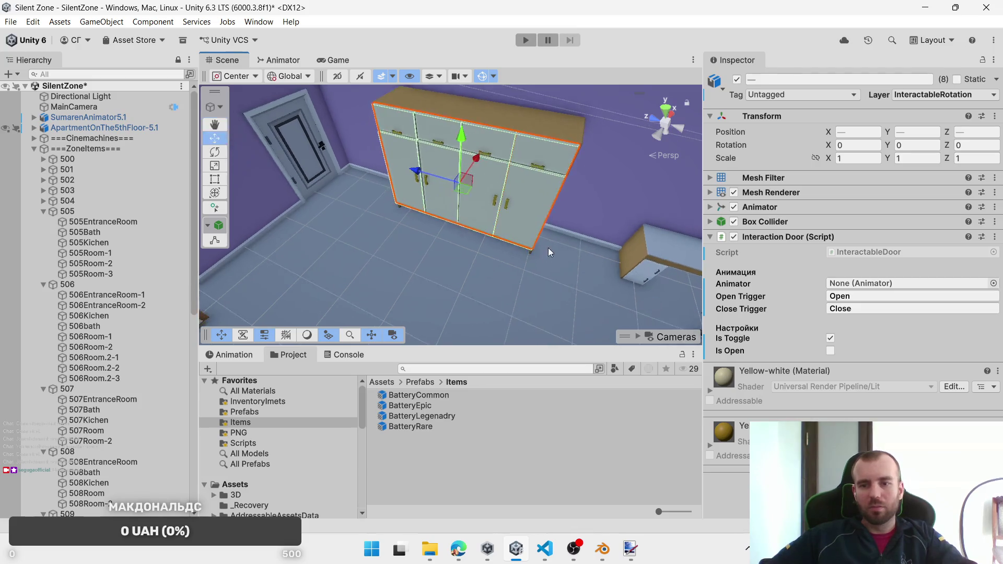
pyautogui.rightClick(835, 238)
pyautogui.click(894, 290)
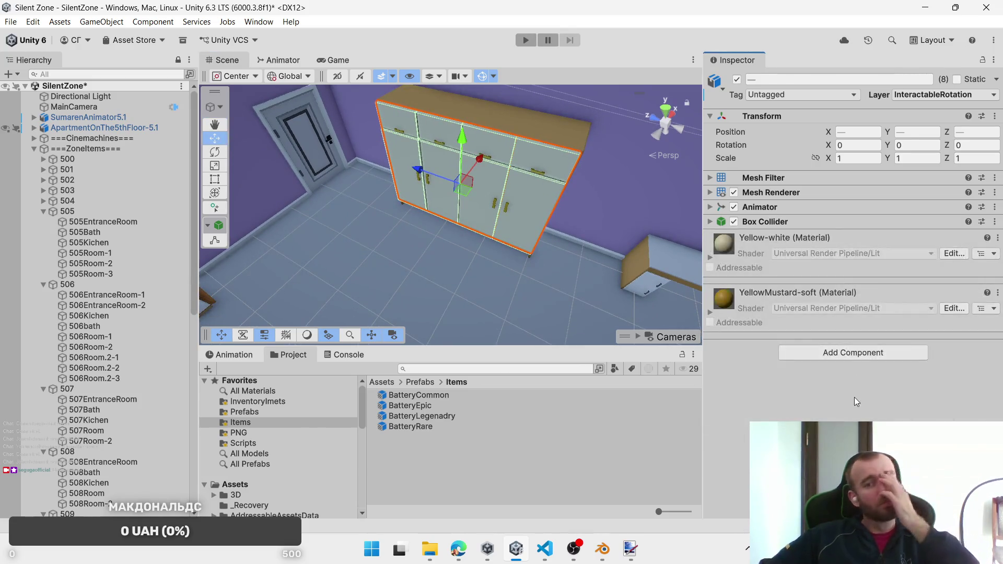
pyautogui.click(855, 352)
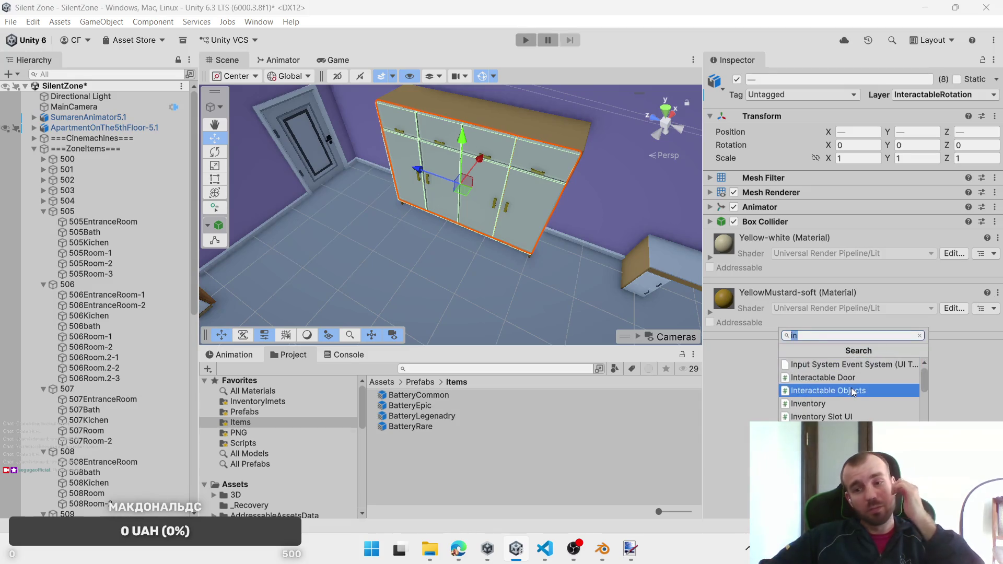
pyautogui.click(851, 387)
# Step: Fill in BatteryCommon, BatteryRare, BatteryEpic, BatteryLegenadry and spawn zone 505Room-2
pyautogui.moveTo(410, 395)
pyautogui.mouseDown()
pyautogui.moveTo(847, 277)
pyautogui.moveTo(852, 287)
pyautogui.mouseUp()
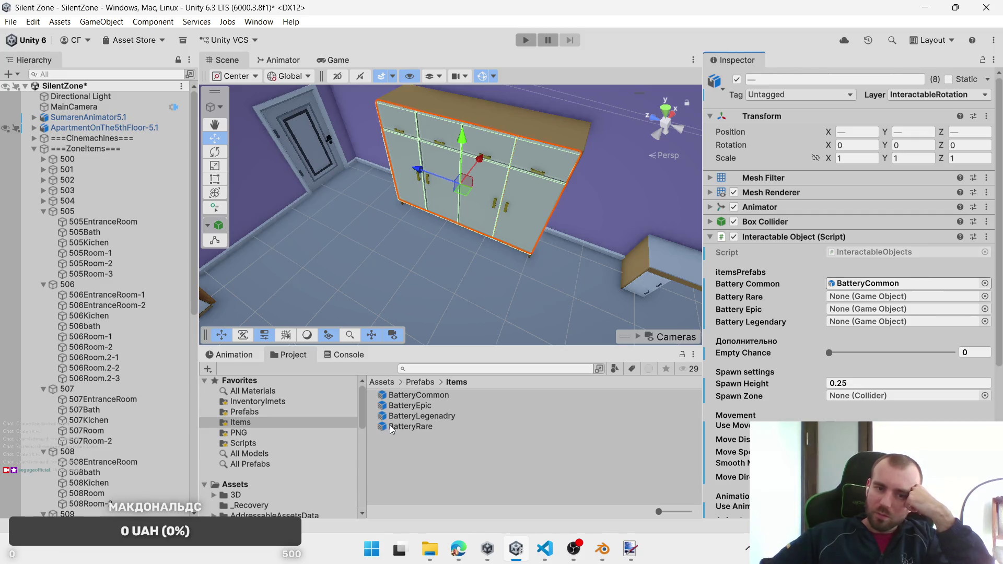
pyautogui.moveTo(391, 428)
pyautogui.mouseDown()
pyautogui.moveTo(883, 310)
pyautogui.moveTo(862, 307)
pyautogui.mouseUp()
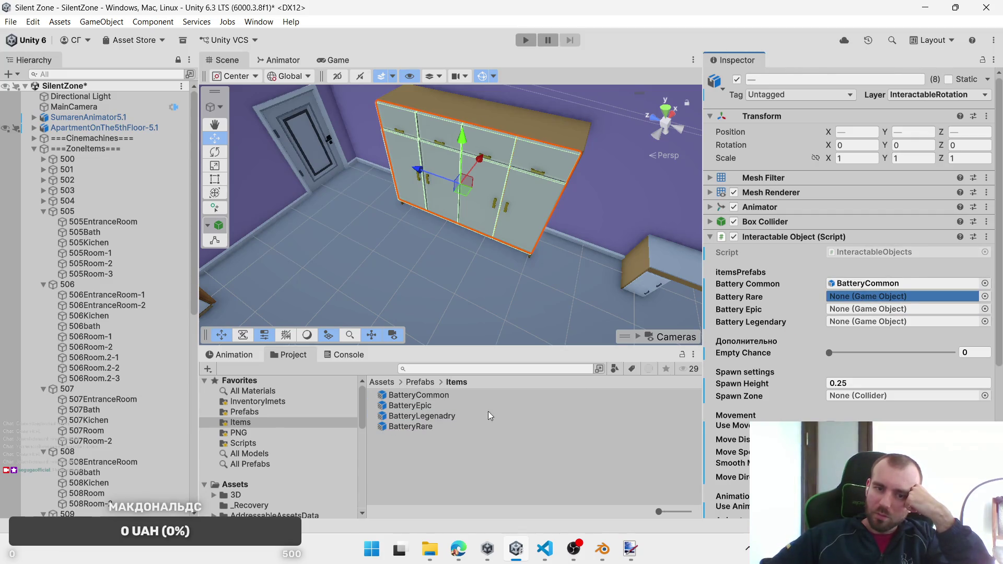
pyautogui.moveTo(424, 430)
pyautogui.mouseDown()
pyautogui.moveTo(914, 297)
pyautogui.moveTo(903, 308)
pyautogui.mouseUp()
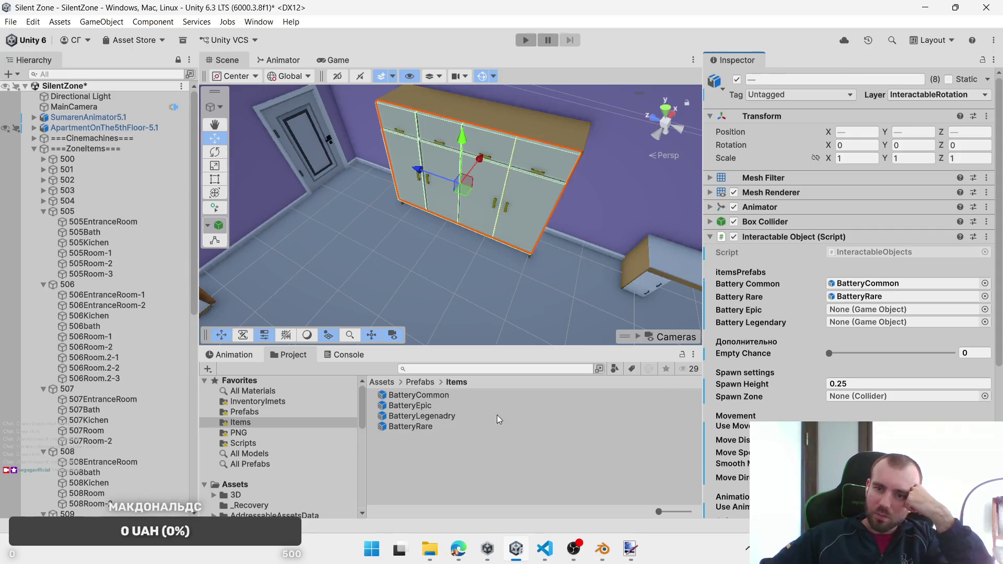
pyautogui.moveTo(431, 412); pyautogui.dragTo(898, 312)
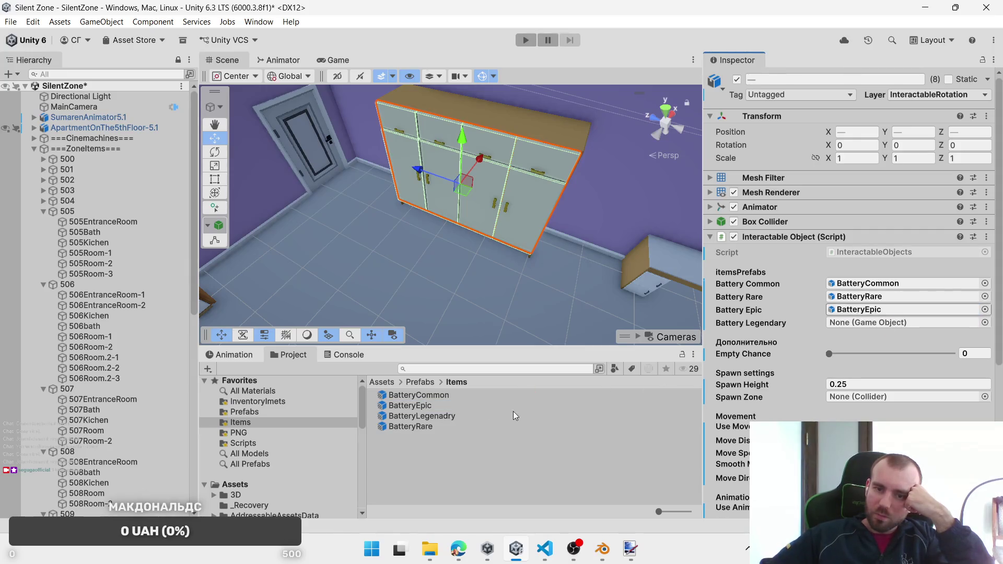
pyautogui.moveTo(452, 421)
pyautogui.mouseDown()
pyautogui.moveTo(888, 320)
pyautogui.moveTo(886, 328)
pyautogui.mouseUp()
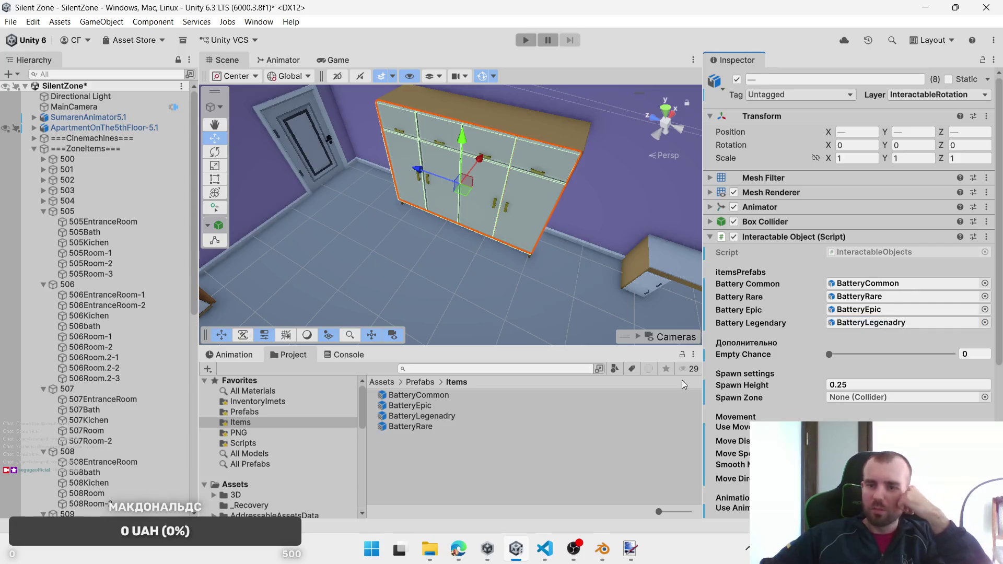
pyautogui.moveTo(94, 254); pyautogui.dragTo(777, 347)
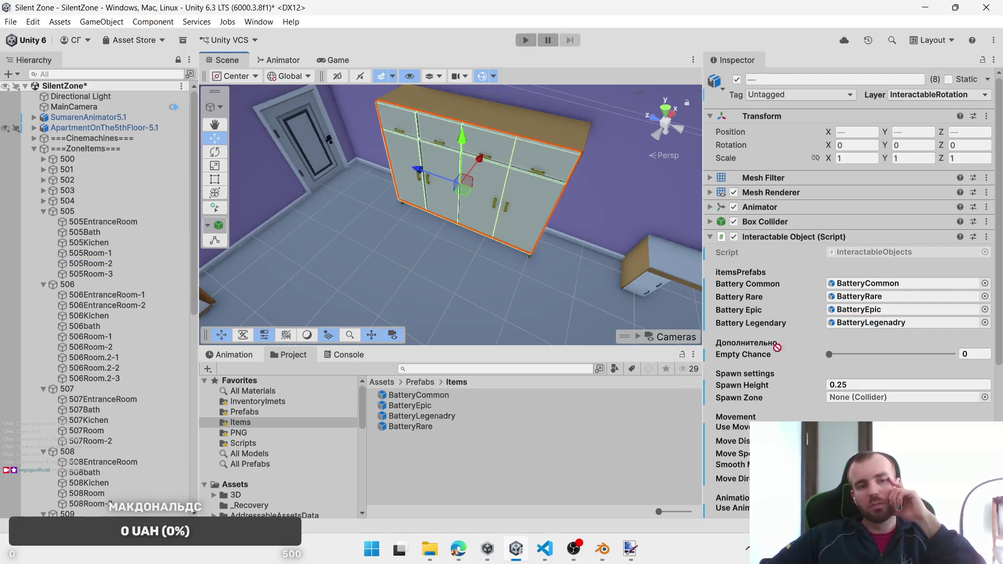
pyautogui.moveTo(849, 400); pyautogui.dragTo(850, 400)
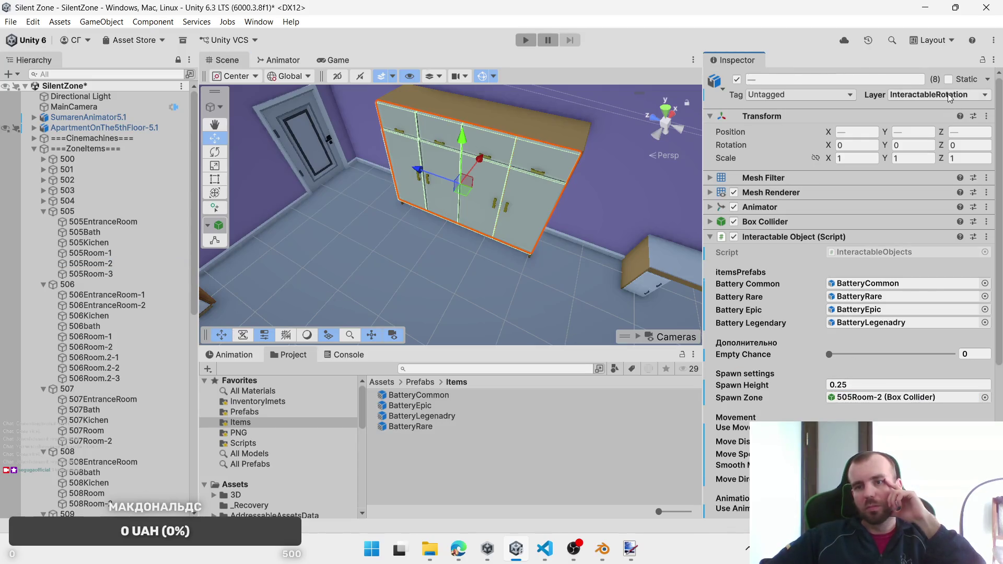
pyautogui.moveTo(579, 256)
pyautogui.mouseDown()
pyautogui.moveTo(564, 227)
pyautogui.moveTo(439, 138)
pyautogui.moveTo(433, 156)
pyautogui.mouseUp()
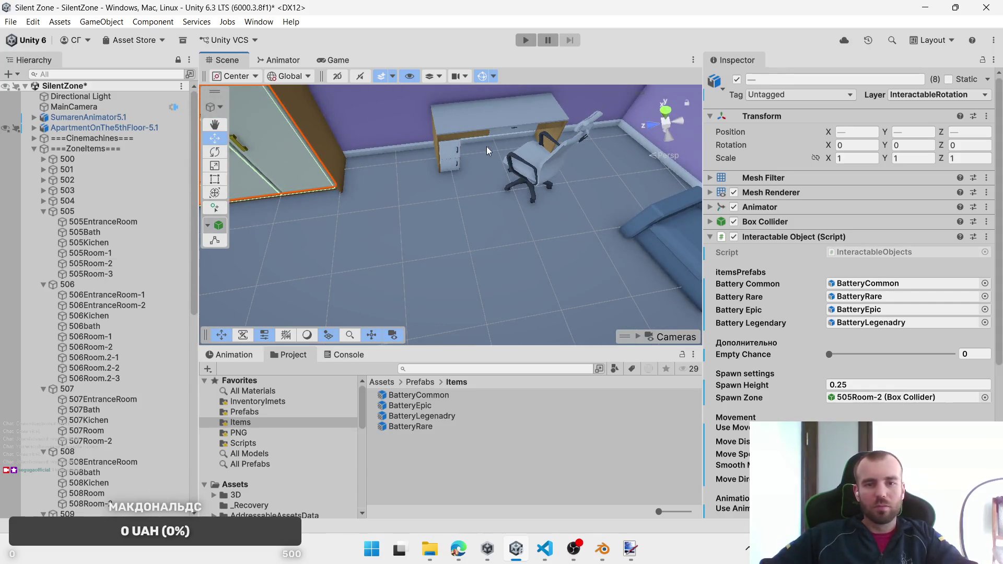
# Step: Select the desk drawers and replace Interaction Door with an Interactable Object script
pyautogui.click(510, 129)
pyautogui.click(509, 129)
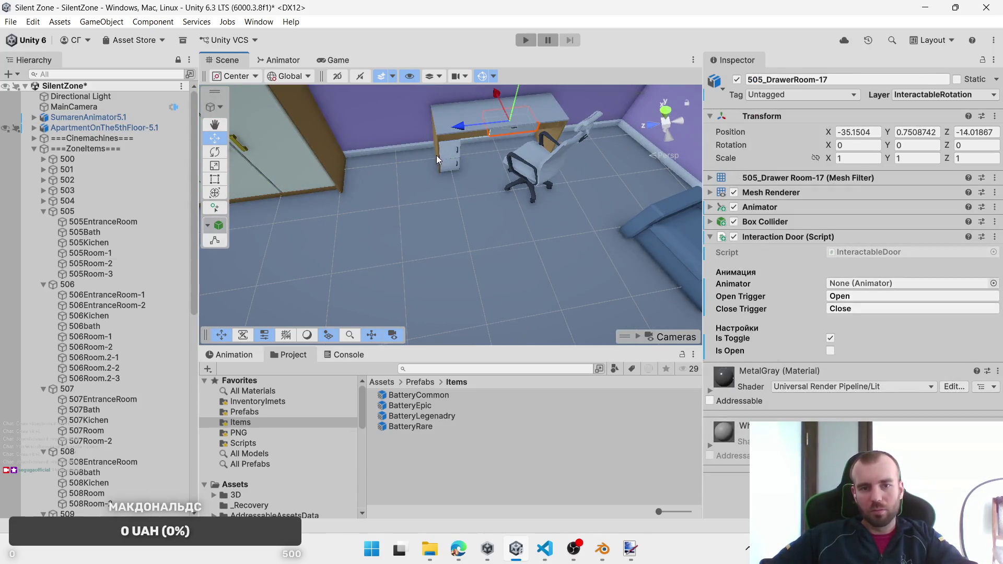
pyautogui.keyDown('shift'); pyautogui.click(452, 171); pyautogui.keyUp('shift')
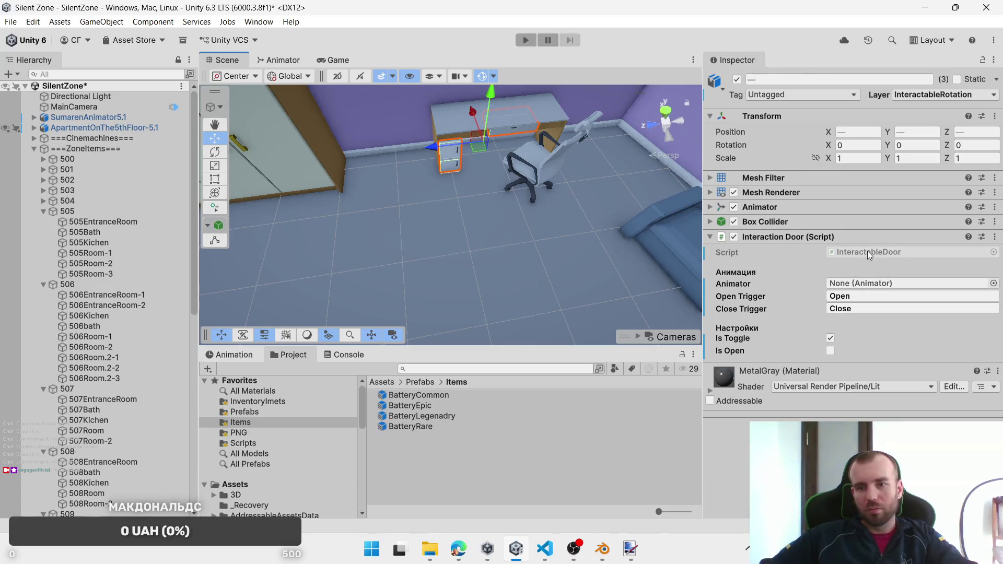
pyautogui.rightClick(855, 238)
pyautogui.click(902, 282)
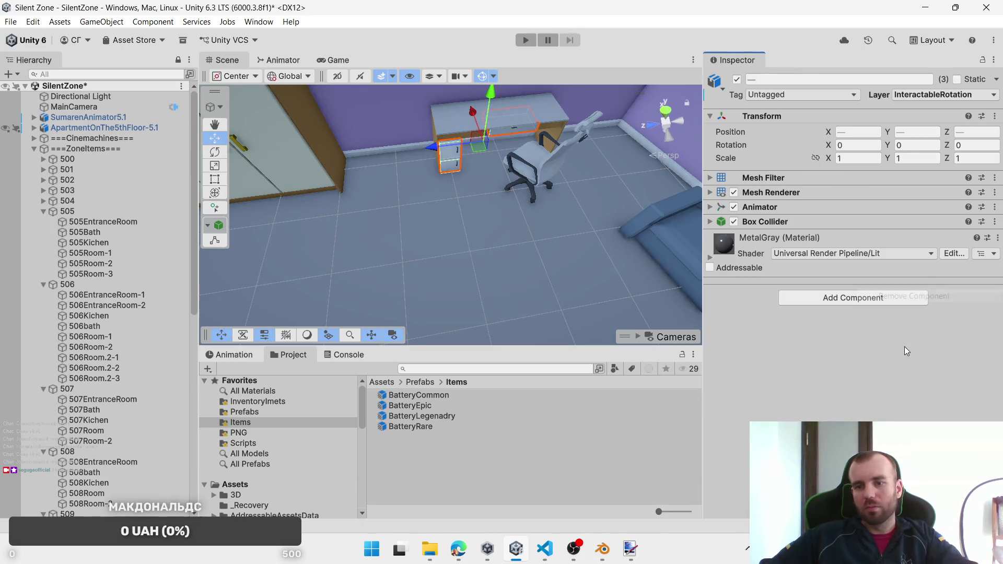
pyautogui.click(882, 305)
pyautogui.click(876, 372)
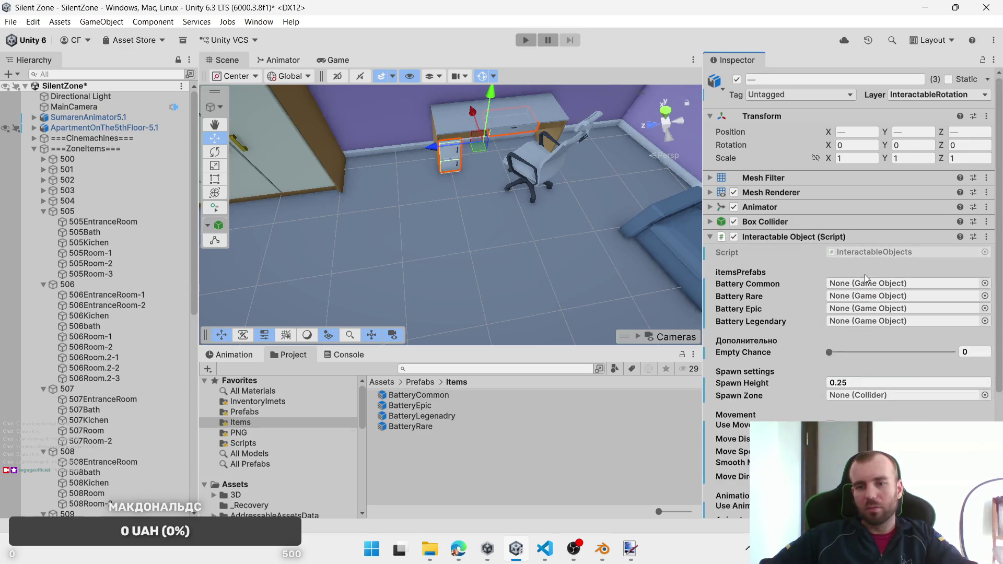
# Step: Assign the four Battery prefabs and spawn zone 505Room-3 to the desk drawers
pyautogui.moveTo(430, 397); pyautogui.dragTo(878, 285)
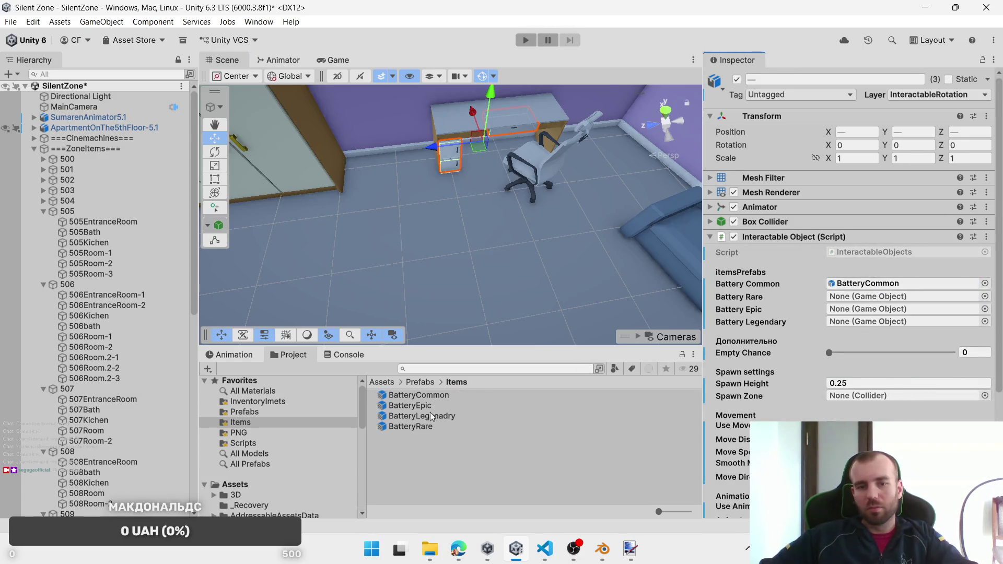
pyautogui.moveTo(411, 428)
pyautogui.mouseDown()
pyautogui.moveTo(861, 316)
pyautogui.moveTo(878, 299)
pyautogui.mouseUp()
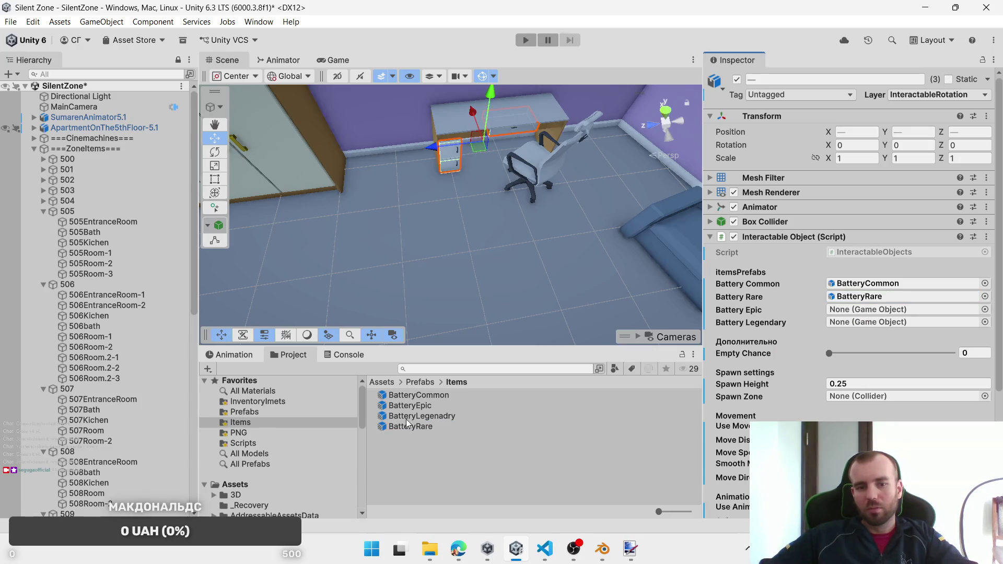
pyautogui.moveTo(775, 321); pyautogui.dragTo(877, 310)
pyautogui.moveTo(420, 416)
pyautogui.mouseDown()
pyautogui.moveTo(859, 343)
pyautogui.moveTo(877, 323)
pyautogui.mouseUp()
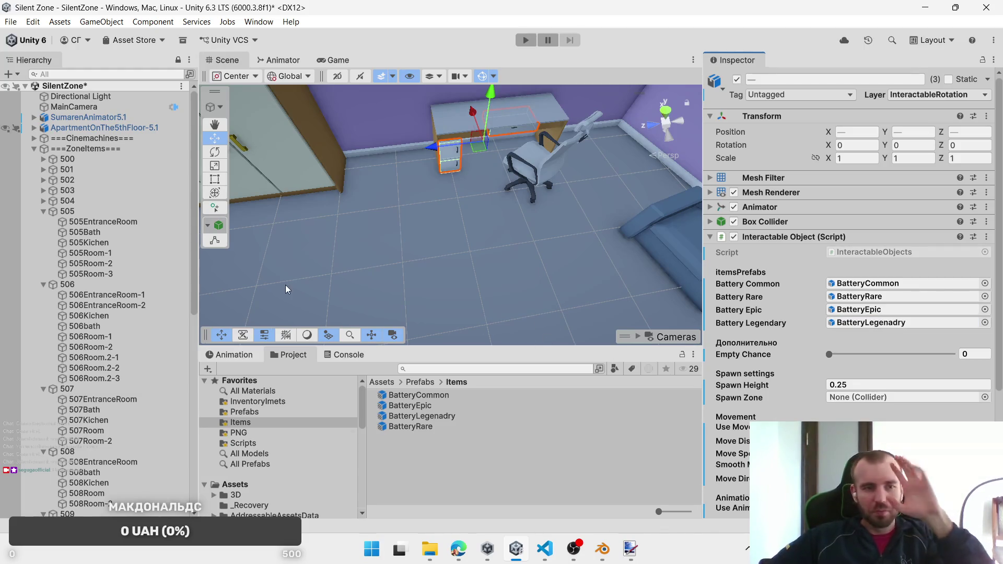
pyautogui.moveTo(794, 382); pyautogui.dragTo(867, 398)
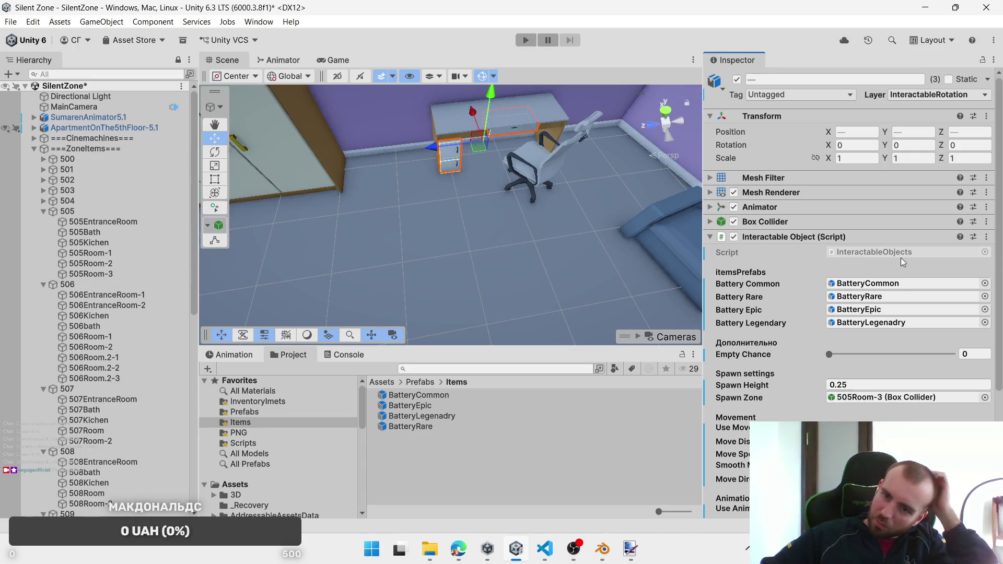
# Step: Put top drawer 505_DrawerRoom-17 on InteractablePosition, keeping Move Direction as Forward
pyautogui.click(527, 138)
pyautogui.click(539, 132)
pyautogui.click(953, 95)
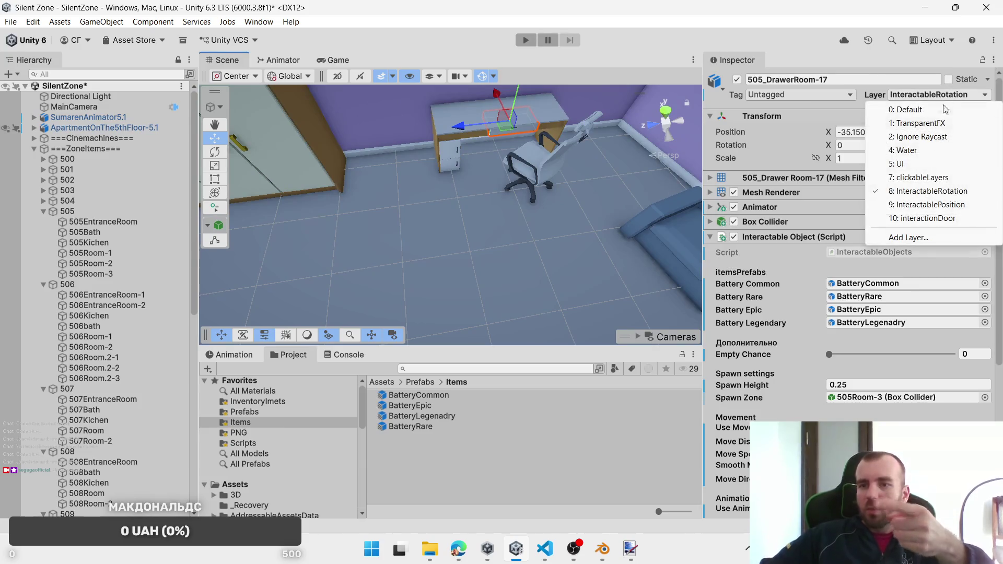
pyautogui.click(925, 208)
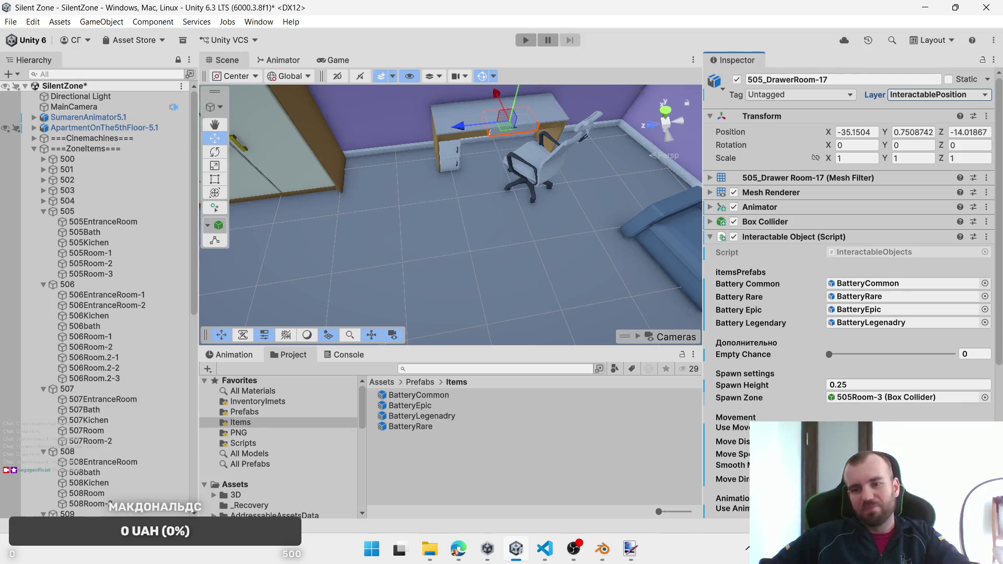
pyautogui.click(909, 479)
pyautogui.click(717, 368)
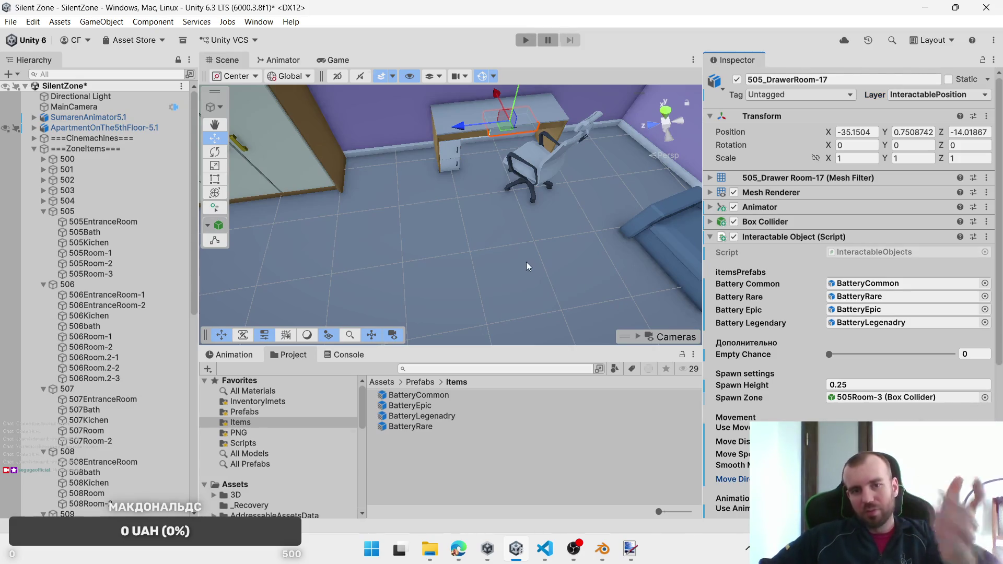
pyautogui.scroll(-6, 546, 239)
pyautogui.moveTo(547, 239)
pyautogui.mouseDown()
pyautogui.moveTo(347, 260)
pyautogui.moveTo(478, 227)
pyautogui.moveTo(312, 147)
pyautogui.moveTo(426, 187)
pyautogui.mouseUp()
pyautogui.scroll(4, 377, 164)
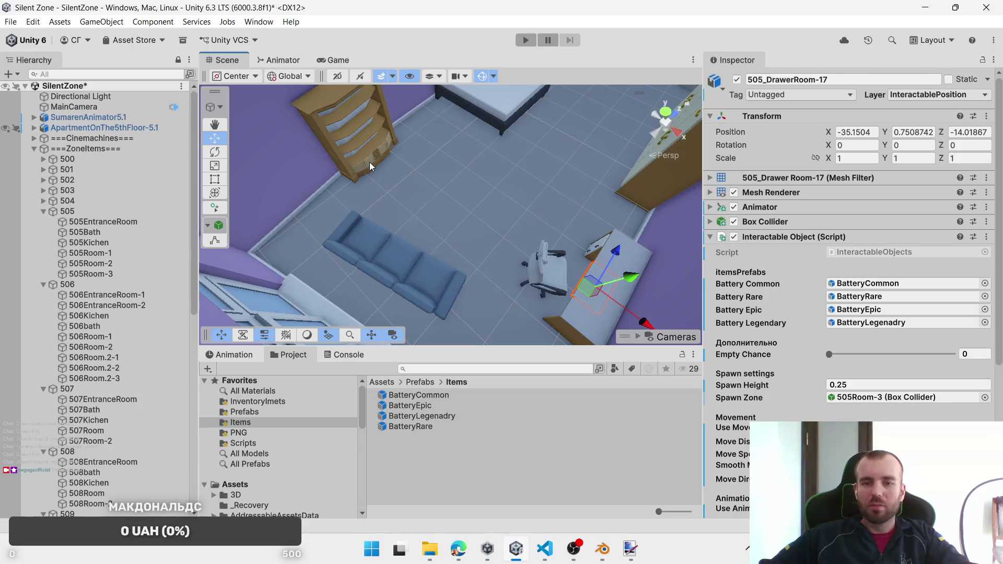
# Step: Check the 505Room-3 zone and multi-select the four dresser drawers
pyautogui.moveTo(461, 278); pyautogui.dragTo(335, 261)
pyautogui.click(128, 274)
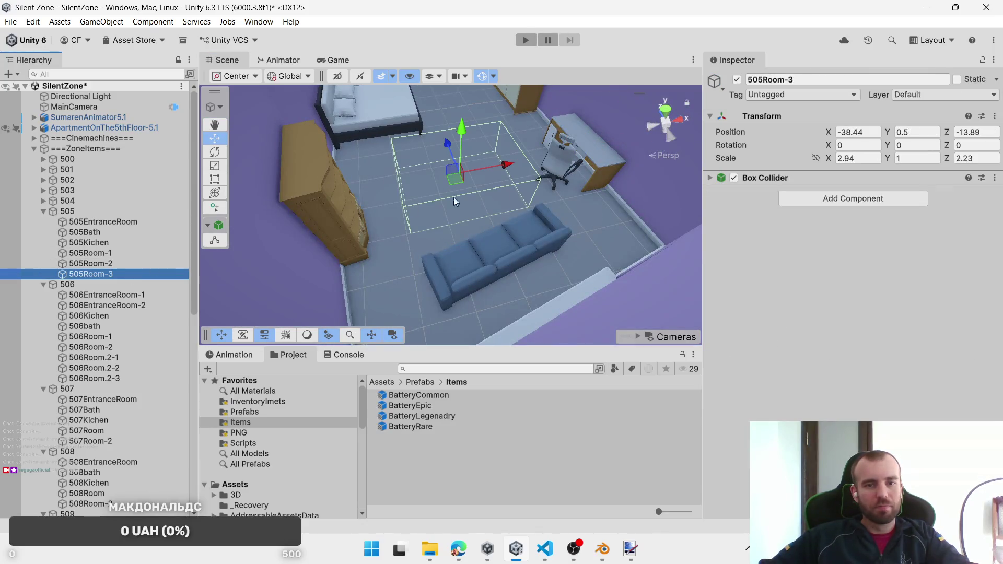
pyautogui.moveTo(454, 197)
pyautogui.mouseDown()
pyautogui.moveTo(334, 202)
pyautogui.moveTo(405, 205)
pyautogui.mouseUp()
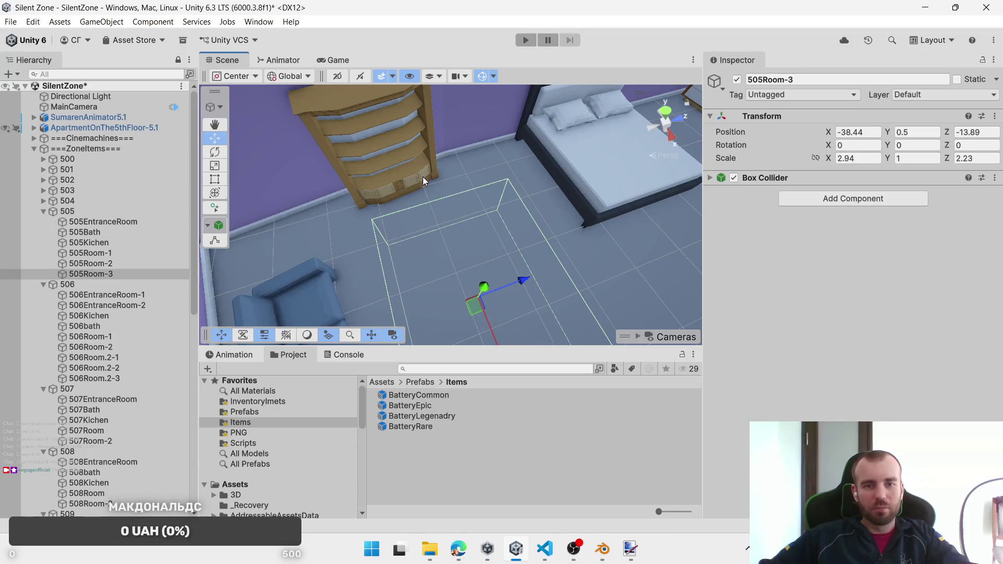
pyautogui.click(423, 180)
pyautogui.click(418, 183)
pyautogui.keyDown('shift'); pyautogui.click(410, 186); pyautogui.keyUp('shift')
pyautogui.keyDown('shift'); pyautogui.click(379, 193); pyautogui.keyUp('shift')
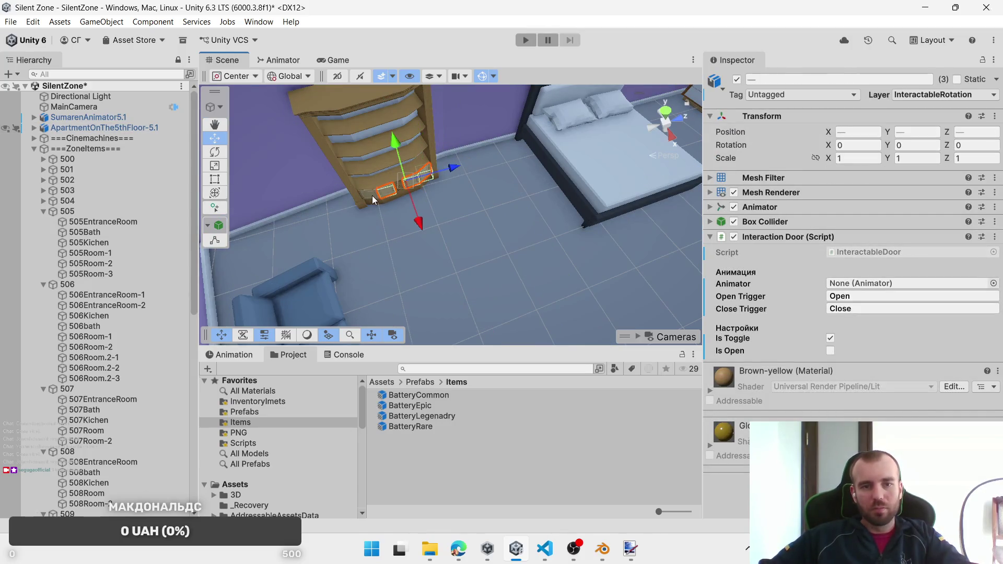
pyautogui.keyDown('shift'); pyautogui.click(373, 199); pyautogui.keyUp('shift')
# Step: Replace the four drawers' Interaction Door script with Interactable Object
pyautogui.rightClick(816, 239)
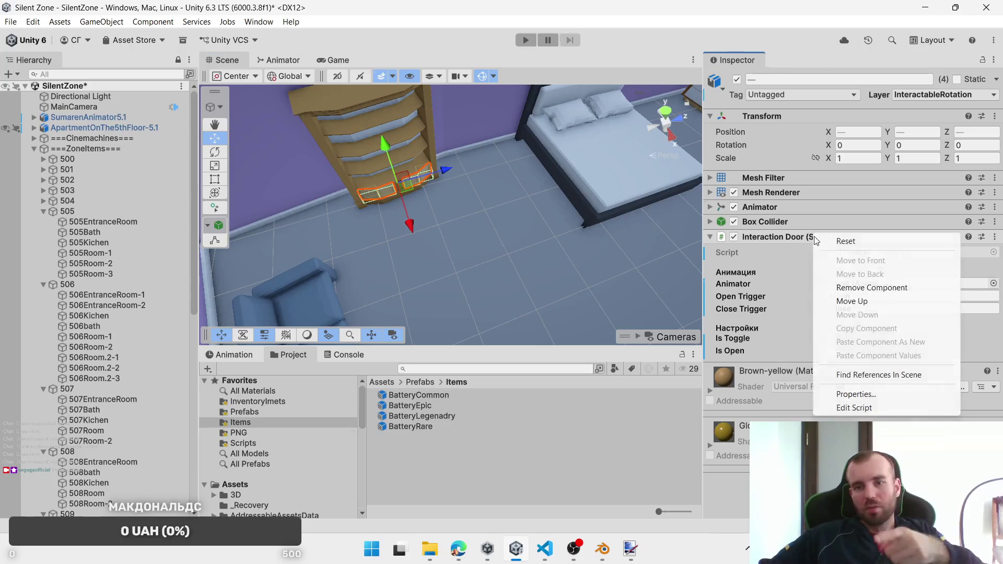
pyautogui.click(860, 288)
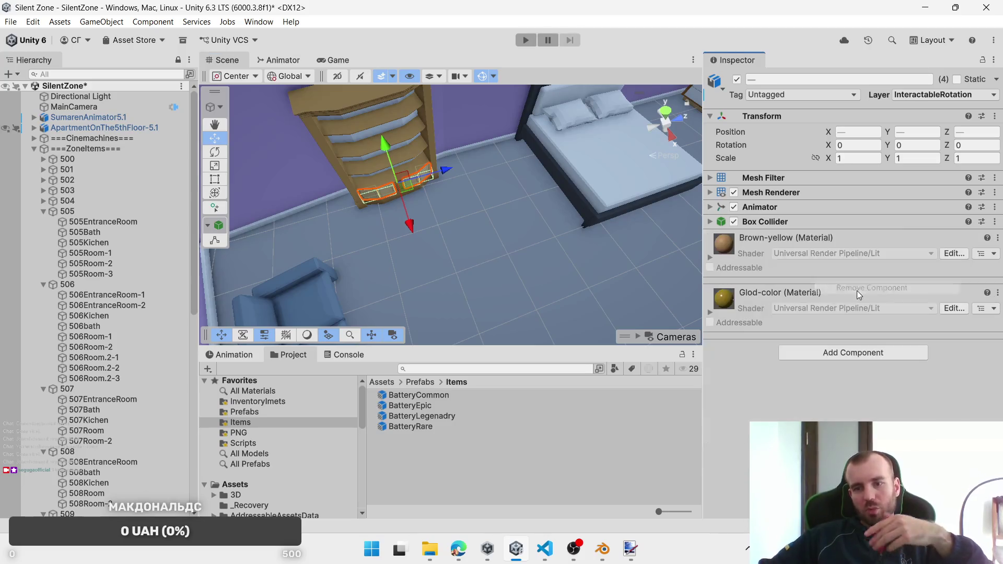
pyautogui.click(859, 359)
pyautogui.click(842, 391)
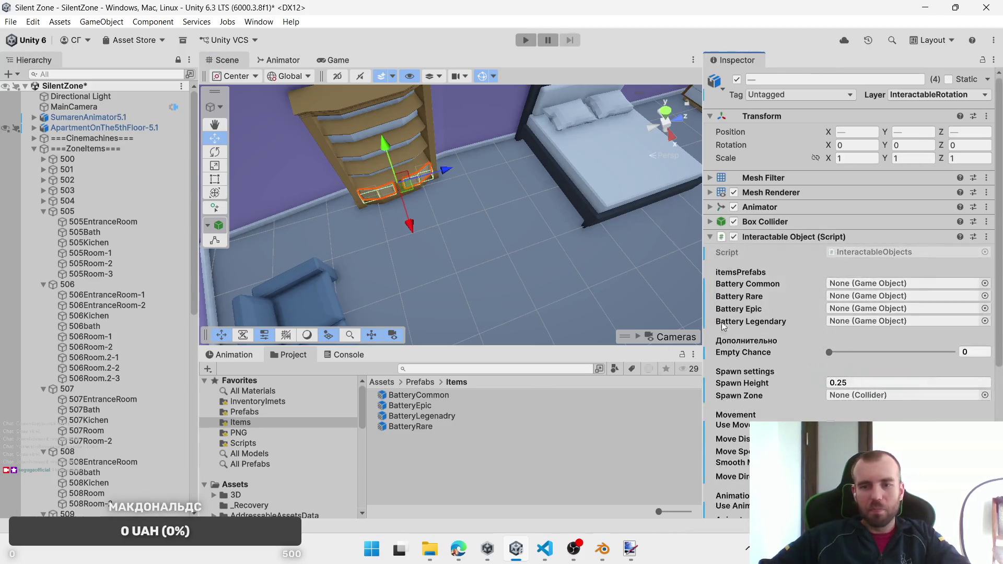
# Step: Assign BatteryCommon, BatteryRare, BatteryEpic, BatteryLegenadry and spawn zone 505Room-3
pyautogui.moveTo(417, 397); pyautogui.dragTo(923, 283)
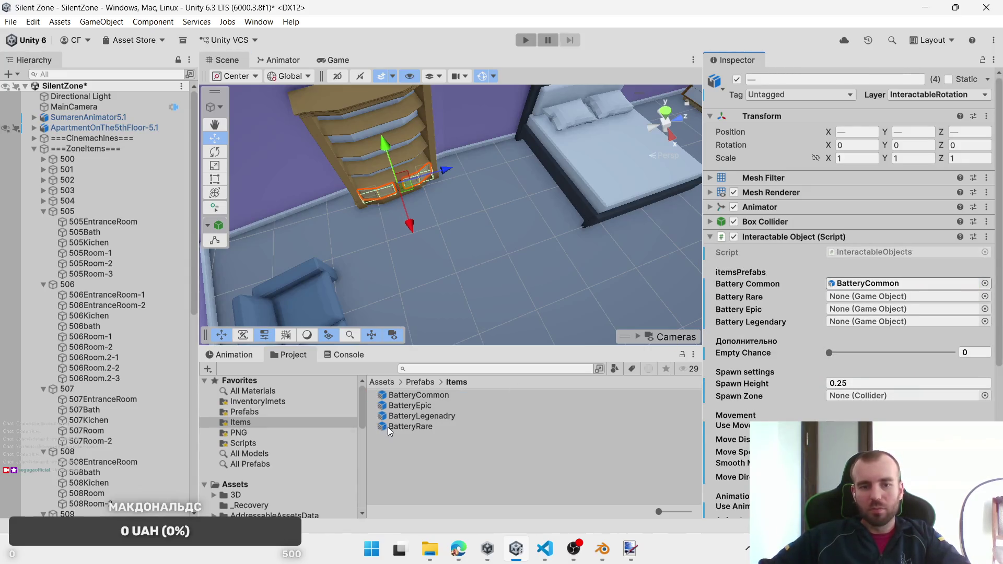
pyautogui.moveTo(389, 431)
pyautogui.mouseDown()
pyautogui.moveTo(883, 287)
pyautogui.moveTo(888, 296)
pyautogui.mouseUp()
pyautogui.moveTo(422, 405)
pyautogui.mouseDown()
pyautogui.moveTo(757, 343)
pyautogui.moveTo(859, 313)
pyautogui.moveTo(755, 351)
pyautogui.moveTo(885, 324)
pyautogui.mouseUp()
pyautogui.moveTo(143, 267)
pyautogui.mouseDown()
pyautogui.moveTo(378, 322)
pyautogui.moveTo(869, 401)
pyautogui.mouseUp()
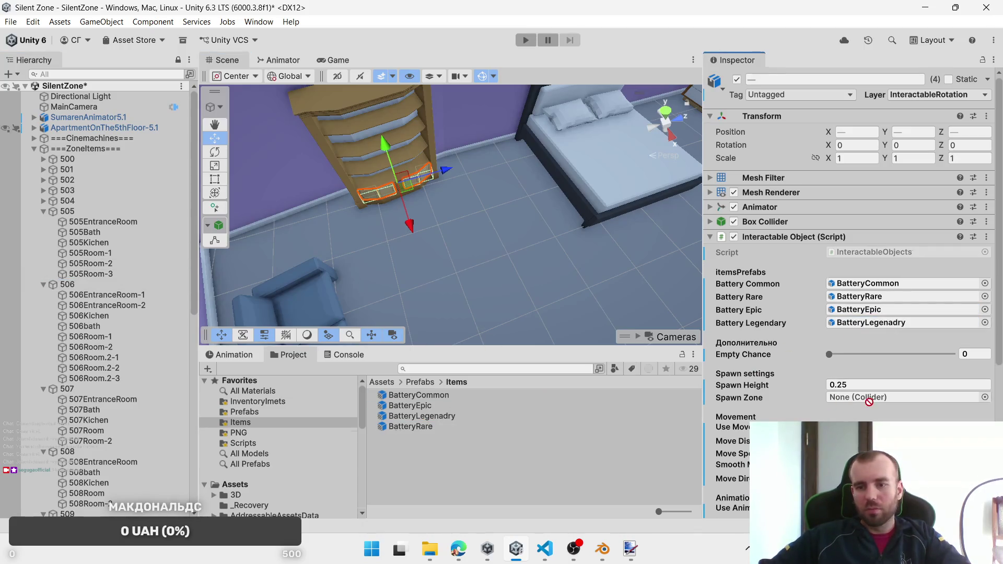
pyautogui.moveTo(73, 272)
pyautogui.mouseDown()
pyautogui.moveTo(397, 334)
pyautogui.moveTo(854, 397)
pyautogui.mouseUp()
pyautogui.scroll(-10, 521, 265)
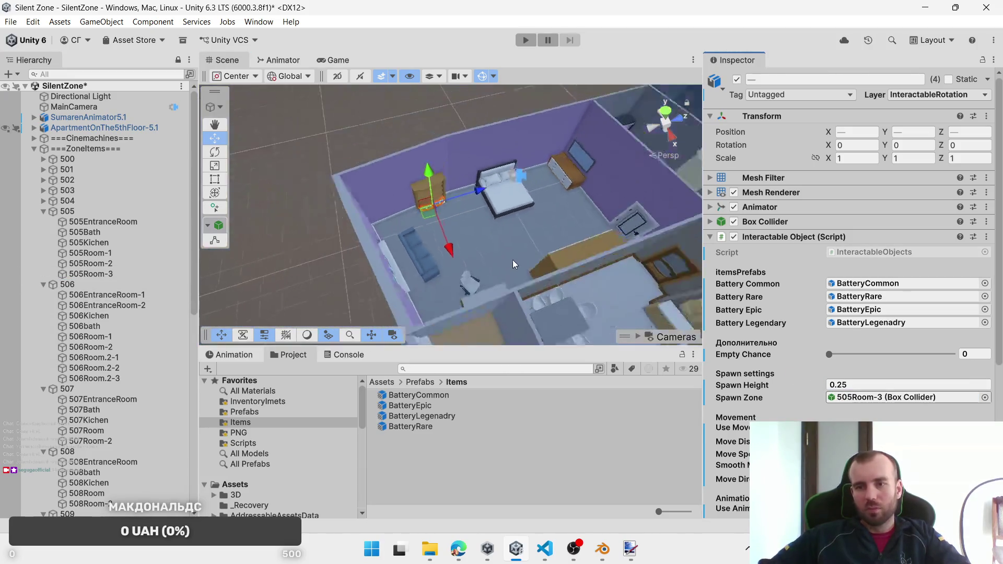
pyautogui.scroll(-3, 631, 235)
pyautogui.scroll(10, 531, 259)
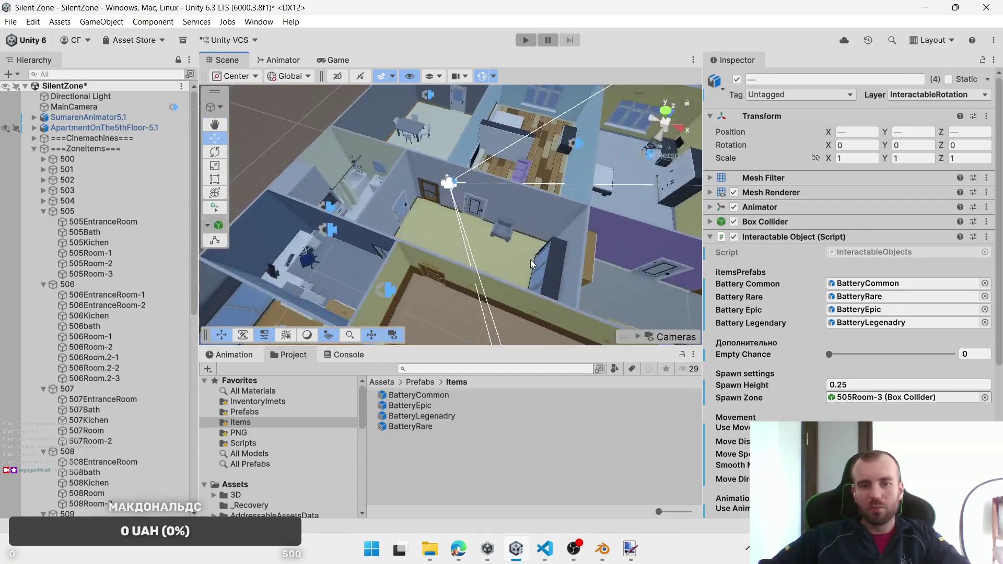
pyautogui.moveTo(497, 254); pyautogui.dragTo(643, 142)
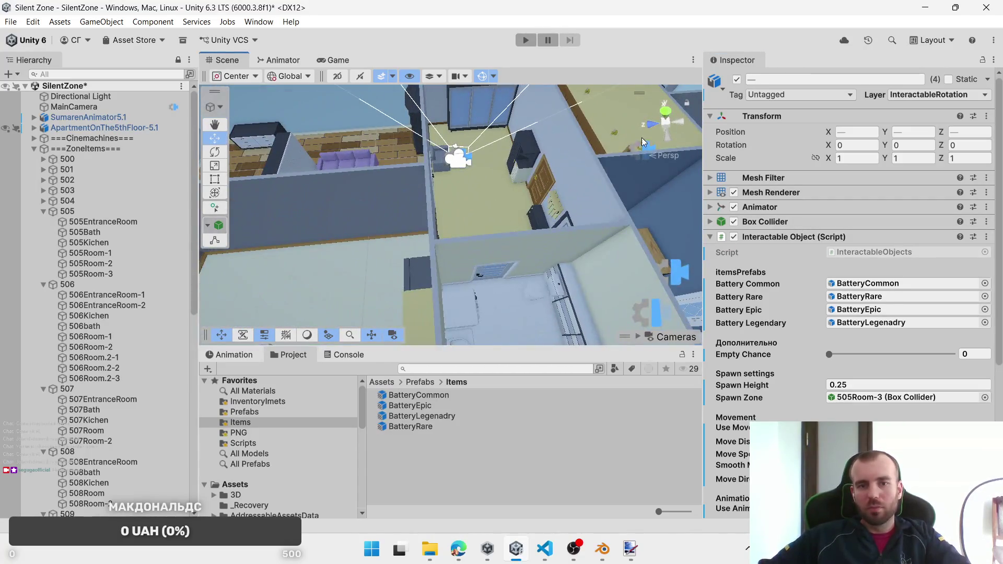
pyautogui.click(501, 113)
pyautogui.scroll(8, 502, 188)
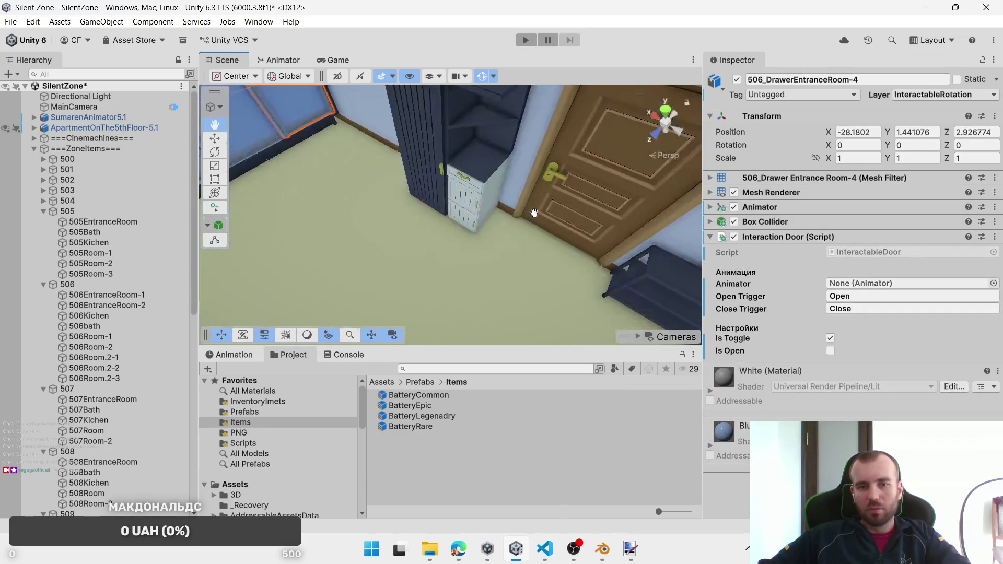
pyautogui.moveTo(534, 212); pyautogui.dragTo(287, 230)
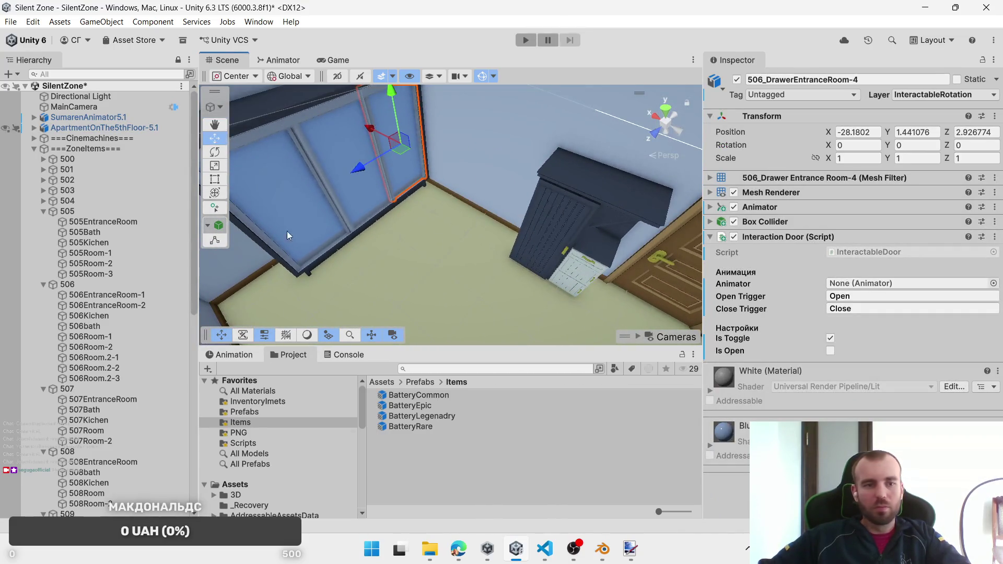
pyautogui.click(43, 211)
pyautogui.click(86, 221)
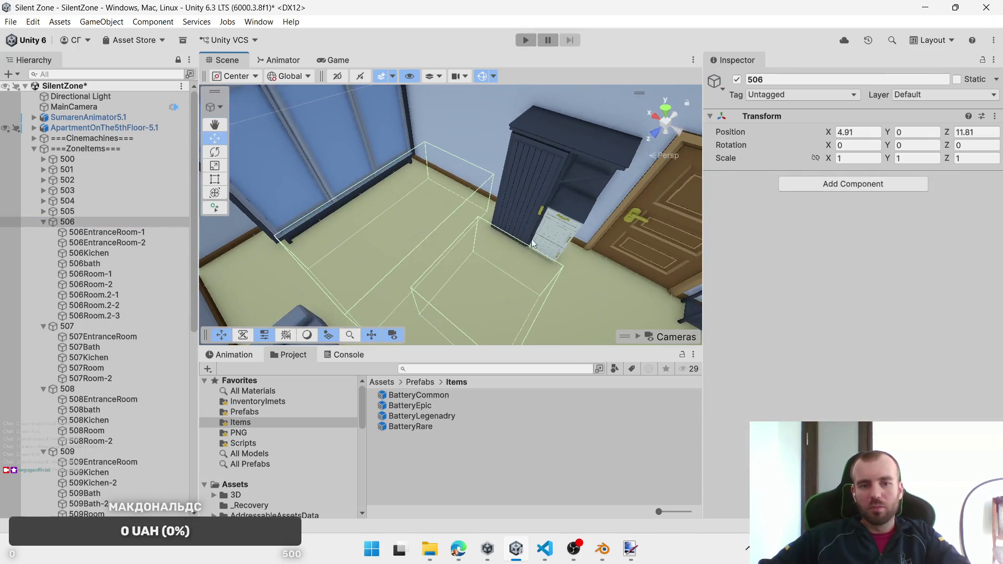
pyautogui.click(100, 232)
pyautogui.click(561, 224)
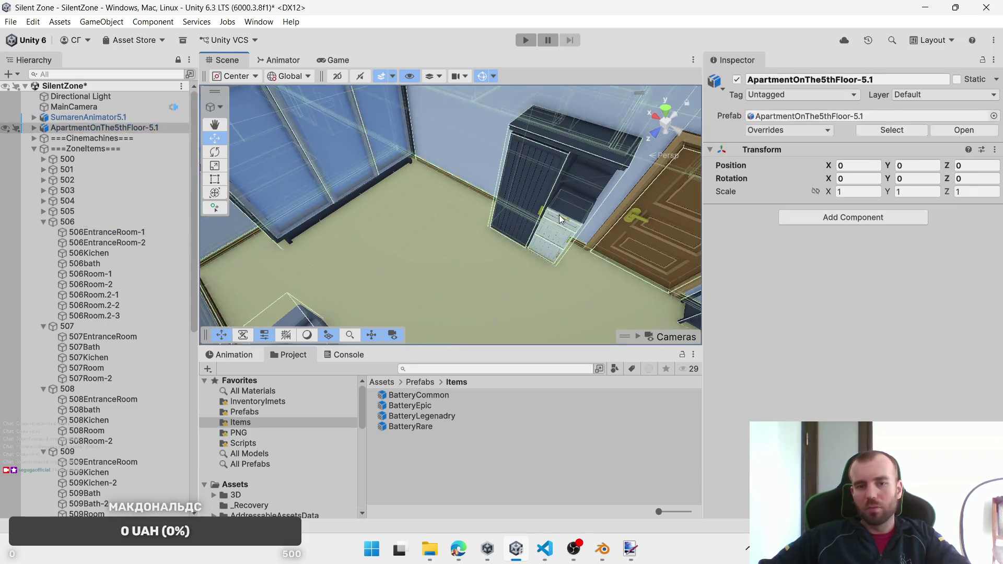
pyautogui.click(563, 239)
pyautogui.click(100, 242)
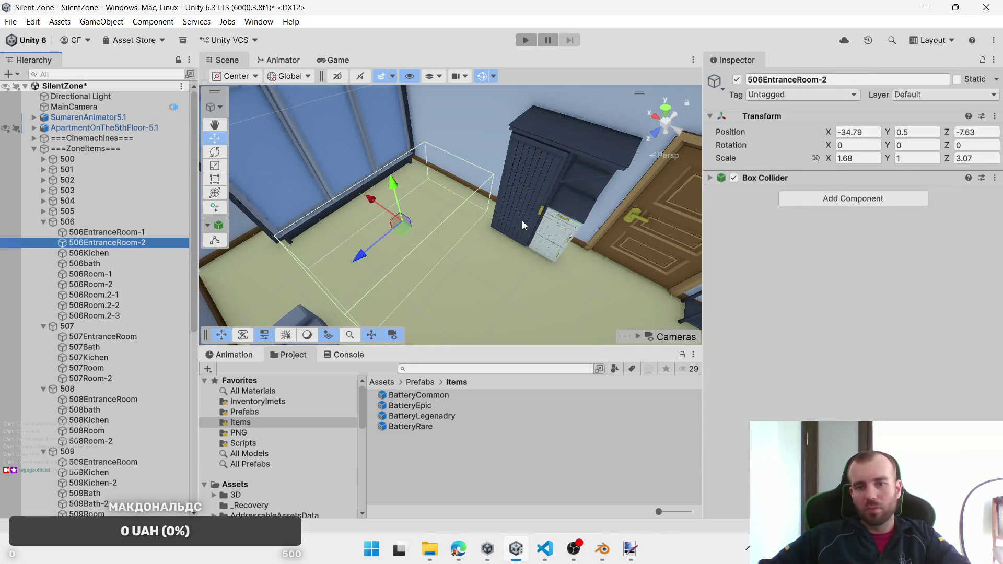
pyautogui.click(562, 224)
pyautogui.click(559, 240)
# Step: Add the second drawer and cabinet to the selection and swap in Interactable Object
pyautogui.keyDown('shift'); pyautogui.click(563, 251); pyautogui.keyUp('shift')
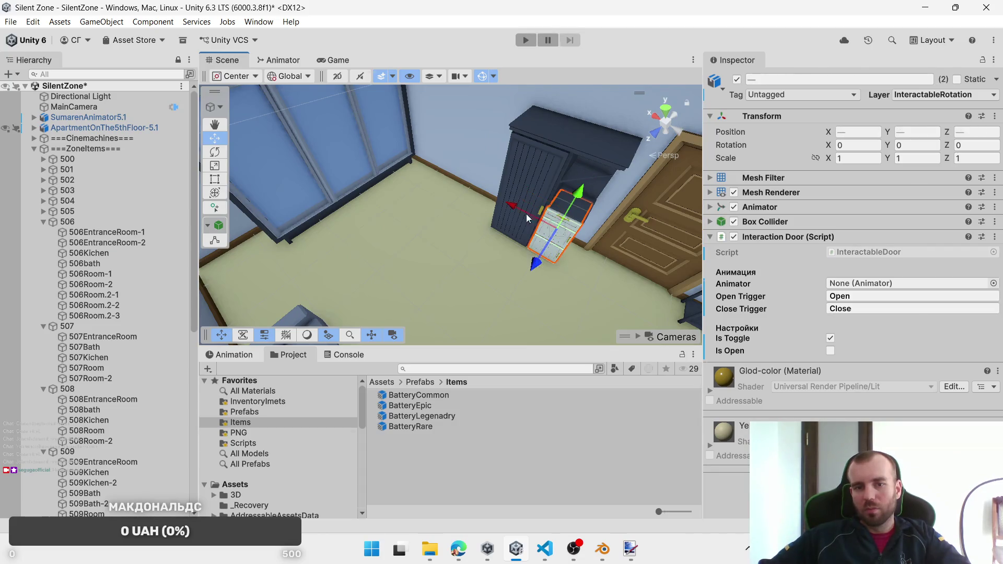
pyautogui.keyDown('shift'); pyautogui.click(521, 211); pyautogui.keyUp('shift')
pyautogui.rightClick(816, 238)
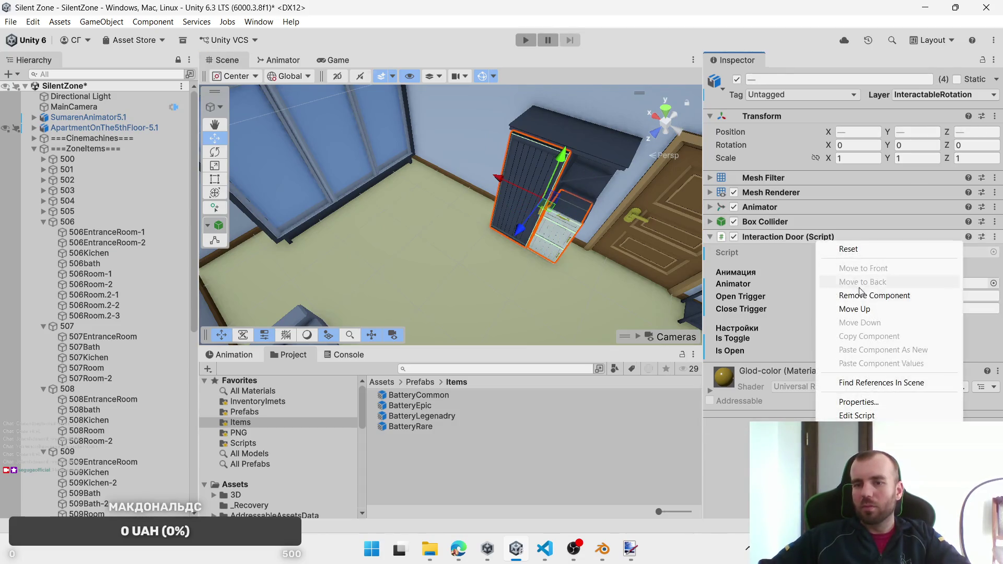
pyautogui.click(841, 293)
pyautogui.click(823, 306)
pyautogui.click(855, 374)
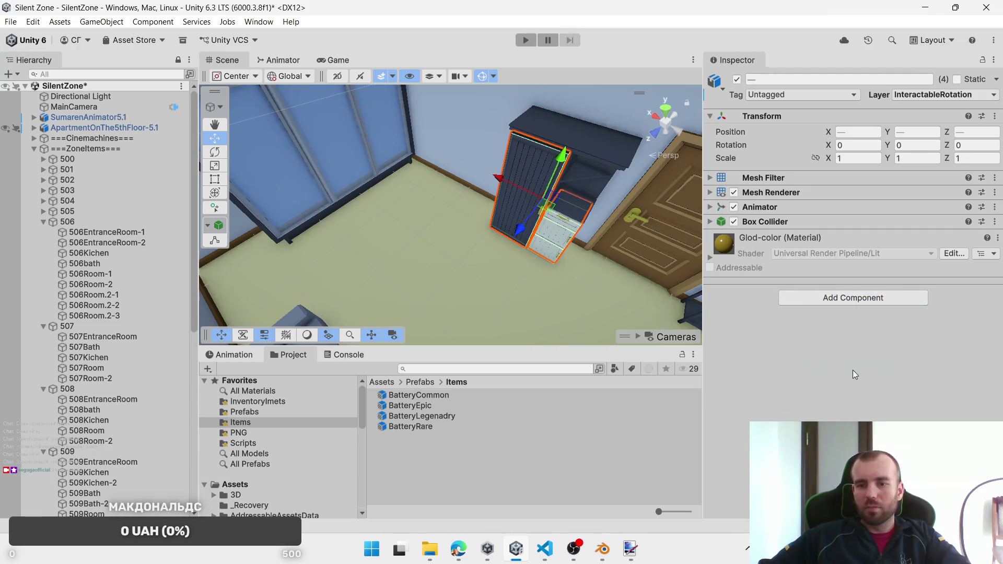
# Step: Assign the four Battery prefabs and spawn zone 506EntranceRoom-1
pyautogui.moveTo(416, 397)
pyautogui.mouseDown()
pyautogui.moveTo(867, 296)
pyautogui.moveTo(867, 283)
pyautogui.mouseUp()
pyautogui.moveTo(411, 427); pyautogui.dragTo(846, 296)
pyautogui.moveTo(401, 417); pyautogui.dragTo(899, 322)
pyautogui.moveTo(409, 414); pyautogui.dragTo(898, 311)
pyautogui.moveTo(605, 285); pyautogui.dragTo(324, 279)
pyautogui.moveTo(107, 232)
pyautogui.mouseDown()
pyautogui.moveTo(877, 334)
pyautogui.moveTo(886, 405)
pyautogui.mouseUp()
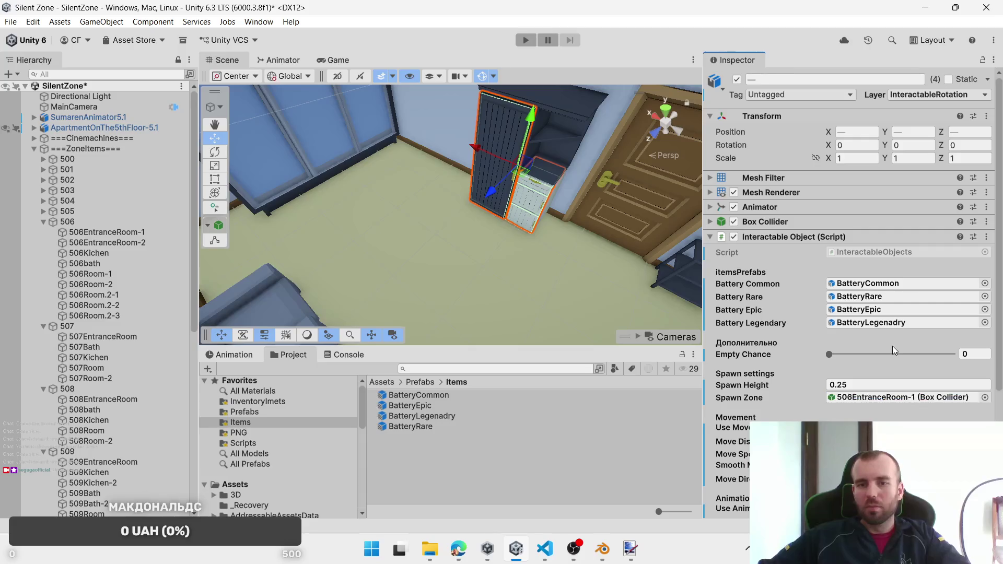
# Step: Put the entrance-room drawer on InteractablePosition, leaving Move Direction unchanged
pyautogui.click(554, 191)
pyautogui.click(545, 192)
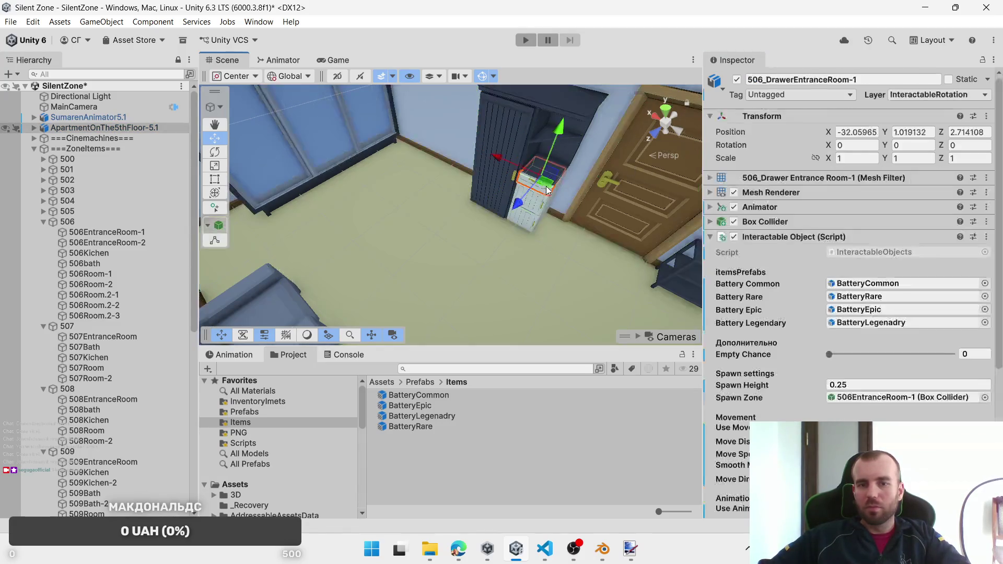
pyautogui.click(935, 95)
pyautogui.click(934, 205)
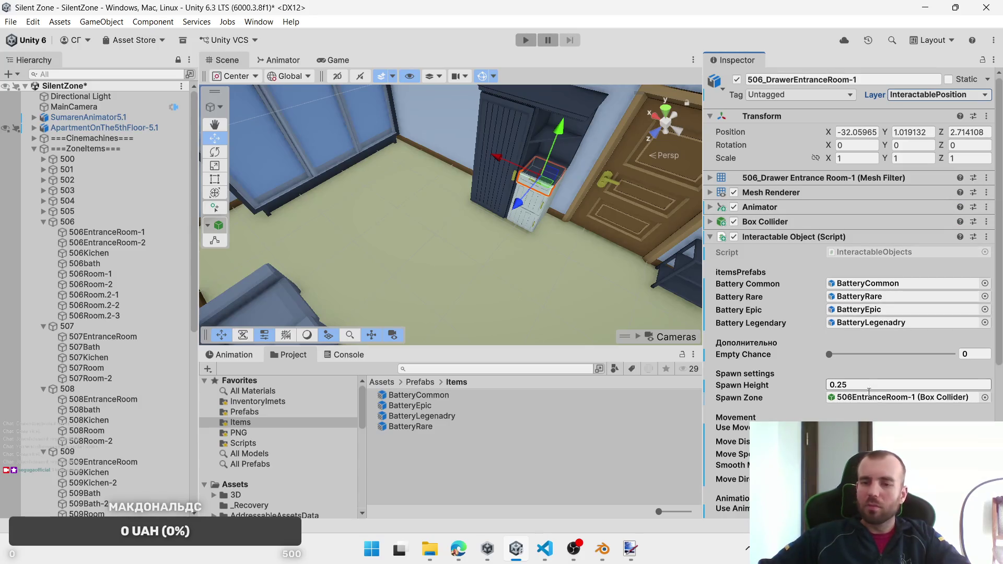
pyautogui.click(867, 479)
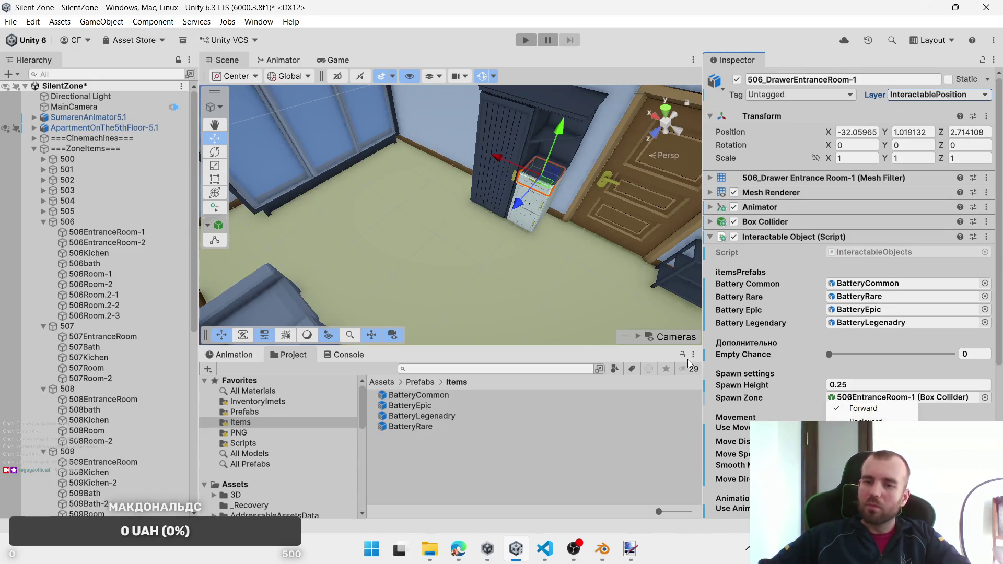
pyautogui.click(93, 237)
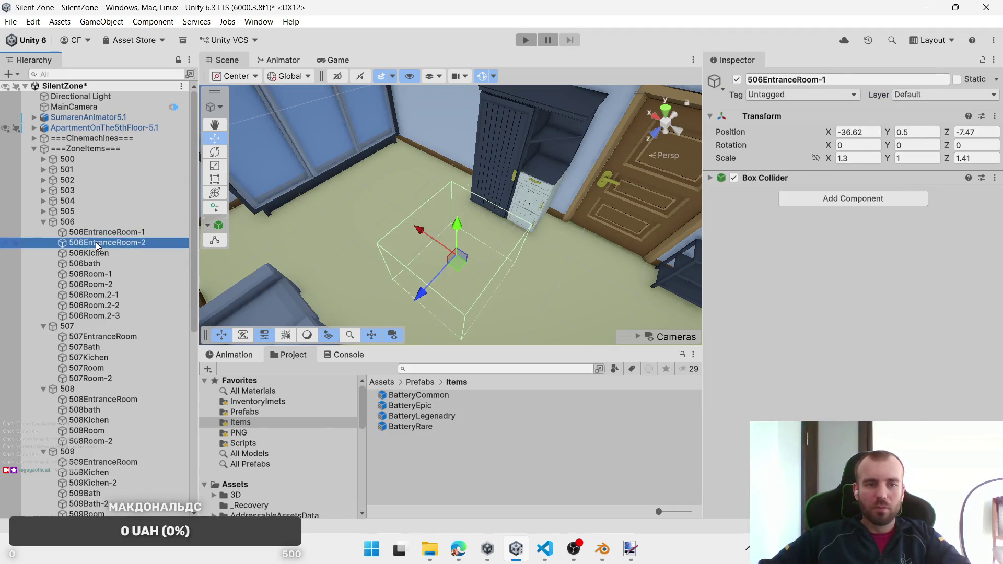
# Step: Select the entrance-room window pieces and replace Interaction Door with Interactable Object
pyautogui.click(95, 242)
pyautogui.click(365, 113)
pyautogui.click(366, 114)
pyautogui.keyDown('shift'); pyautogui.click(278, 166); pyautogui.keyUp('shift')
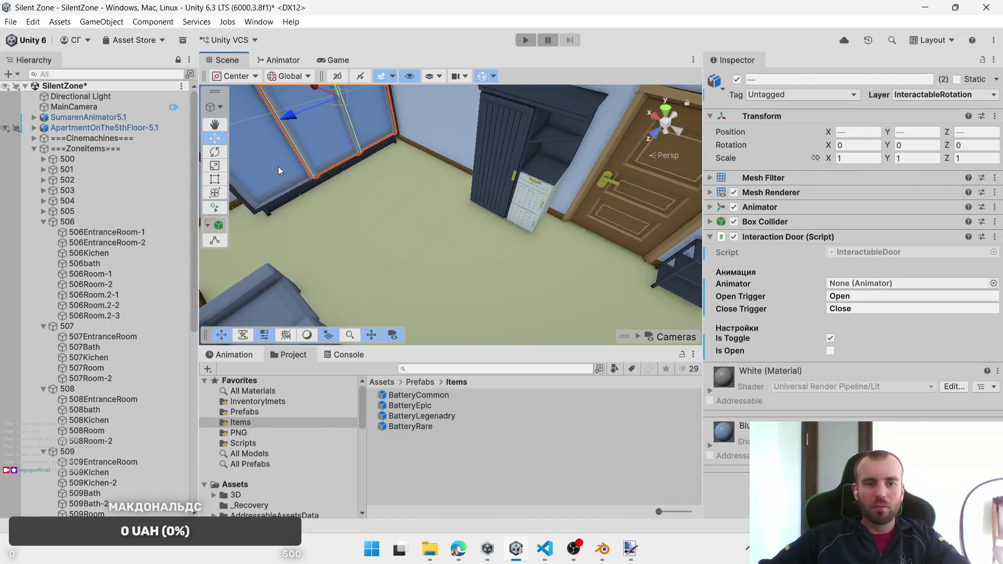
pyautogui.rightClick(844, 236)
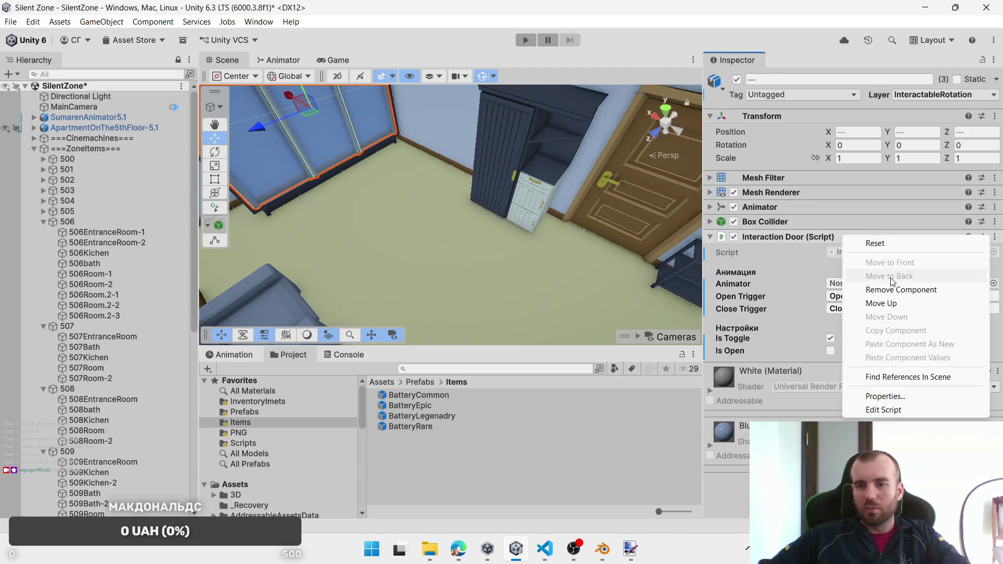
pyautogui.click(867, 289)
pyautogui.click(862, 357)
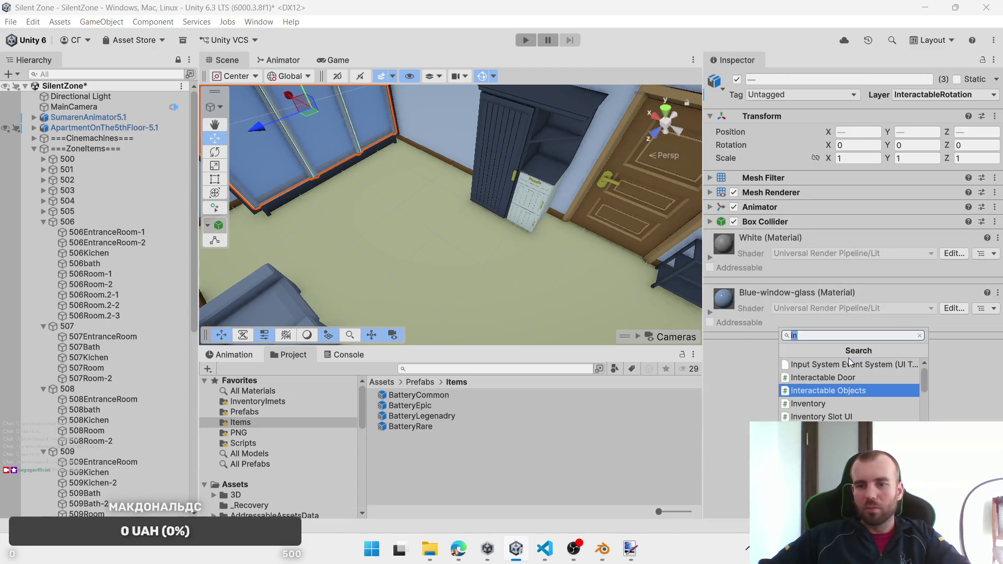
pyautogui.click(847, 391)
# Step: Assign BatteryCommon, BatteryEpic, BatteryLegenadry and spawn zone 506EntranceRoom-2
pyautogui.moveTo(857, 274); pyautogui.dragTo(861, 296)
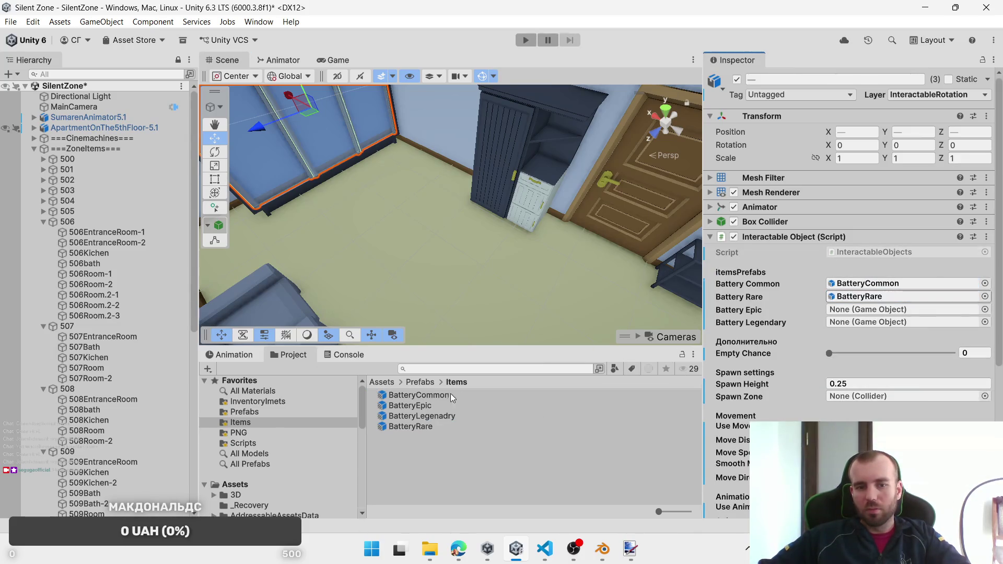
pyautogui.moveTo(410, 405); pyautogui.dragTo(862, 309)
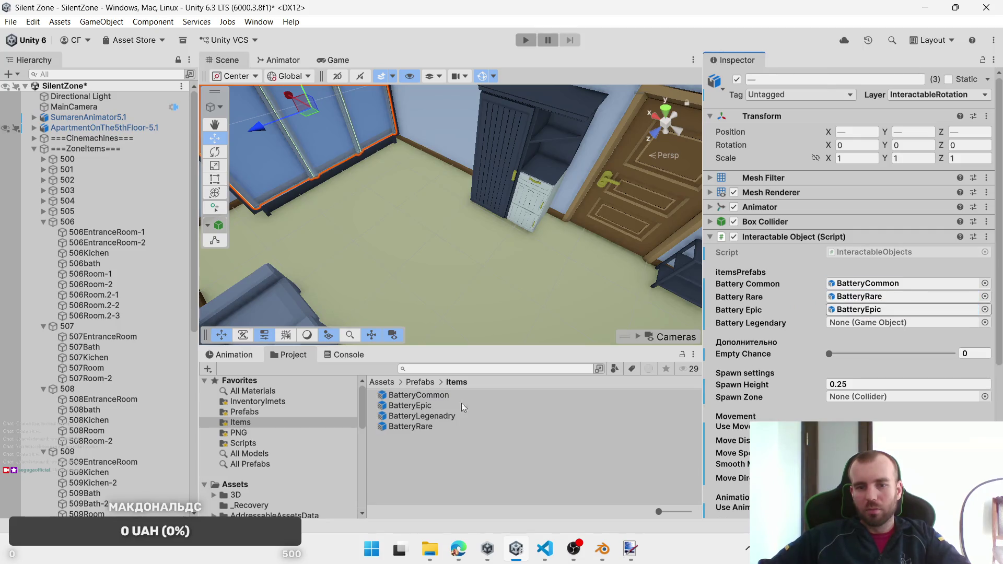
pyautogui.moveTo(427, 419)
pyautogui.mouseDown()
pyautogui.moveTo(862, 308)
pyautogui.moveTo(868, 322)
pyautogui.mouseUp()
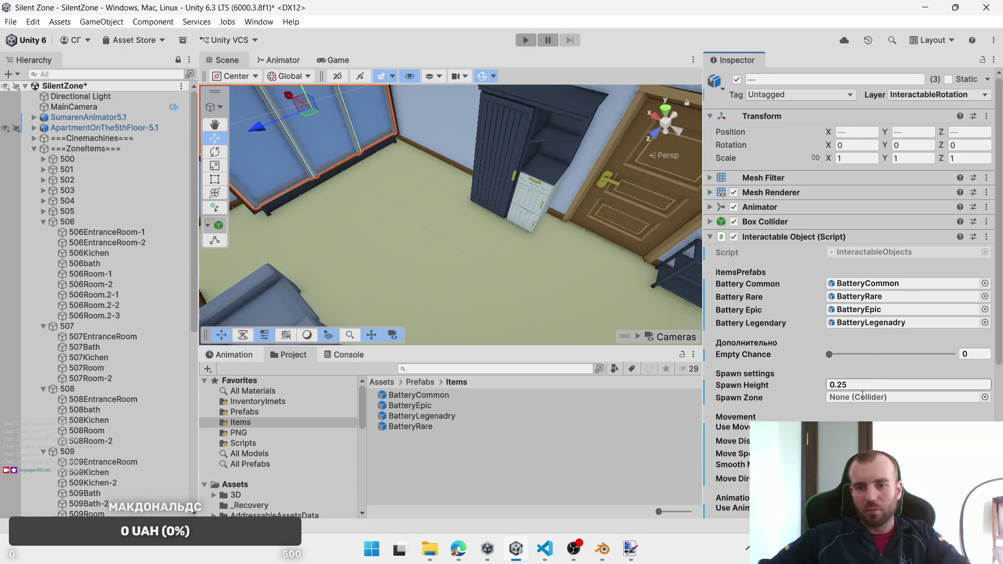
pyautogui.moveTo(128, 242); pyautogui.dragTo(849, 395)
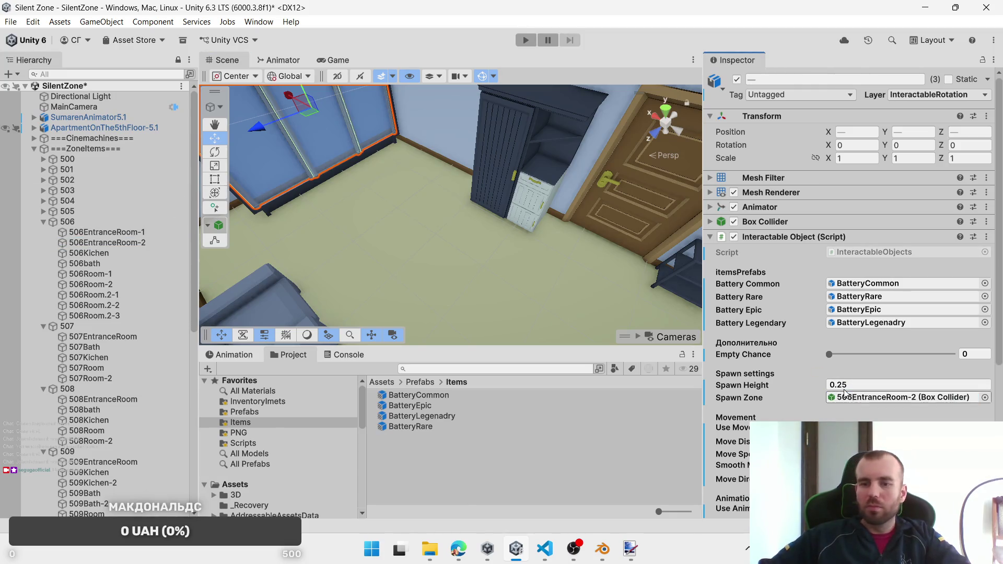
# Step: Put the window pieces on the InteractablePosition layer
pyautogui.click(930, 95)
pyautogui.click(930, 204)
pyautogui.scroll(-5, 437, 217)
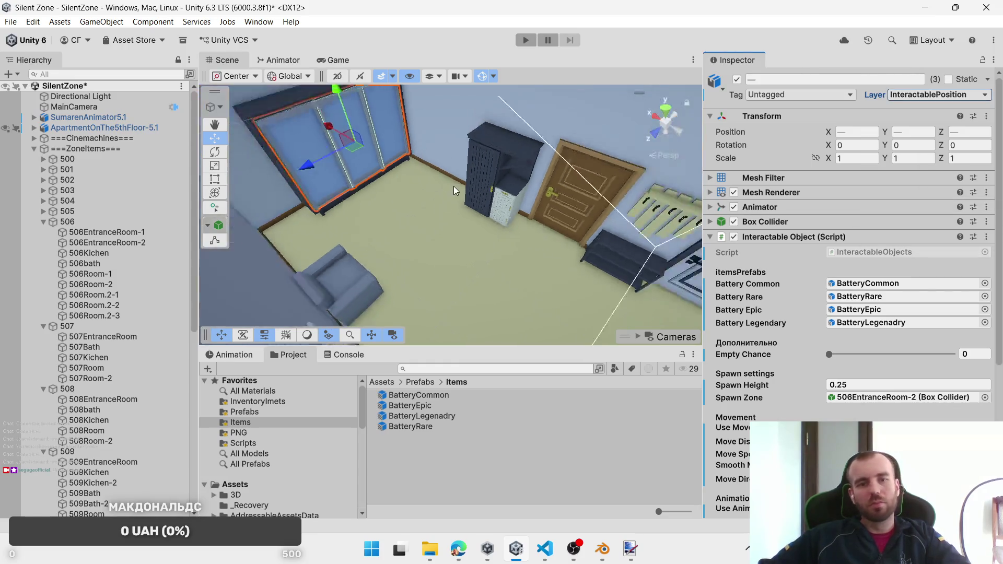
pyautogui.moveTo(431, 189)
pyautogui.mouseDown()
pyautogui.moveTo(604, 223)
pyautogui.moveTo(435, 131)
pyautogui.mouseUp()
pyautogui.scroll(-3, 435, 130)
# Step: In the 506 room, multi-select 506_DrawerRoom-1, the dresser drawers, tall cabinet door and desk drawers
pyautogui.click(430, 225)
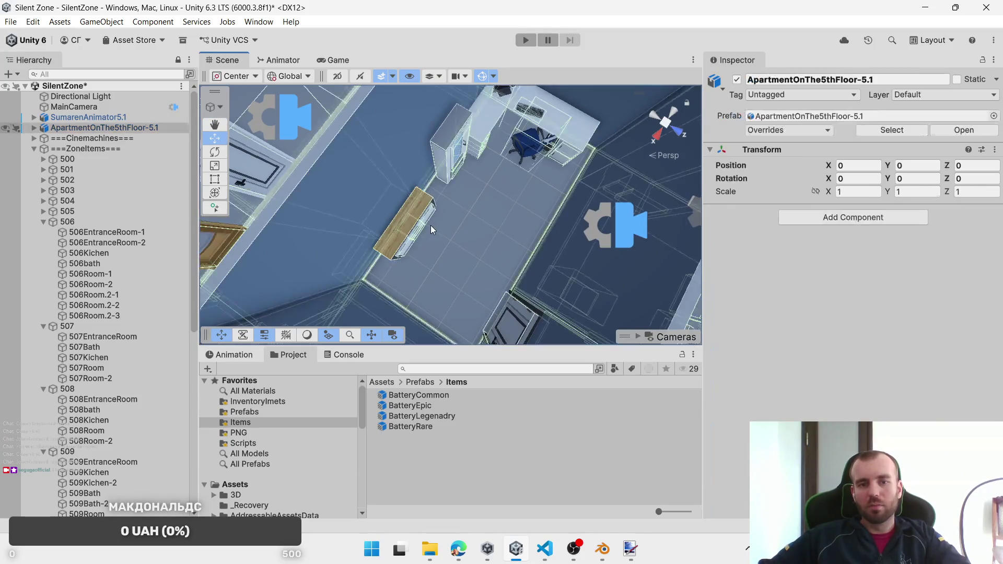
pyautogui.click(452, 245)
pyautogui.scroll(4, 459, 168)
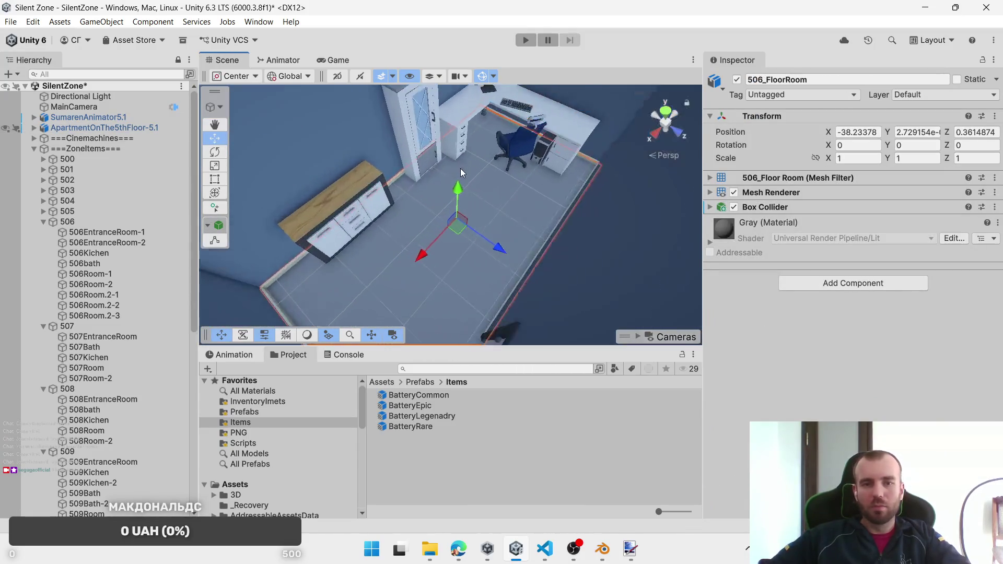
pyautogui.moveTo(501, 165)
pyautogui.mouseDown()
pyautogui.moveTo(480, 172)
pyautogui.moveTo(508, 186)
pyautogui.moveTo(472, 193)
pyautogui.mouseUp()
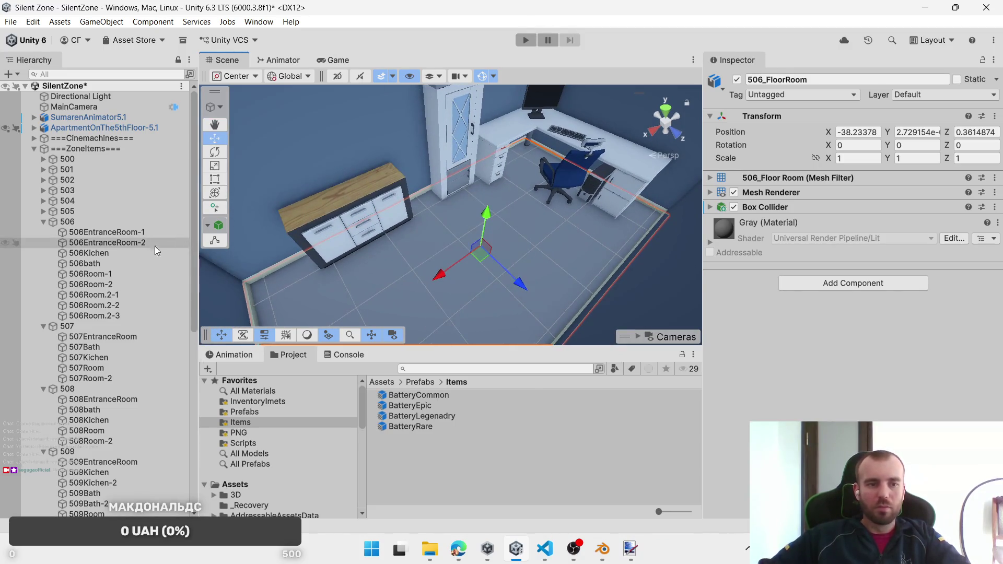
pyautogui.click(341, 248)
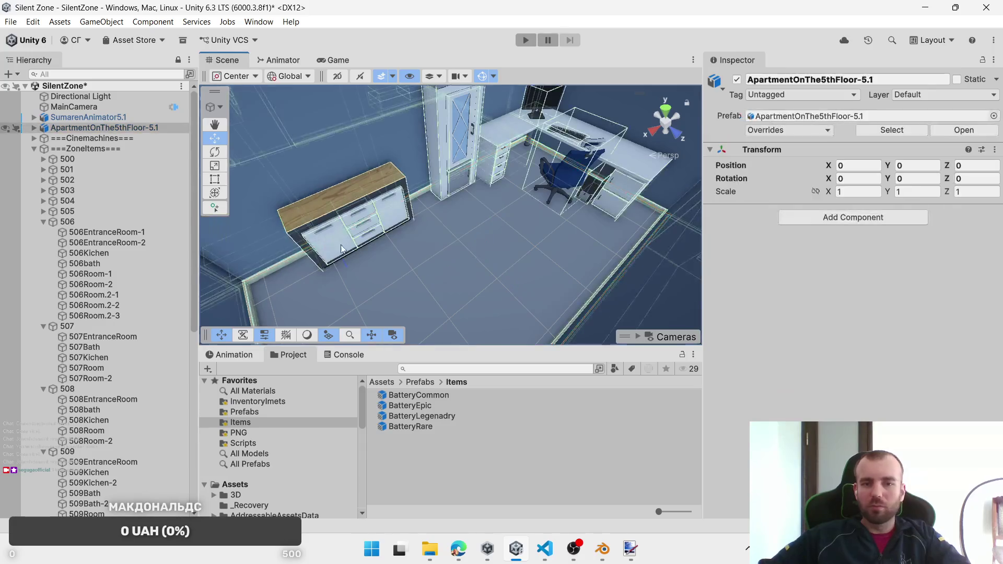
pyautogui.click(341, 248)
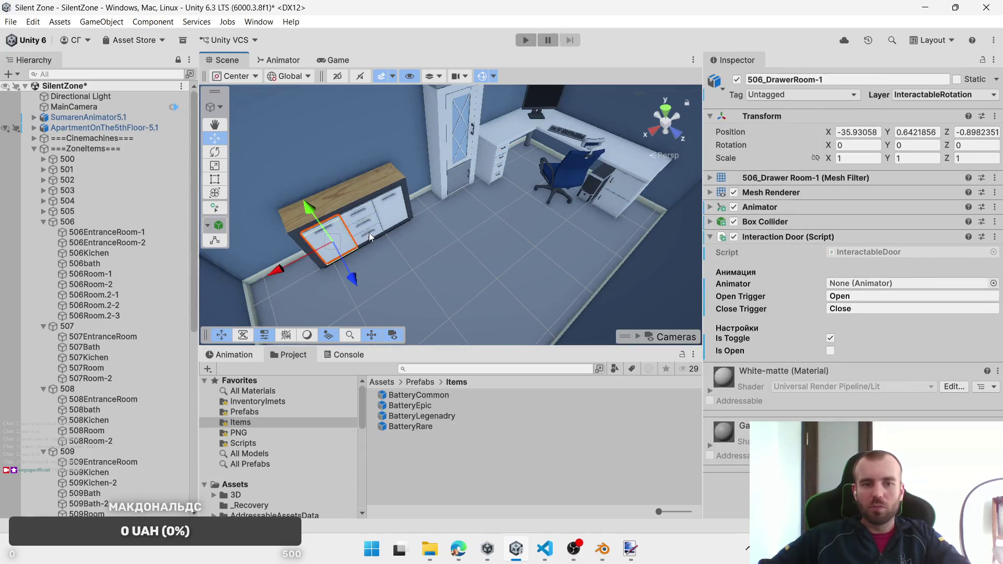
pyautogui.keyDown('shift'); pyautogui.click(369, 233); pyautogui.keyUp('shift')
pyautogui.keyDown('shift'); pyautogui.click(369, 216); pyautogui.keyUp('shift')
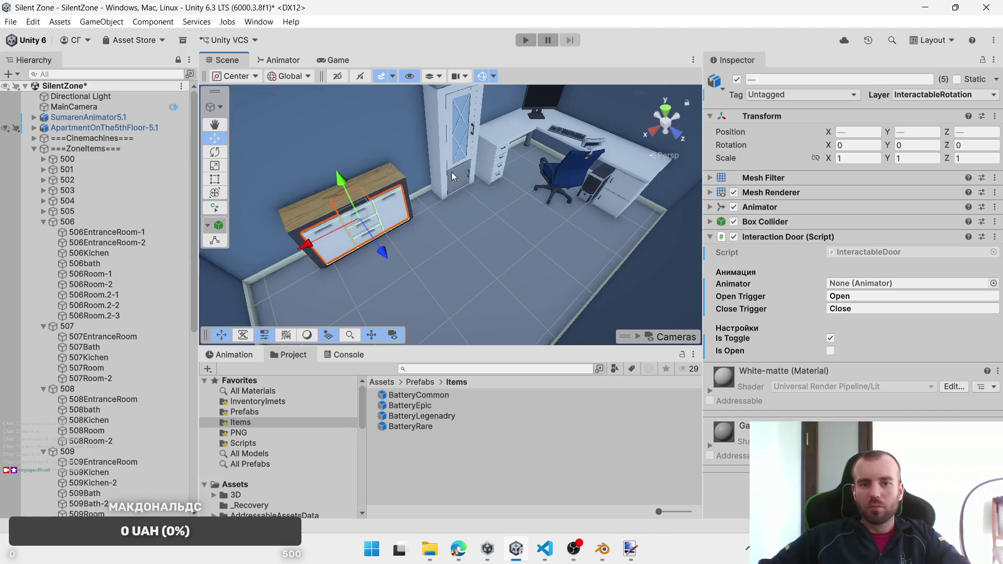
pyautogui.keyDown('shift'); pyautogui.click(452, 171); pyautogui.keyUp('shift')
pyautogui.keyDown('shift'); pyautogui.click(501, 173); pyautogui.keyUp('shift')
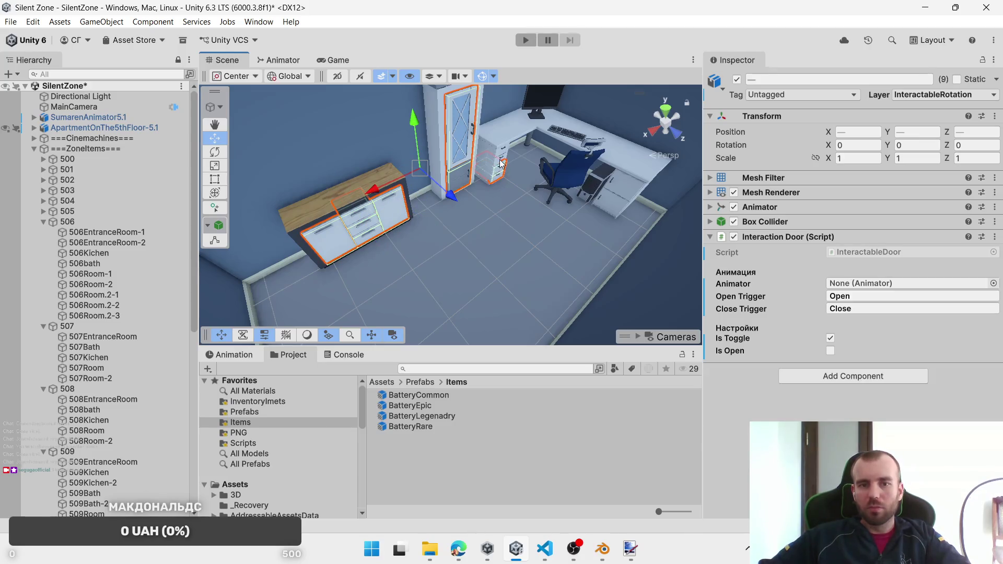
pyautogui.keyDown('shift'); pyautogui.click(628, 196); pyautogui.keyUp('shift')
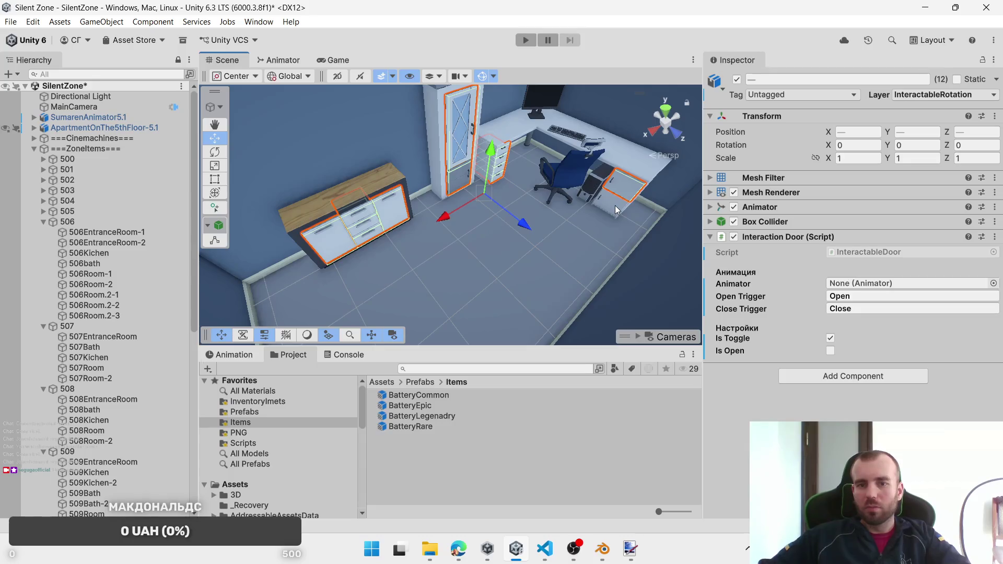
pyautogui.keyDown('shift'); pyautogui.click(616, 210); pyautogui.keyUp('shift')
# Step: Swap Interaction Door for Interactable Object and assign the BatteryCommon, BatteryRare and BatteryEpic prefabs
pyautogui.rightClick(854, 237)
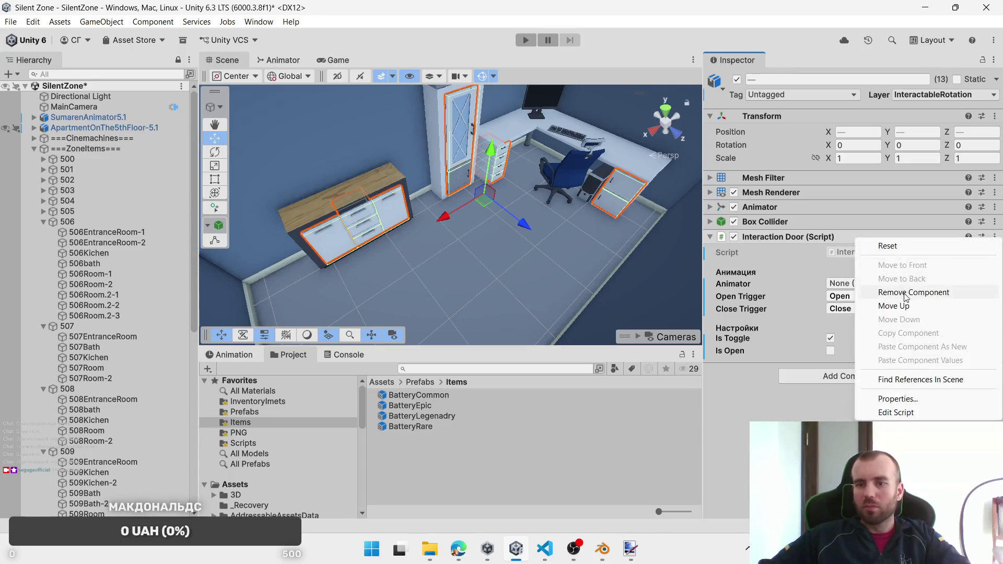
pyautogui.click(905, 293)
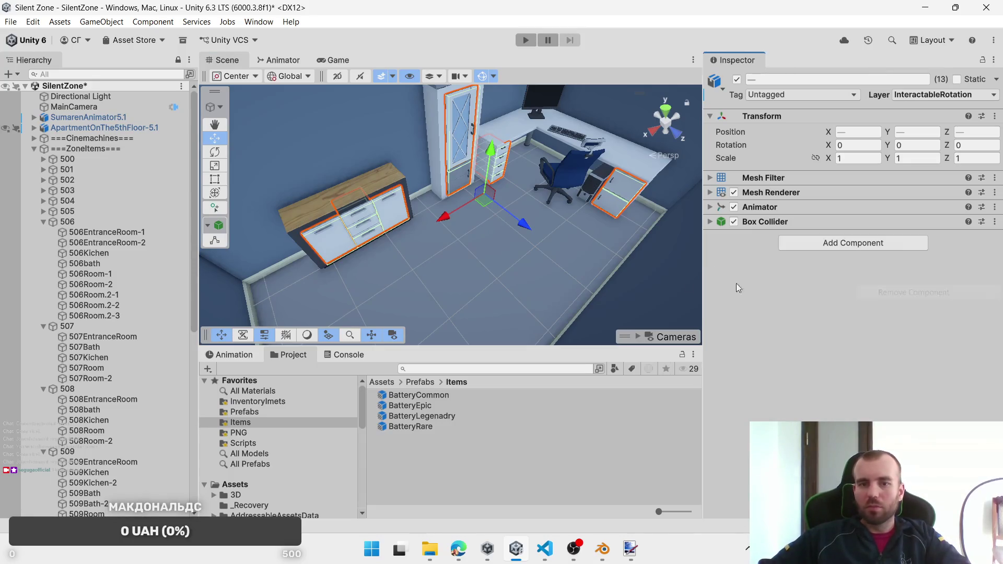
pyautogui.click(835, 244)
pyautogui.click(853, 313)
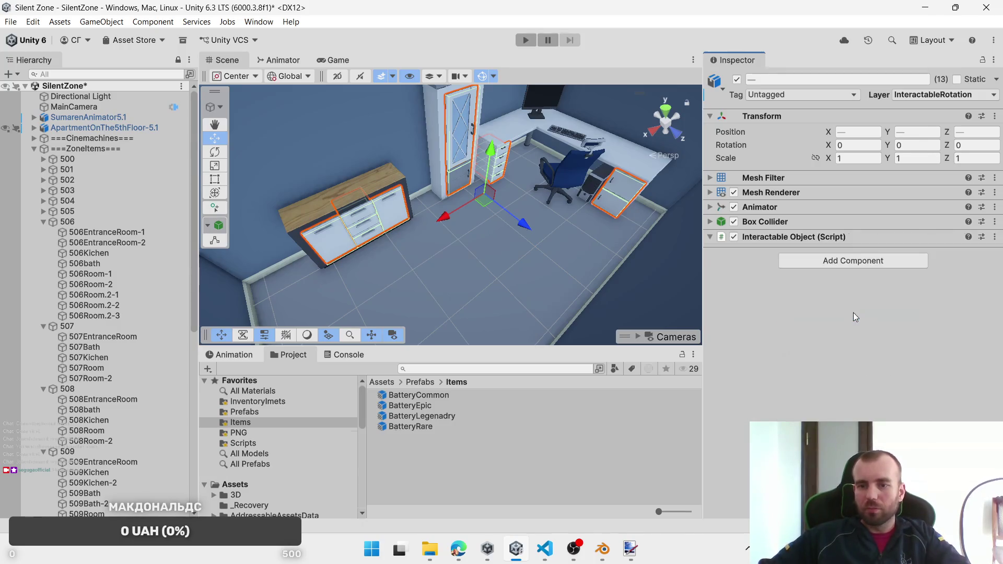
pyautogui.moveTo(418, 395); pyautogui.dragTo(888, 283)
pyautogui.moveTo(396, 427)
pyautogui.mouseDown()
pyautogui.moveTo(831, 320)
pyautogui.moveTo(836, 303)
pyautogui.moveTo(862, 296)
pyautogui.mouseUp()
pyautogui.moveTo(410, 406)
pyautogui.mouseDown()
pyautogui.moveTo(807, 316)
pyautogui.moveTo(913, 323)
pyautogui.mouseUp()
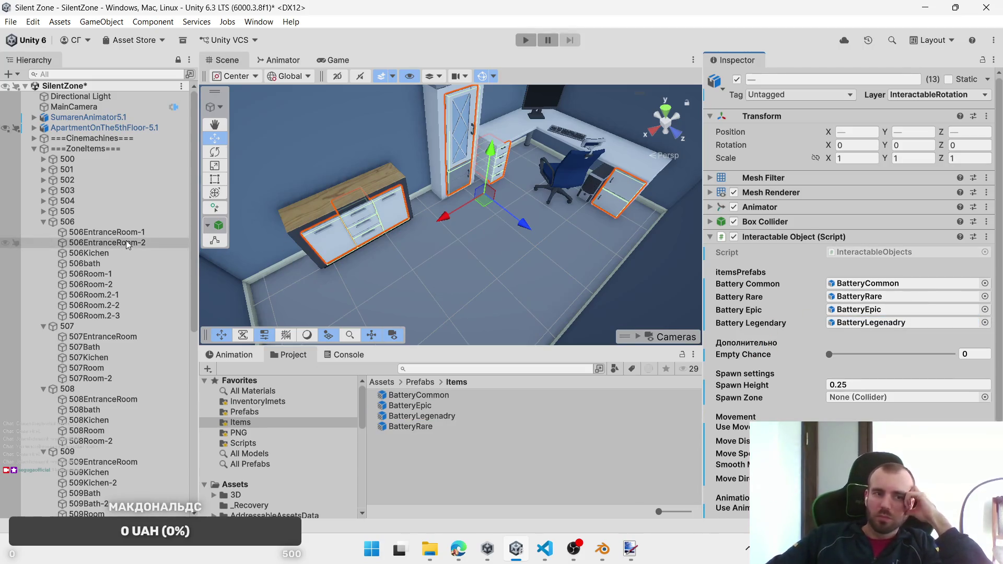
# Step: Put 506_DrawerRoom-4 and its neighbouring middle drawer on the InteractablePosition layer
pyautogui.click(122, 274)
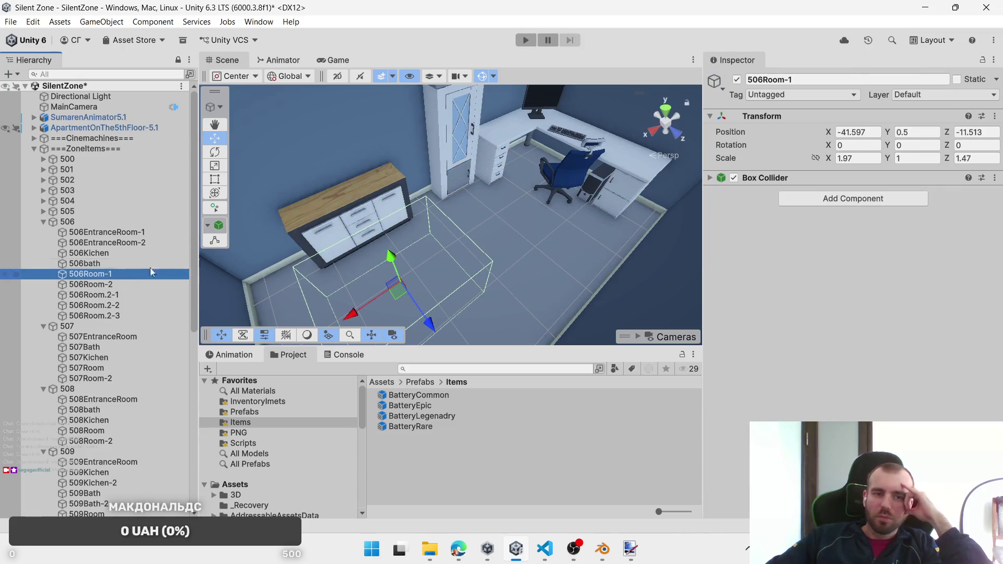
pyautogui.click(372, 236)
pyautogui.click(370, 234)
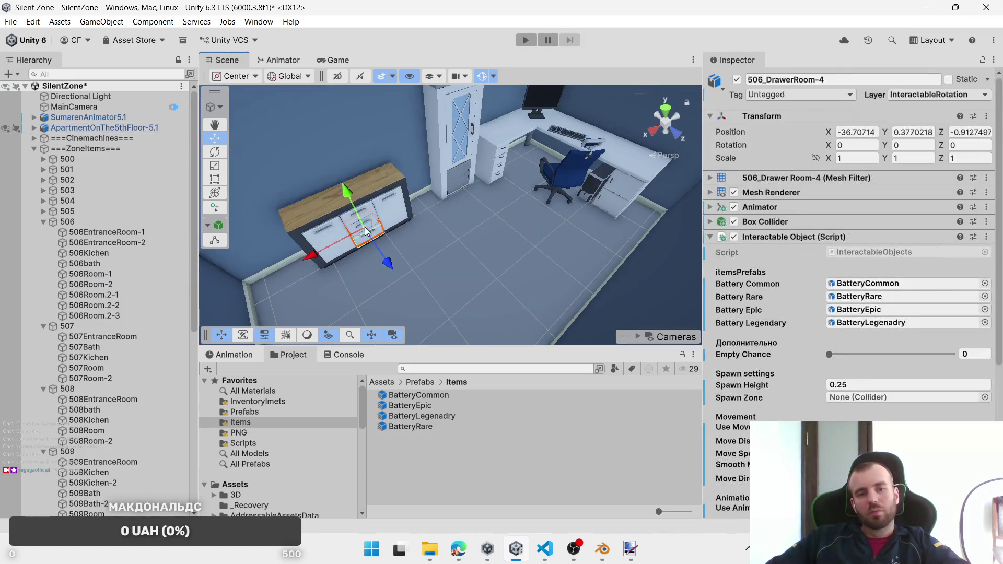
pyautogui.keyDown('shift'); pyautogui.click(378, 225); pyautogui.keyUp('shift')
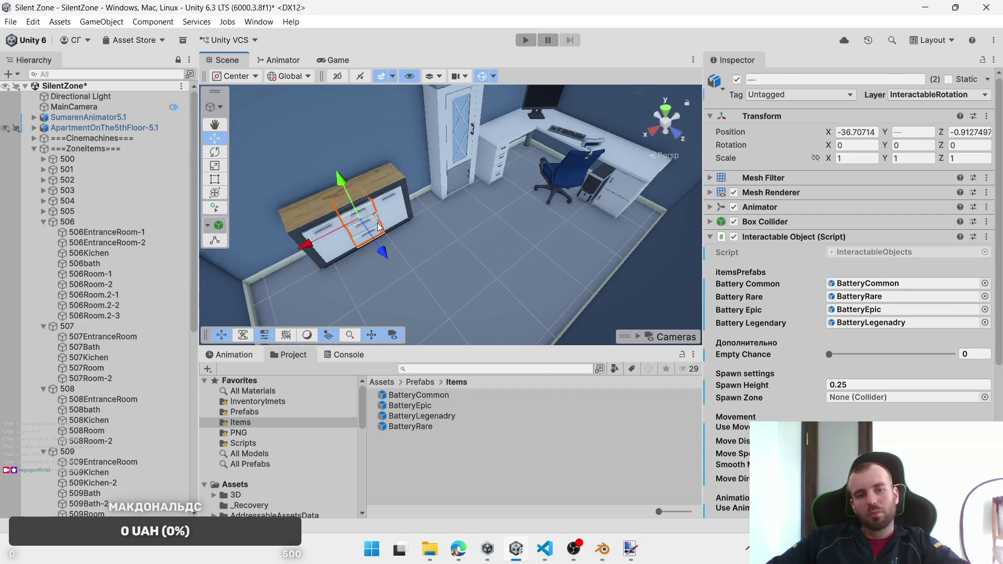
pyautogui.click(959, 100)
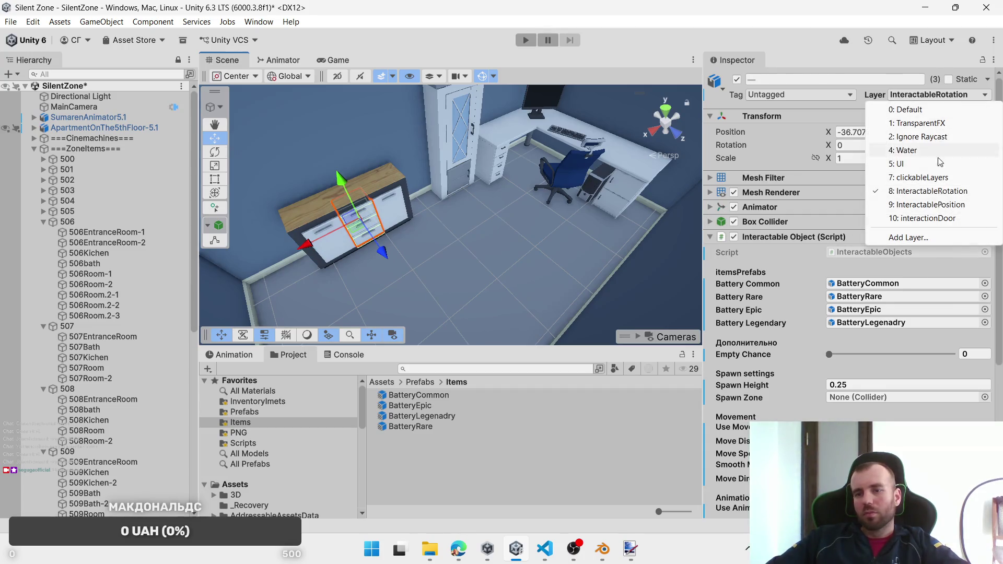
pyautogui.click(941, 205)
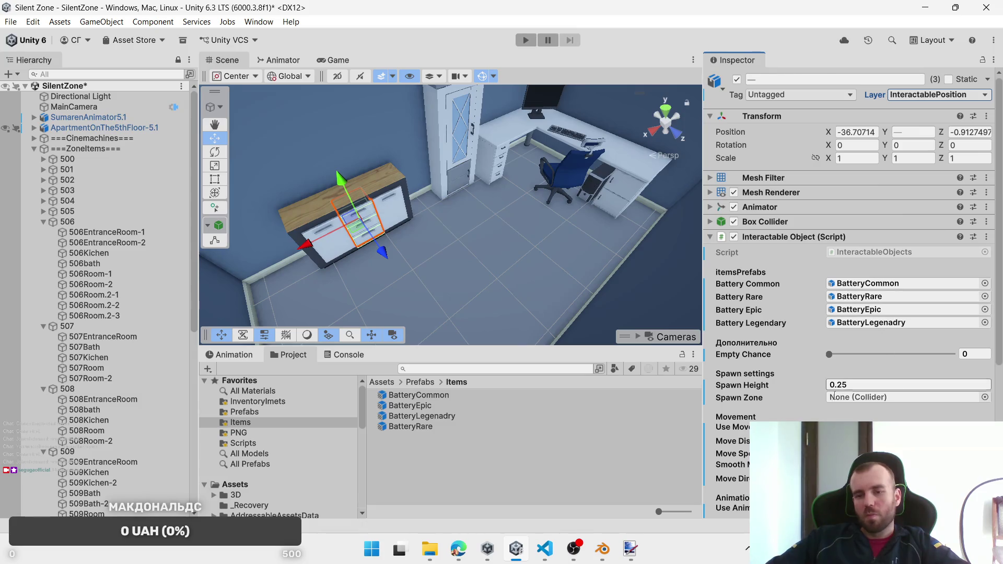
# Step: Assign 506EntranceRoom-1 as the middle drawers' spawn zone and inspect apartment 506's room zones
pyautogui.moveTo(105, 233)
pyautogui.mouseDown()
pyautogui.moveTo(879, 381)
pyautogui.moveTo(876, 400)
pyautogui.mouseUp()
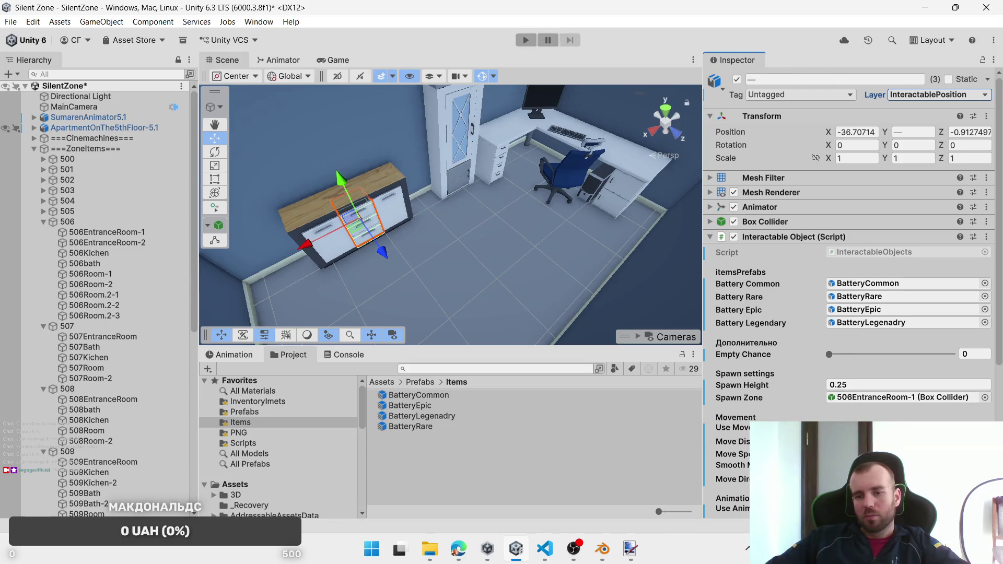
pyautogui.click(138, 233)
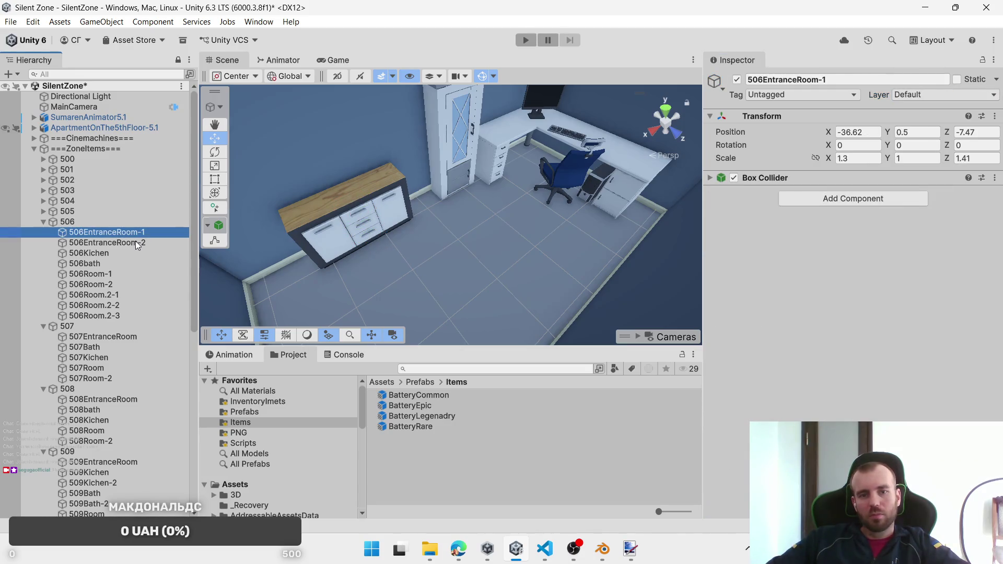
pyautogui.click(136, 242)
pyautogui.click(124, 296)
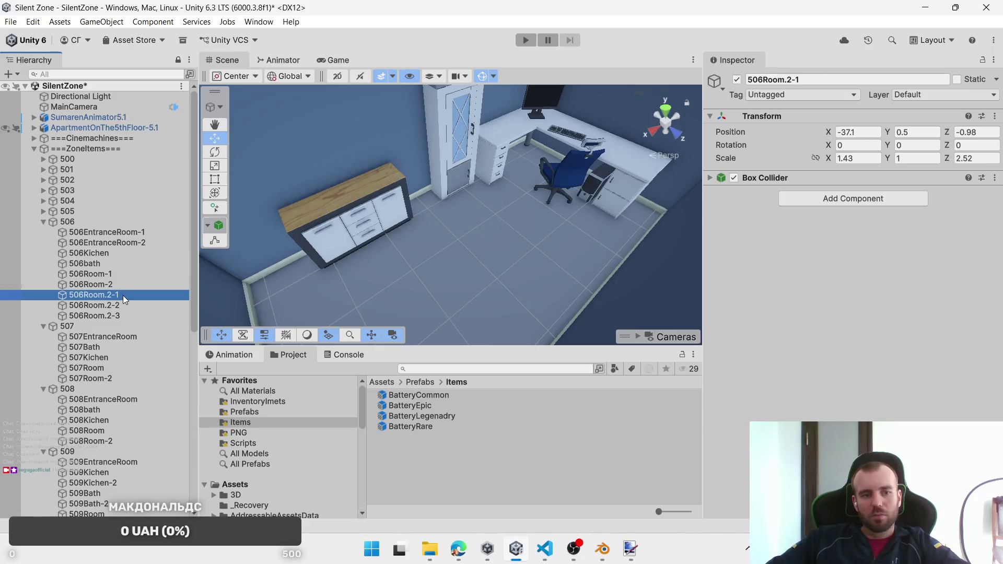
pyautogui.click(108, 275)
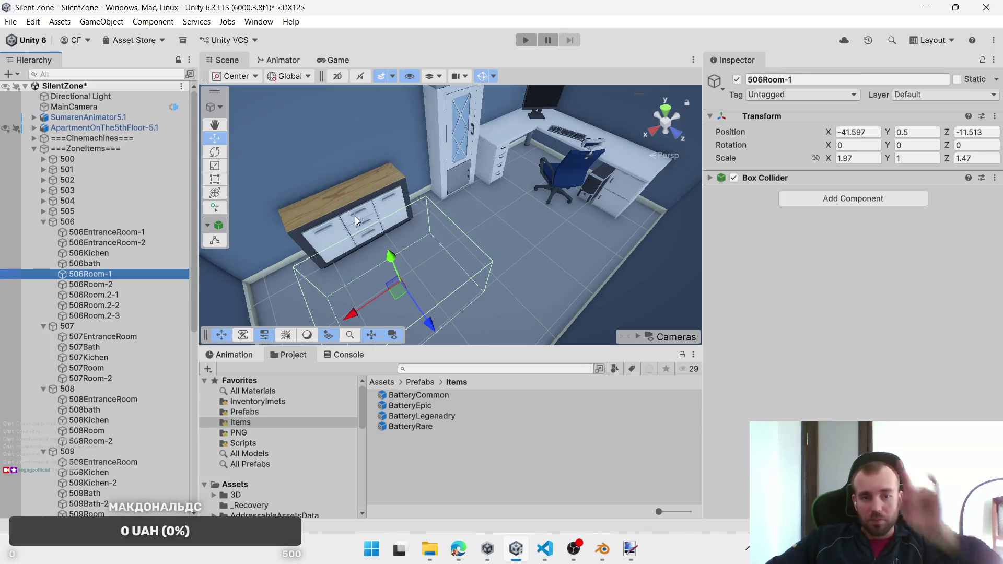
# Step: Reselect the two middle drawers and check the 506Room-1 zone bounds
pyautogui.click(373, 235)
pyautogui.click(372, 236)
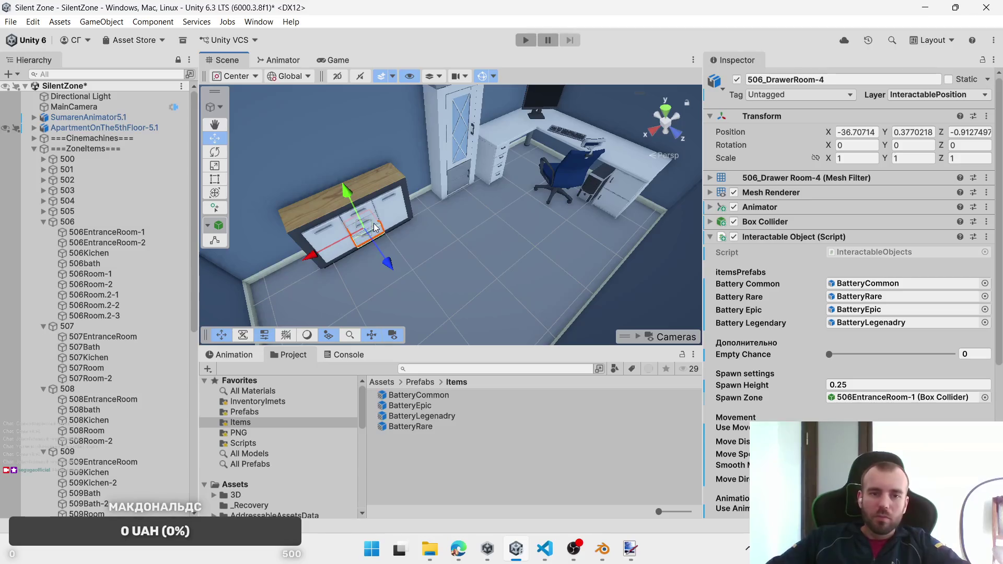
pyautogui.keyDown('shift'); pyautogui.click(375, 226); pyautogui.keyUp('shift')
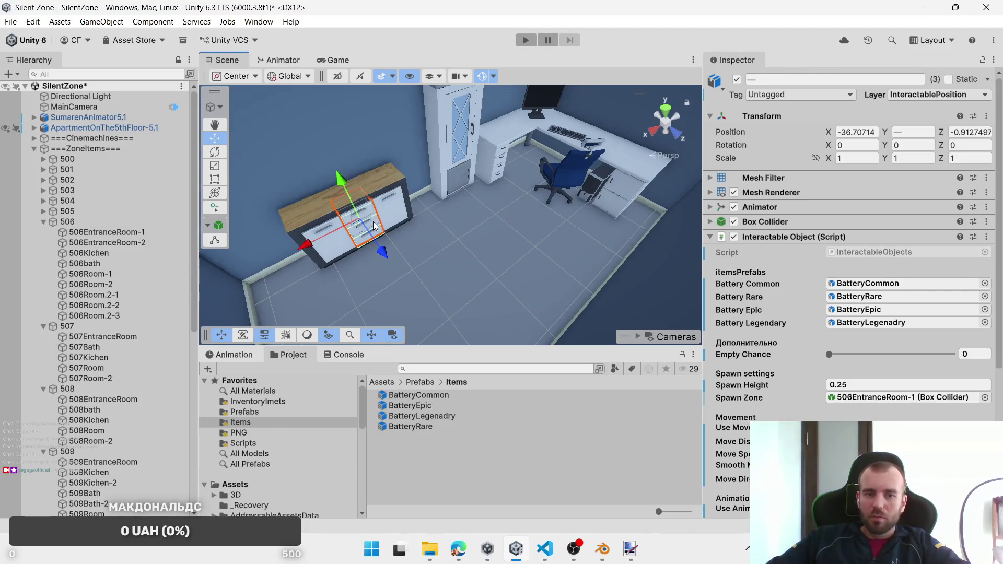
pyautogui.click(118, 277)
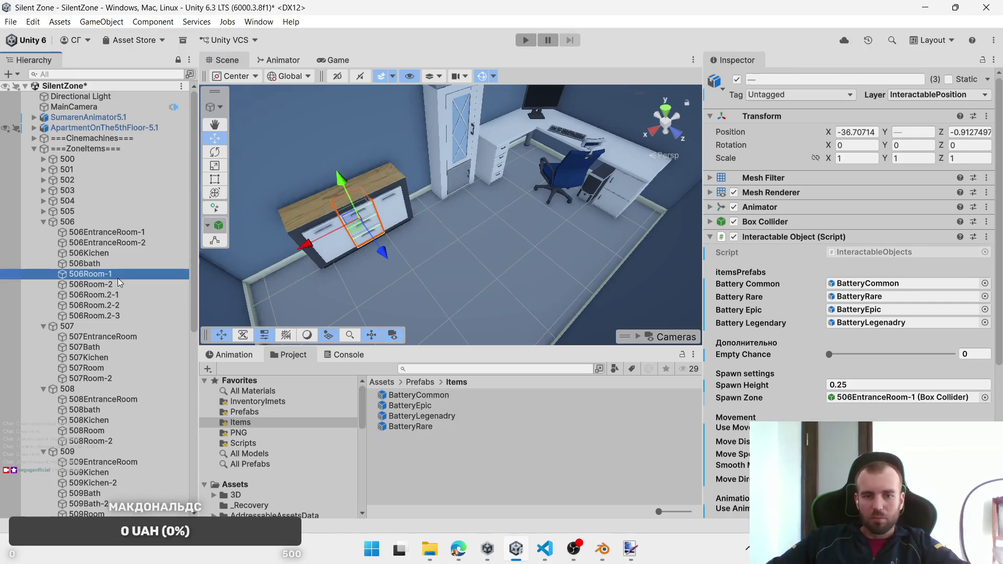
# Step: Set 506Room-1 as spawn zone for 506_DrawerRoom-5 and both outer cabinet doors
pyautogui.click(384, 210)
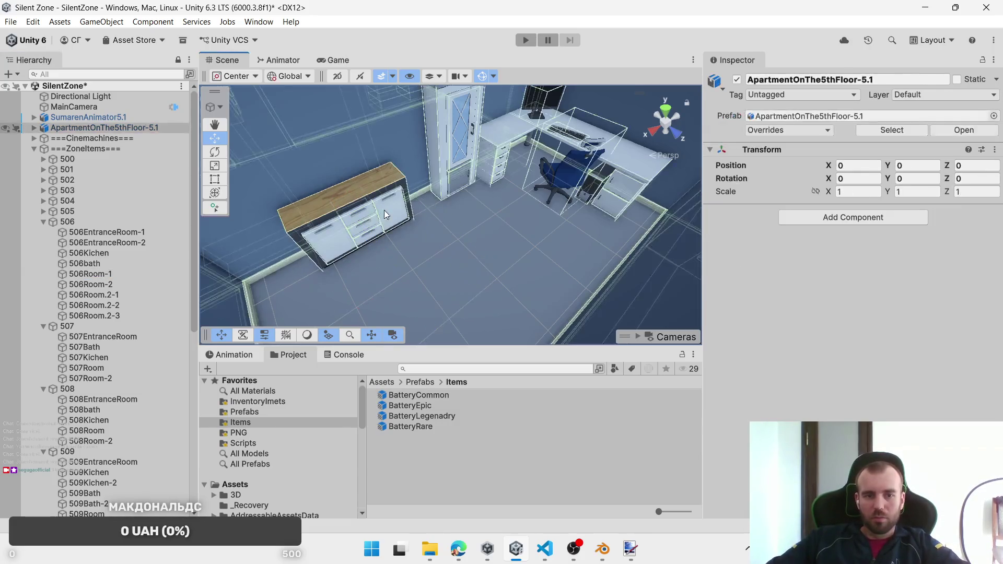
pyautogui.click(392, 208)
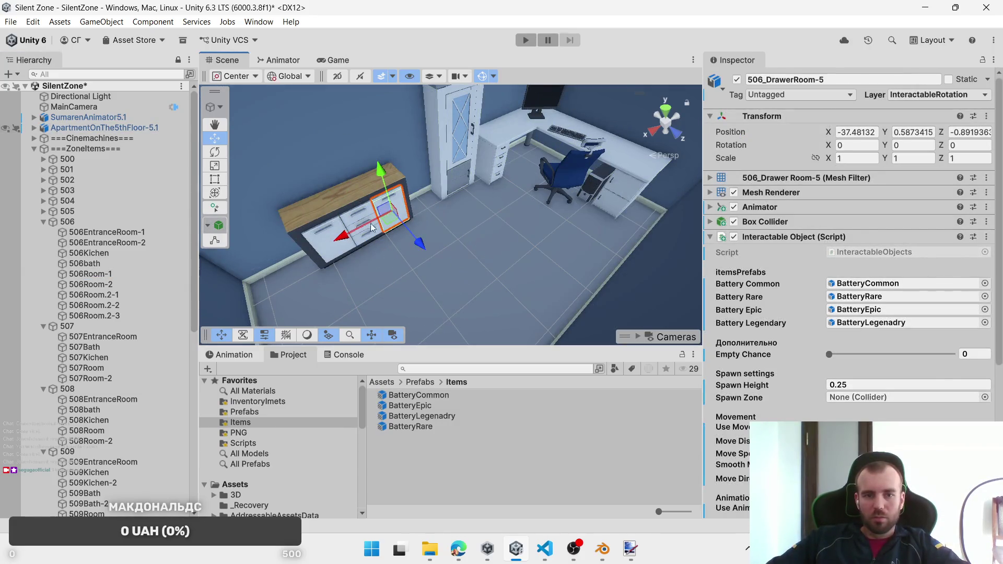
pyautogui.click(388, 233)
pyautogui.click(401, 223)
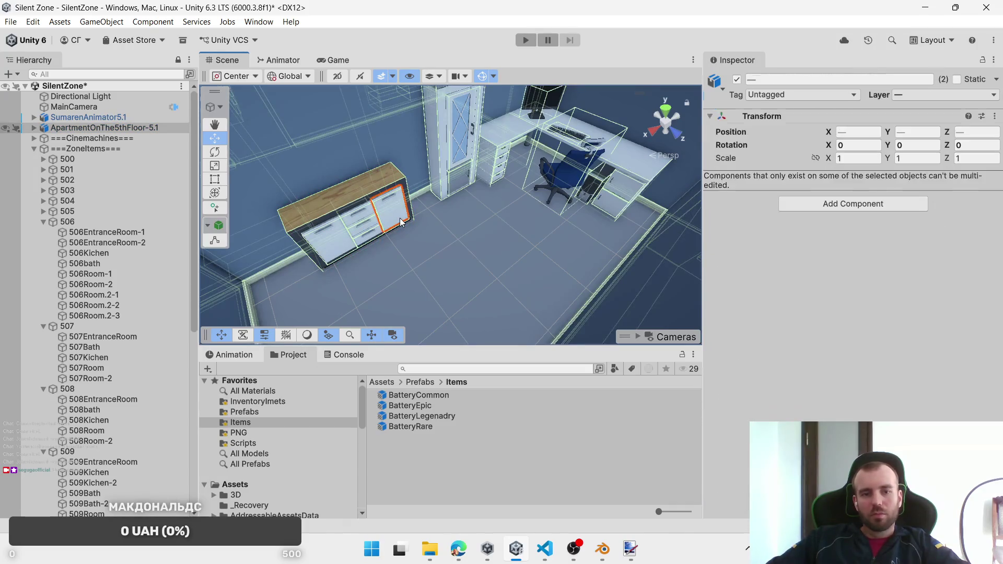
pyautogui.click(401, 221)
pyautogui.click(401, 223)
pyautogui.keyDown('shift'); pyautogui.click(401, 222); pyautogui.keyUp('shift')
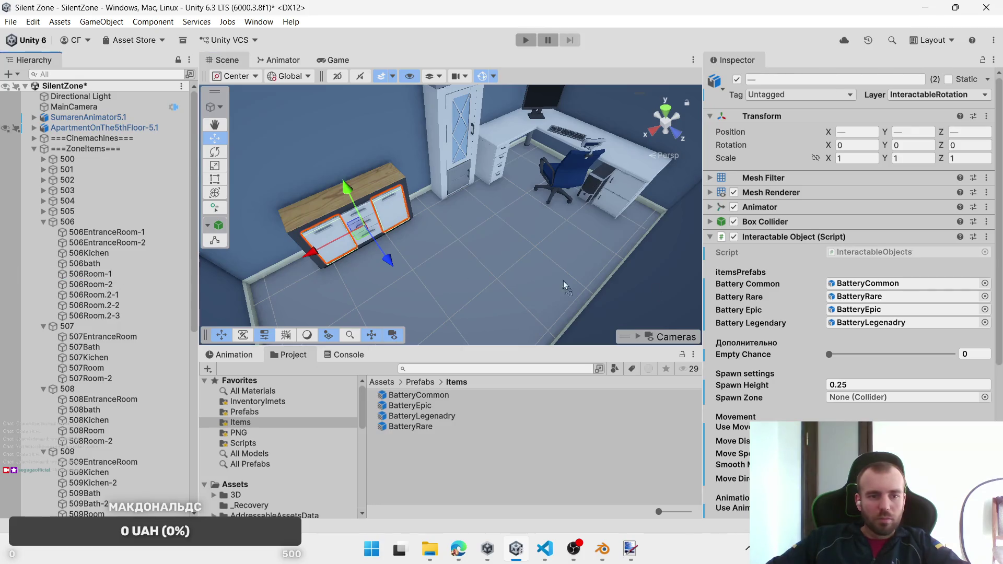
pyautogui.click(879, 402)
pyautogui.hotkey('ctrl', 'v')
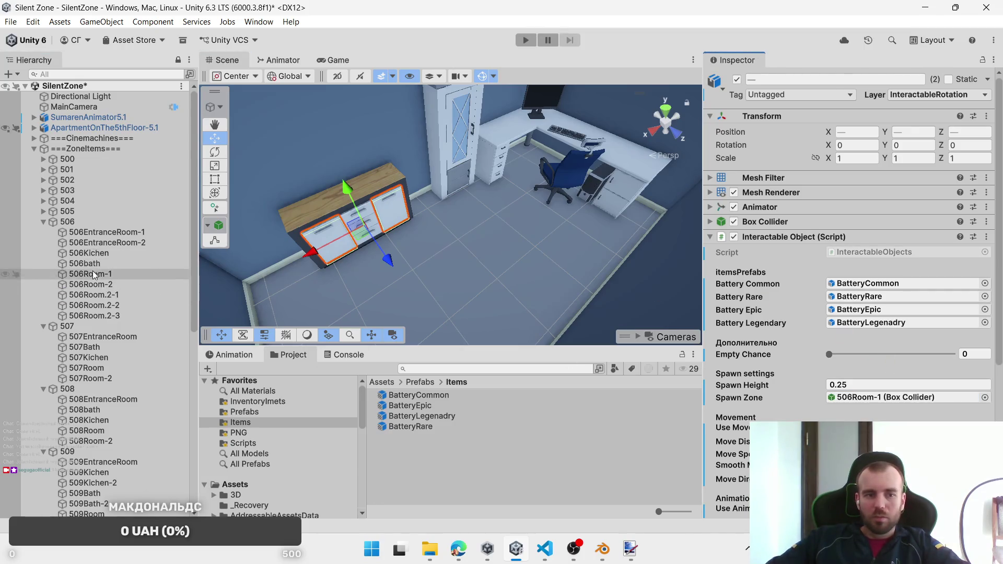
# Step: Replace the two middle drawers' spawn zone with 506Room-1
pyautogui.click(92, 273)
pyautogui.click(372, 237)
pyautogui.click(374, 230)
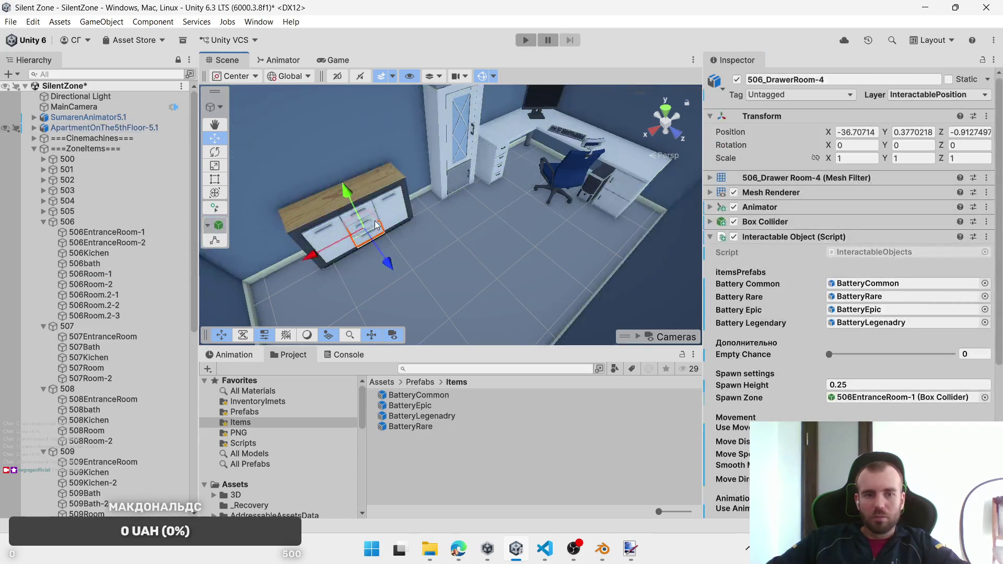
pyautogui.keyDown('shift'); pyautogui.click(379, 230); pyautogui.keyUp('shift')
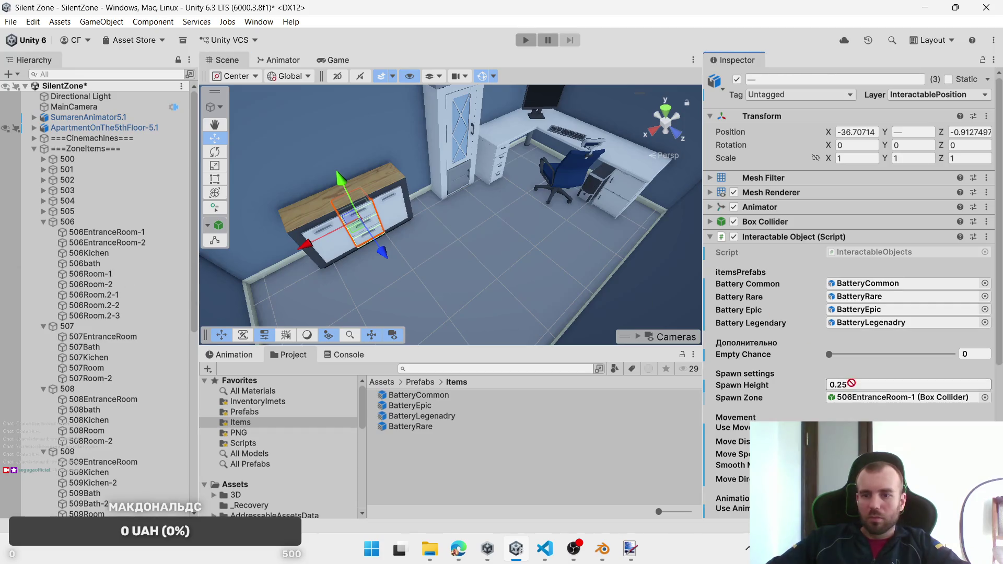
pyautogui.click(862, 399)
pyautogui.hotkey('ctrl', 'v')
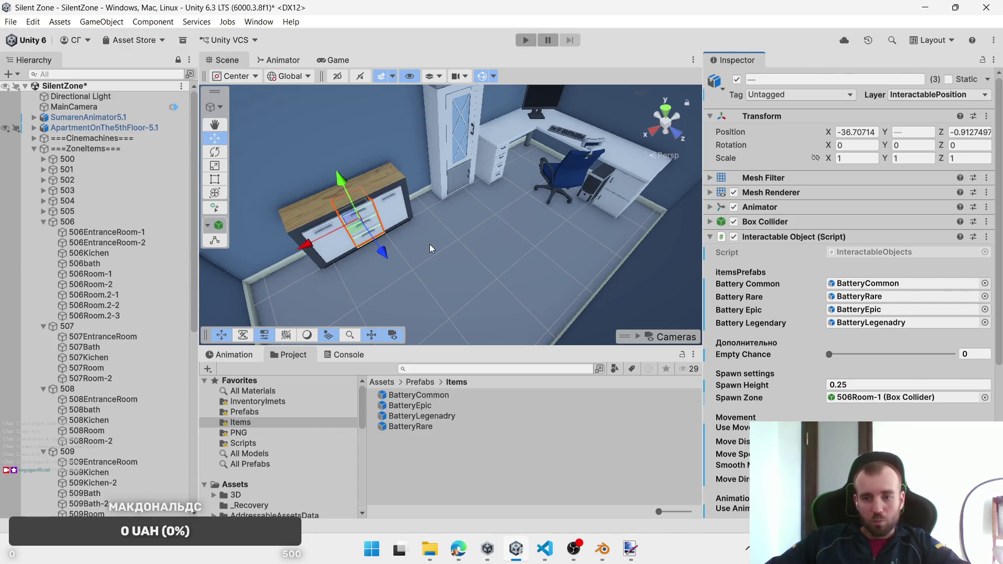
pyautogui.click(125, 276)
# Step: Select 506_DrawerRoom-7, the wardrobe door and desk drawers, and set them to InteractablePosition
pyautogui.press('f')
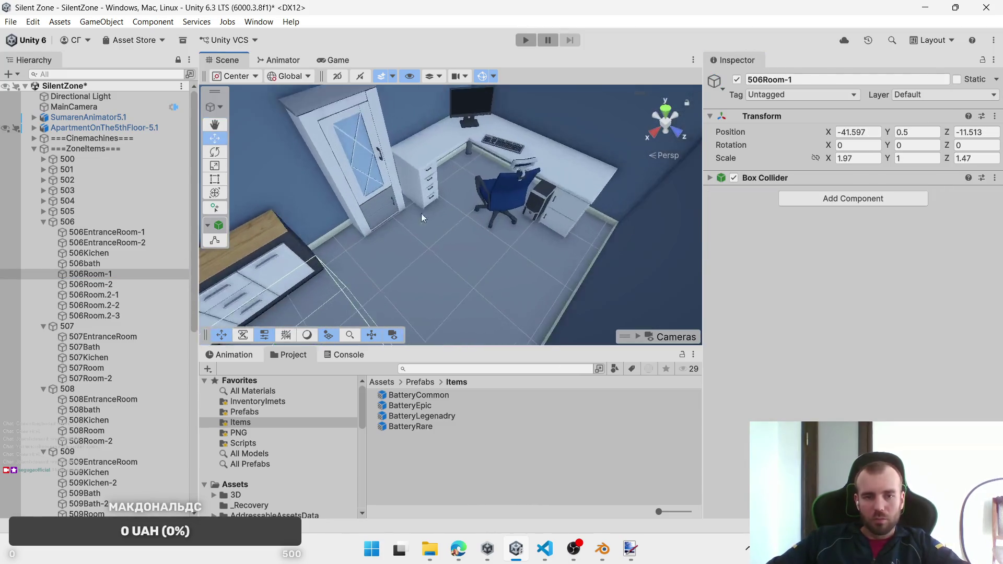
pyautogui.click(385, 206)
pyautogui.click(386, 209)
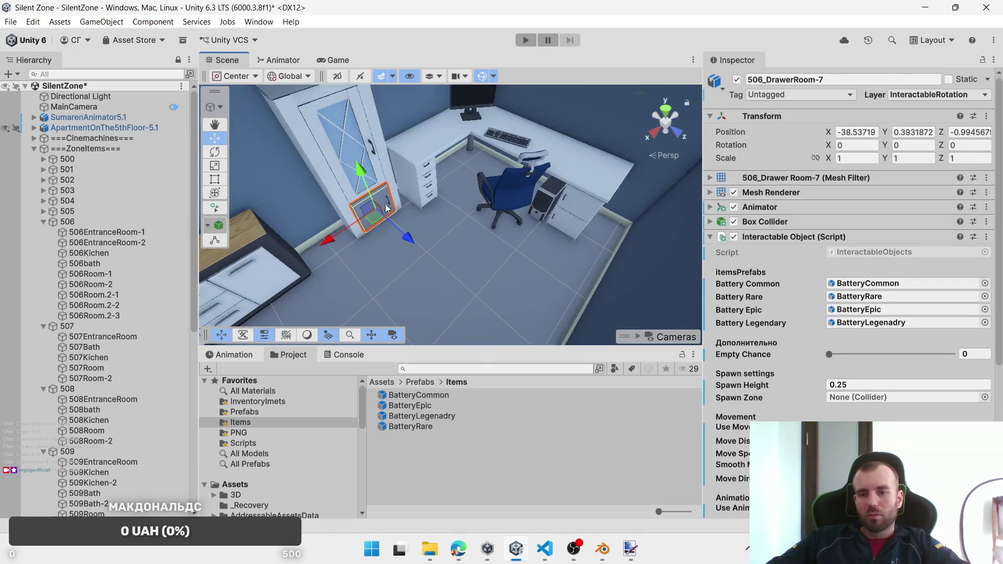
pyautogui.click(343, 142)
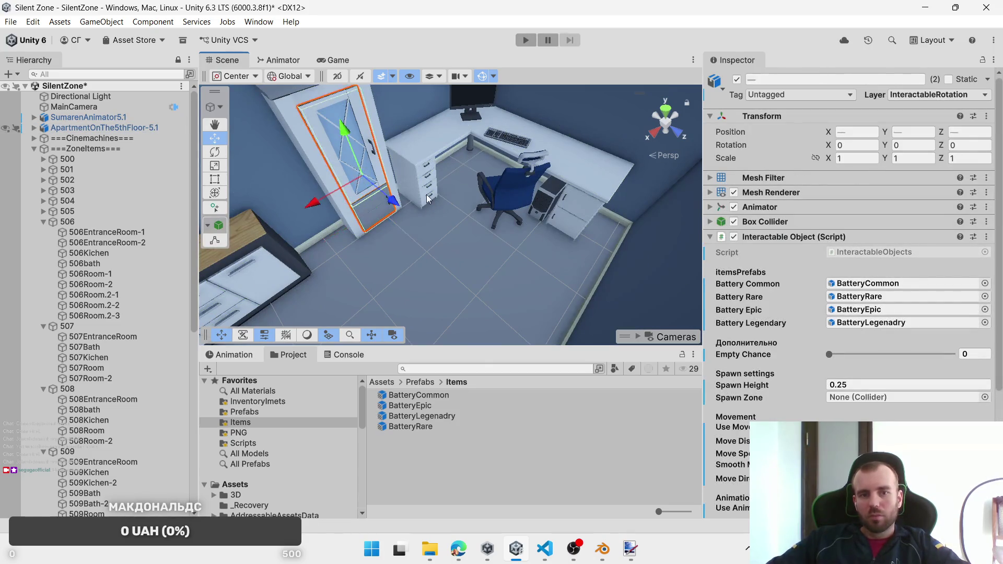
pyautogui.click(432, 200)
pyautogui.click(431, 198)
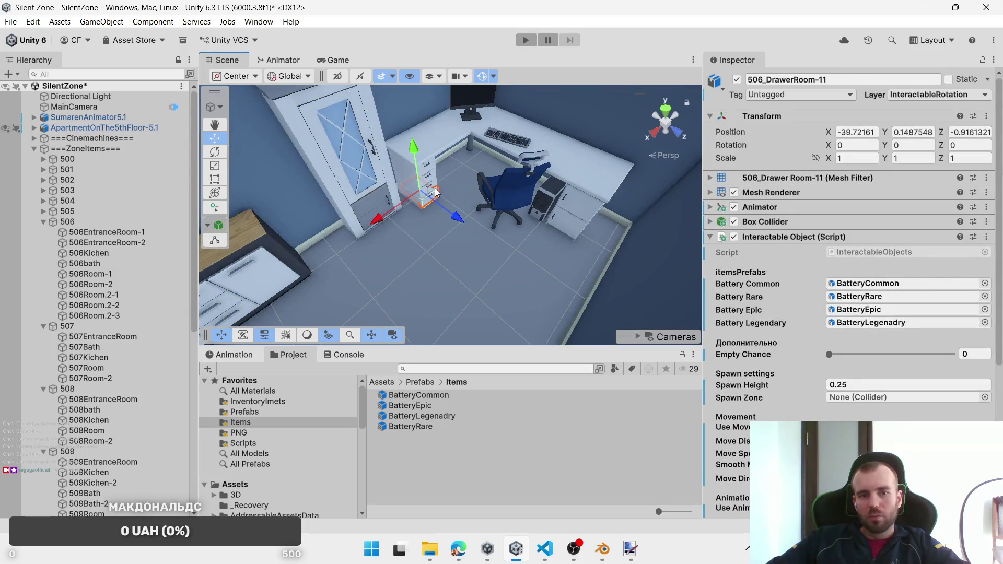
pyautogui.keyDown('shift'); pyautogui.click(434, 178); pyautogui.keyUp('shift')
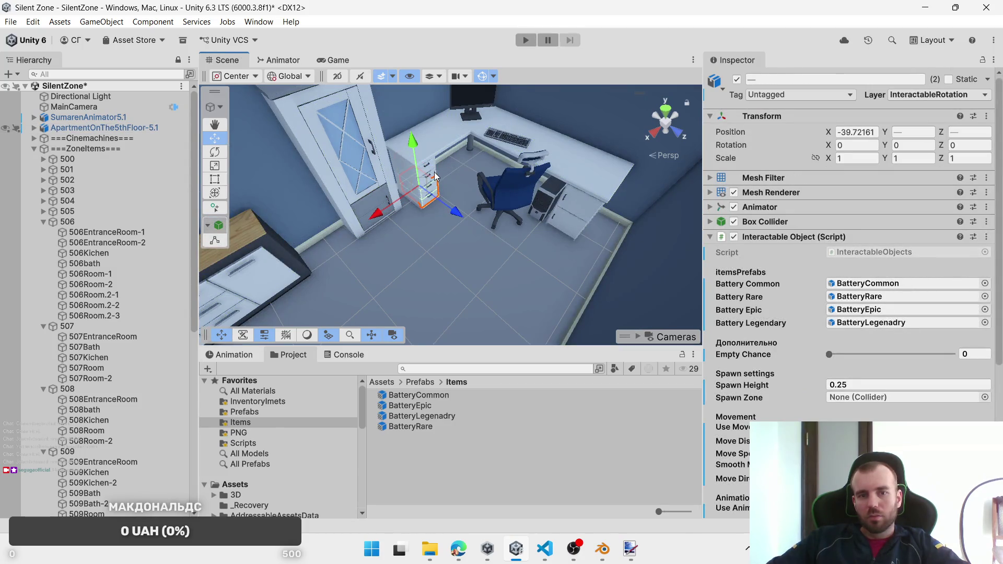
pyautogui.keyDown('shift'); pyautogui.click(434, 171); pyautogui.keyUp('shift')
pyautogui.keyDown('shift'); pyautogui.click(434, 171); pyautogui.keyUp('shift')
pyautogui.click(967, 95)
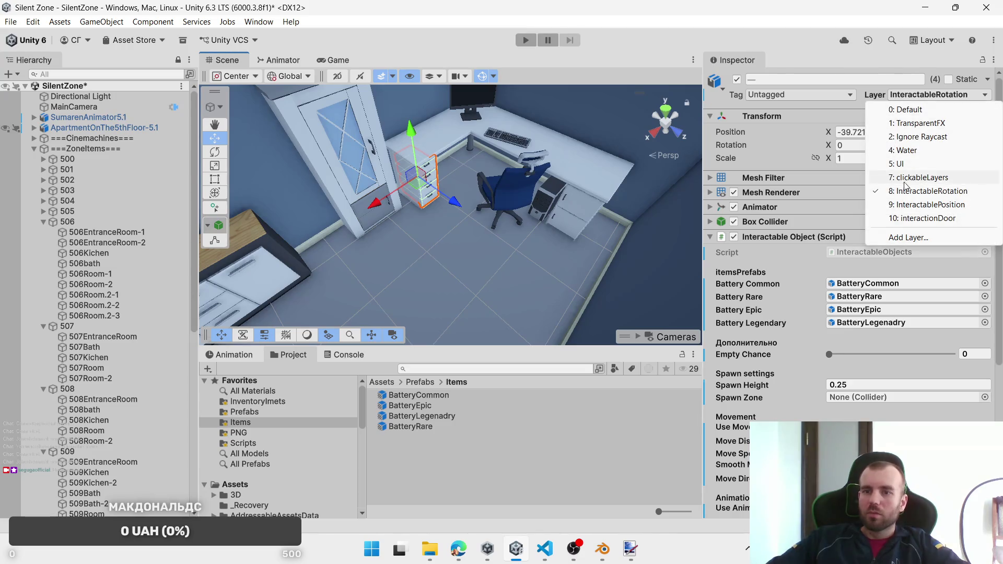
pyautogui.click(908, 204)
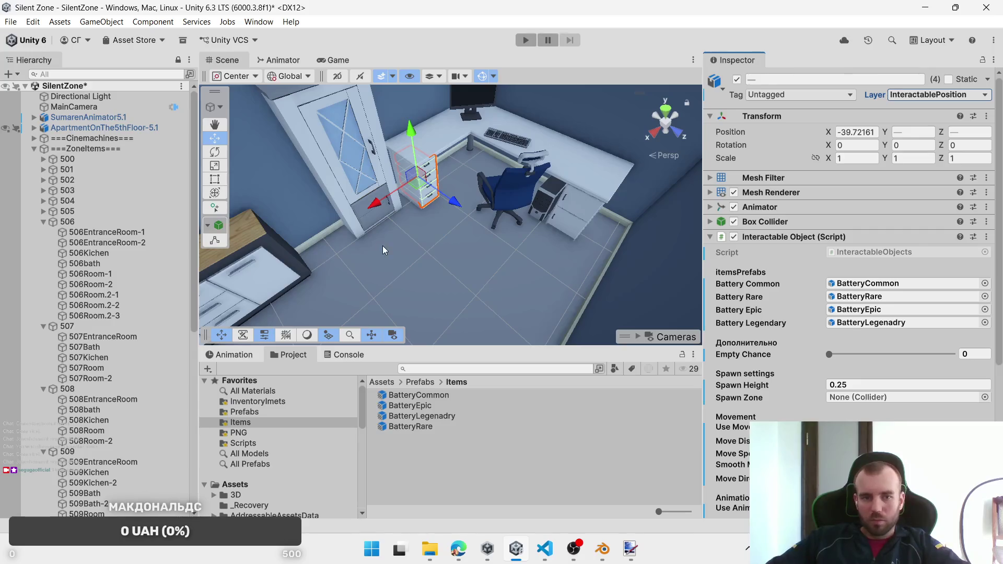
# Step: Add the wardrobe door and desk-side cabinet, then set 506Room-2 as spawn zone
pyautogui.keyDown('shift'); pyautogui.click(388, 213); pyautogui.keyUp('shift')
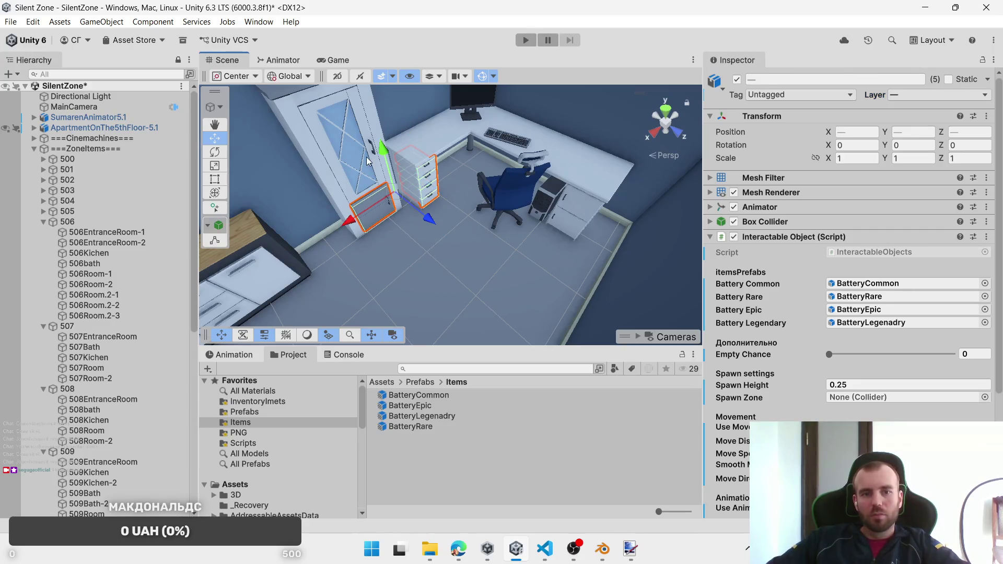
pyautogui.keyDown('shift'); pyautogui.click(572, 220); pyautogui.keyUp('shift')
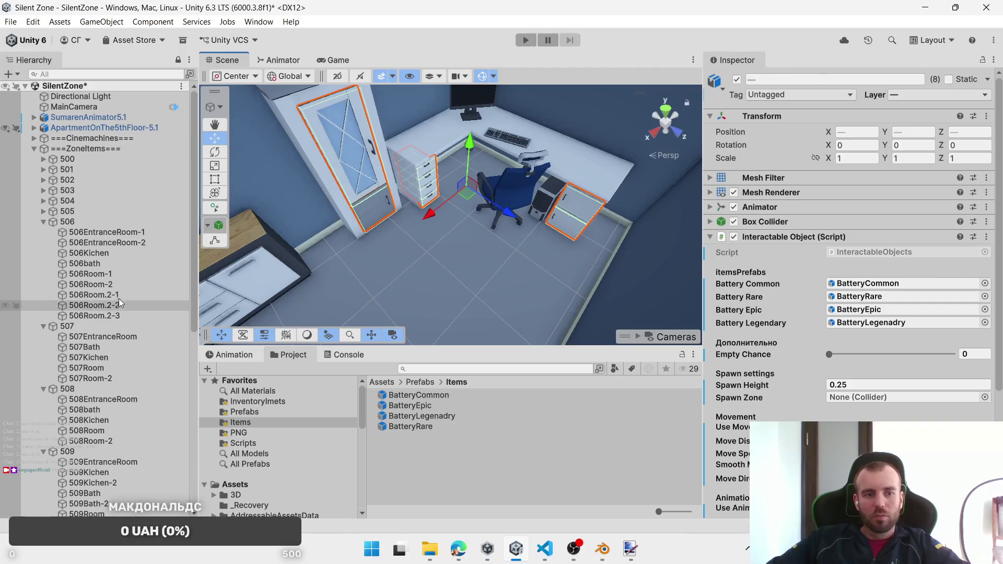
pyautogui.moveTo(109, 289)
pyautogui.mouseDown()
pyautogui.moveTo(784, 376)
pyautogui.moveTo(873, 399)
pyautogui.mouseUp()
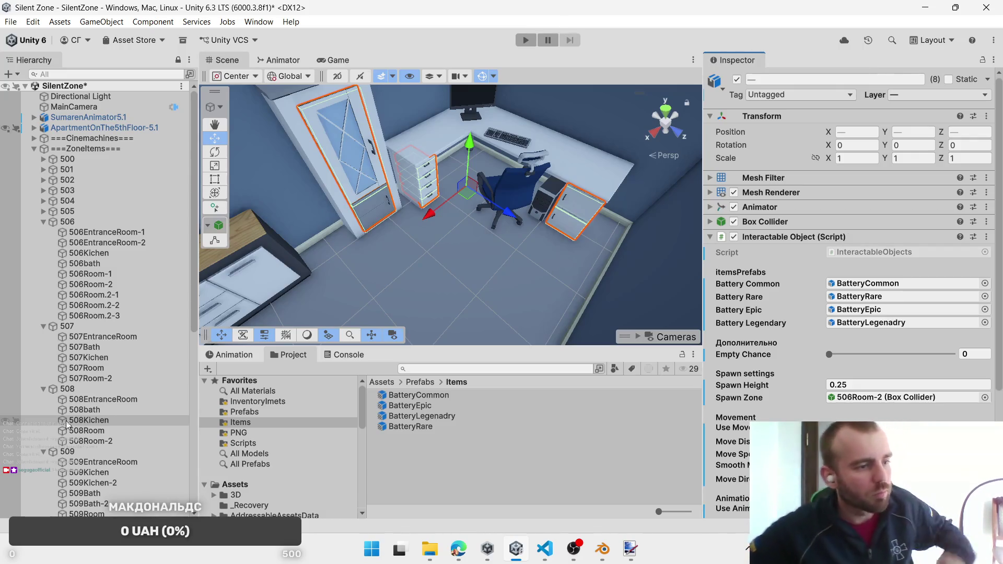
pyautogui.moveTo(484, 261)
pyautogui.mouseDown()
pyautogui.moveTo(533, 248)
pyautogui.moveTo(502, 235)
pyautogui.mouseUp()
# Step: Select both bathroom drawers and put them on the InteractablePosition layer
pyautogui.scroll(6, 431, 236)
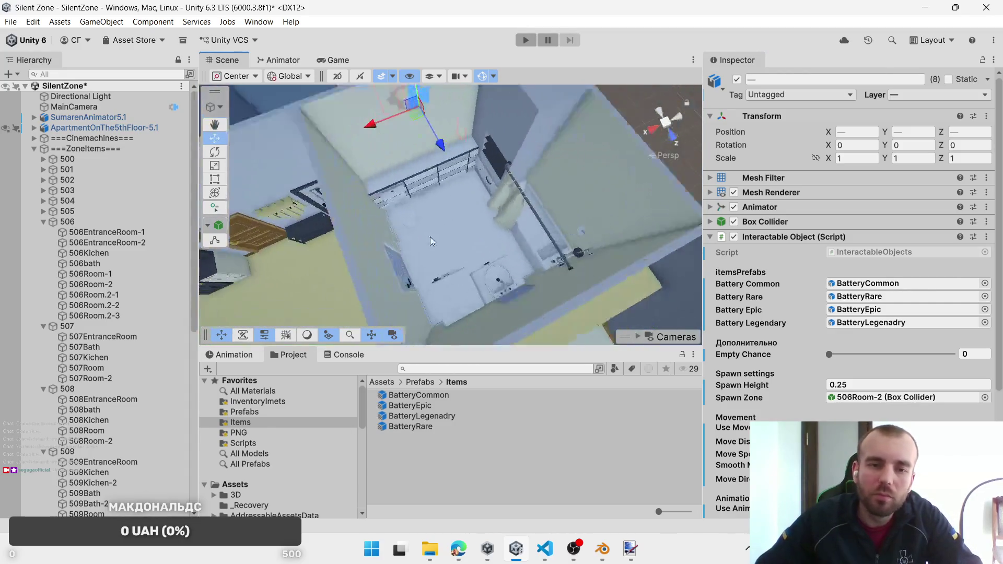
pyautogui.moveTo(416, 241)
pyautogui.mouseDown()
pyautogui.moveTo(815, 210)
pyautogui.moveTo(779, 246)
pyautogui.mouseUp()
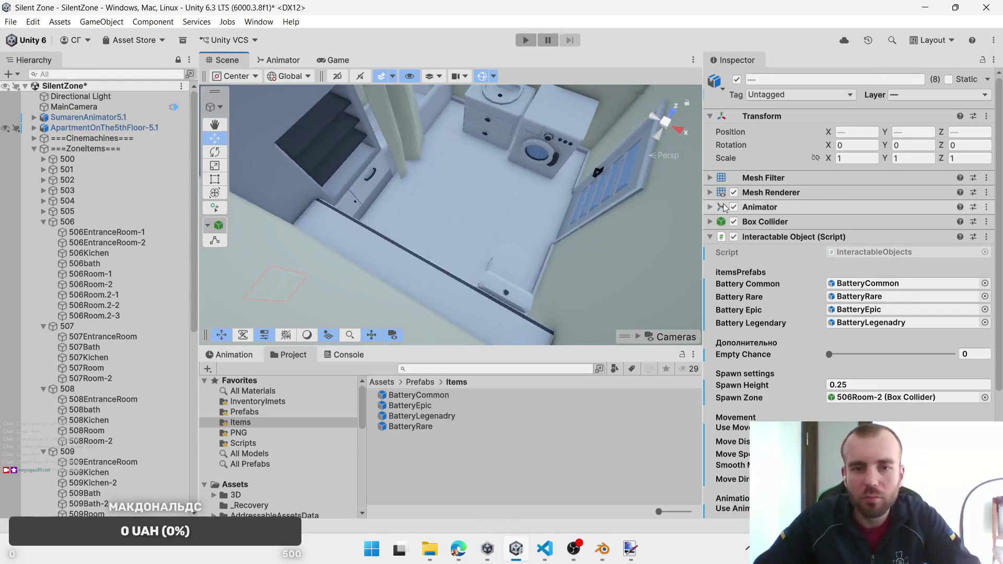
pyautogui.click(476, 130)
pyautogui.click(475, 129)
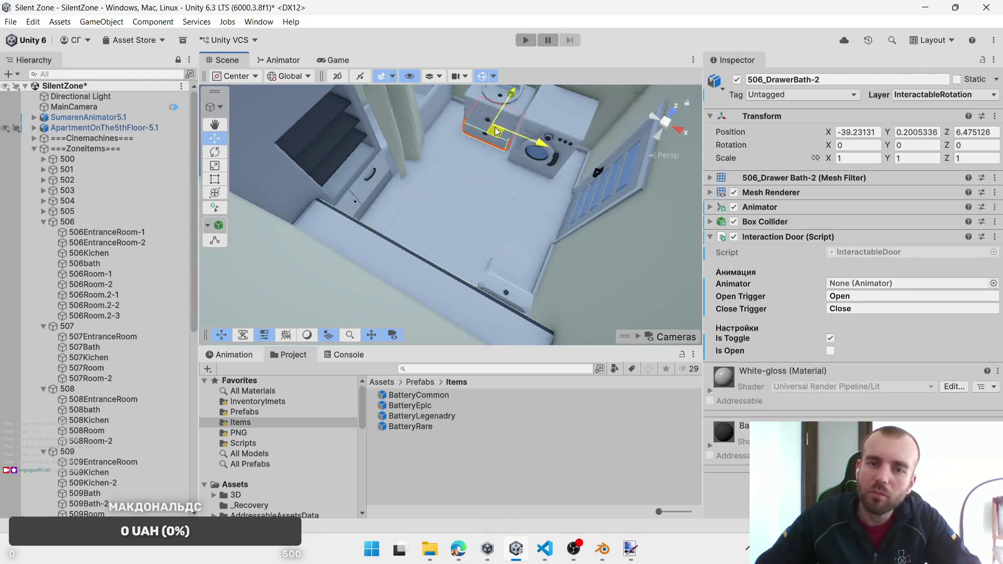
pyautogui.click(479, 140)
pyautogui.click(481, 130)
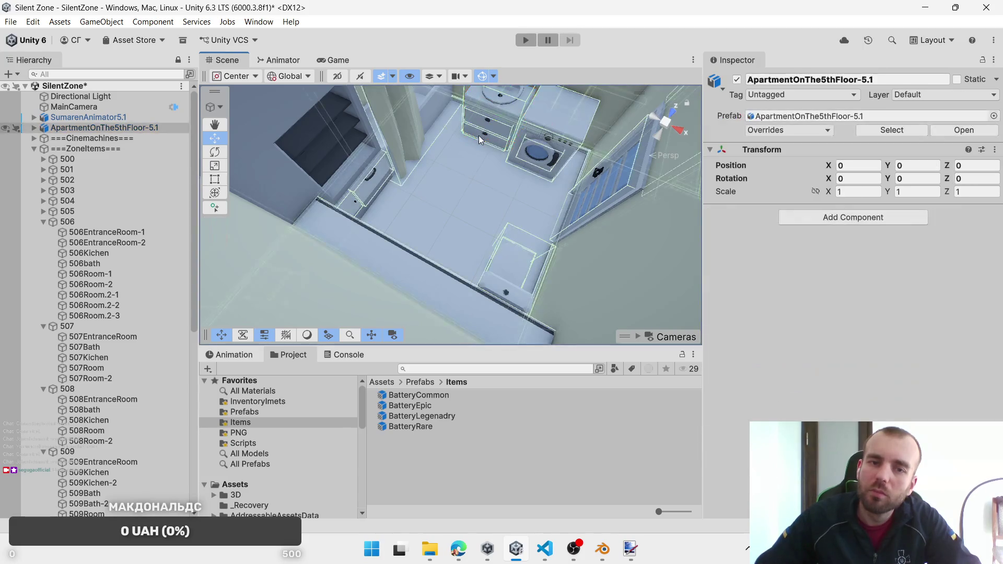
pyautogui.click(483, 130)
pyautogui.keyDown('shift'); pyautogui.click(489, 122); pyautogui.keyUp('shift')
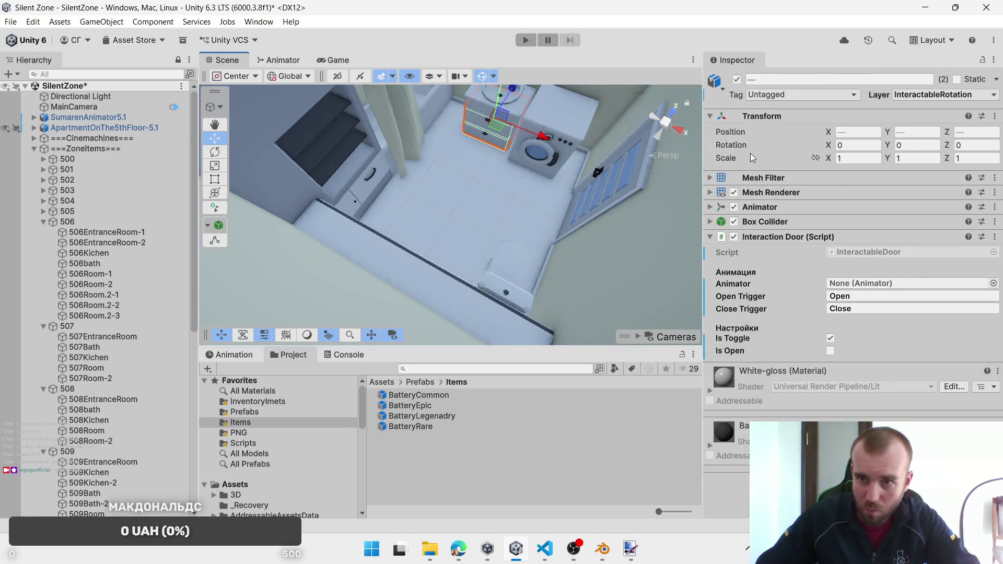
pyautogui.click(942, 94)
pyautogui.click(930, 204)
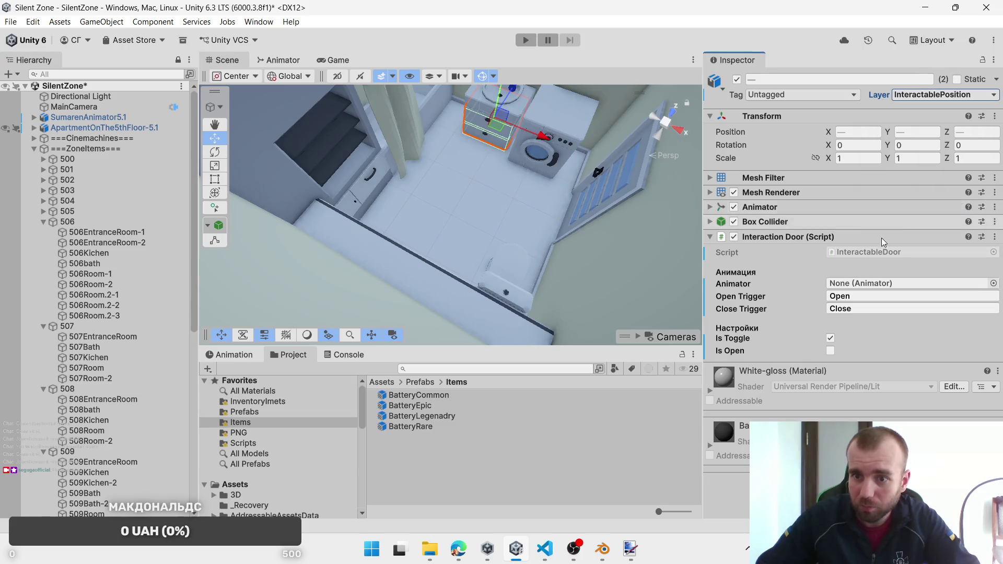
# Step: Replace the Interaction Door component with the Interactable Objects script
pyautogui.rightClick(862, 256)
pyautogui.rightClick(822, 239)
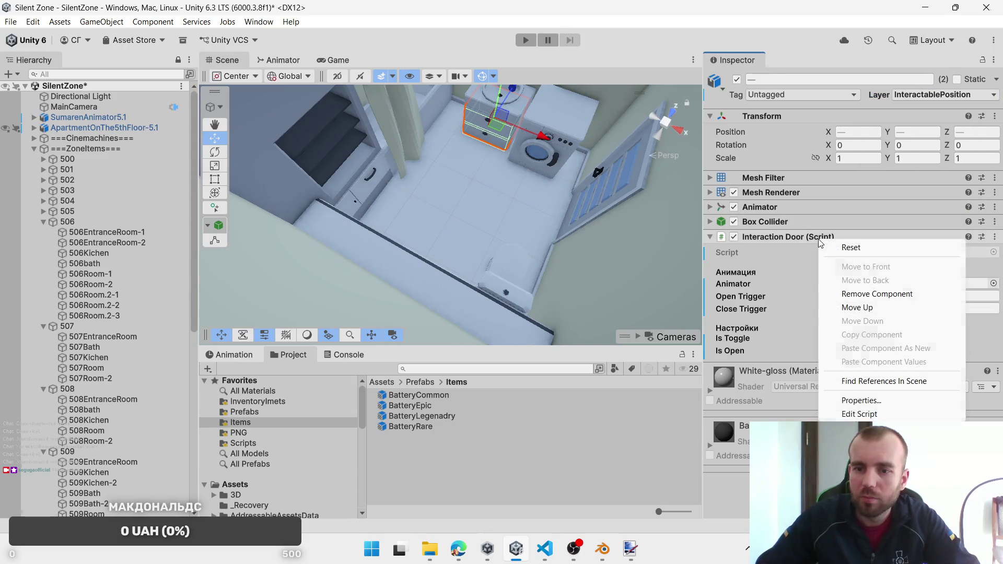
pyautogui.click(857, 294)
pyautogui.click(854, 346)
pyautogui.write('in')
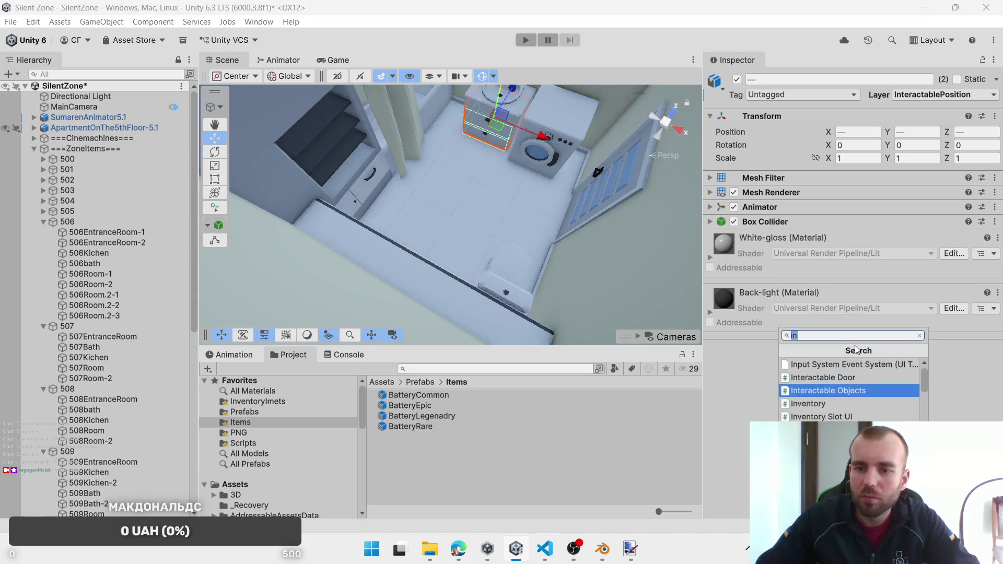
pyautogui.click(853, 393)
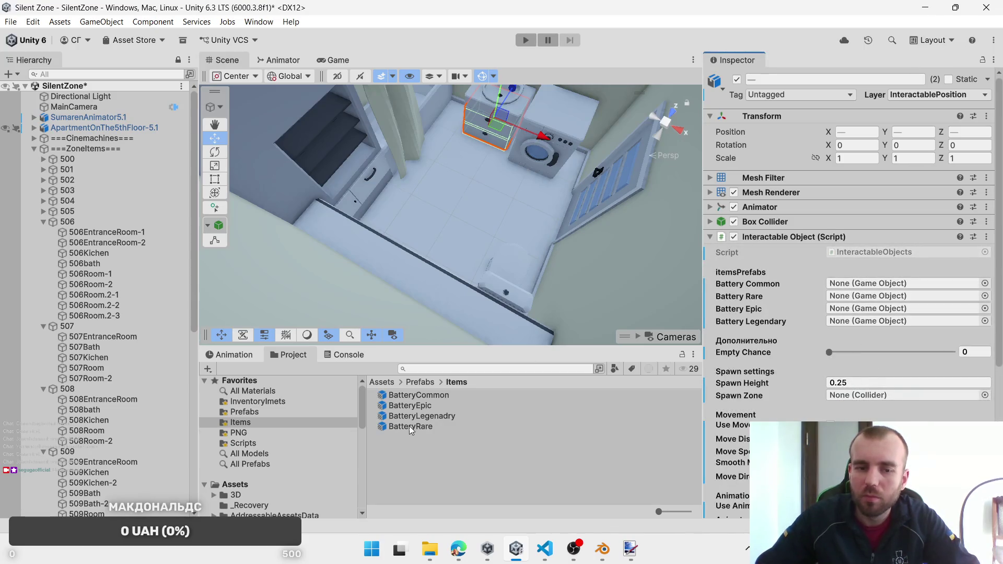
# Step: Assign BatteryCommon, BatteryRare, epic and legendary battery prefabs, with 506bath as spawn zone
pyautogui.moveTo(413, 400)
pyautogui.mouseDown()
pyautogui.moveTo(867, 284)
pyautogui.moveTo(877, 309)
pyautogui.mouseUp()
pyautogui.moveTo(410, 425); pyautogui.dragTo(856, 296)
pyautogui.moveTo(453, 415)
pyautogui.mouseDown()
pyautogui.moveTo(783, 355)
pyautogui.moveTo(862, 322)
pyautogui.mouseUp()
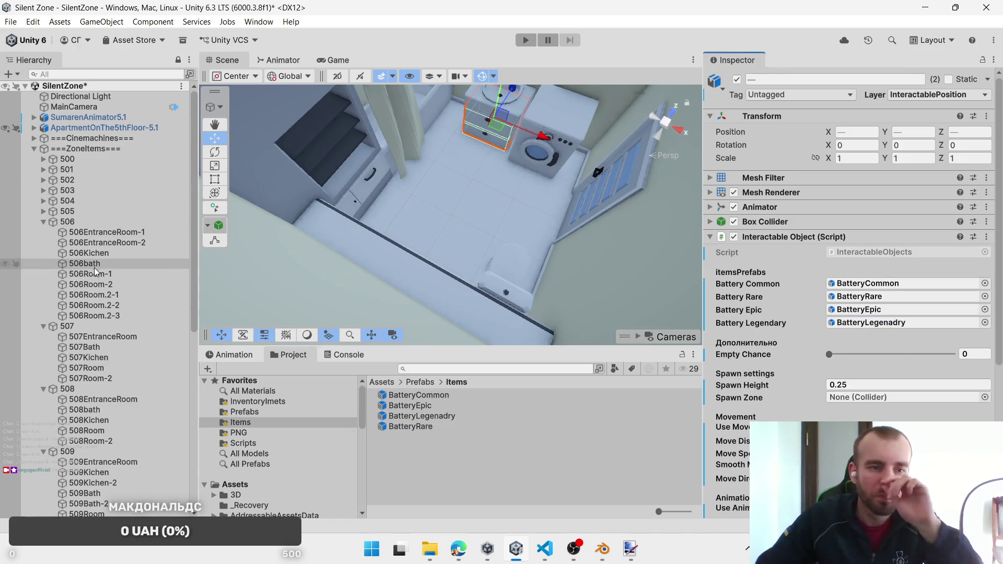
pyautogui.moveTo(97, 264)
pyautogui.mouseDown()
pyautogui.moveTo(256, 302)
pyautogui.moveTo(863, 398)
pyautogui.mouseUp()
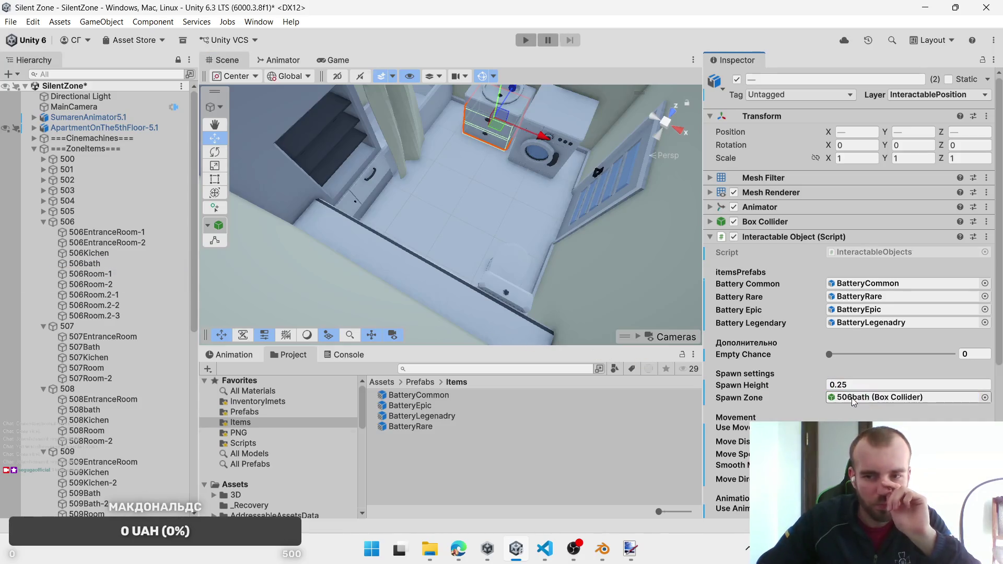
# Step: Rename the 506bath zone to 506Bath
pyautogui.click(91, 264)
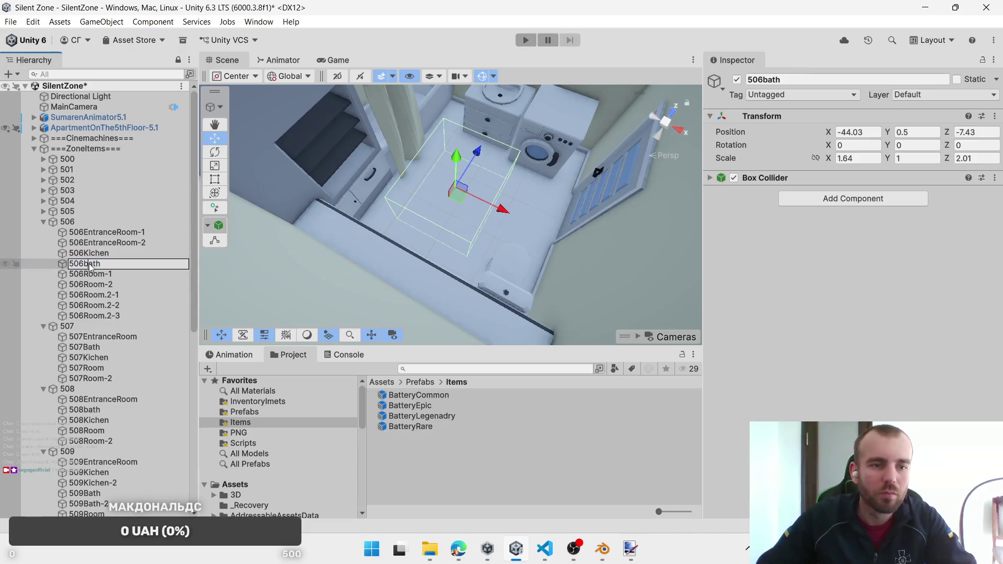
pyautogui.press('BackSpace')
pyautogui.write('B')
pyautogui.press('Return')
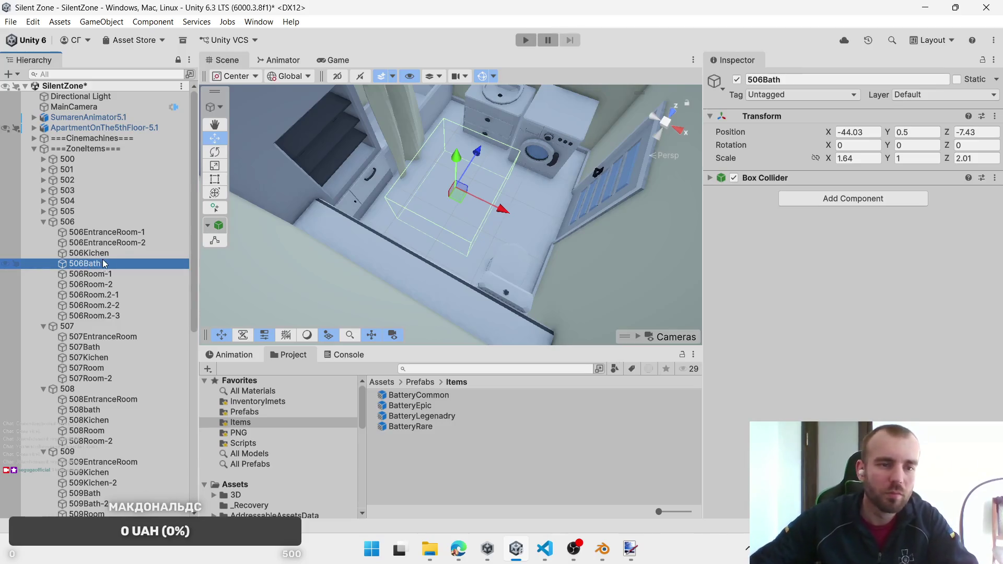
# Step: Select 506_DrawerBath-3 and another bath drawer and remove their Interaction Door component
pyautogui.click(502, 127)
pyautogui.click(502, 130)
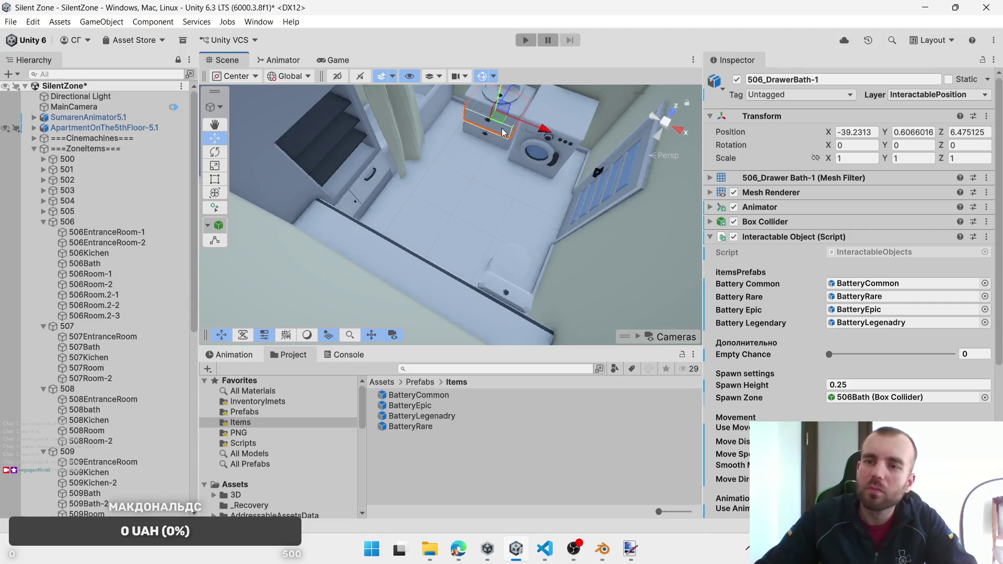
pyautogui.click(534, 146)
pyautogui.click(534, 147)
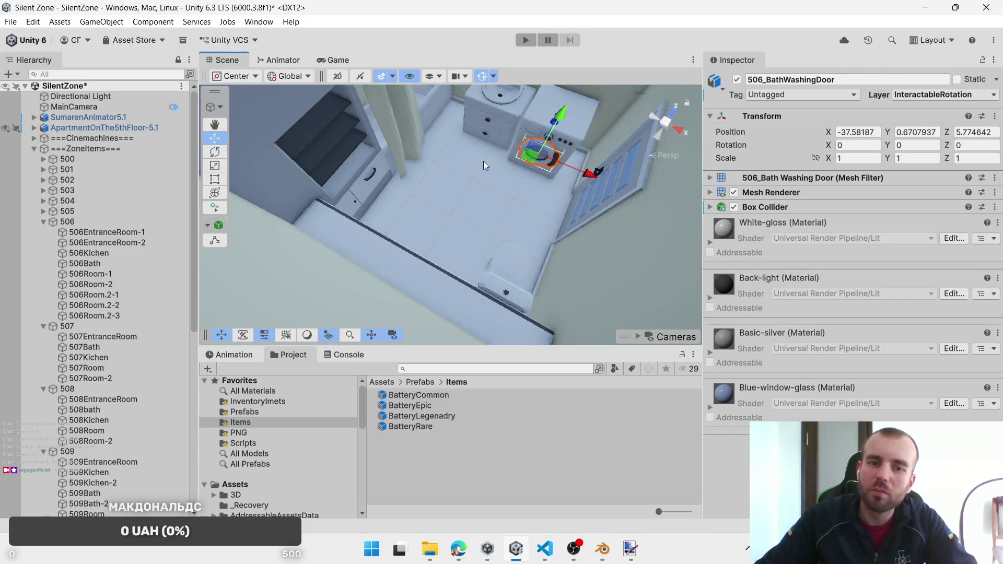
pyautogui.keyDown('shift'); pyautogui.click(370, 187); pyautogui.keyUp('shift')
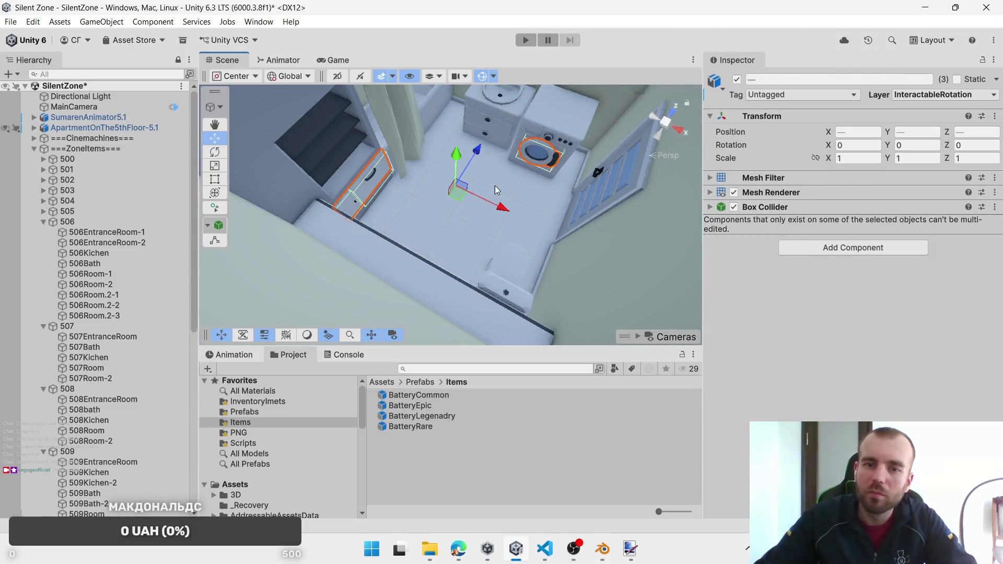
pyautogui.click(545, 164)
pyautogui.click(367, 188)
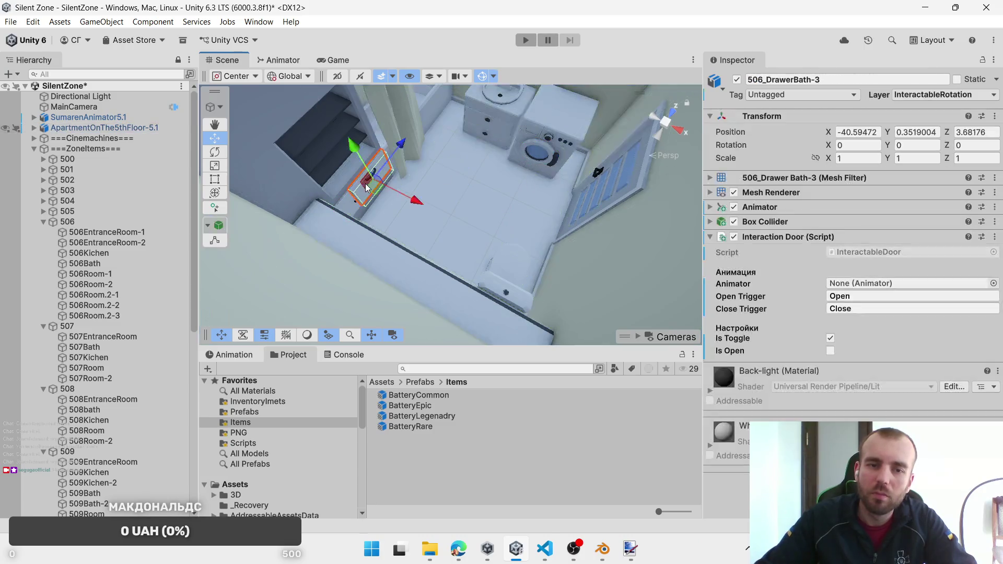
pyautogui.keyDown('shift'); pyautogui.click(352, 208); pyautogui.keyUp('shift')
pyautogui.rightClick(839, 238)
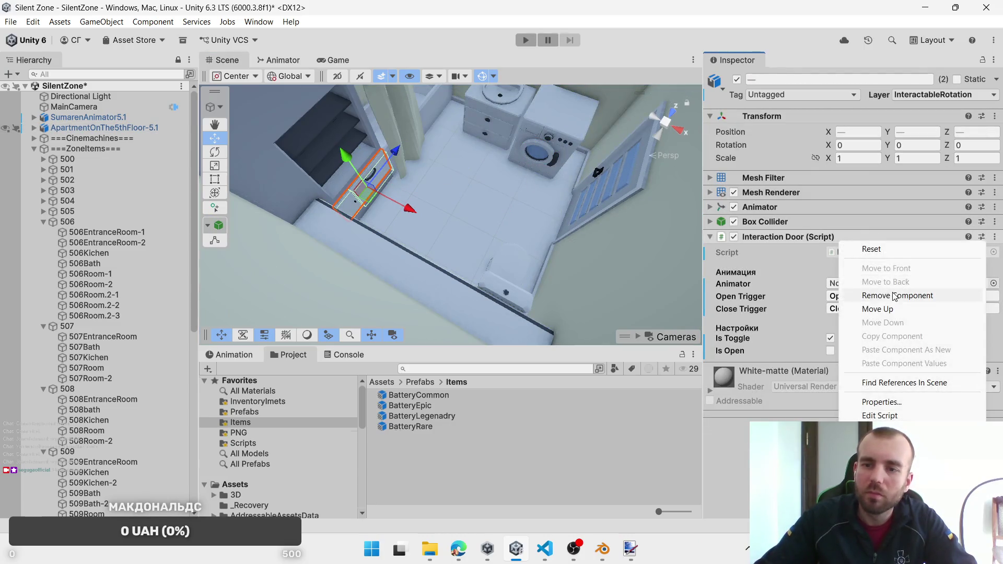
pyautogui.click(894, 296)
# Step: Add the washing-machine unit to the selection and give all the Interactable Objects script
pyautogui.keyDown('shift'); pyautogui.click(560, 159); pyautogui.keyUp('shift')
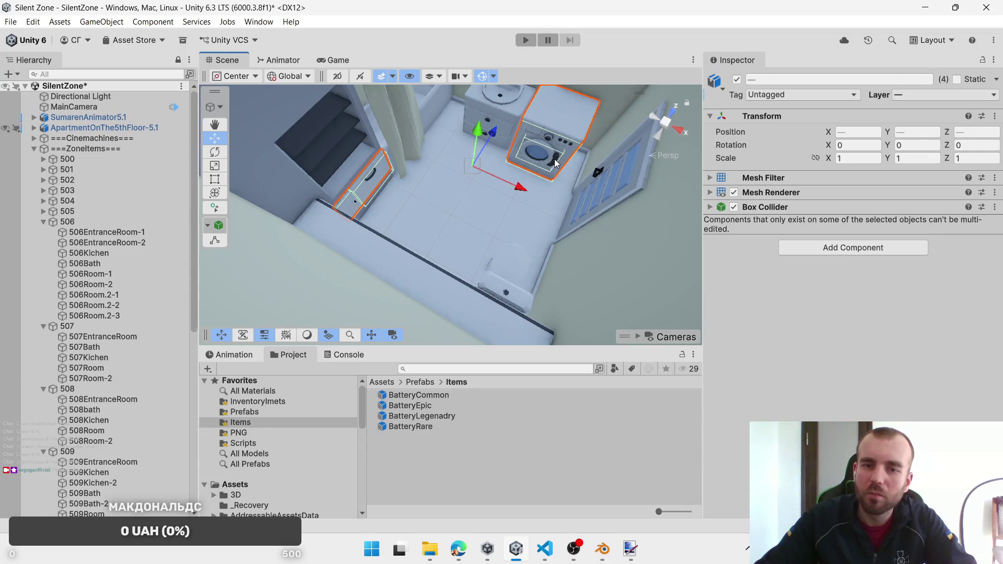
pyautogui.keyDown('shift'); pyautogui.click(582, 124); pyautogui.keyUp('shift')
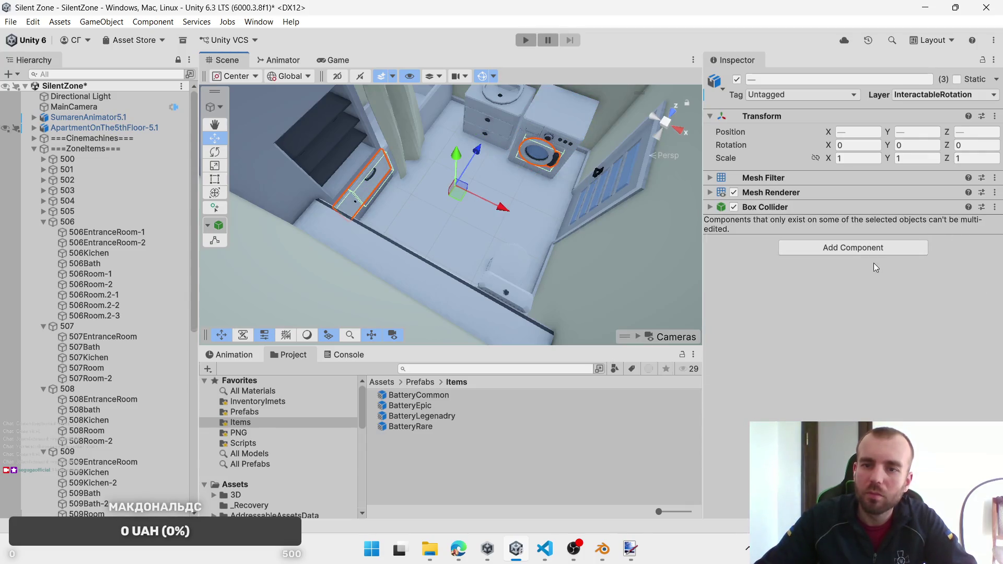
pyautogui.click(867, 248)
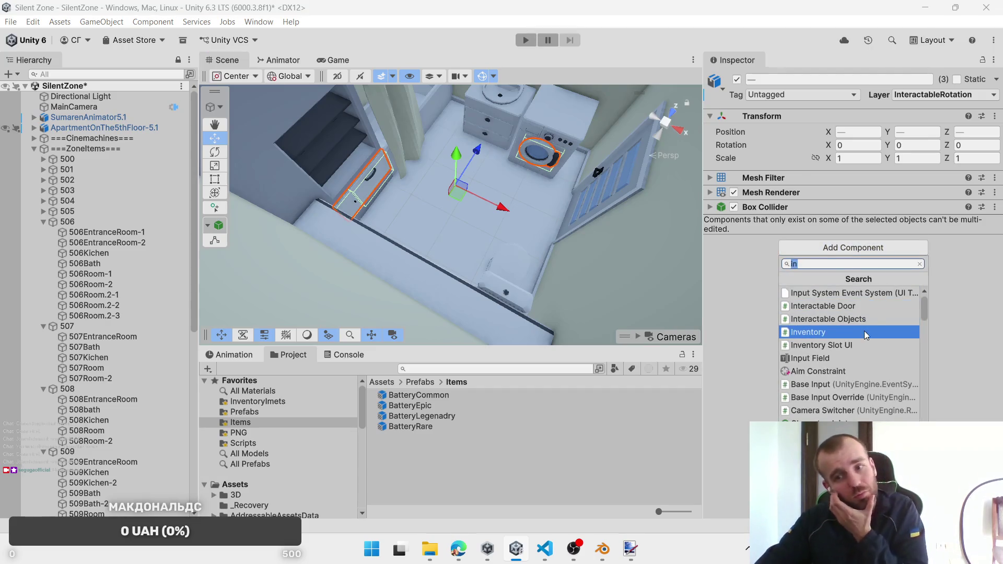
pyautogui.click(867, 320)
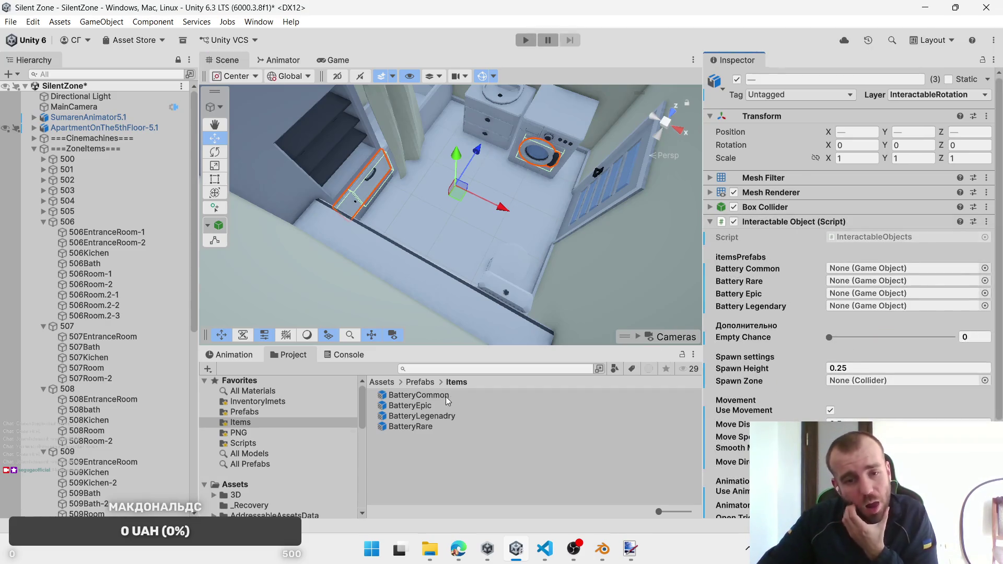
# Step: Assign BatteryCommon, BatteryEpic and the other battery prefabs, with 506Bath as spawn zone
pyautogui.moveTo(446, 396)
pyautogui.mouseDown()
pyautogui.moveTo(679, 340)
pyautogui.moveTo(863, 269)
pyautogui.mouseUp()
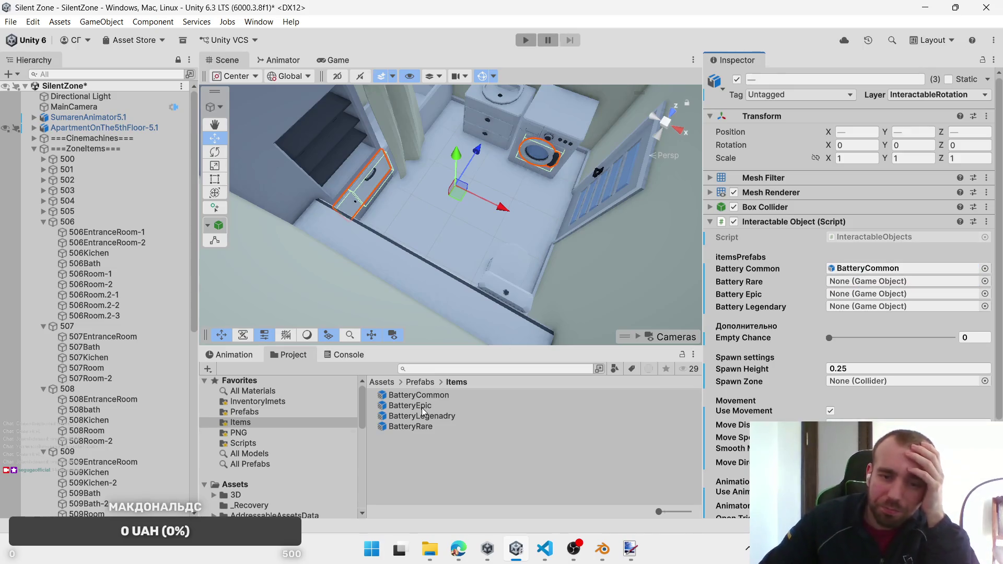
pyautogui.moveTo(421, 407)
pyautogui.mouseDown()
pyautogui.moveTo(859, 298)
pyautogui.moveTo(862, 308)
pyautogui.mouseUp()
pyautogui.moveTo(429, 428)
pyautogui.mouseDown()
pyautogui.moveTo(857, 293)
pyautogui.moveTo(852, 285)
pyautogui.mouseUp()
pyautogui.scroll(-3, 855, 406)
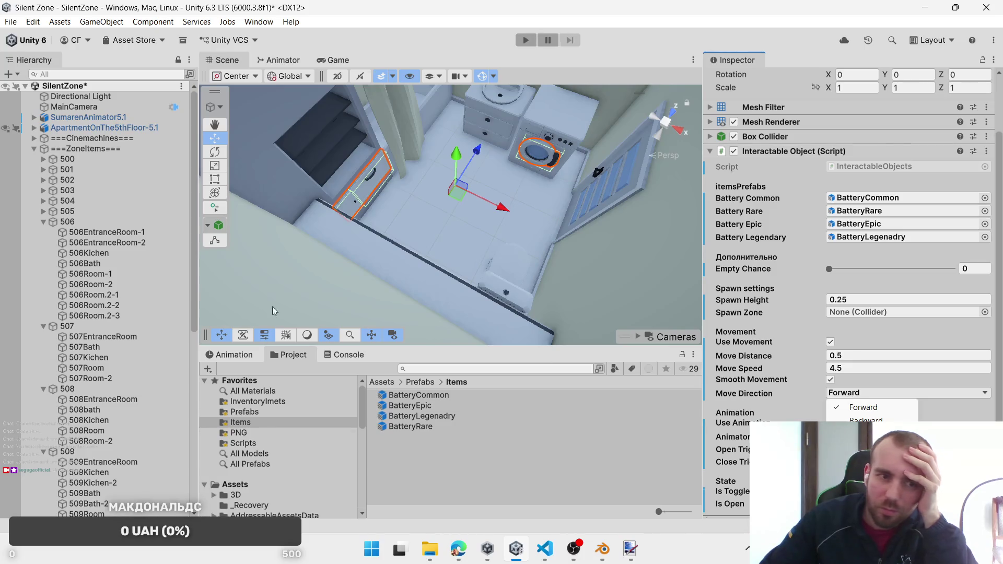
pyautogui.moveTo(96, 266)
pyautogui.mouseDown()
pyautogui.moveTo(862, 394)
pyautogui.moveTo(921, 314)
pyautogui.moveTo(883, 312)
pyautogui.mouseUp()
pyautogui.scroll(3, 895, 336)
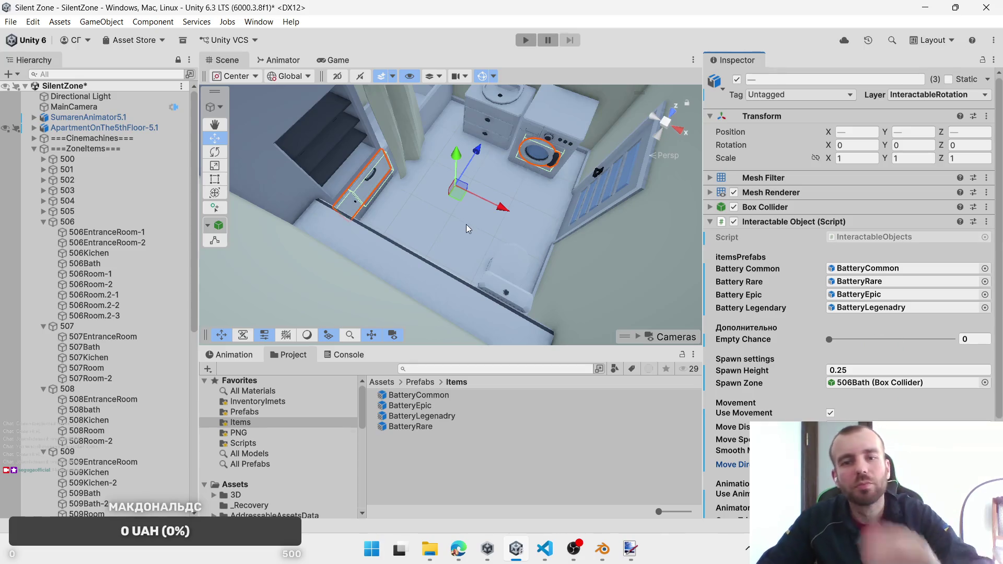
pyautogui.moveTo(496, 251)
pyautogui.mouseDown()
pyautogui.moveTo(542, 225)
pyautogui.moveTo(694, 228)
pyautogui.mouseUp()
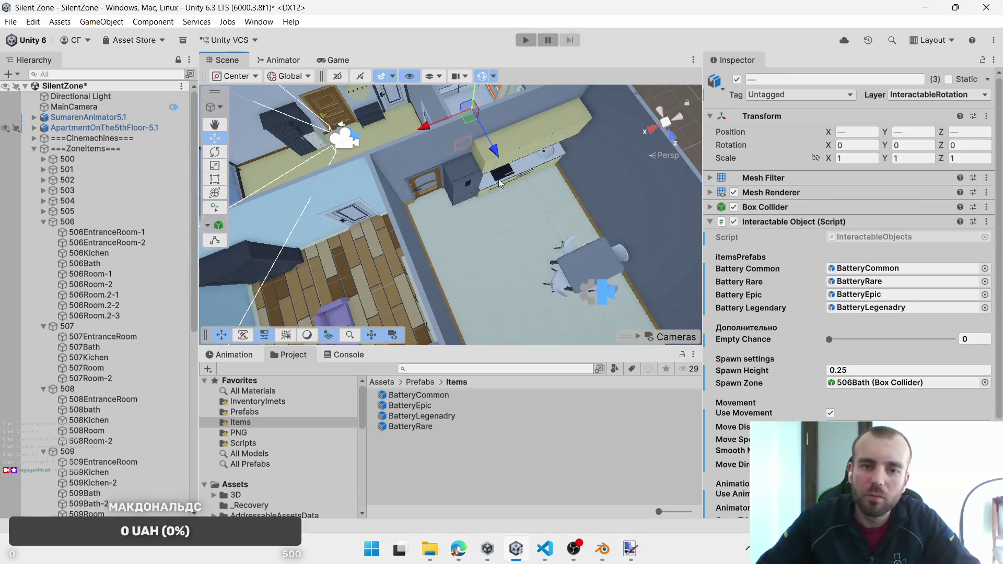
pyautogui.scroll(5, 562, 184)
# Step: Frame kitchen drawer 506_DrawerKitchen-9 and orbit to a frontal kitchen view
pyautogui.click(459, 176)
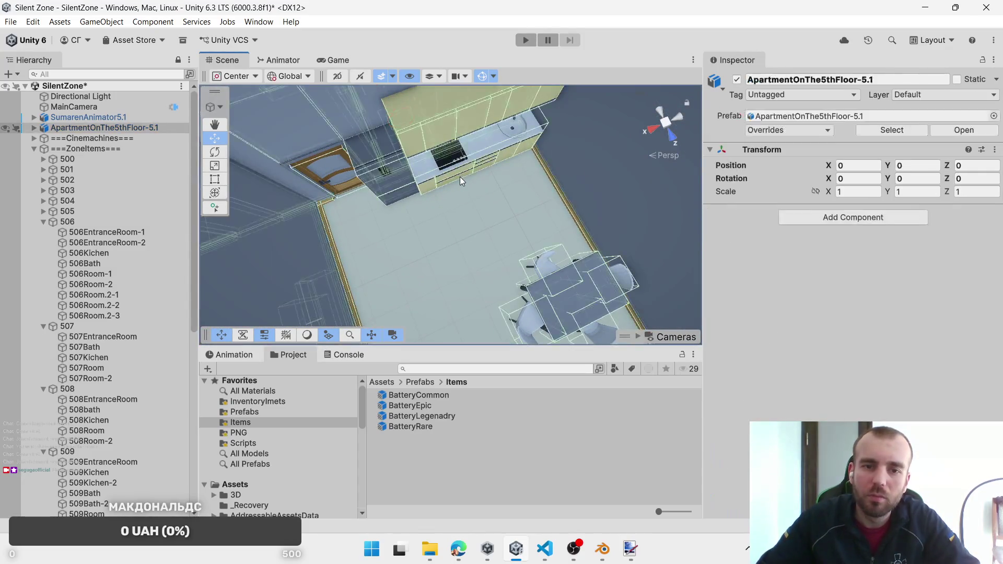
pyautogui.click(460, 176)
pyautogui.press('f')
pyautogui.scroll(-2, 481, 172)
pyautogui.scroll(-5, 505, 175)
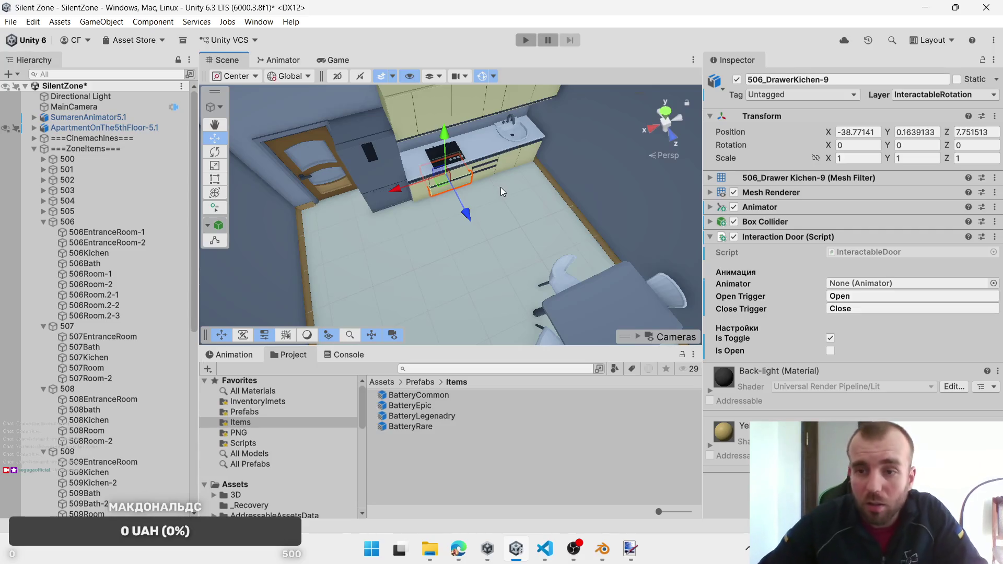
pyautogui.moveTo(500, 187)
pyautogui.keyDown('alt'); pyautogui.mouseDown()
pyautogui.moveTo(468, 122)
pyautogui.moveTo(472, 190)
pyautogui.mouseUp(); pyautogui.keyUp('alt')
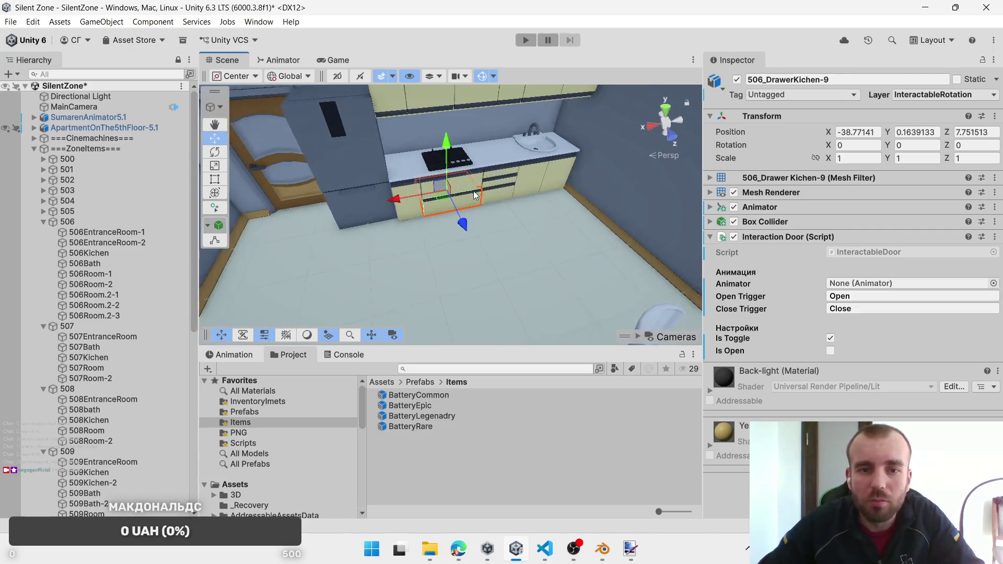
# Step: Put 506_DrawerKichen-9 and two neighbouring kitchen drawers on the InteractablePosition layer
pyautogui.click(472, 190)
pyautogui.click(477, 197)
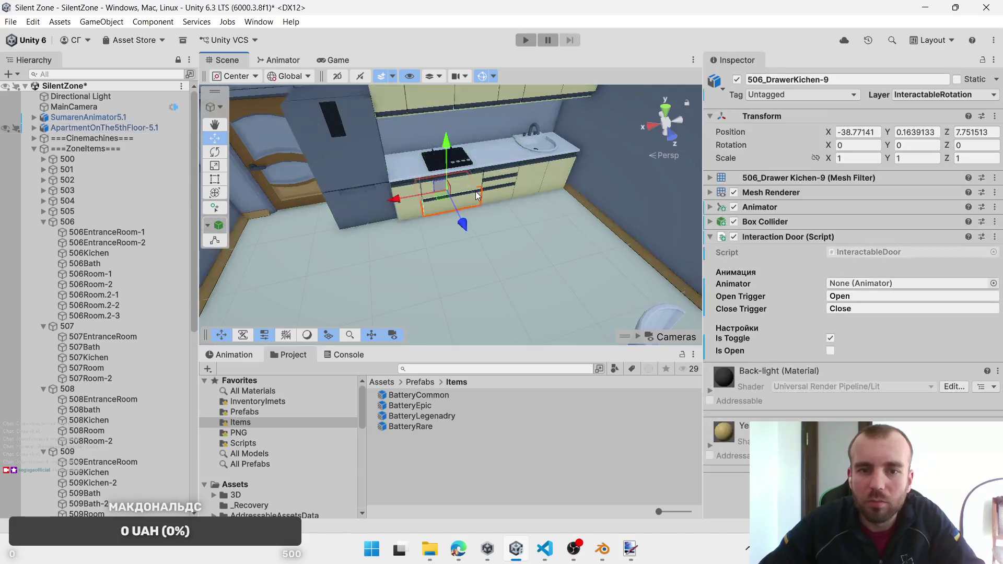
pyautogui.keyDown('shift'); pyautogui.click(477, 187); pyautogui.keyUp('shift')
pyautogui.keyDown('shift'); pyautogui.click(502, 185); pyautogui.keyUp('shift')
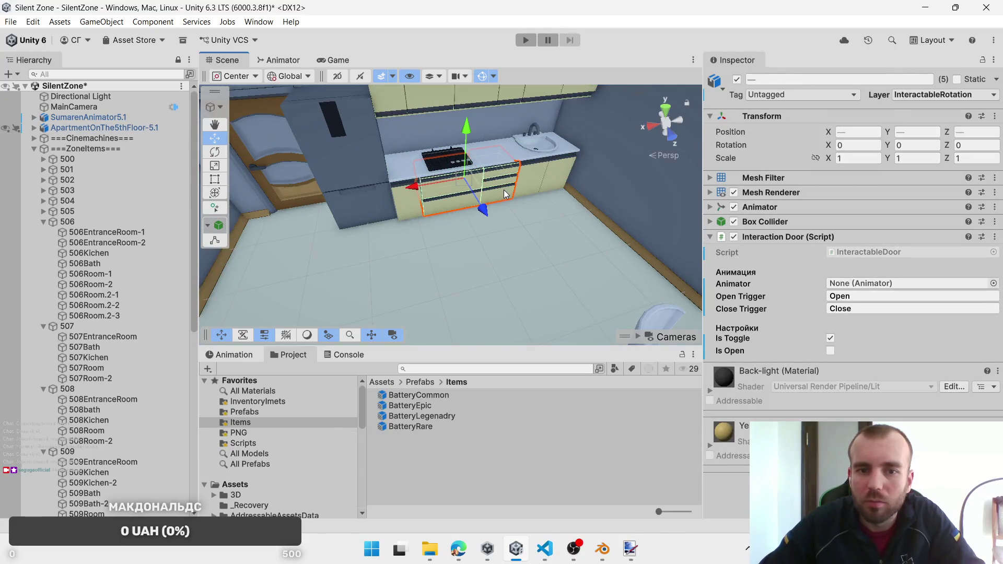
pyautogui.click(943, 94)
pyautogui.click(972, 201)
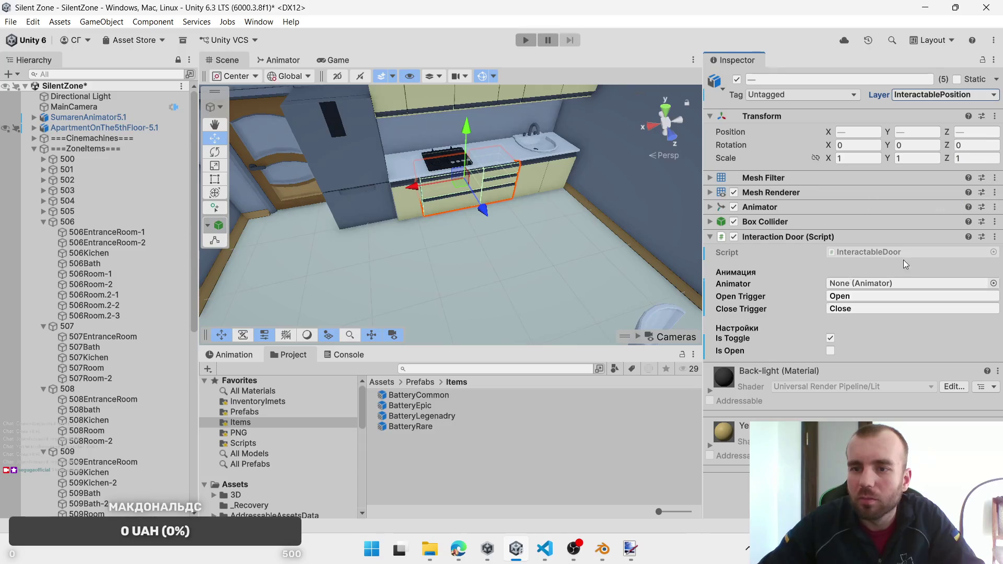
# Step: Extend the selection to the other kitchen drawers and the left and right upper cabinet doors
pyautogui.keyDown('shift'); pyautogui.click(542, 172); pyautogui.keyUp('shift')
pyautogui.keyDown('shift'); pyautogui.click(551, 177); pyautogui.keyUp('shift')
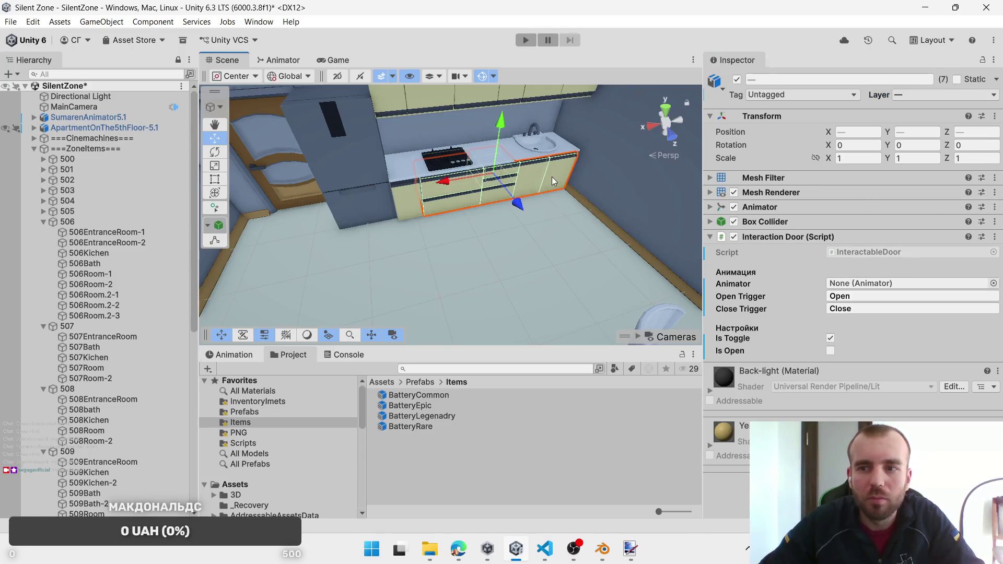
pyautogui.keyDown('shift'); pyautogui.click(400, 208); pyautogui.keyUp('shift')
pyautogui.scroll(-3, 359, 202)
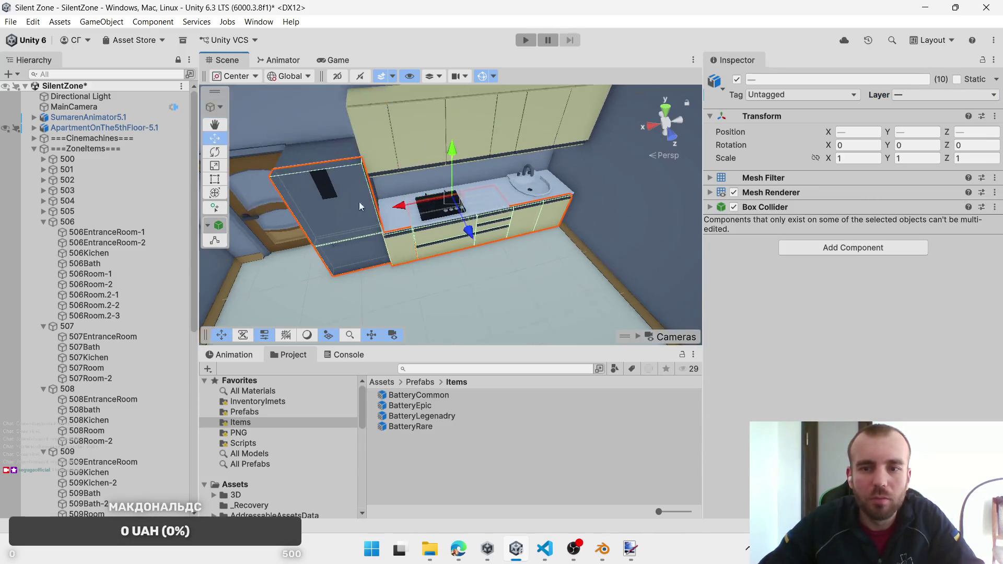
pyautogui.keyDown('shift'); pyautogui.click(350, 244); pyautogui.keyUp('shift')
pyautogui.keyDown('shift'); pyautogui.click(369, 249); pyautogui.keyUp('shift')
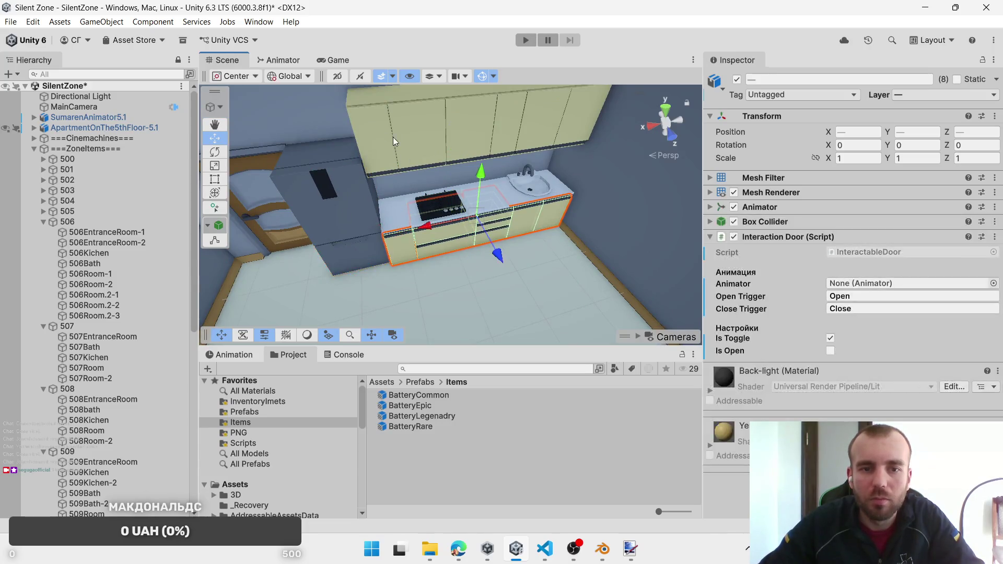
pyautogui.keyDown('shift'); pyautogui.click(390, 138); pyautogui.keyUp('shift')
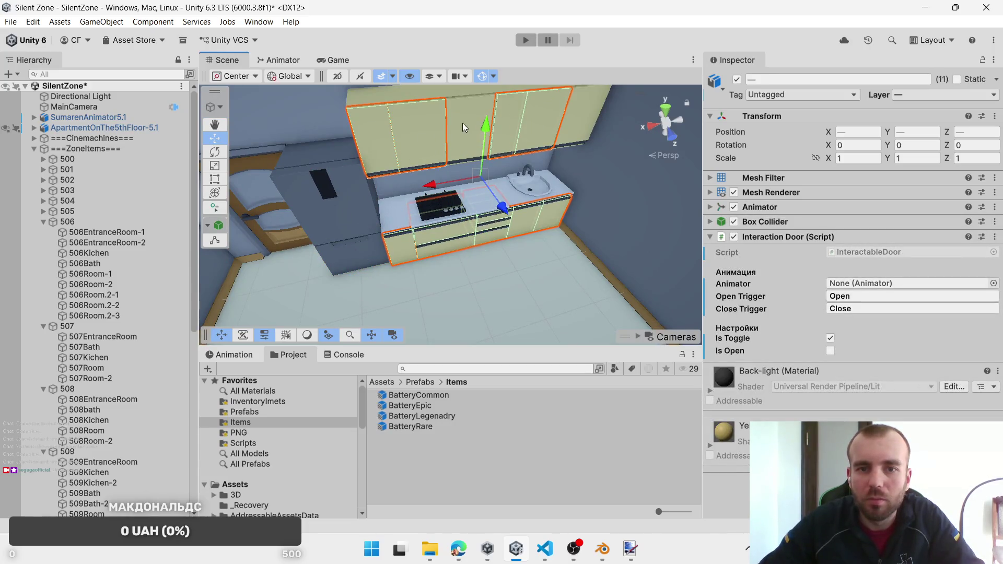
pyautogui.keyDown('shift'); pyautogui.click(577, 122); pyautogui.keyUp('shift')
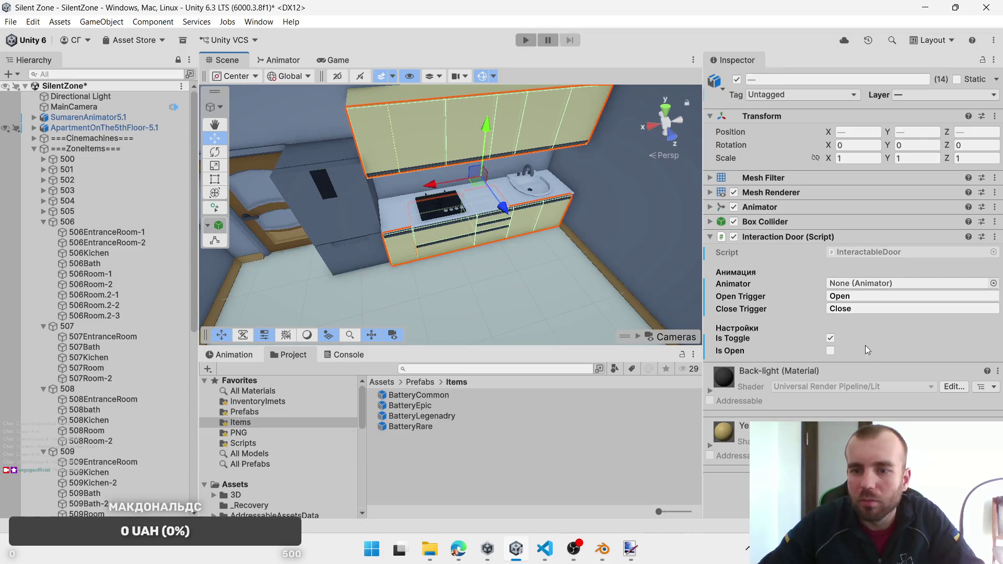
# Step: Replace the Interaction Door script with Interactable Object on all selected kitchen pieces
pyautogui.rightClick(812, 246)
pyautogui.click(870, 293)
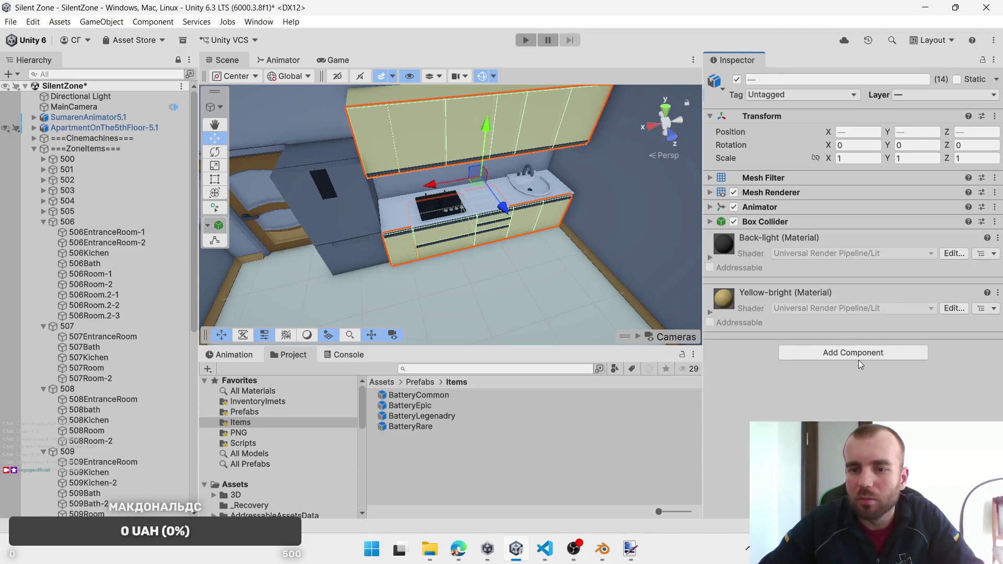
pyautogui.click(858, 358)
pyautogui.click(860, 392)
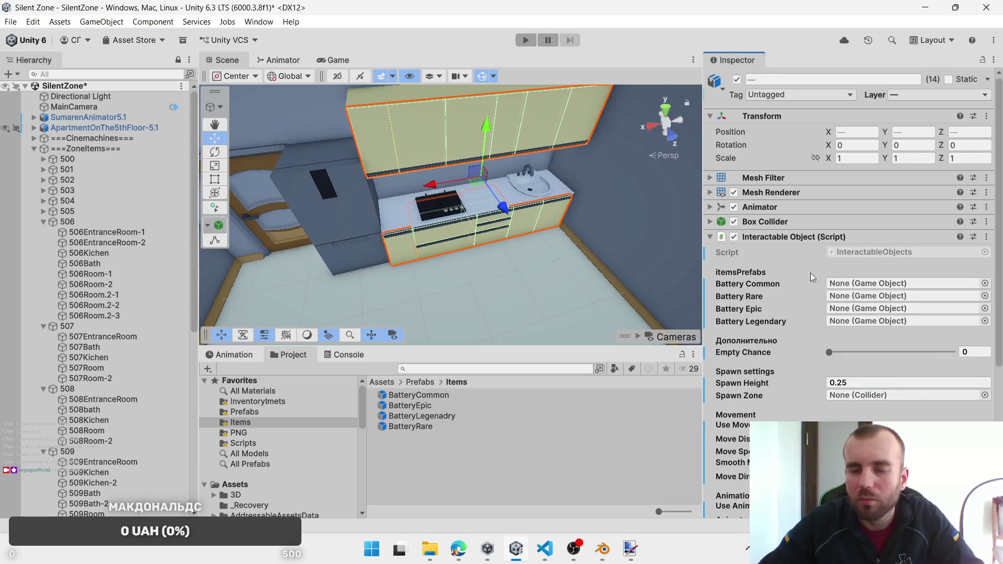
# Step: Assign BatteryCommon, BatteryEpic, BatteryLegenadry and BatteryRare, with 506Kichen as spawn zone
pyautogui.moveTo(412, 395); pyautogui.dragTo(864, 283)
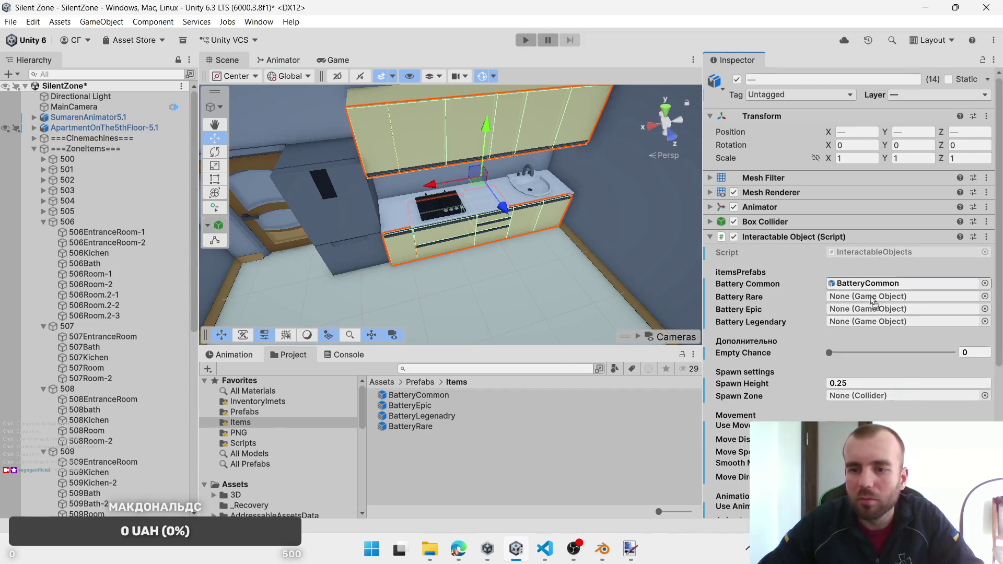
pyautogui.moveTo(410, 406); pyautogui.dragTo(880, 309)
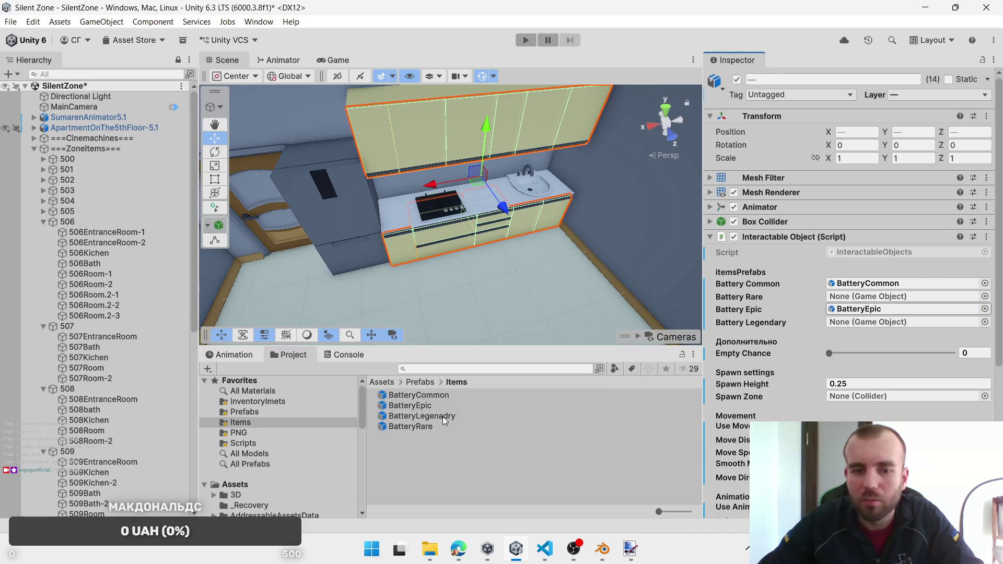
pyautogui.moveTo(443, 421); pyautogui.dragTo(888, 321)
pyautogui.moveTo(410, 426); pyautogui.dragTo(867, 297)
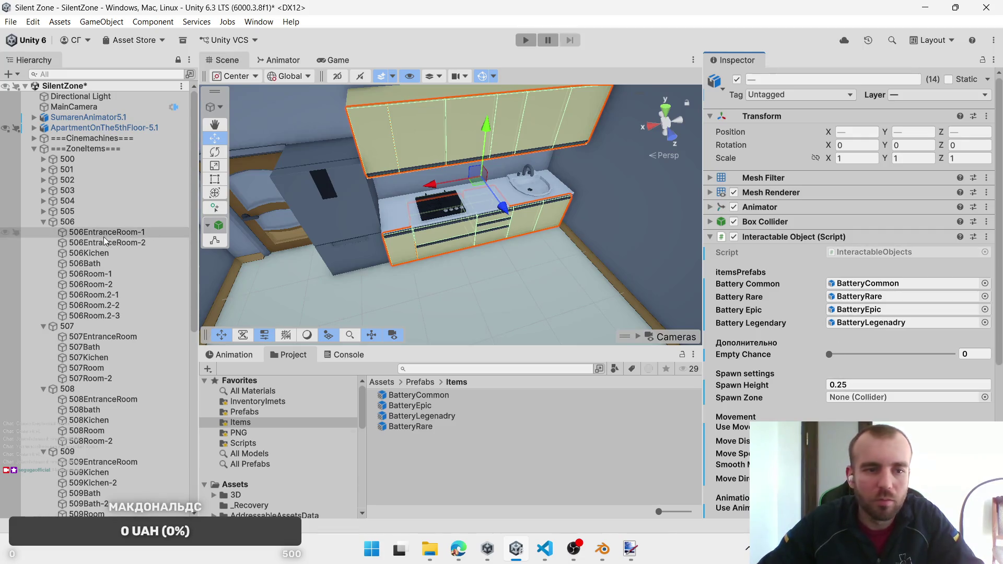
pyautogui.moveTo(100, 258)
pyautogui.mouseDown()
pyautogui.moveTo(883, 449)
pyautogui.moveTo(870, 391)
pyautogui.moveTo(869, 401)
pyautogui.mouseUp()
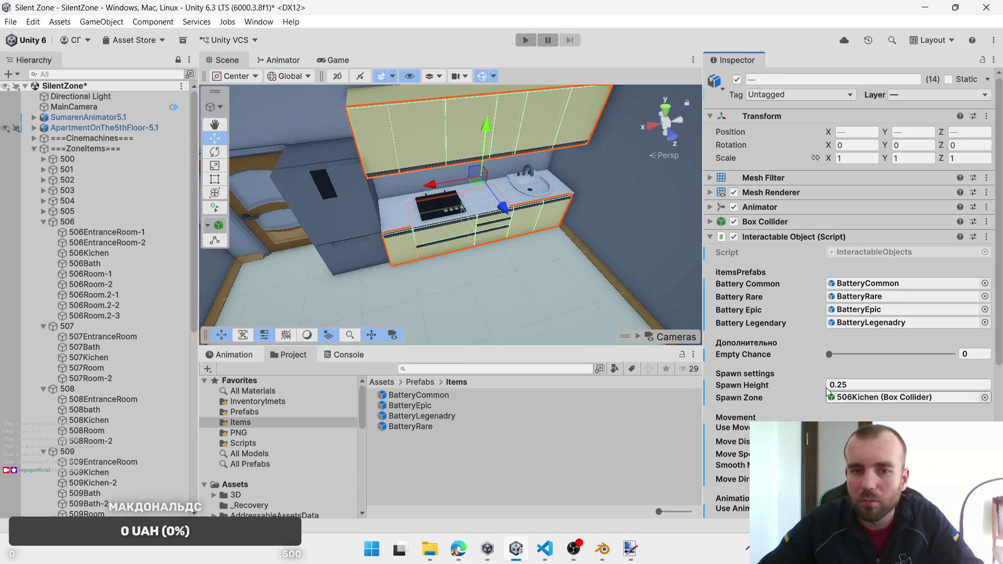
pyautogui.click(460, 230)
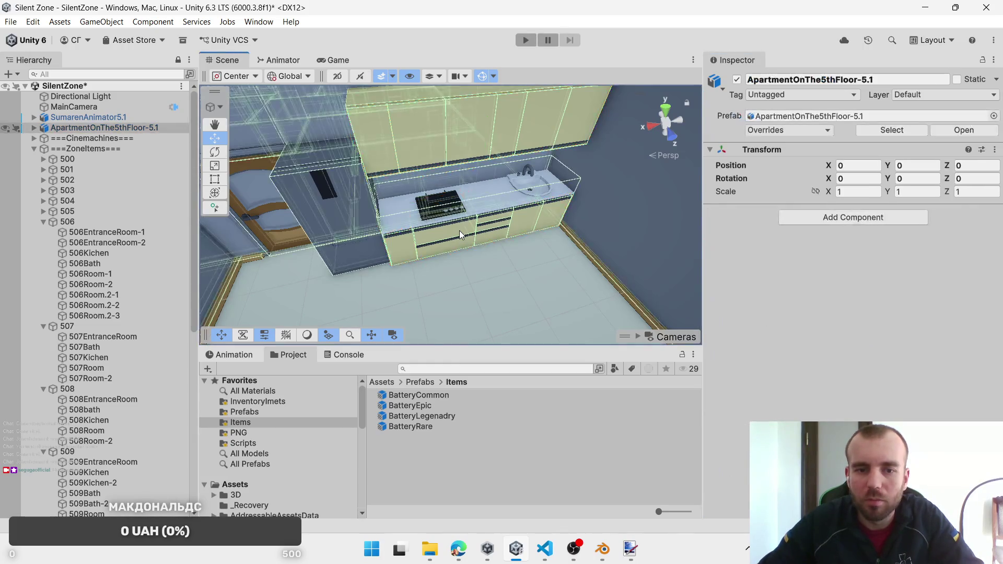
pyautogui.click(459, 231)
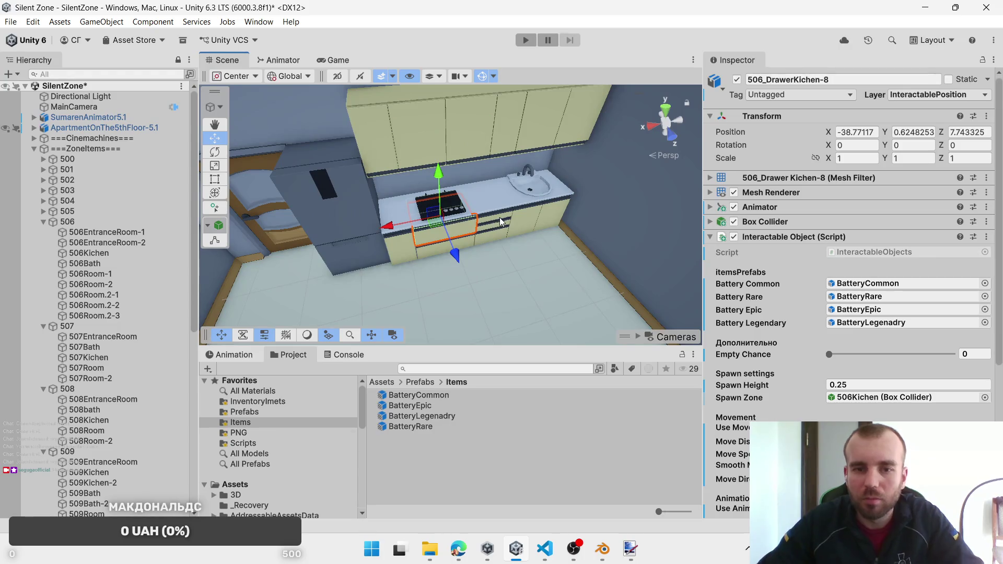
# Step: Add an Interactable Object script to the refrigerator's top and bottom doors
pyautogui.click(337, 213)
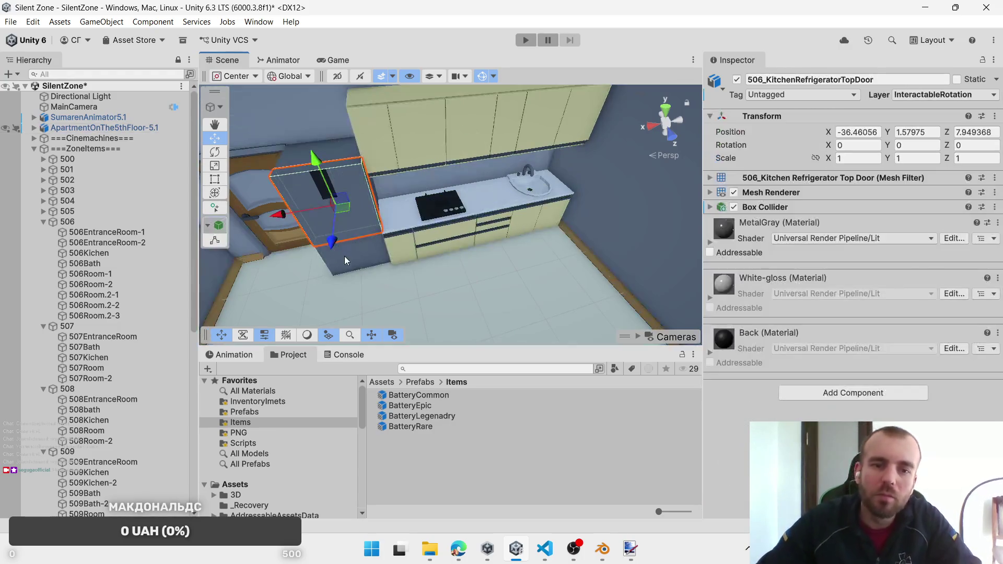
pyautogui.keyDown('shift'); pyautogui.click(357, 258); pyautogui.keyUp('shift')
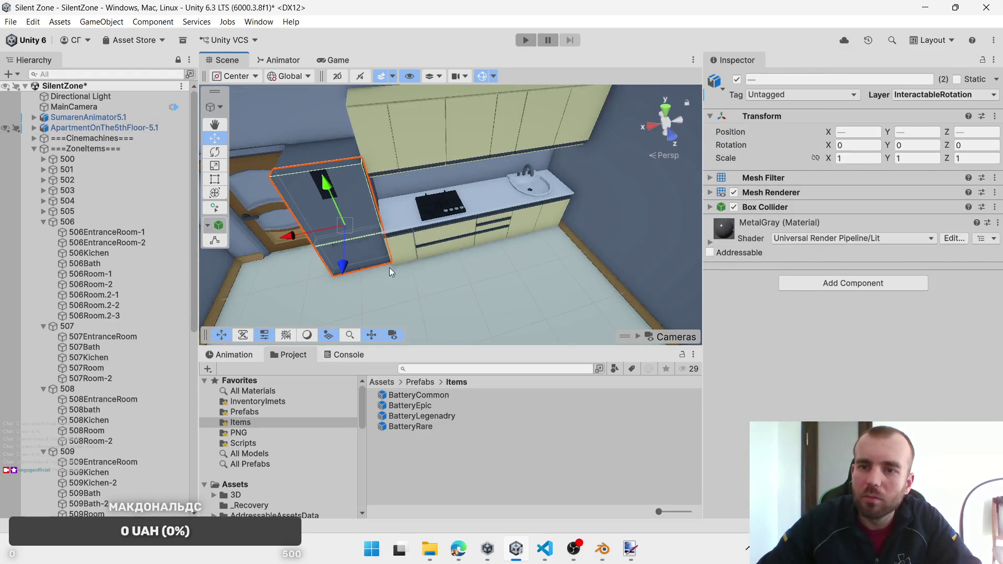
pyautogui.click(806, 283)
pyautogui.click(857, 355)
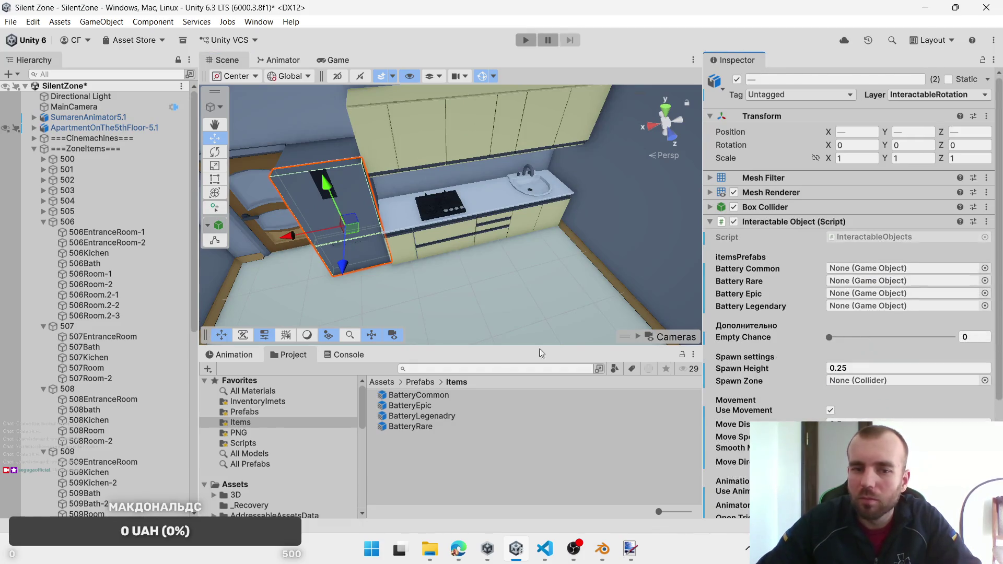
# Step: Assign BatteryCommon, BatteryRare, BatteryEpic and BatteryLegenadry, with 506Kichen as spawn zone
pyautogui.moveTo(450, 395)
pyautogui.mouseDown()
pyautogui.moveTo(857, 281)
pyautogui.moveTo(853, 269)
pyautogui.moveTo(867, 269)
pyautogui.mouseUp()
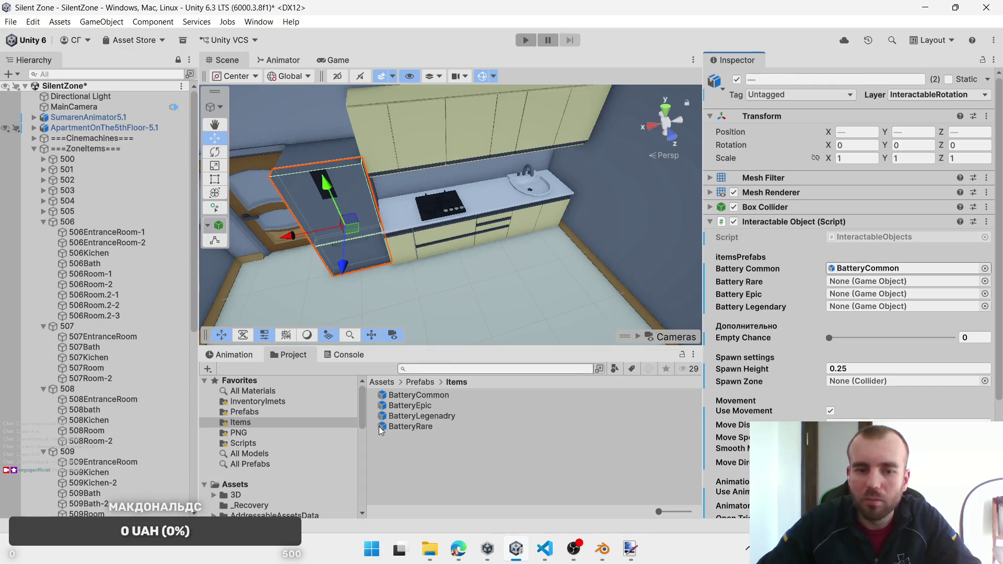
pyautogui.moveTo(382, 427)
pyautogui.mouseDown()
pyautogui.moveTo(413, 428)
pyautogui.moveTo(862, 293)
pyautogui.moveTo(862, 281)
pyautogui.mouseUp()
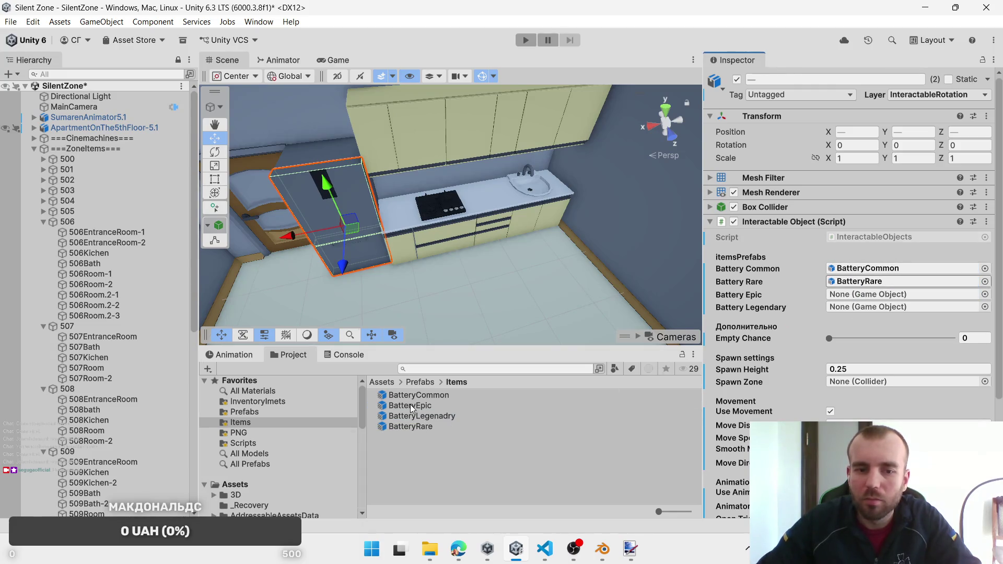
pyautogui.moveTo(411, 409)
pyautogui.mouseDown()
pyautogui.moveTo(898, 307)
pyautogui.moveTo(888, 294)
pyautogui.mouseUp()
pyautogui.moveTo(418, 416); pyautogui.dragTo(871, 308)
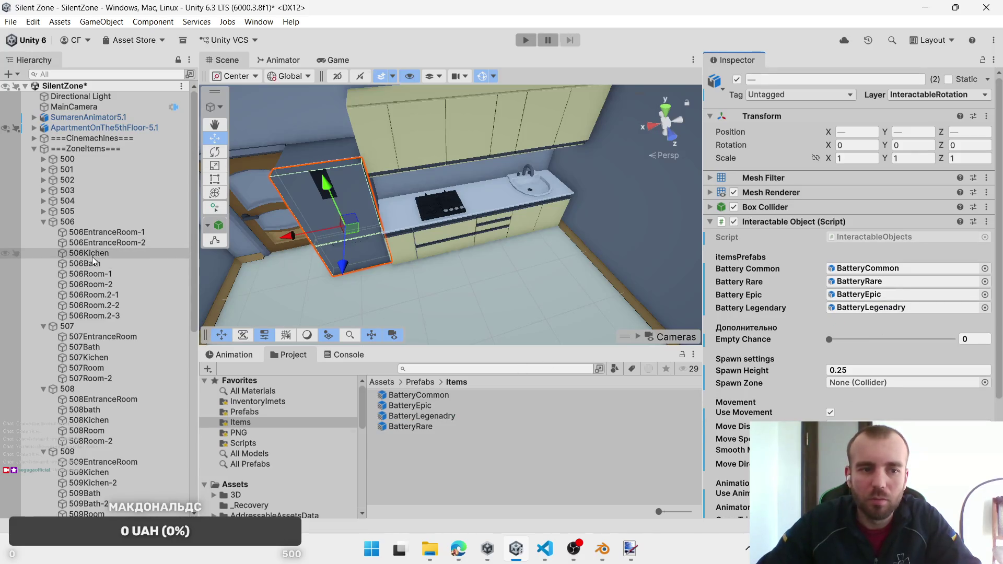
pyautogui.moveTo(94, 255)
pyautogui.mouseDown()
pyautogui.moveTo(921, 374)
pyautogui.moveTo(908, 386)
pyautogui.mouseUp()
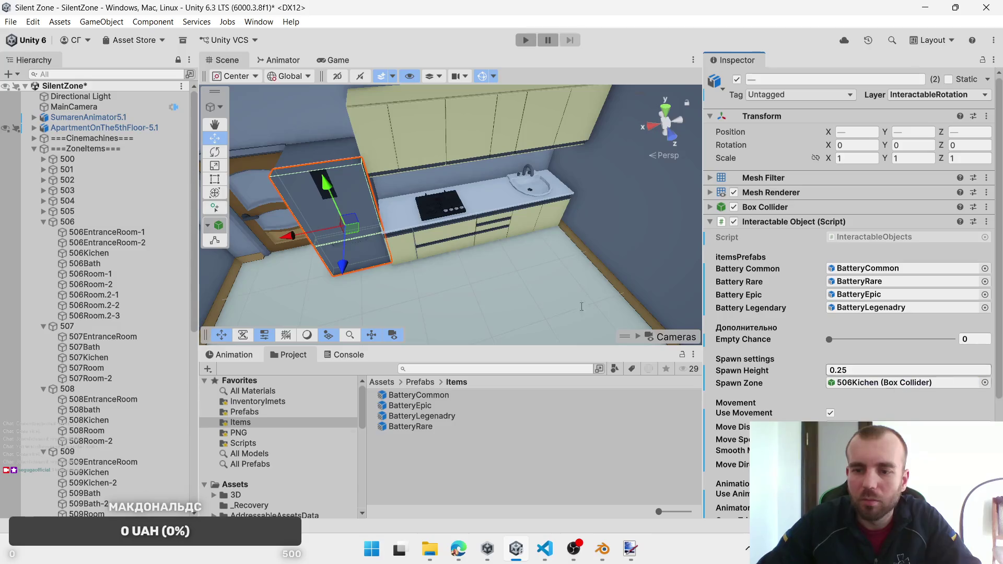
pyautogui.moveTo(514, 245)
pyautogui.mouseDown()
pyautogui.moveTo(502, 240)
pyautogui.moveTo(538, 208)
pyautogui.moveTo(314, 271)
pyautogui.moveTo(397, 261)
pyautogui.moveTo(365, 253)
pyautogui.moveTo(470, 230)
pyautogui.moveTo(592, 226)
pyautogui.moveTo(574, 157)
pyautogui.moveTo(577, 223)
pyautogui.moveTo(583, 180)
pyautogui.moveTo(496, 163)
pyautogui.mouseUp()
# Step: Select the three TV-stand drawers, starting with 506_DrawerRoom2-2, and frame them in the view
pyautogui.click(491, 161)
pyautogui.click(491, 161)
pyautogui.press('f')
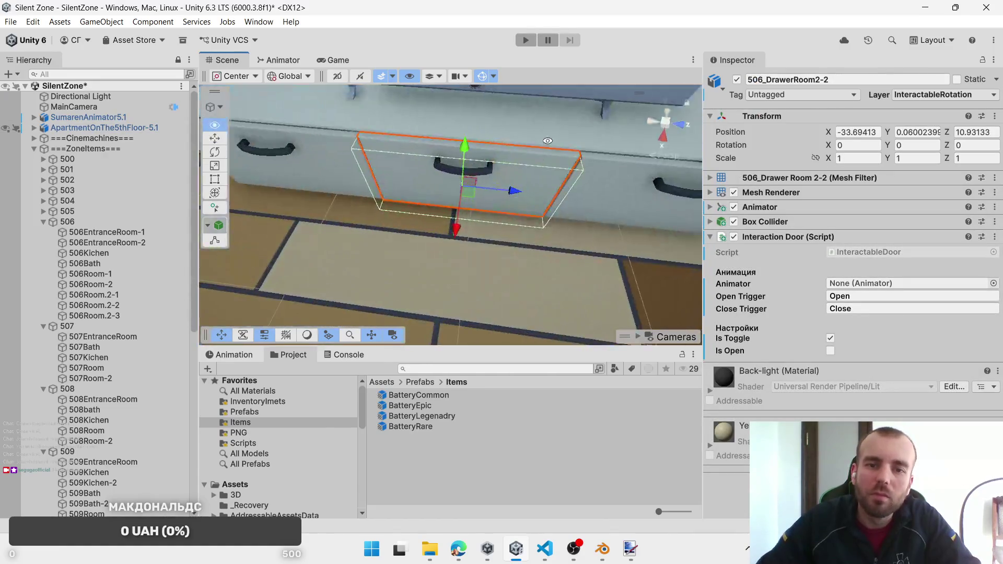
pyautogui.moveTo(528, 227)
pyautogui.mouseDown()
pyautogui.moveTo(518, 257)
pyautogui.moveTo(471, 287)
pyautogui.moveTo(482, 260)
pyautogui.mouseUp()
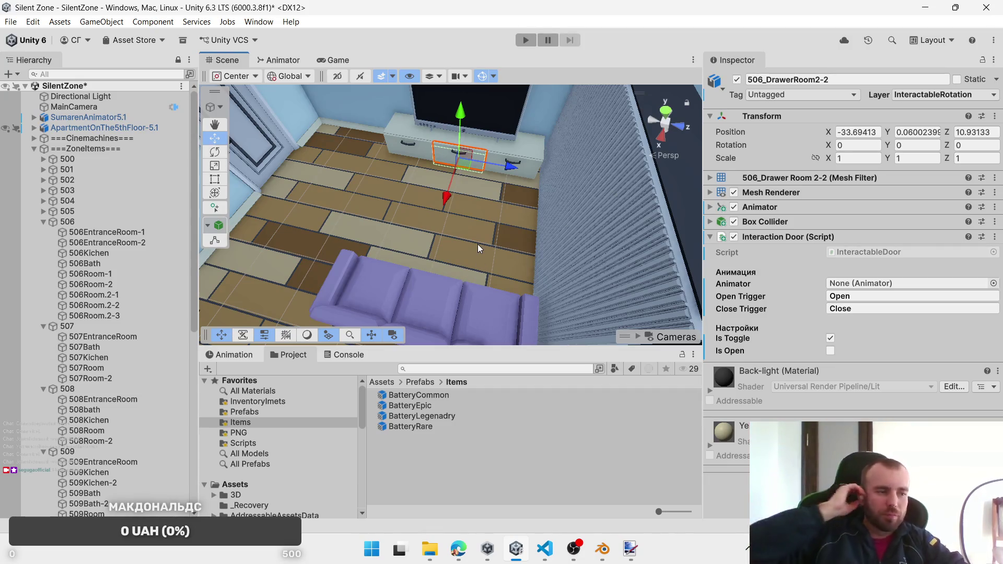
pyautogui.keyDown('shift'); pyautogui.click(515, 162); pyautogui.keyUp('shift')
pyautogui.keyDown('shift'); pyautogui.click(409, 150); pyautogui.keyUp('shift')
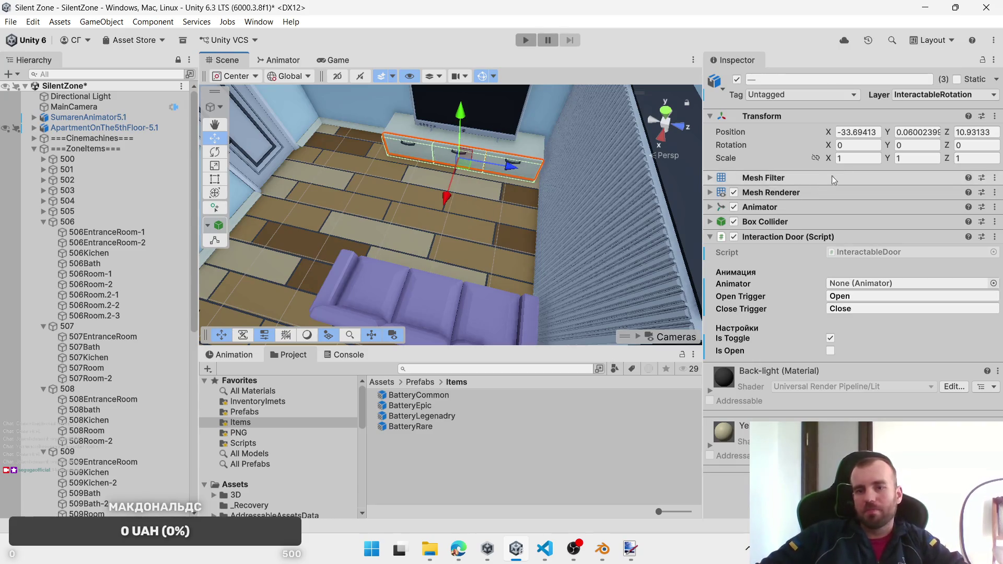
# Step: Replace Interaction Door with Interactable Object holding the four Battery prefabs and spawn zone 506Room.2-1
pyautogui.rightClick(857, 237)
pyautogui.click(908, 290)
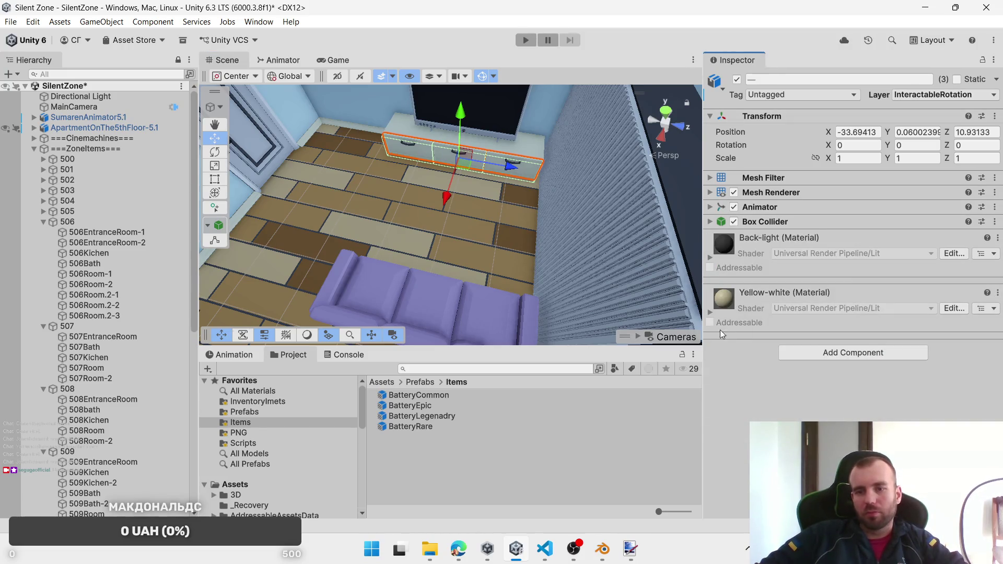
pyautogui.click(813, 349)
pyautogui.click(838, 392)
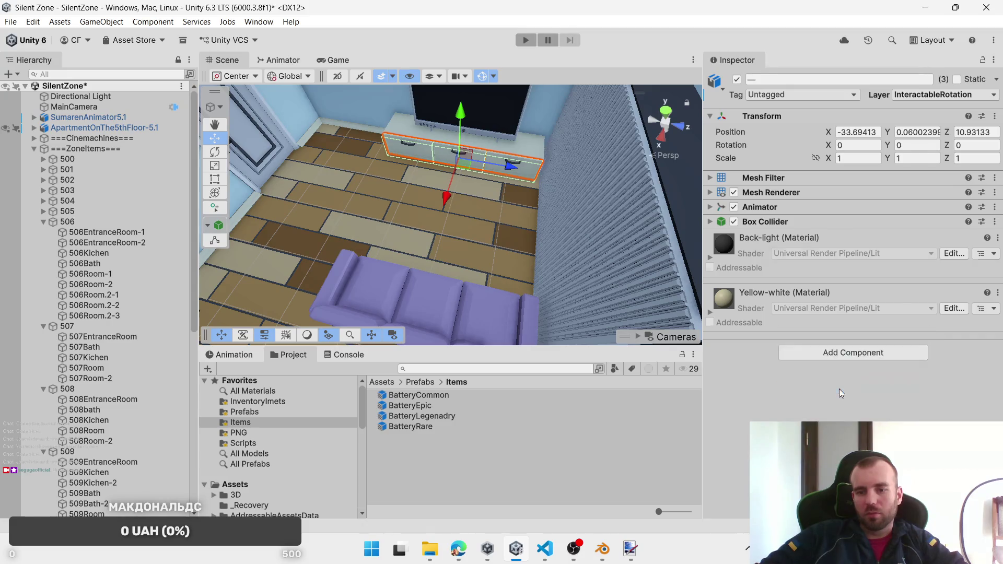
pyautogui.moveTo(737, 323); pyautogui.dragTo(854, 284)
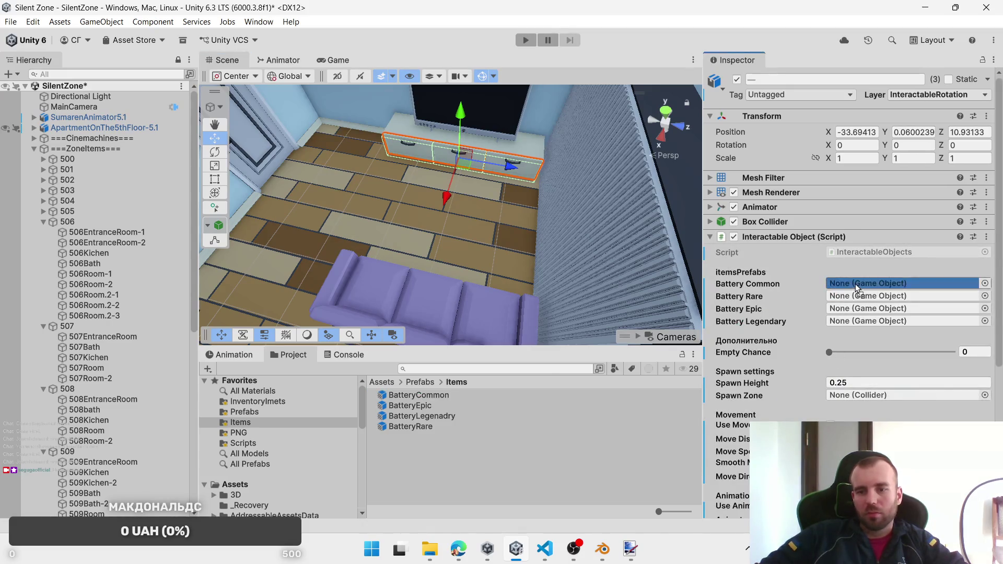
pyautogui.moveTo(430, 427); pyautogui.dragTo(869, 295)
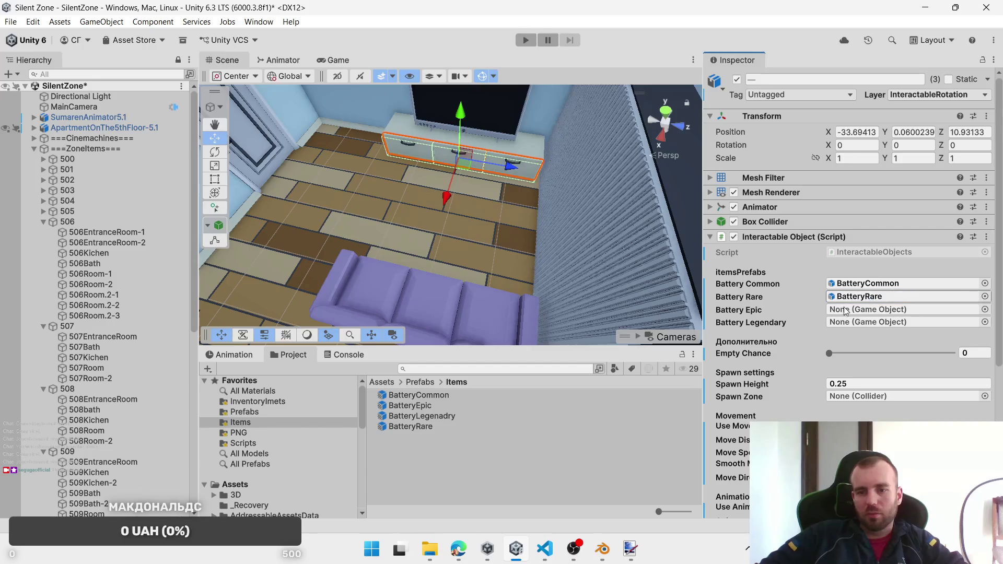
pyautogui.moveTo(431, 407)
pyautogui.mouseDown()
pyautogui.moveTo(864, 309)
pyautogui.moveTo(426, 416)
pyautogui.moveTo(894, 323)
pyautogui.mouseUp()
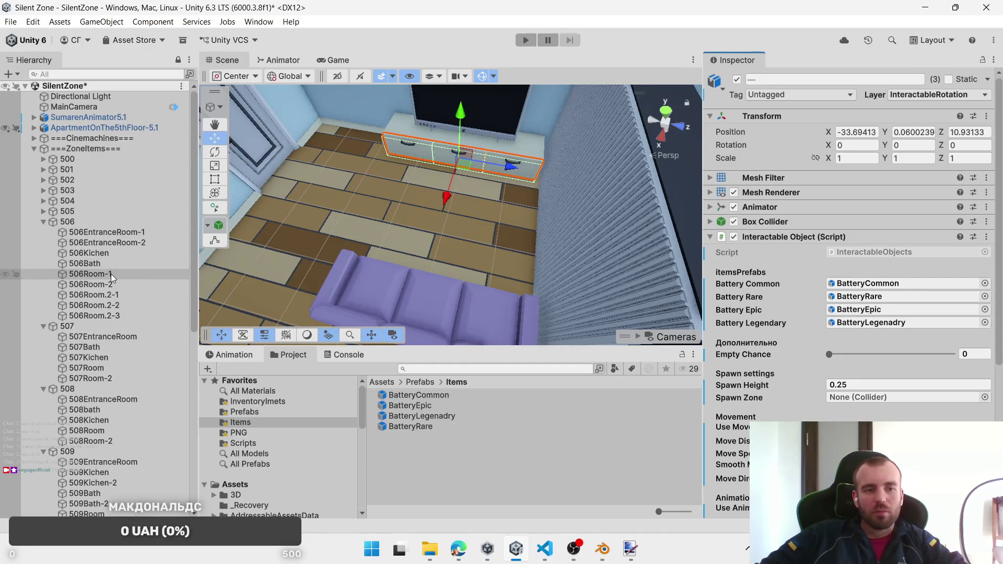
pyautogui.moveTo(111, 277)
pyautogui.mouseDown()
pyautogui.moveTo(888, 397)
pyautogui.moveTo(111, 280)
pyautogui.moveTo(118, 301)
pyautogui.moveTo(886, 396)
pyautogui.mouseUp()
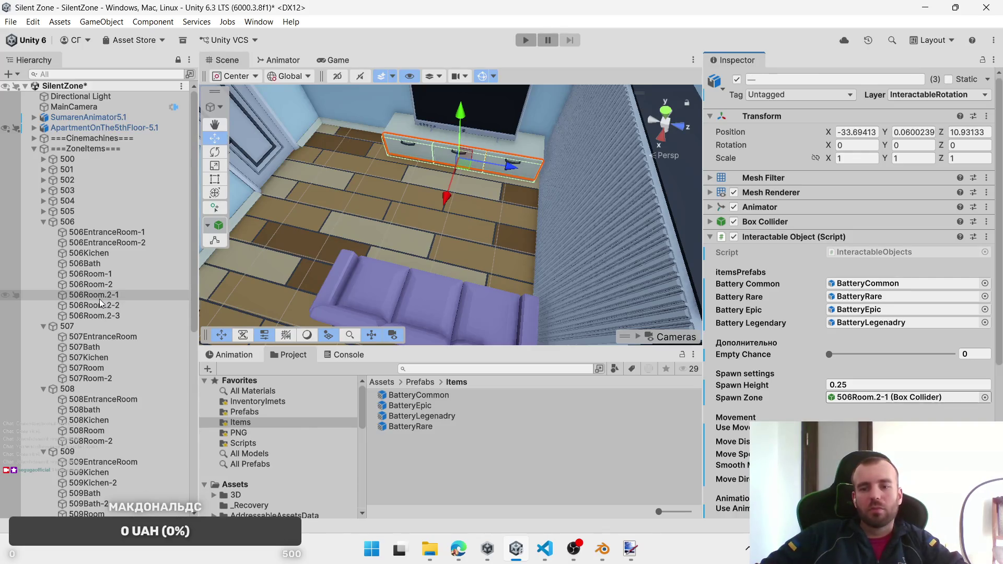
# Step: Frame 506Room.2-2 and select only the shelf's drawers
pyautogui.doubleClick(102, 296)
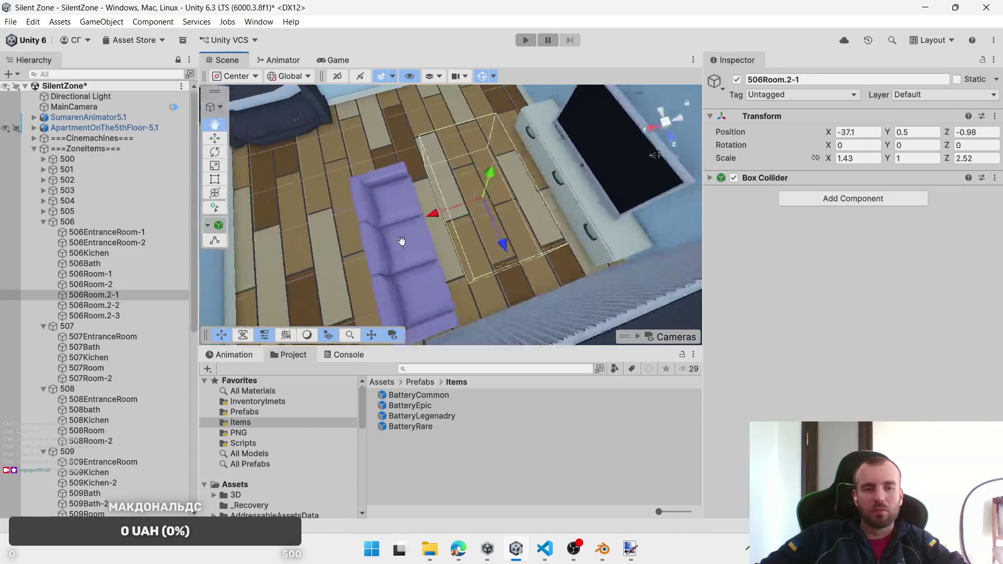
pyautogui.doubleClick(126, 304)
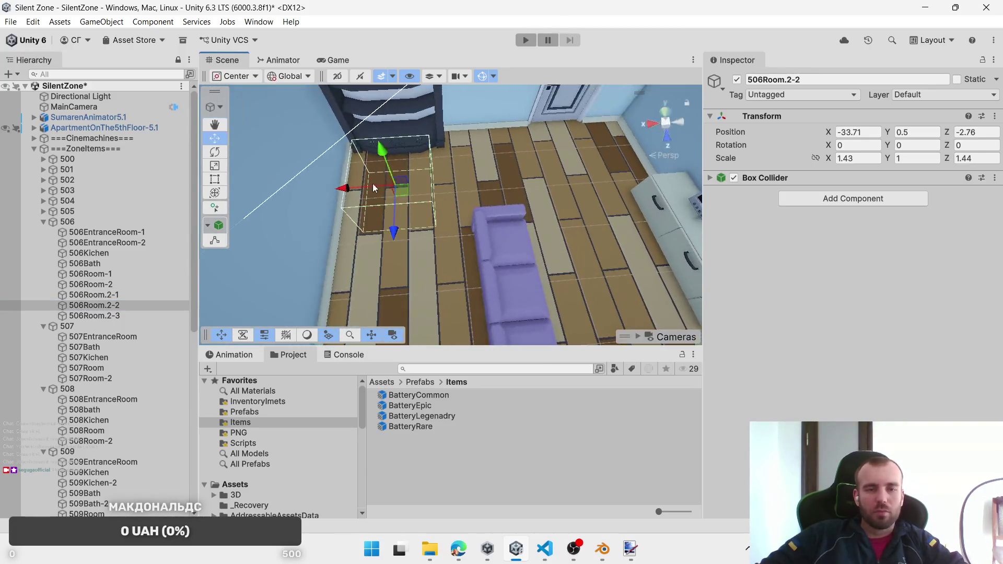
pyautogui.click(420, 121)
pyautogui.click(415, 142)
pyautogui.moveTo(415, 142); pyautogui.dragTo(379, 150)
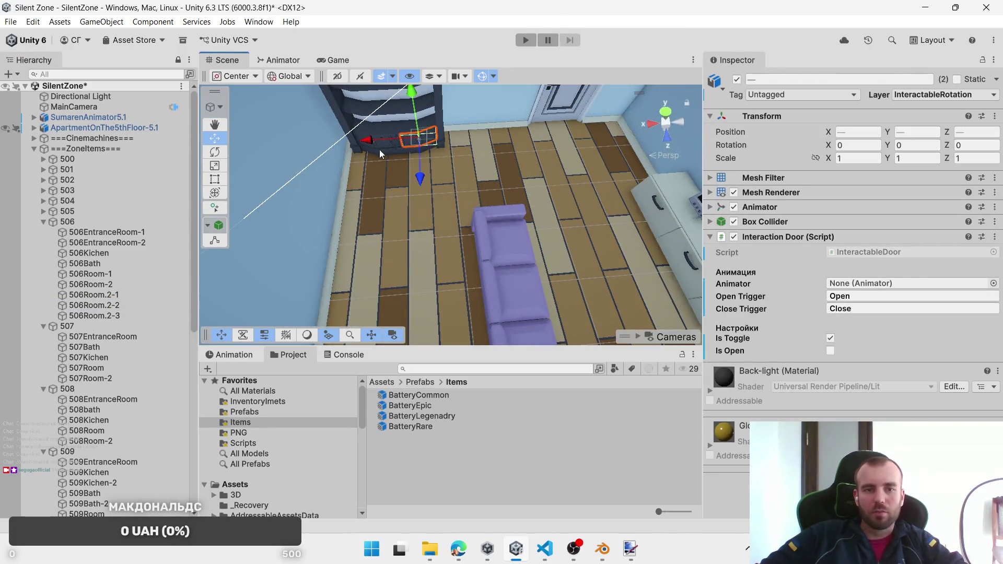
pyautogui.keyDown('shift'); pyautogui.click(375, 149); pyautogui.keyUp('shift')
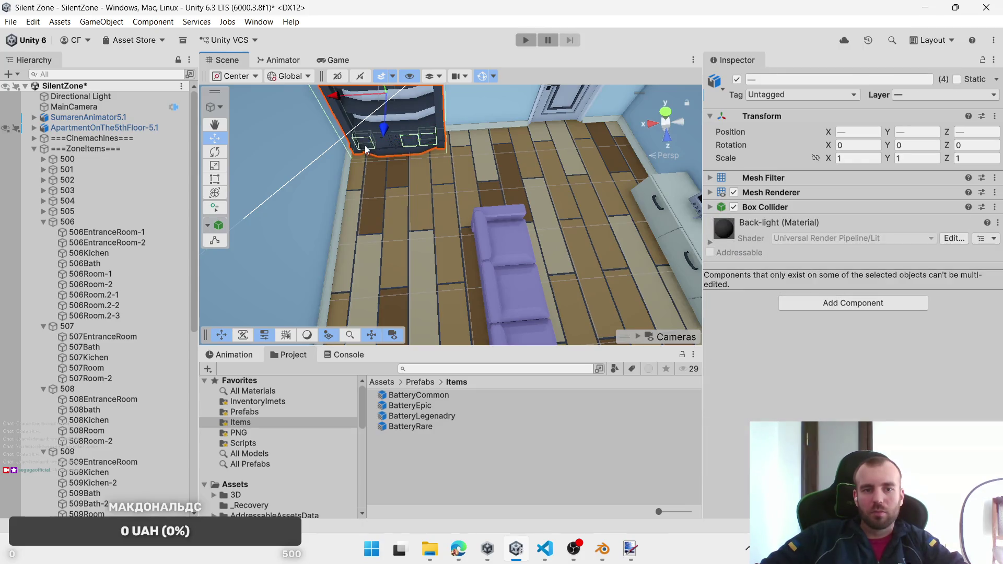
pyautogui.keyDown('shift'); pyautogui.click(429, 117); pyautogui.keyUp('shift')
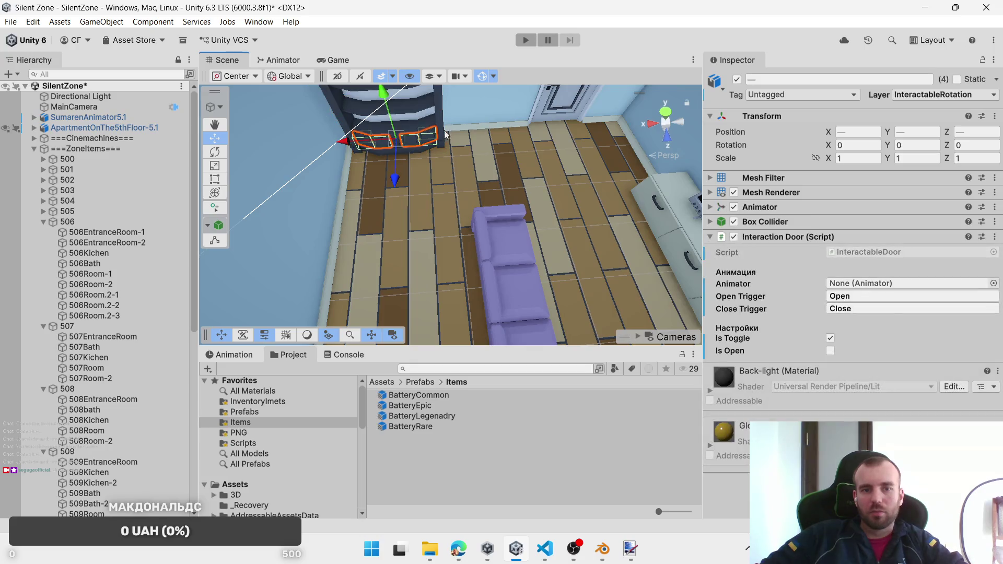
# Step: Swap the shelf drawers' Interaction Door script for an Interactable Object script
pyautogui.rightClick(923, 236)
pyautogui.click(883, 290)
pyautogui.click(858, 350)
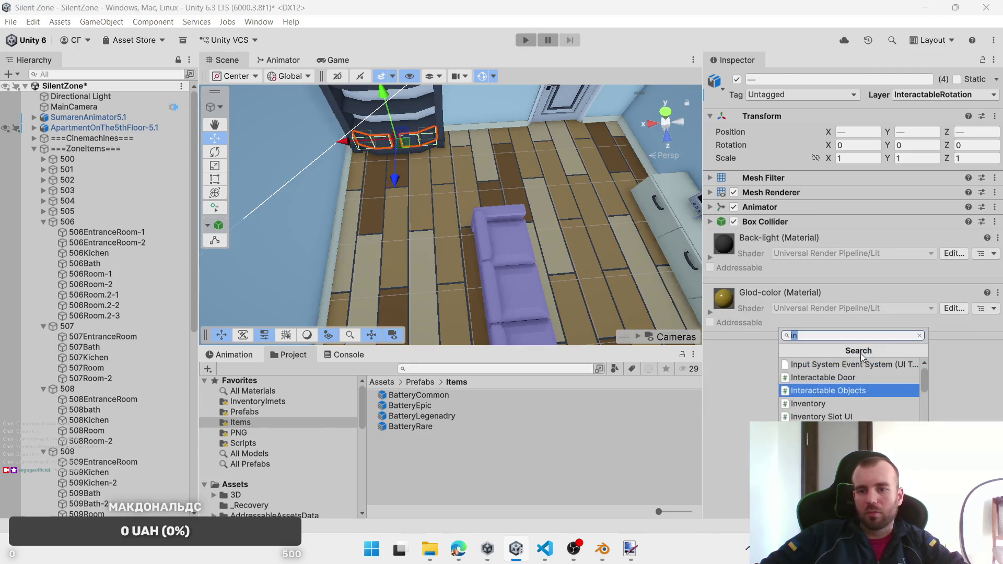
pyautogui.click(851, 392)
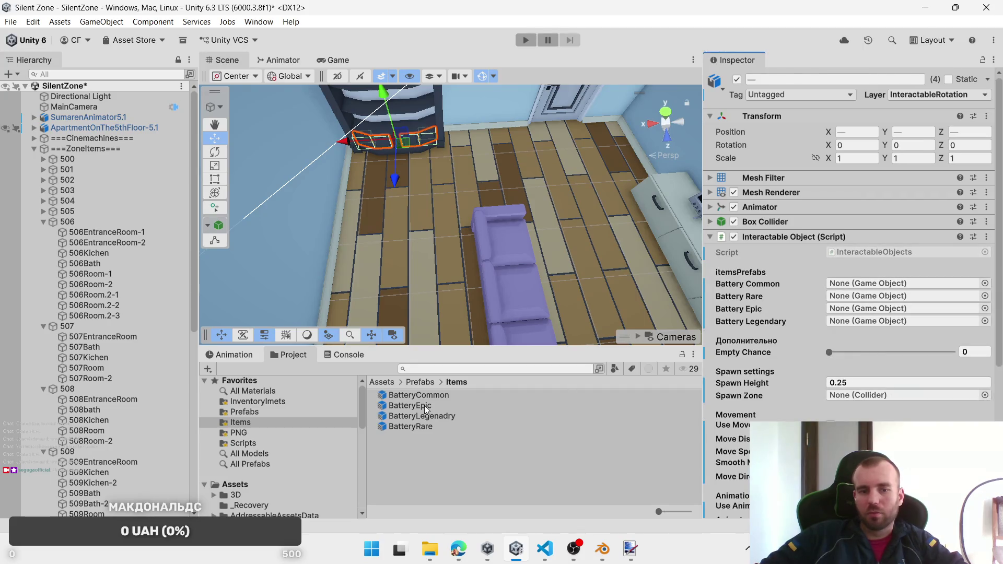
# Step: Assign BatteryCommon, BatteryRare, BatteryEpic and BatteryLegenadry, with 506Room.2-2 as spawn zone
pyautogui.moveTo(418, 395); pyautogui.dragTo(848, 283)
pyautogui.click(411, 427)
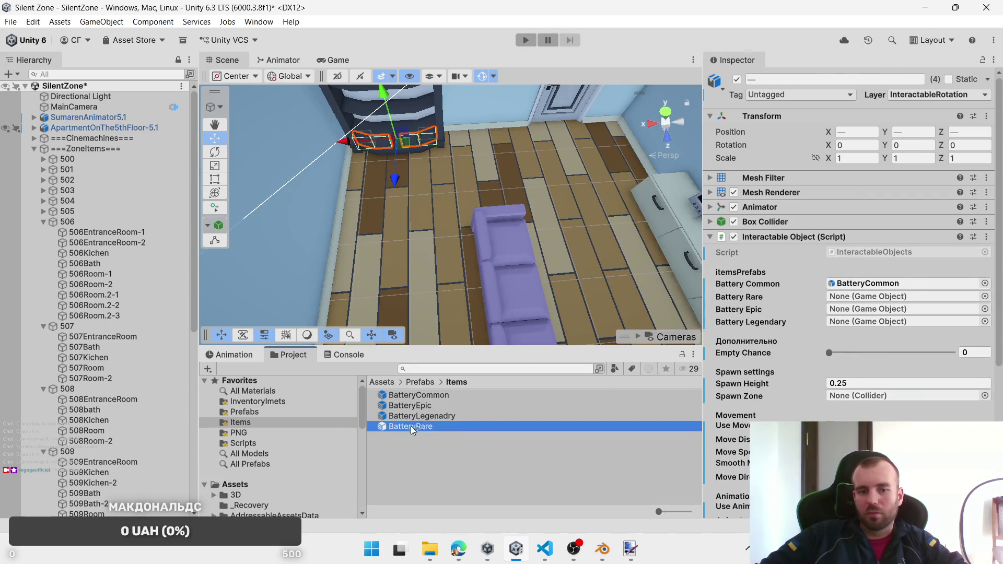
pyautogui.moveTo(411, 429); pyautogui.dragTo(856, 296)
pyautogui.moveTo(413, 406); pyautogui.dragTo(896, 312)
pyautogui.moveTo(453, 418); pyautogui.dragTo(893, 321)
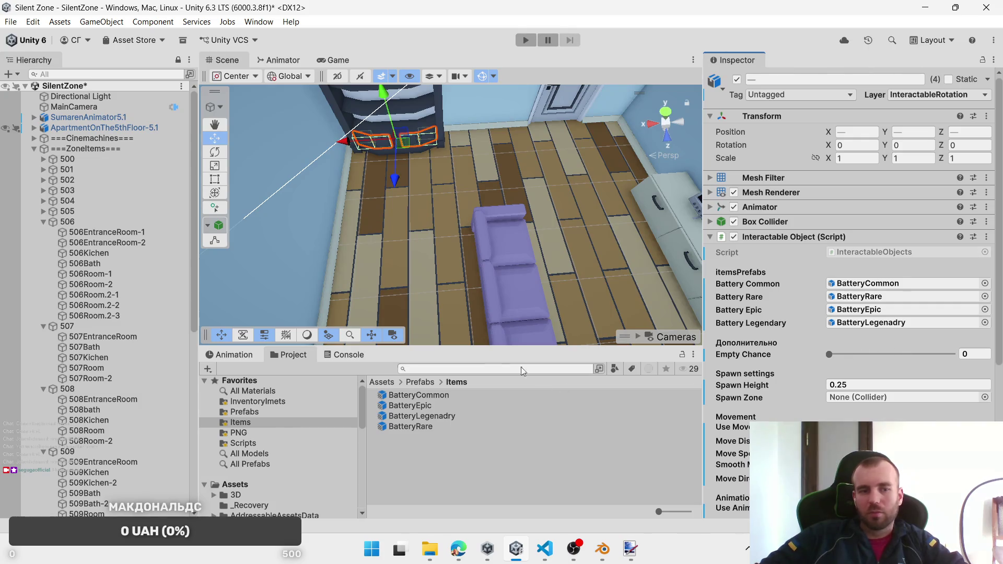
pyautogui.click(121, 306)
pyautogui.moveTo(238, 299); pyautogui.dragTo(851, 400)
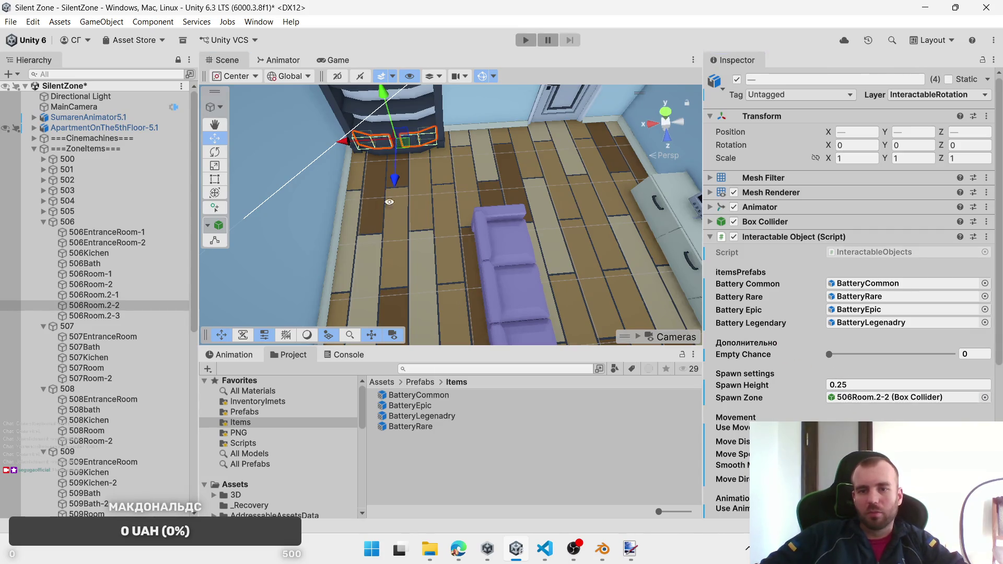
# Step: Move over to the dresser and select all its drawers
pyautogui.moveTo(601, 250)
pyautogui.mouseDown()
pyautogui.moveTo(651, 262)
pyautogui.moveTo(73, 201)
pyautogui.moveTo(673, 226)
pyautogui.mouseUp()
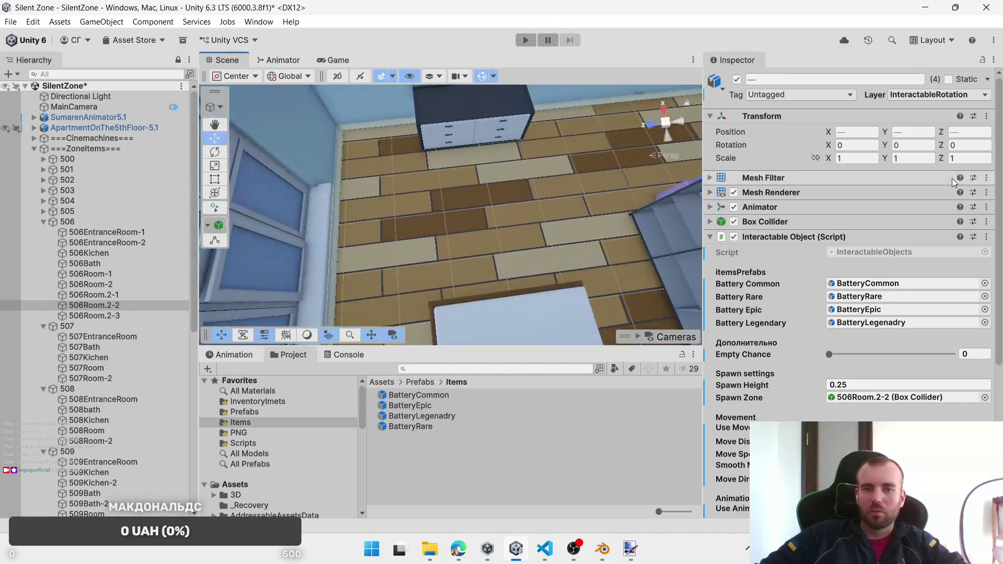
pyautogui.click(496, 123)
pyautogui.click(495, 124)
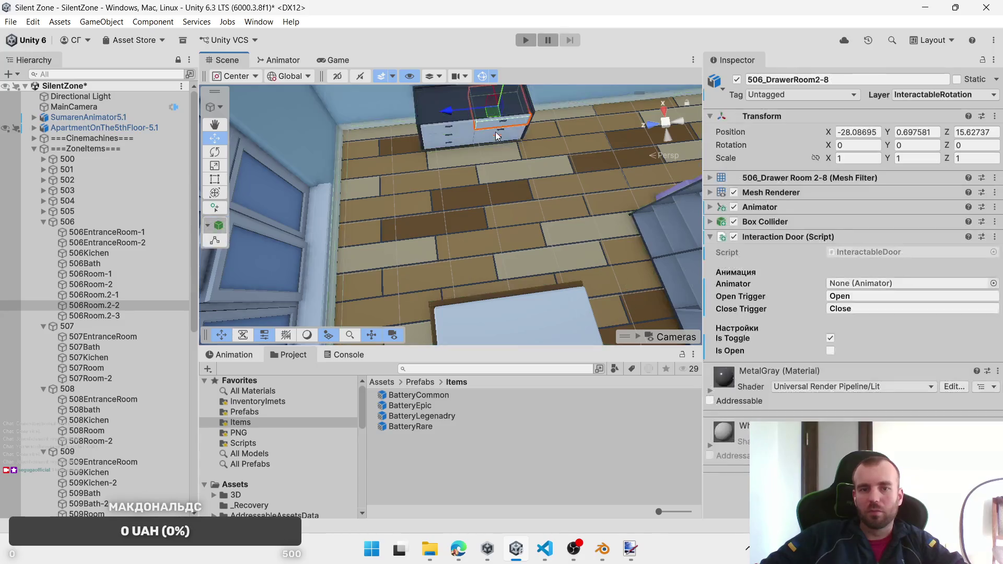
pyautogui.moveTo(495, 132); pyautogui.dragTo(492, 140)
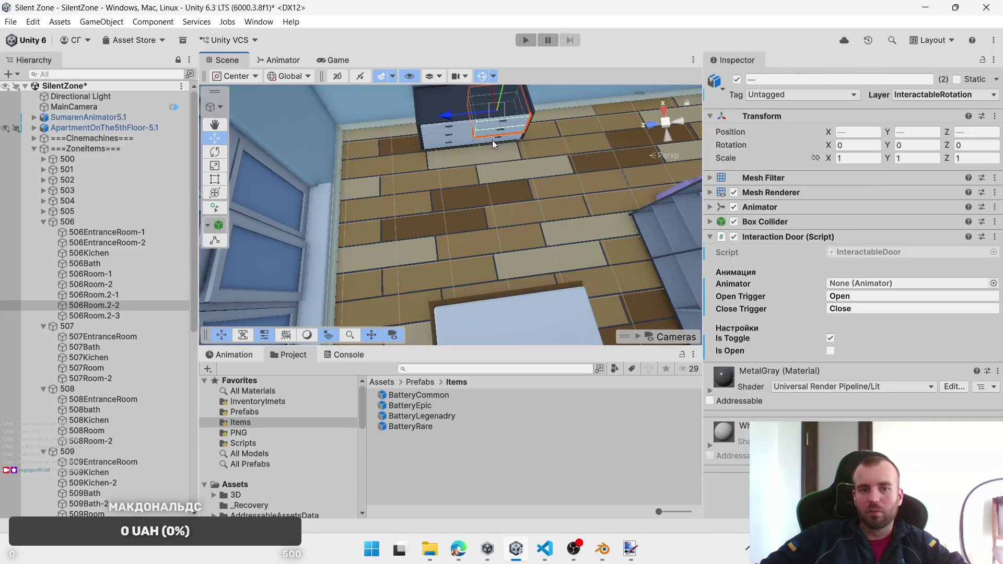
pyautogui.keyDown('shift'); pyautogui.click(457, 144); pyautogui.keyUp('shift')
# Step: Replace the dresser drawers' Interaction Door script with an Interactable Object script
pyautogui.rightClick(798, 237)
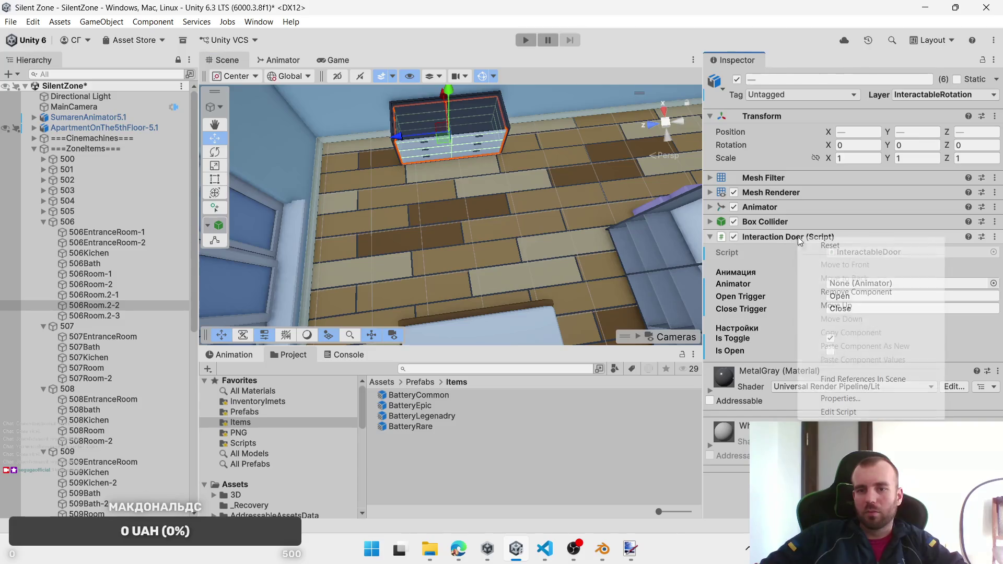
pyautogui.click(898, 291)
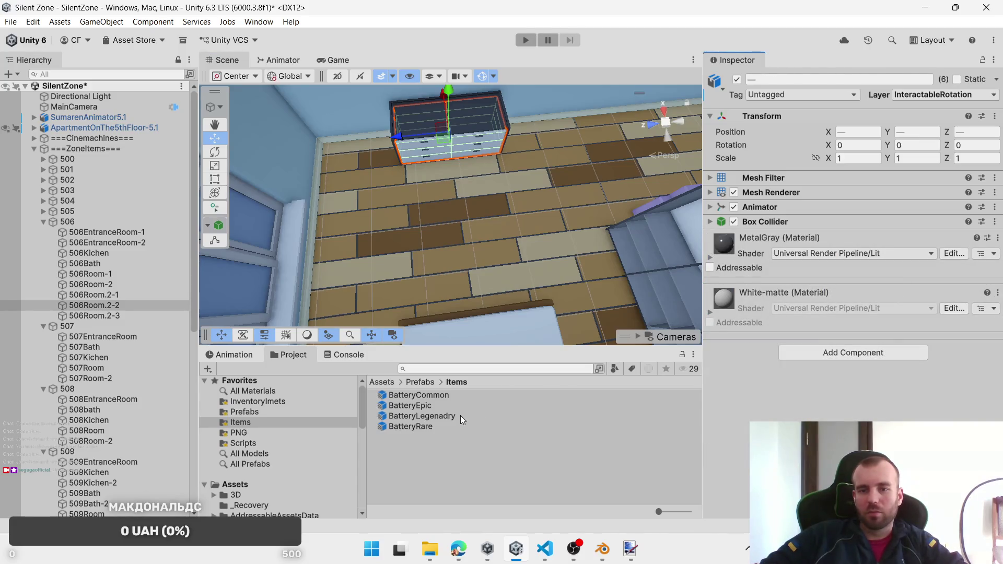
pyautogui.click(831, 354)
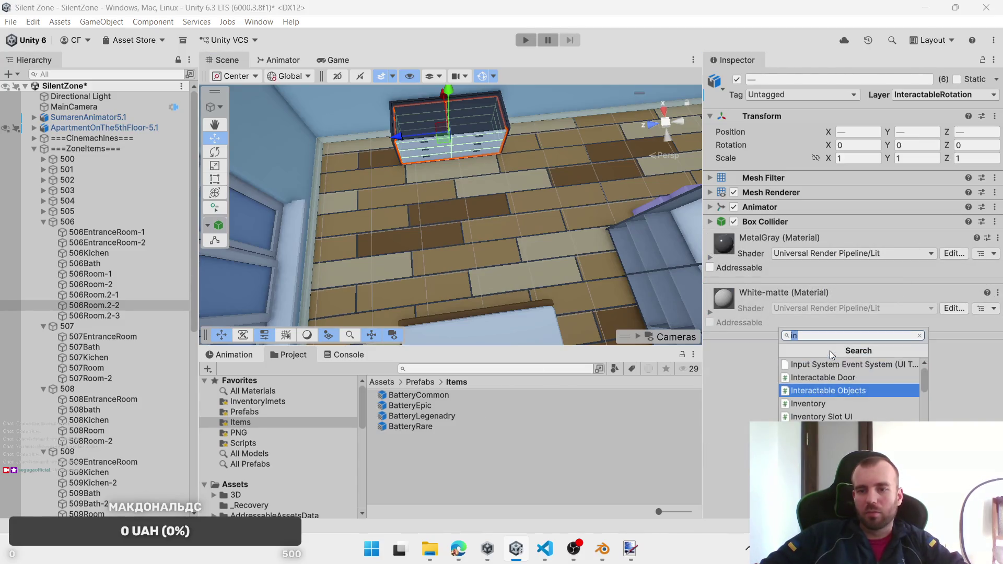
pyautogui.click(826, 387)
# Step: Give the dresser all four Battery prefabs and 506Room.2-3 as its spawn zone
pyautogui.moveTo(413, 395); pyautogui.dragTo(892, 283)
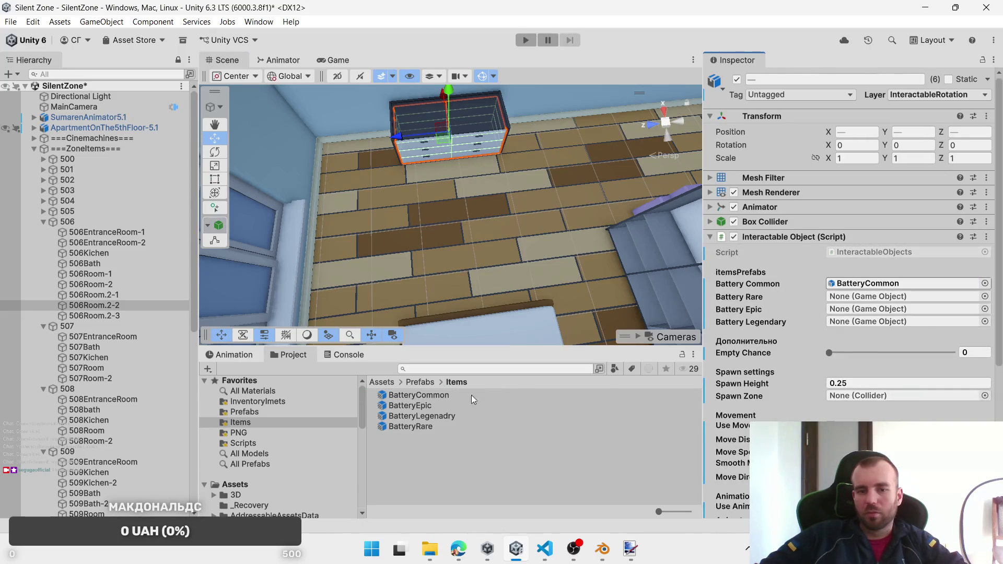
pyautogui.moveTo(431, 426); pyautogui.dragTo(845, 298)
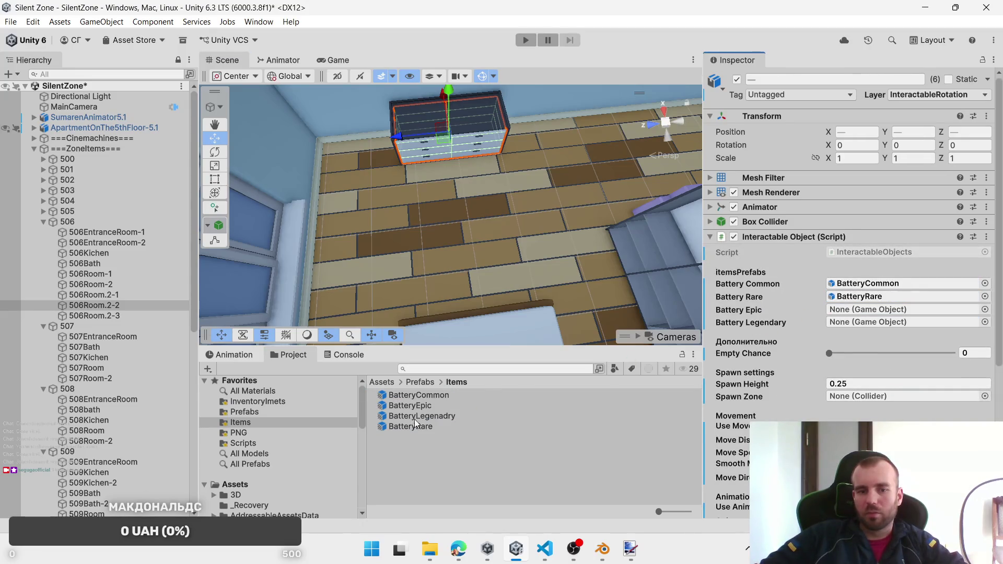
pyautogui.moveTo(832, 360); pyautogui.dragTo(888, 322)
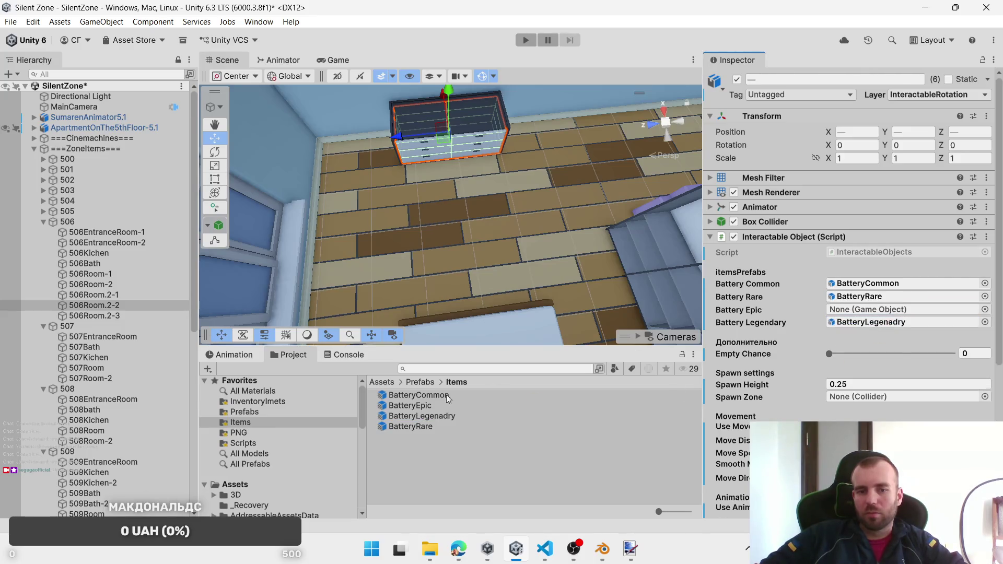
pyautogui.moveTo(410, 405); pyautogui.dragTo(892, 307)
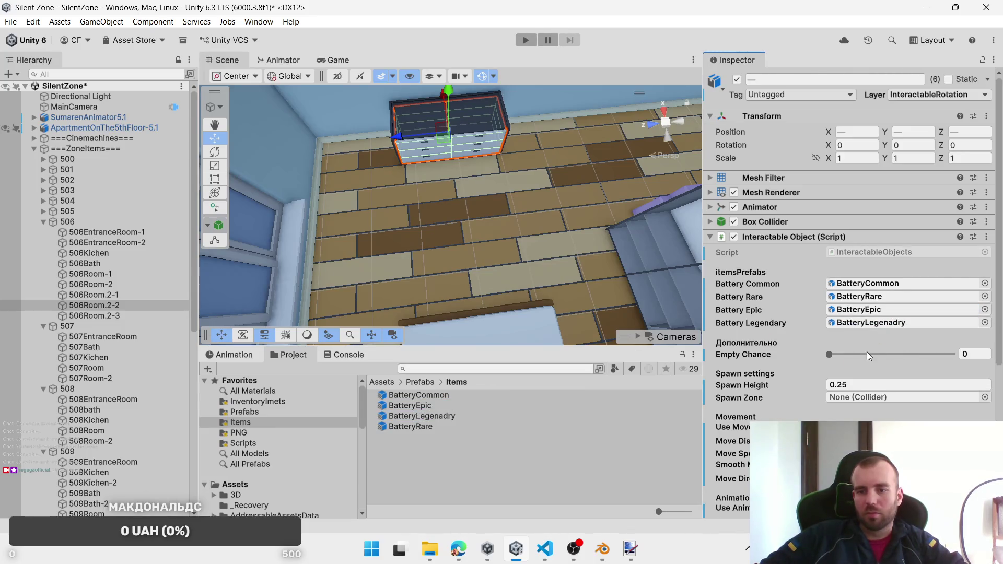
pyautogui.moveTo(105, 319)
pyautogui.mouseDown()
pyautogui.moveTo(574, 376)
pyautogui.moveTo(877, 398)
pyautogui.mouseUp()
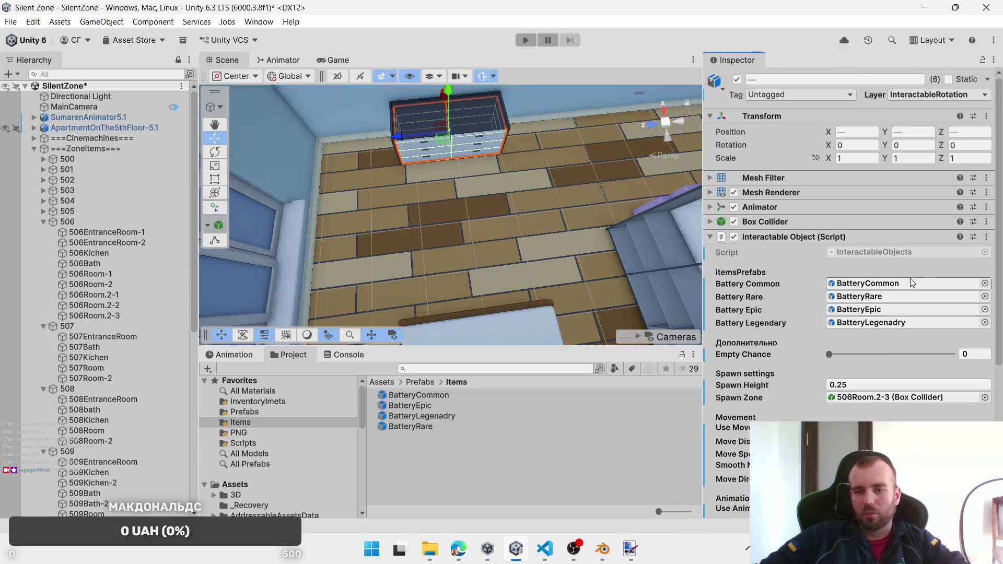
# Step: Put the dresser drawers on the InteractablePosition layer
pyautogui.click(940, 95)
pyautogui.click(951, 205)
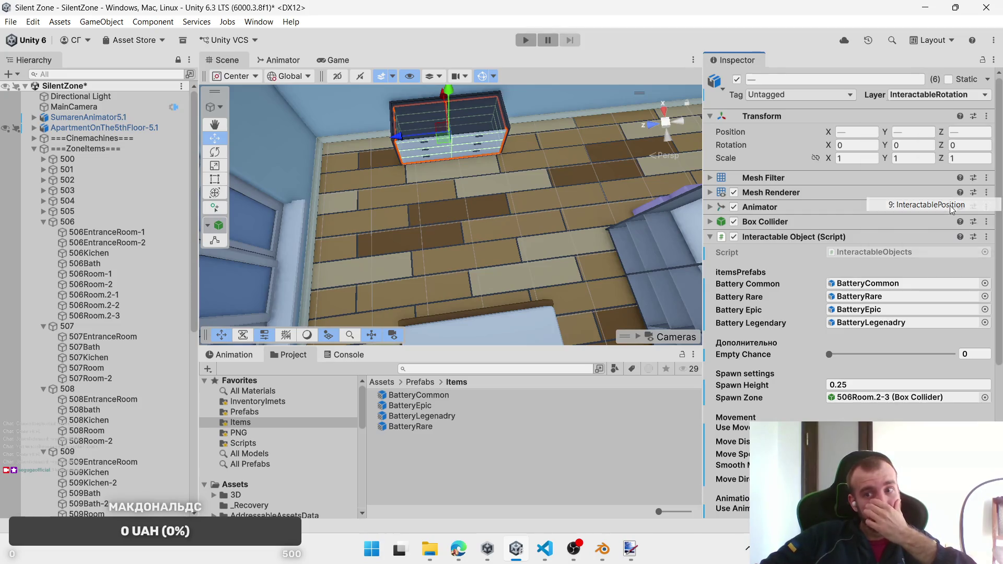
pyautogui.moveTo(497, 189)
pyautogui.mouseDown()
pyautogui.moveTo(655, 175)
pyautogui.moveTo(601, 182)
pyautogui.moveTo(505, 230)
pyautogui.moveTo(538, 221)
pyautogui.moveTo(529, 227)
pyautogui.moveTo(376, 221)
pyautogui.mouseUp()
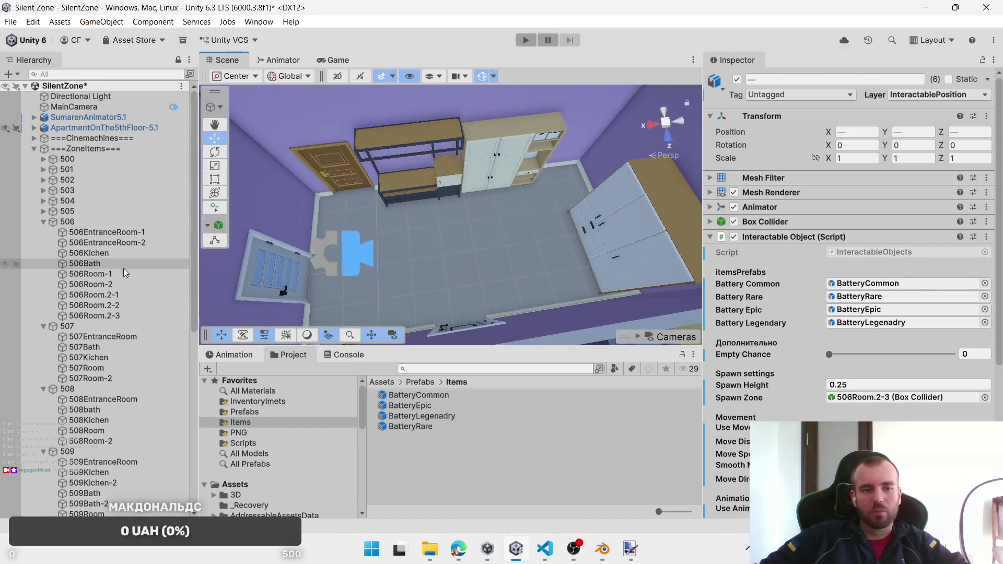
# Step: Collapse the 506 group and select 507_DrawerEntranceRoom-2 in the scene
pyautogui.click(43, 221)
pyautogui.click(470, 187)
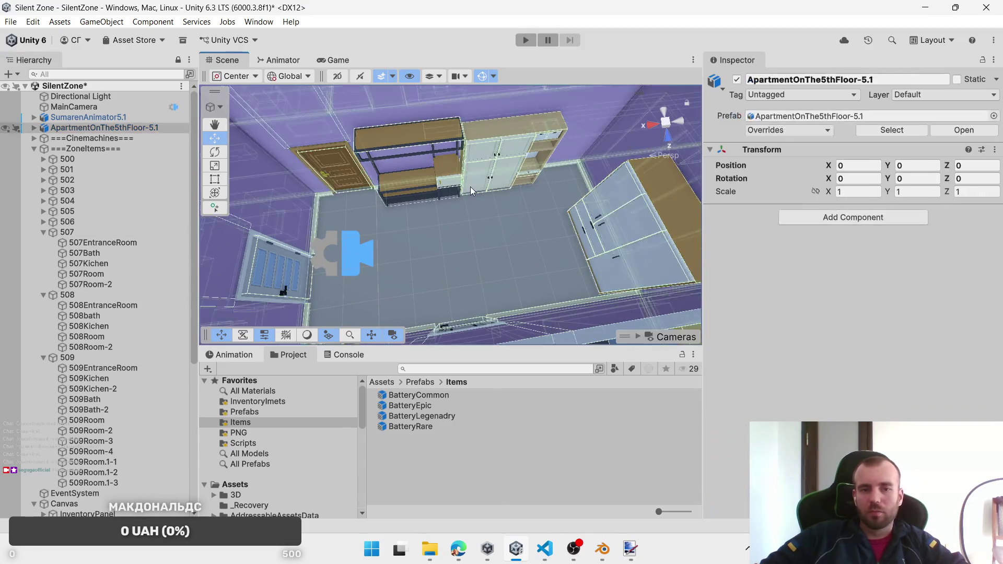
pyautogui.moveTo(470, 186)
pyautogui.mouseDown()
pyautogui.moveTo(845, 29)
pyautogui.moveTo(491, 217)
pyautogui.moveTo(452, 186)
pyautogui.mouseUp()
pyautogui.click(452, 186)
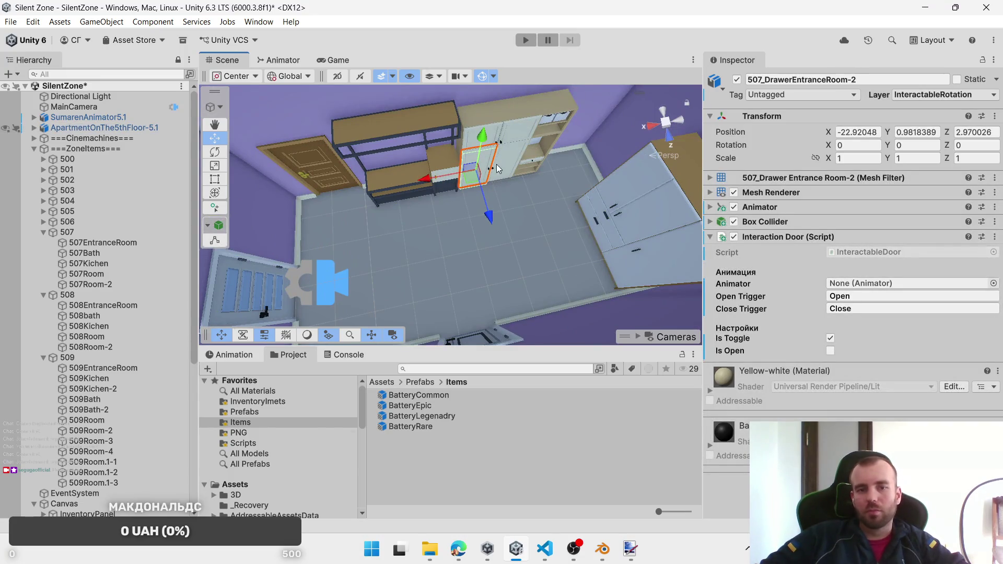
# Step: Select the other entrance-room drawers and put them on the InteractablePosition layer
pyautogui.click(545, 126)
pyautogui.click(548, 120)
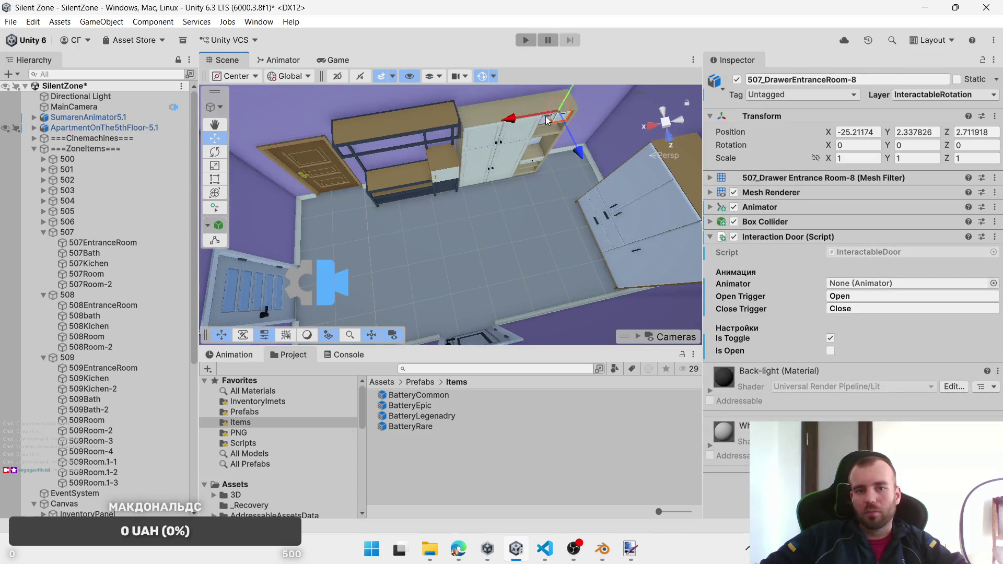
pyautogui.keyDown('shift'); pyautogui.click(546, 121); pyautogui.keyUp('shift')
pyautogui.keyDown('shift'); pyautogui.click(532, 161); pyautogui.keyUp('shift')
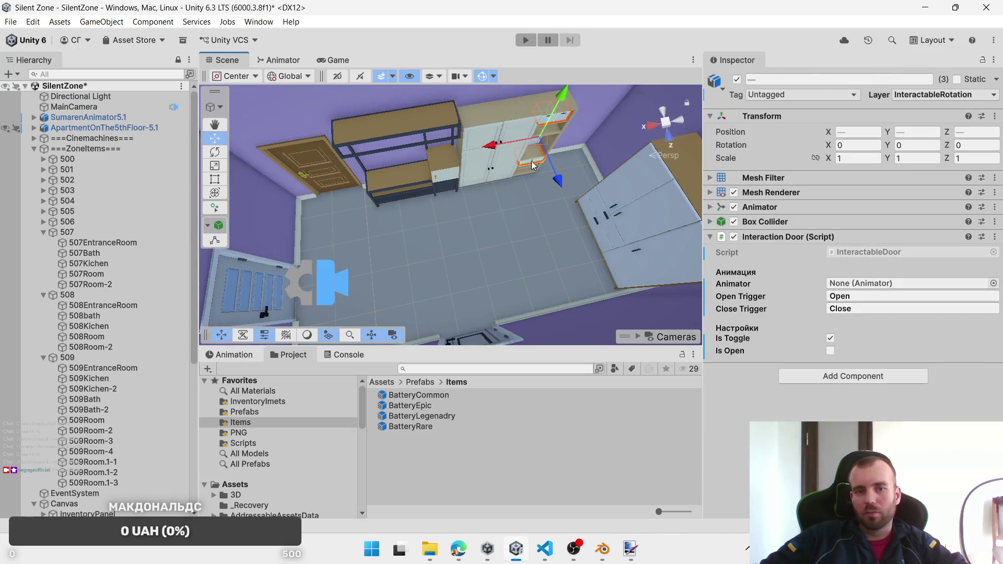
pyautogui.moveTo(486, 212)
pyautogui.mouseDown()
pyautogui.moveTo(600, 168)
pyautogui.moveTo(506, 185)
pyautogui.mouseUp()
pyautogui.click(915, 95)
pyautogui.click(927, 205)
# Step: Set the two wardrobe drawers to the InteractablePosition layer
pyautogui.click(464, 202)
pyautogui.click(474, 199)
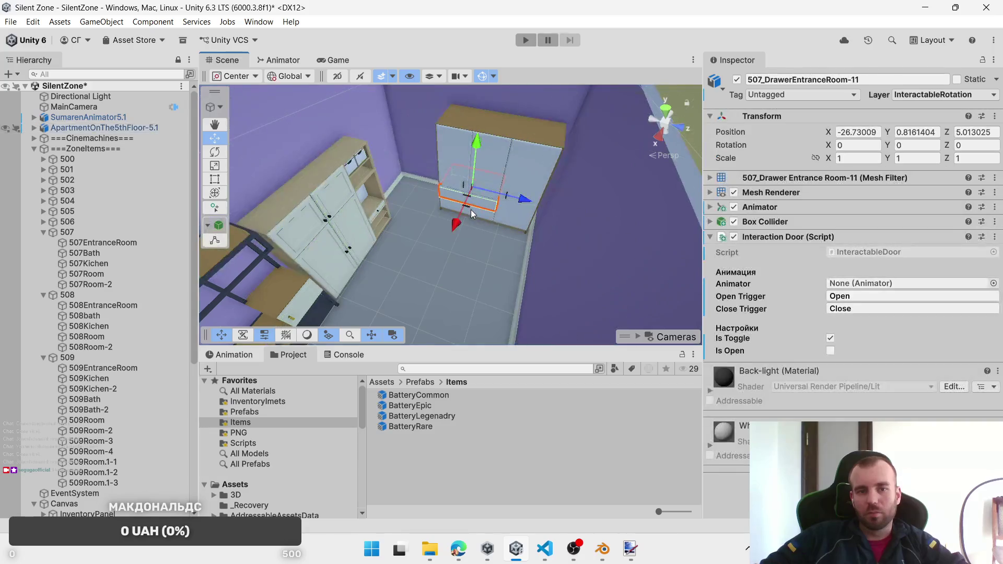
pyautogui.keyDown('shift'); pyautogui.click(481, 214); pyautogui.keyUp('shift')
pyautogui.click(940, 95)
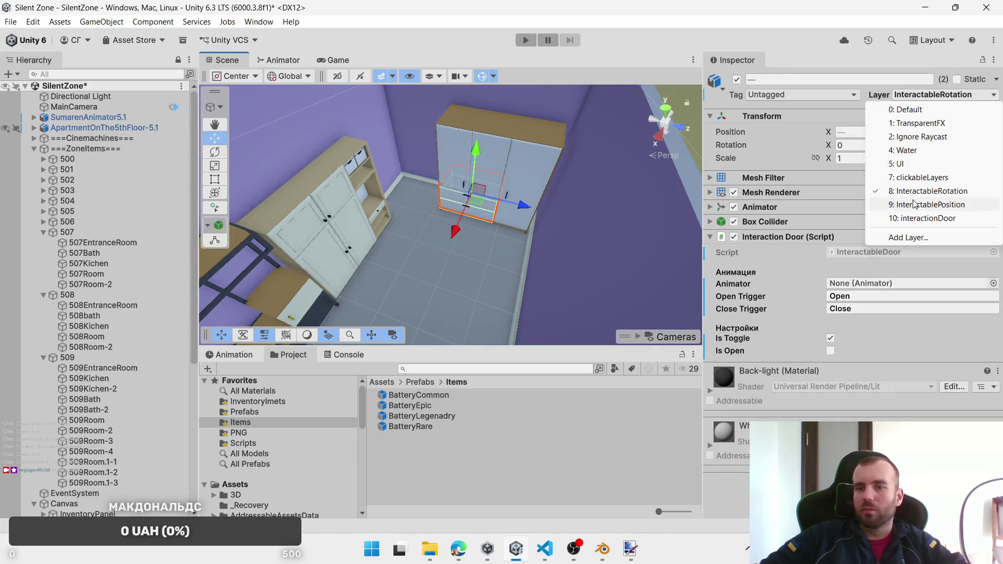
pyautogui.click(880, 207)
# Step: Add both wardrobes' doors and the shelf drawers to the selection
pyautogui.keyDown('shift'); pyautogui.click(505, 166); pyautogui.keyUp('shift')
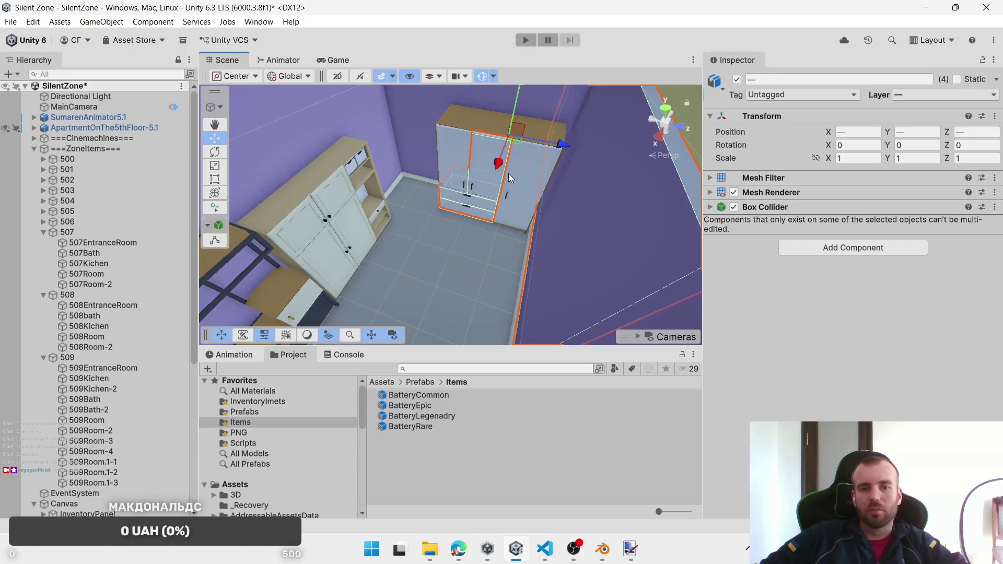
pyautogui.keyDown('shift'); pyautogui.click(537, 180); pyautogui.keyUp('shift')
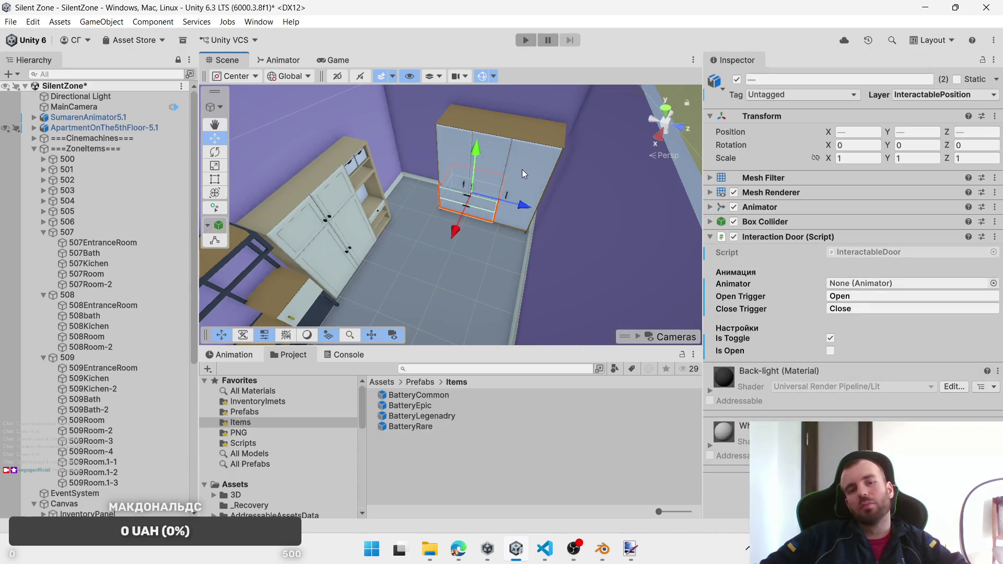
pyautogui.moveTo(510, 209); pyautogui.dragTo(426, 159)
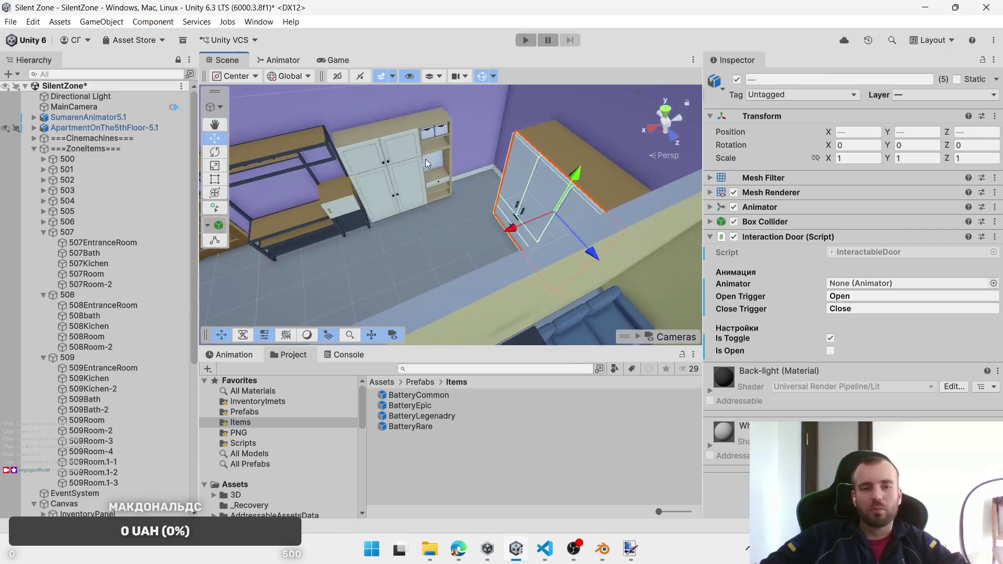
pyautogui.keyDown('shift'); pyautogui.click(441, 130); pyautogui.keyUp('shift')
pyautogui.keyDown('shift'); pyautogui.click(428, 133); pyautogui.keyUp('shift')
pyautogui.keyDown('shift'); pyautogui.click(440, 184); pyautogui.keyUp('shift')
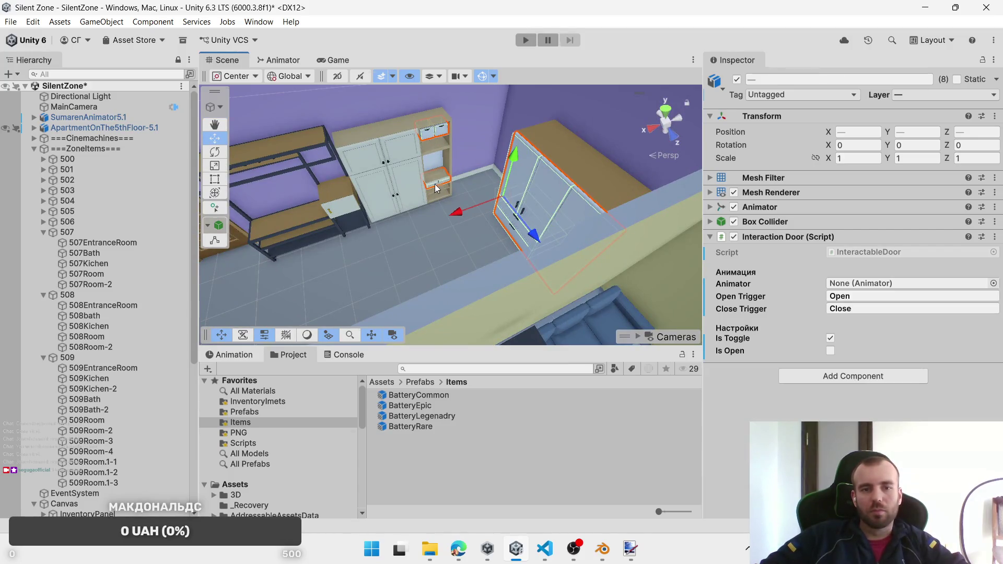
pyautogui.keyDown('shift'); pyautogui.click(403, 166); pyautogui.keyUp('shift')
pyautogui.keyDown('shift'); pyautogui.click(360, 204); pyautogui.keyUp('shift')
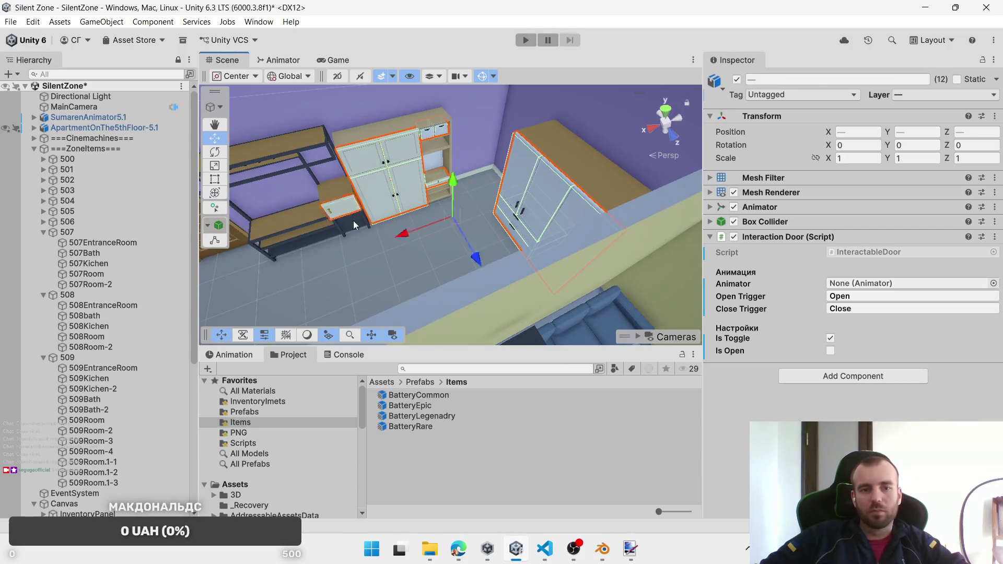
pyautogui.keyDown('shift'); pyautogui.click(353, 220); pyautogui.keyUp('shift')
pyautogui.moveTo(353, 220); pyautogui.dragTo(676, 245)
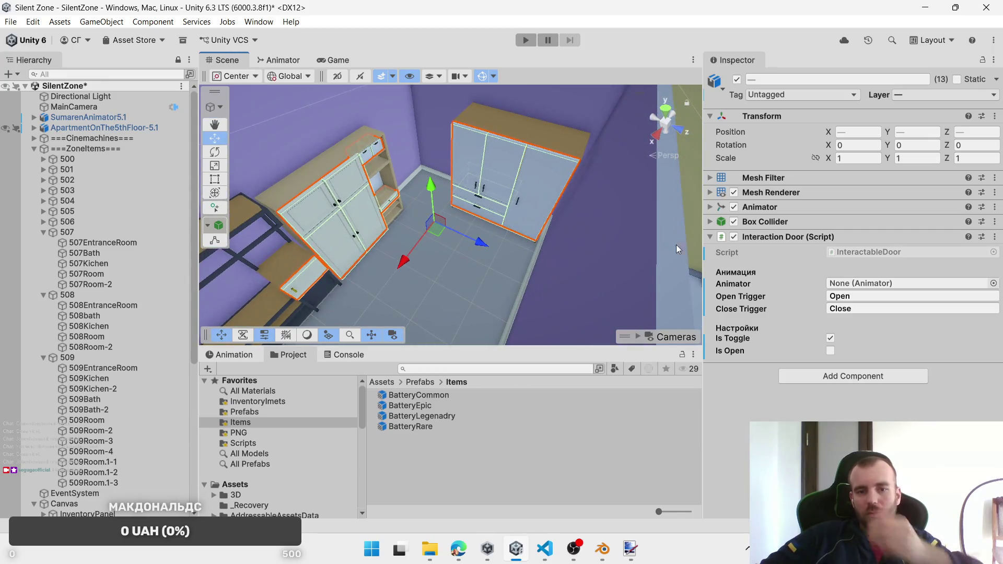
# Step: Replace their Interaction Door script with an Interactable Object script
pyautogui.rightClick(819, 235)
pyautogui.click(877, 288)
pyautogui.click(845, 247)
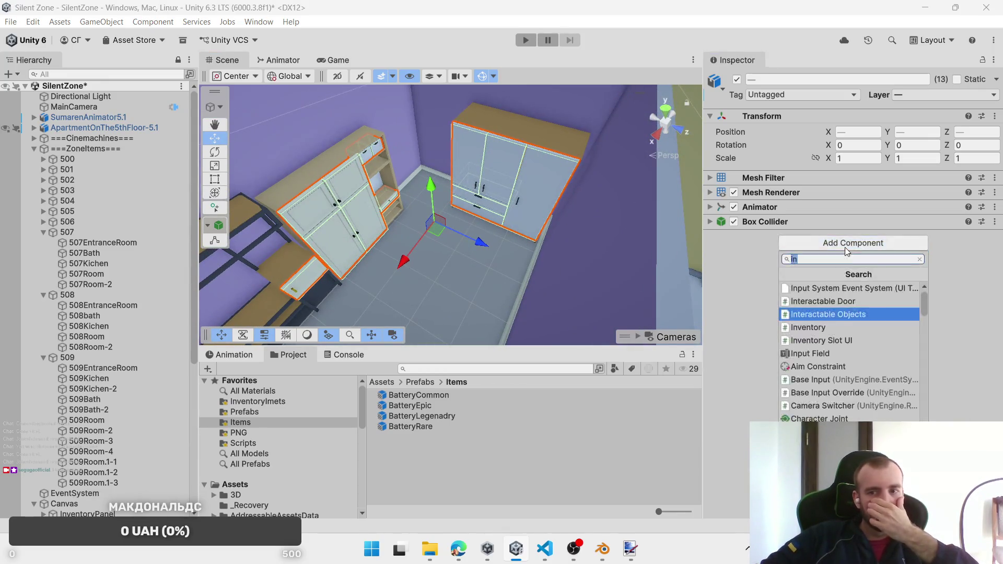
pyautogui.click(846, 312)
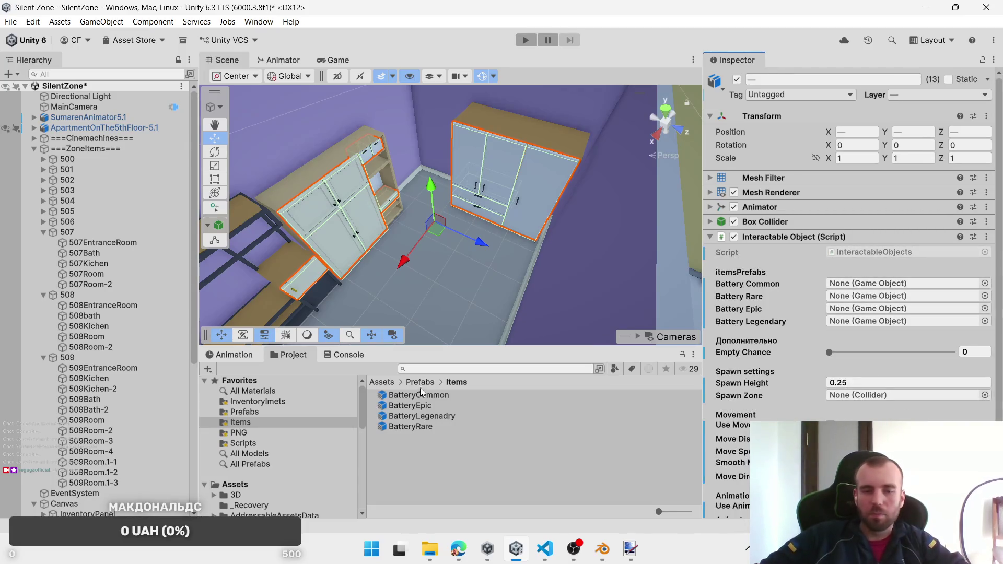
# Step: Assign the Common, Rare, Epic and Legenadry batteries and 507EntranceRoom as spawn zone
pyautogui.moveTo(413, 395)
pyautogui.mouseDown()
pyautogui.moveTo(864, 293)
pyautogui.moveTo(864, 283)
pyautogui.mouseUp()
pyautogui.moveTo(410, 427)
pyautogui.mouseDown()
pyautogui.moveTo(894, 312)
pyautogui.moveTo(897, 296)
pyautogui.mouseUp()
pyautogui.moveTo(430, 399); pyautogui.dragTo(878, 309)
pyautogui.moveTo(771, 343); pyautogui.dragTo(880, 322)
pyautogui.moveTo(98, 245)
pyautogui.mouseDown()
pyautogui.moveTo(224, 55)
pyautogui.moveTo(888, 399)
pyautogui.mouseUp()
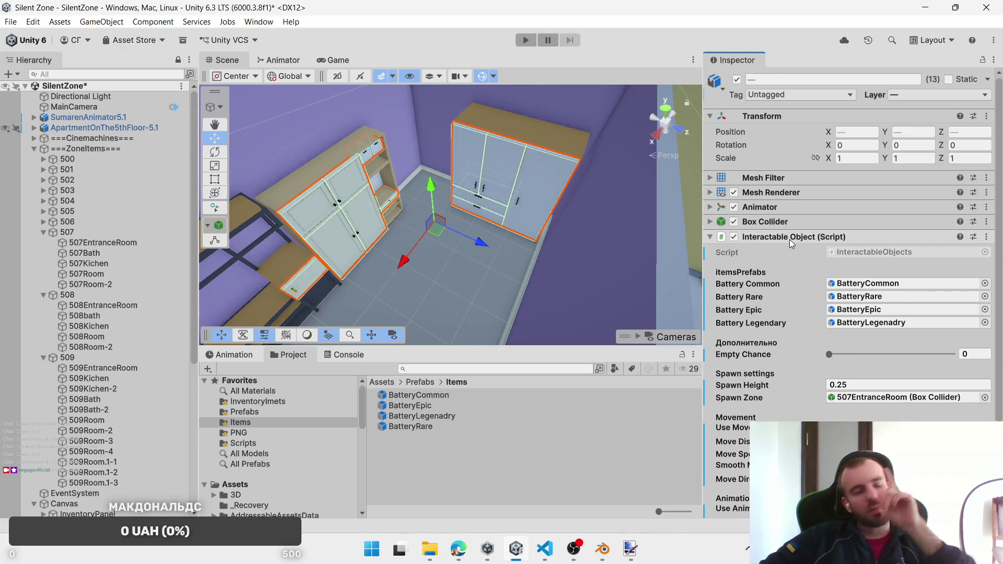
# Step: Check a drawer's settings and the lower wardrobe drawers' movement direction options
pyautogui.click(377, 149)
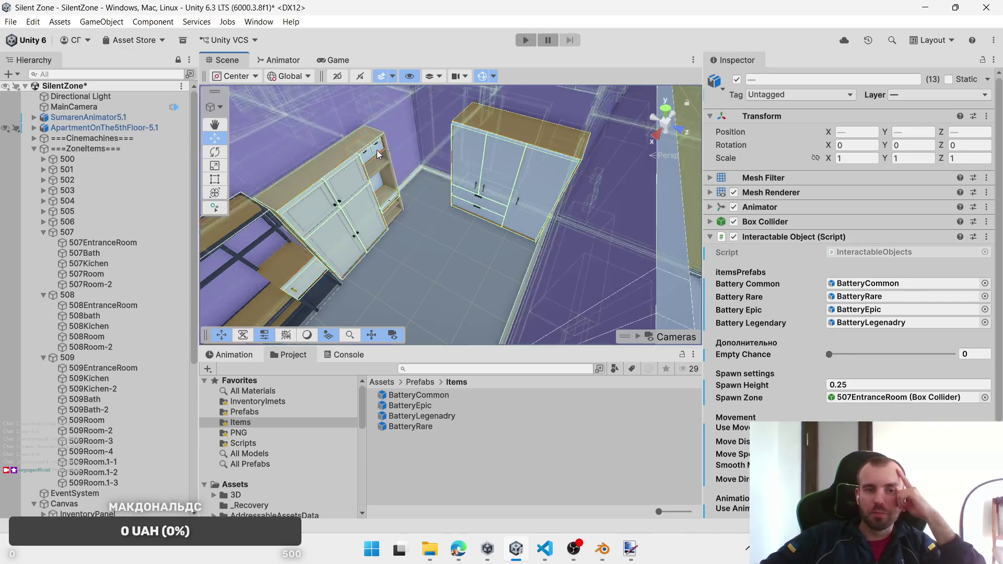
pyautogui.click(377, 149)
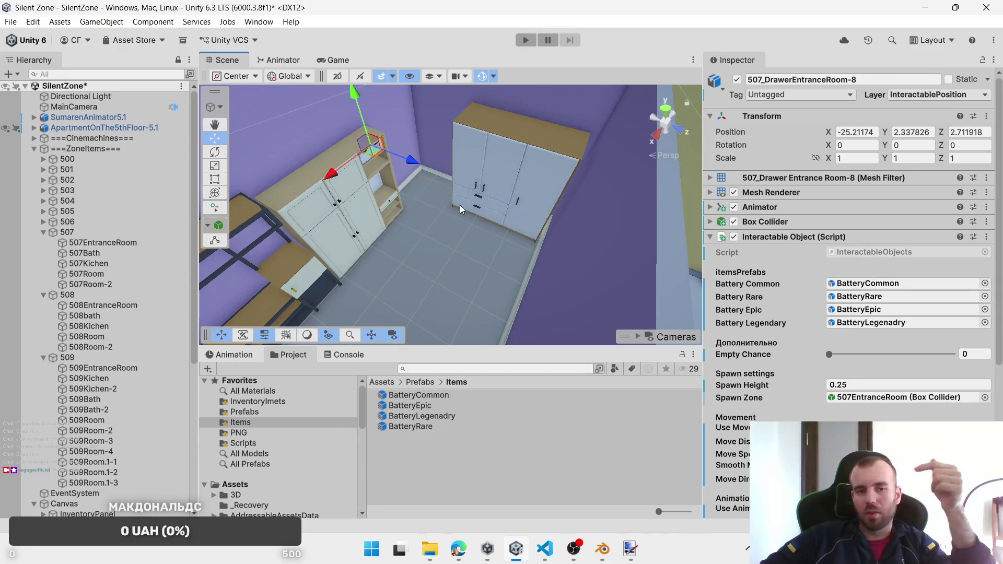
pyautogui.click(484, 202)
pyautogui.click(491, 212)
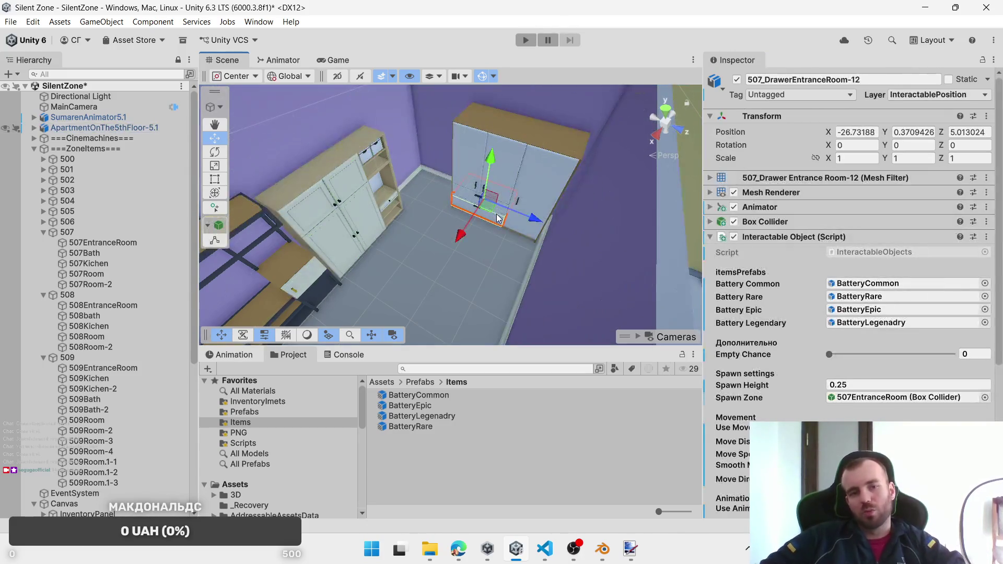
pyautogui.click(497, 215)
pyautogui.click(498, 210)
pyautogui.click(497, 211)
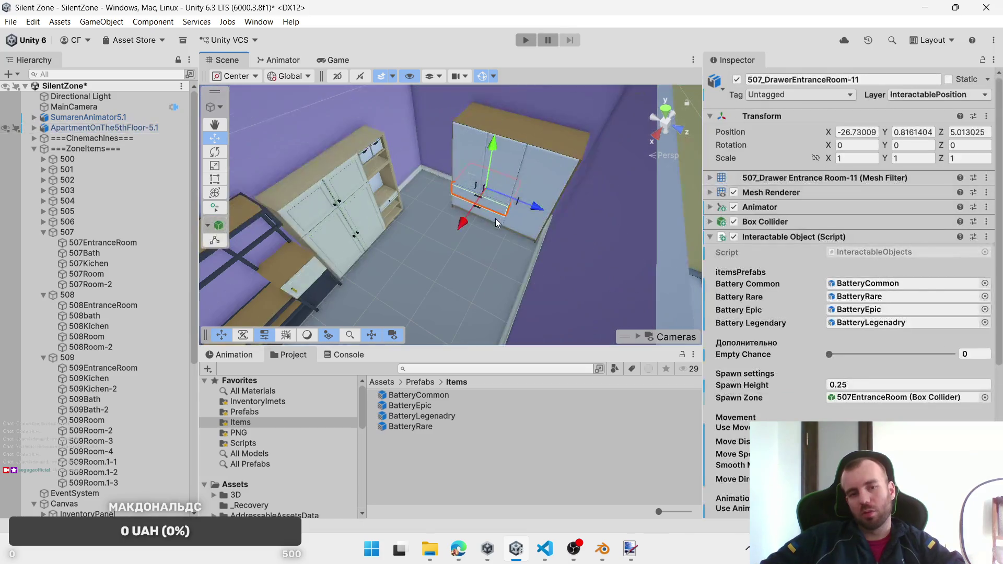
pyautogui.click(888, 479)
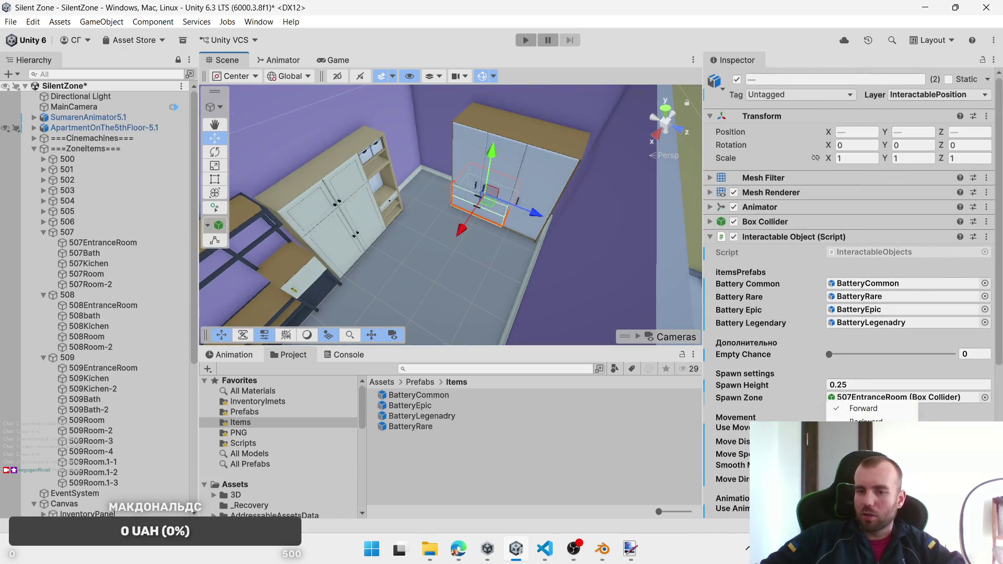
# Step: Zoom out over the apartment and orbit toward the sofa and shelves
pyautogui.moveTo(502, 277)
pyautogui.mouseDown()
pyautogui.moveTo(578, 287)
pyautogui.moveTo(496, 273)
pyautogui.moveTo(494, 222)
pyautogui.mouseUp()
pyautogui.scroll(6, 412, 258)
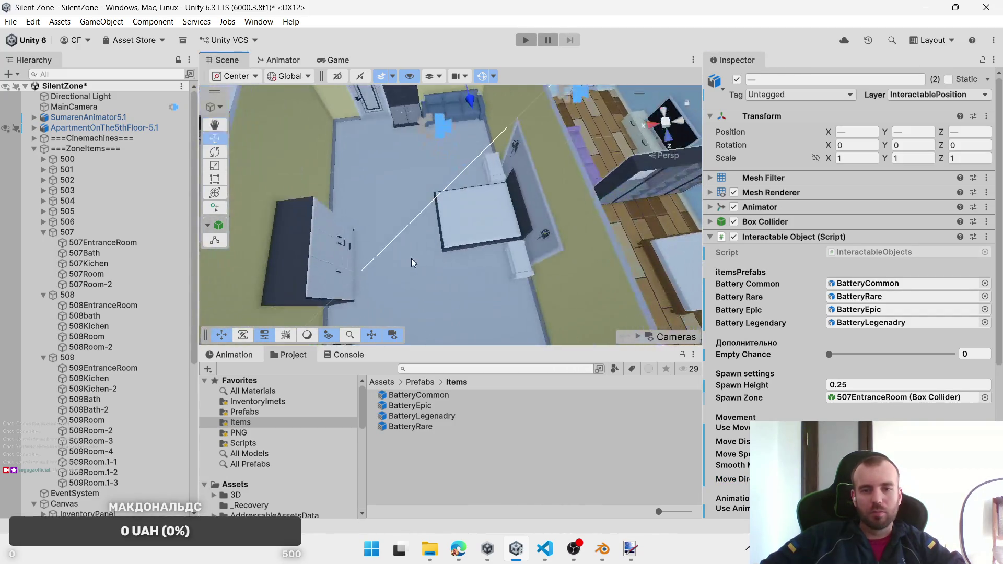
pyautogui.moveTo(511, 189)
pyautogui.mouseDown()
pyautogui.moveTo(439, 195)
pyautogui.moveTo(467, 225)
pyautogui.moveTo(511, 220)
pyautogui.moveTo(454, 240)
pyautogui.mouseUp()
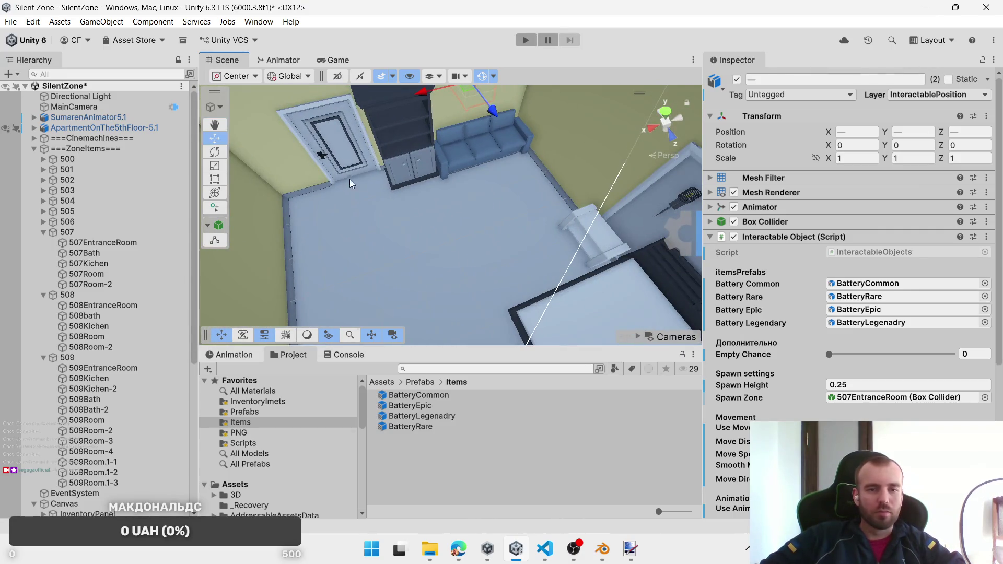
# Step: Swap the Interaction Door script on the two room drawers for an Interactable Object
pyautogui.click(417, 169)
pyautogui.keyDown('shift'); pyautogui.click(418, 170); pyautogui.keyUp('shift')
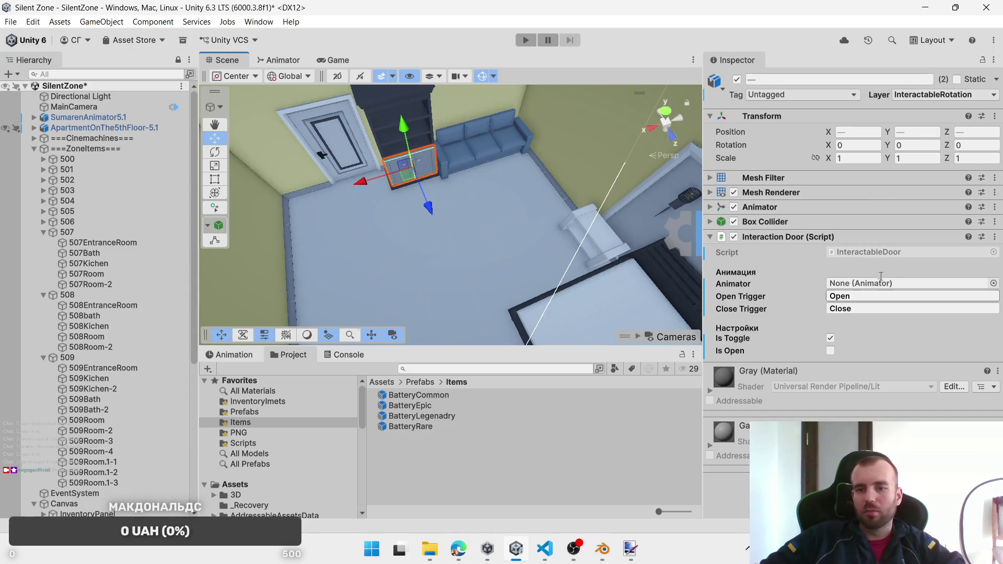
pyautogui.rightClick(816, 240)
pyautogui.click(867, 294)
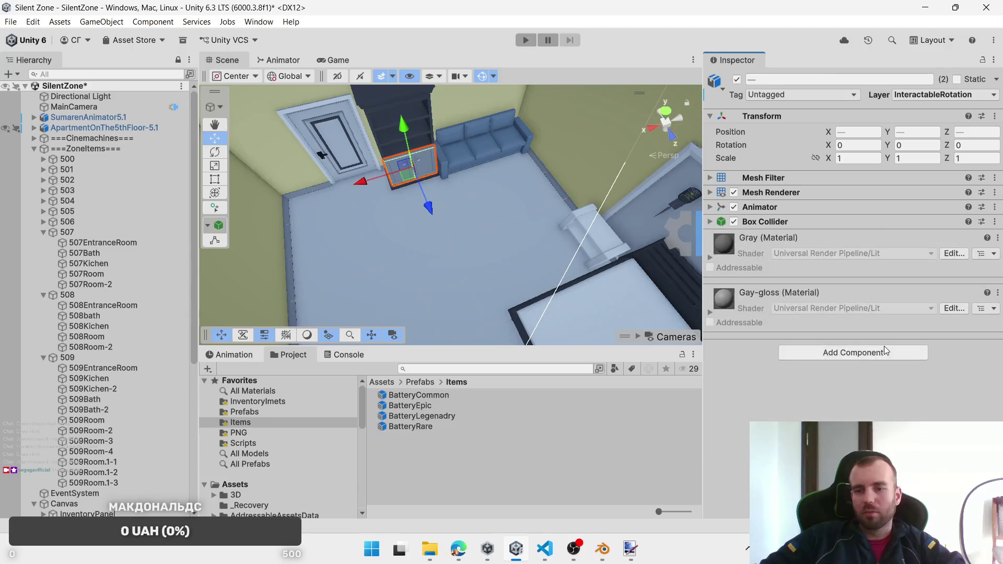
pyautogui.click(887, 350)
pyautogui.click(853, 389)
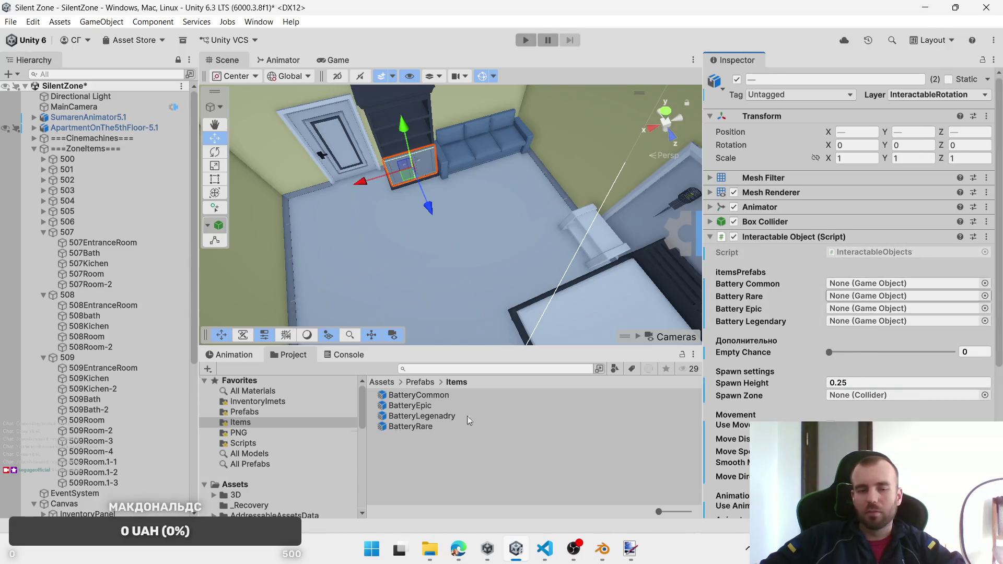
# Step: Fill its fields with BatteryCommon, BatteryEpic, BatteryRare and BatteryLegenadry
pyautogui.moveTo(415, 395); pyautogui.dragTo(867, 282)
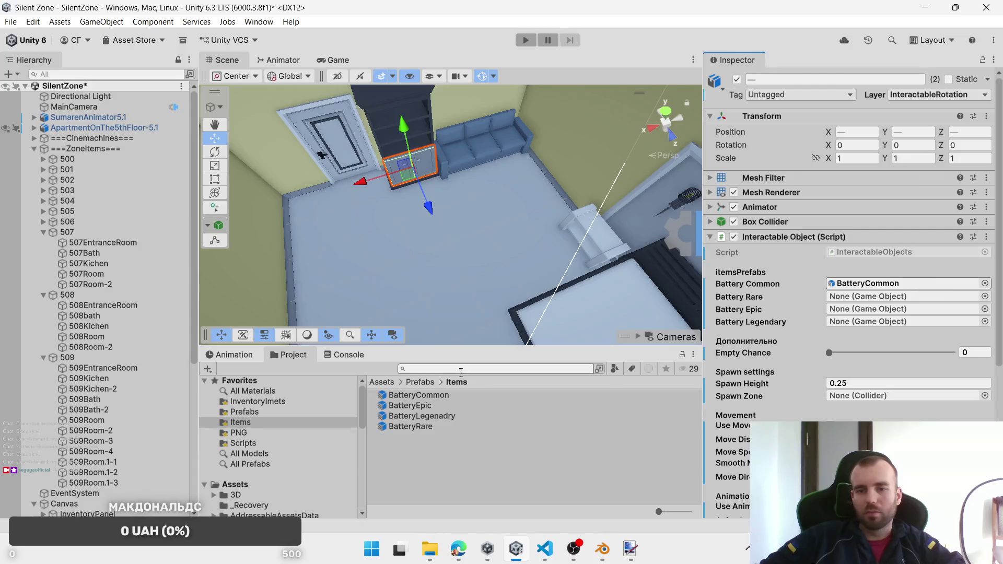
pyautogui.moveTo(416, 409)
pyautogui.mouseDown()
pyautogui.moveTo(862, 321)
pyautogui.moveTo(862, 309)
pyautogui.mouseUp()
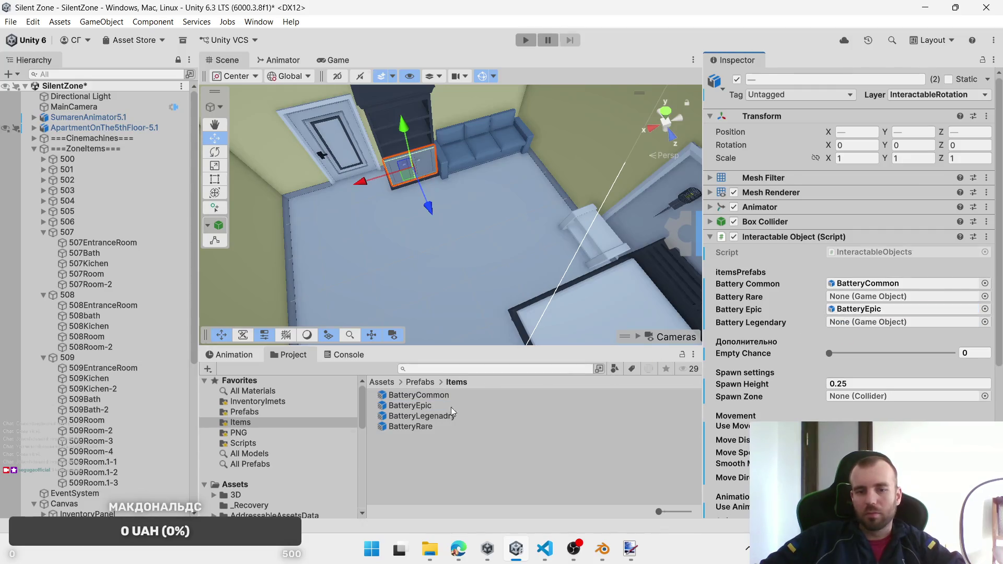
pyautogui.moveTo(421, 429); pyautogui.dragTo(881, 296)
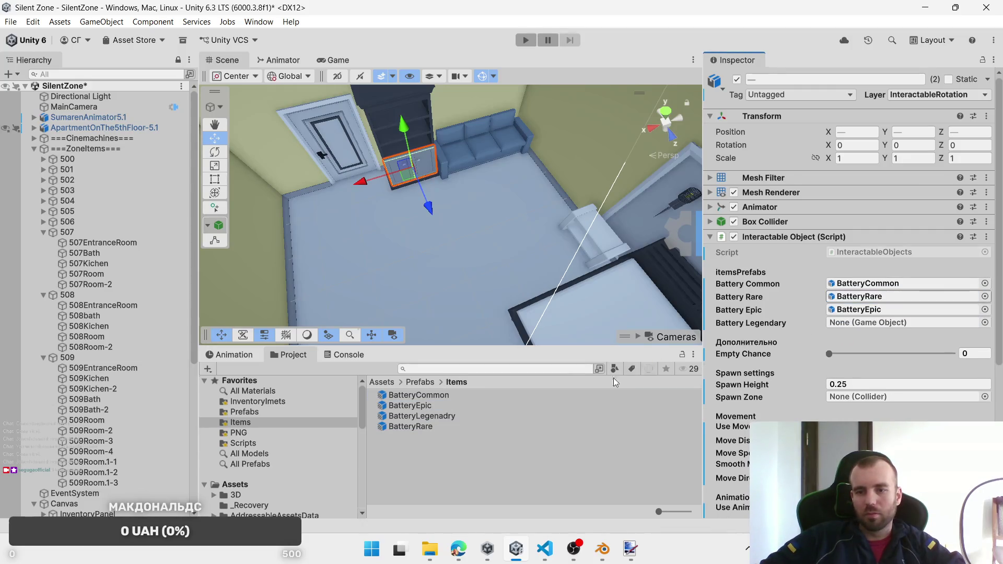
pyautogui.moveTo(854, 343)
pyautogui.mouseDown()
pyautogui.moveTo(866, 324)
pyautogui.moveTo(439, 453)
pyautogui.mouseUp()
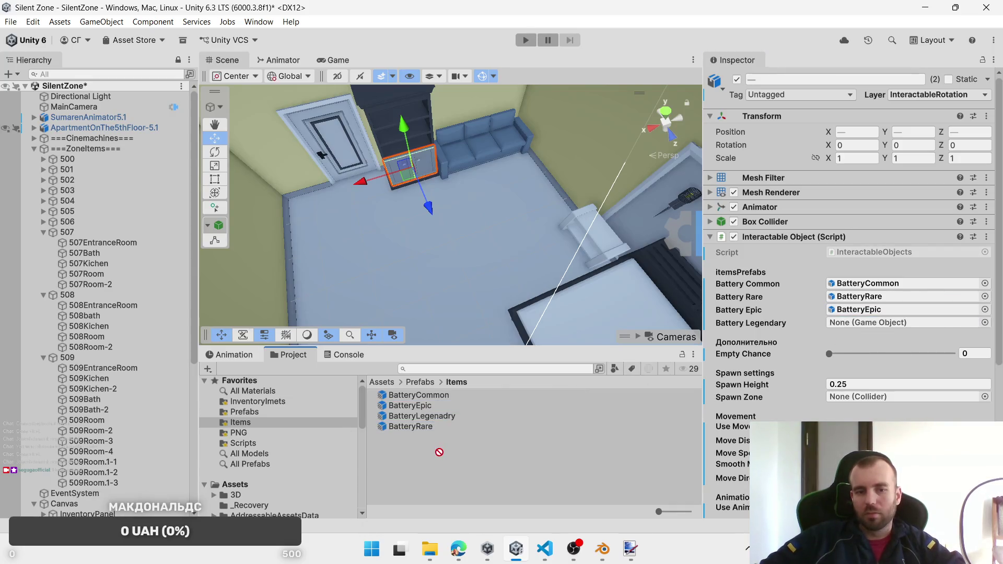
pyautogui.moveTo(452, 418); pyautogui.dragTo(889, 326)
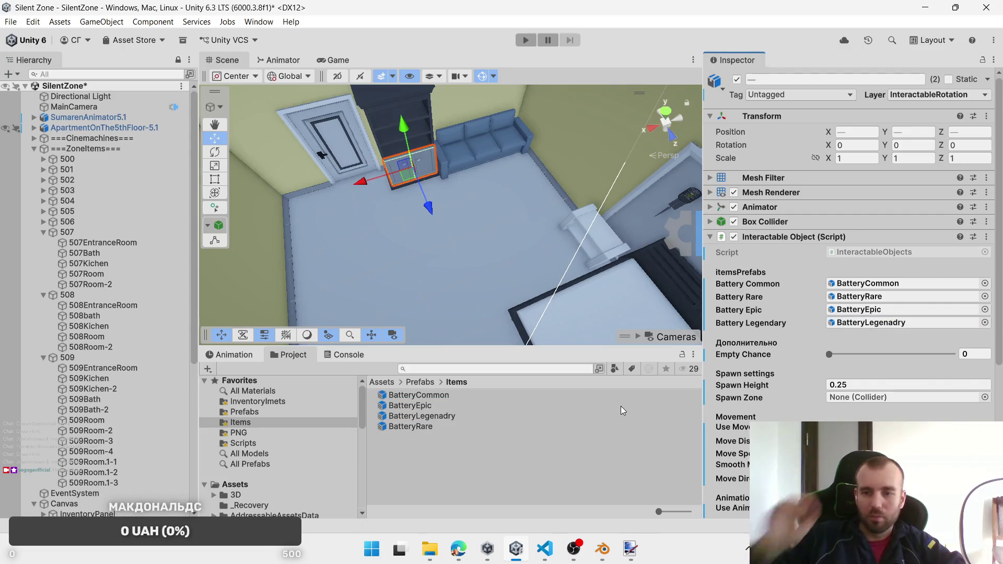
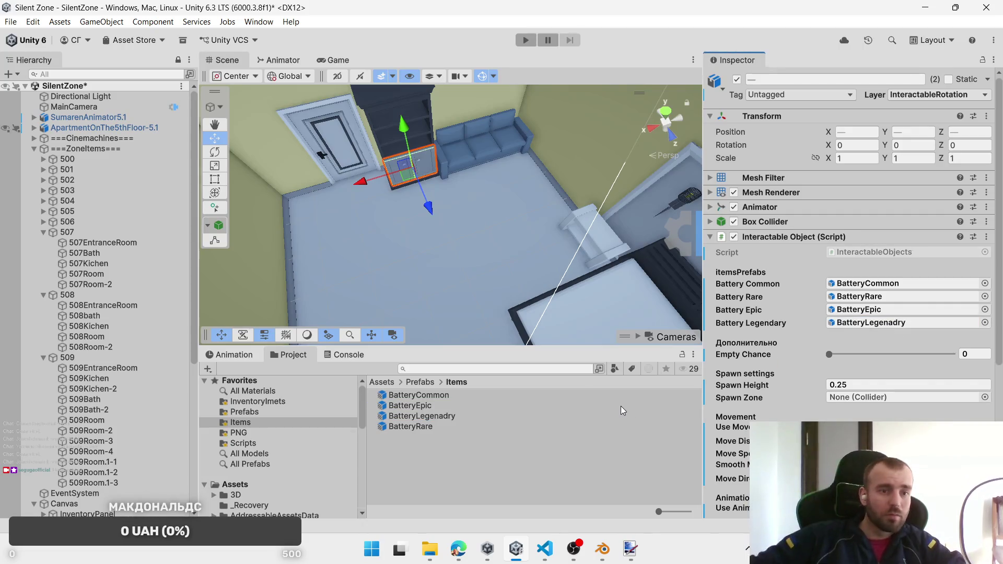
# Step: Assign 507Room as the spawn zone and frame the wardrobe and desk in the Scene view
pyautogui.moveTo(99, 273); pyautogui.dragTo(853, 396)
pyautogui.doubleClick(887, 397)
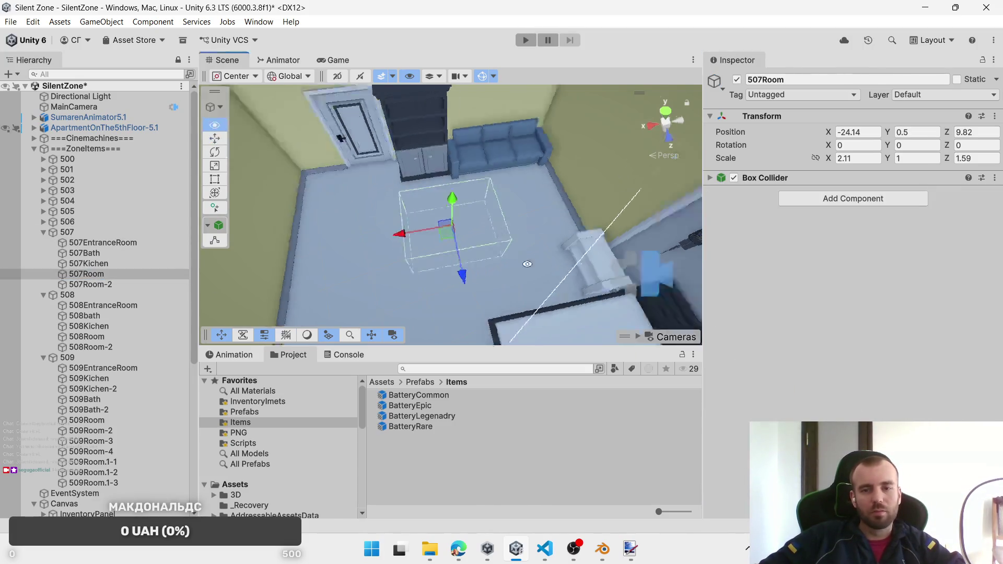
pyautogui.moveTo(391, 249); pyautogui.dragTo(340, 226)
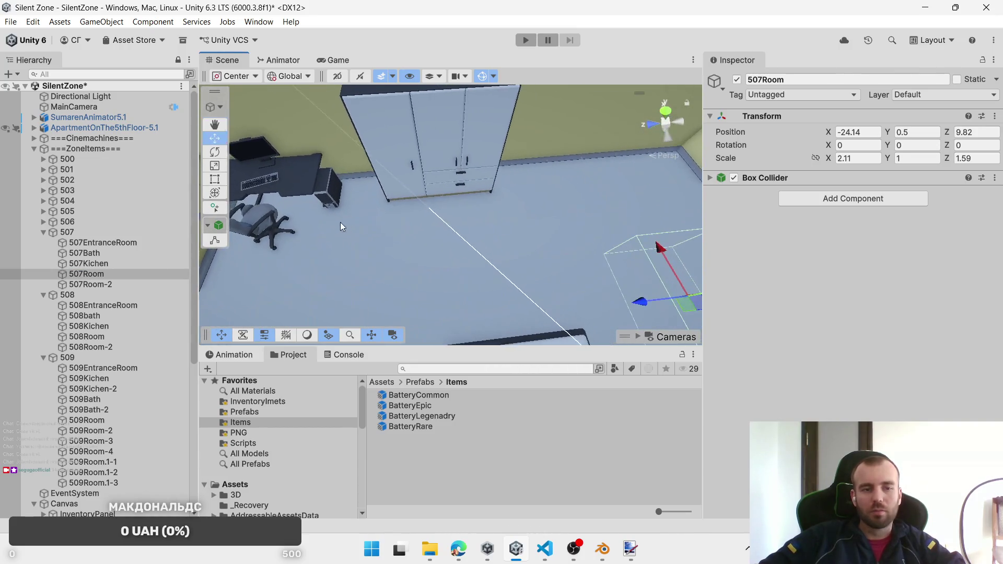
# Step: Select the wardrobe door 507_DrawerRoom-3, its panels and drawers, and remove their Interaction Door script
pyautogui.click(452, 168)
pyautogui.click(460, 167)
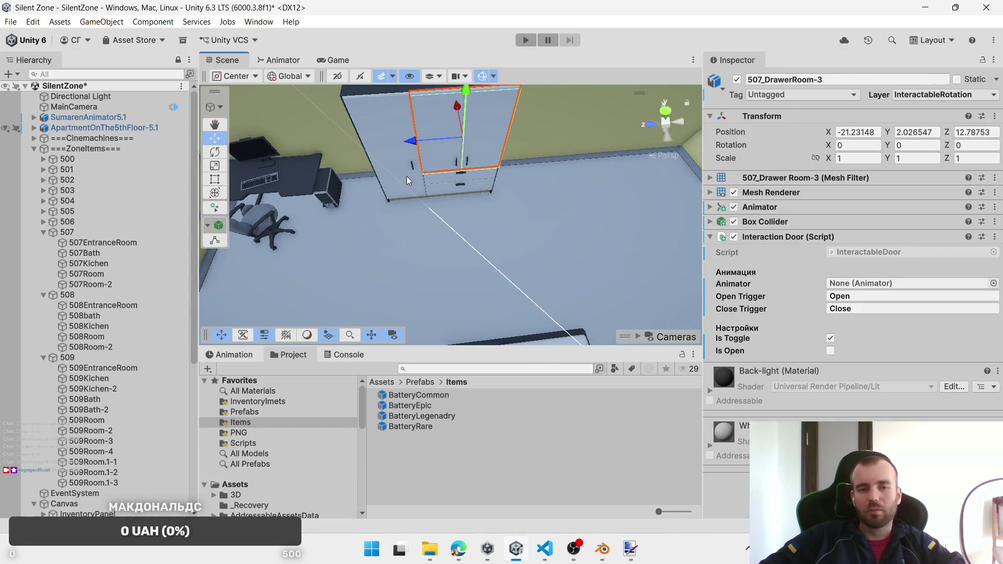
pyautogui.keyDown('shift'); pyautogui.click(406, 176); pyautogui.keyUp('shift')
pyautogui.keyDown('shift'); pyautogui.click(452, 180); pyautogui.keyUp('shift')
pyautogui.keyDown('shift'); pyautogui.click(453, 189); pyautogui.keyUp('shift')
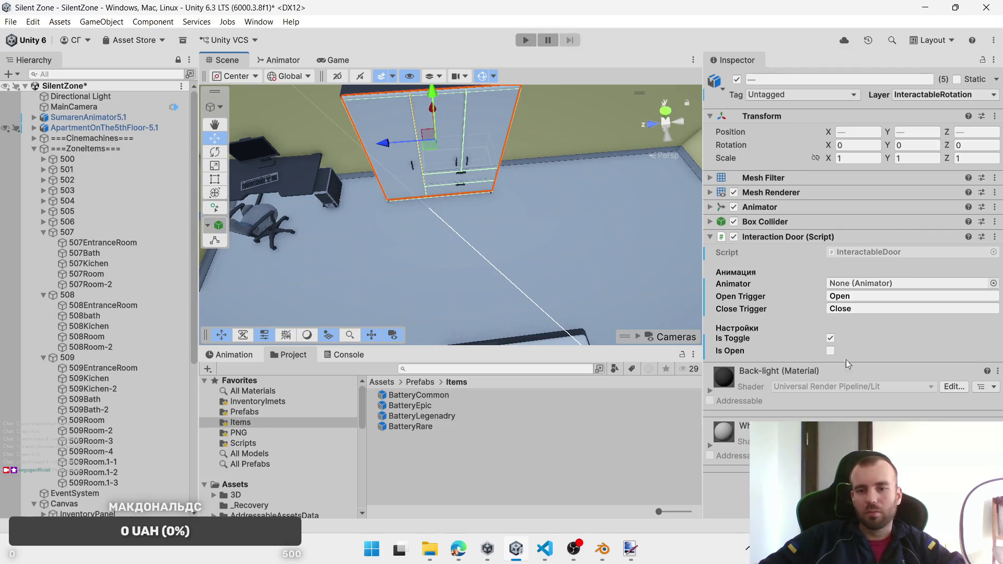
pyautogui.rightClick(835, 240)
pyautogui.click(888, 293)
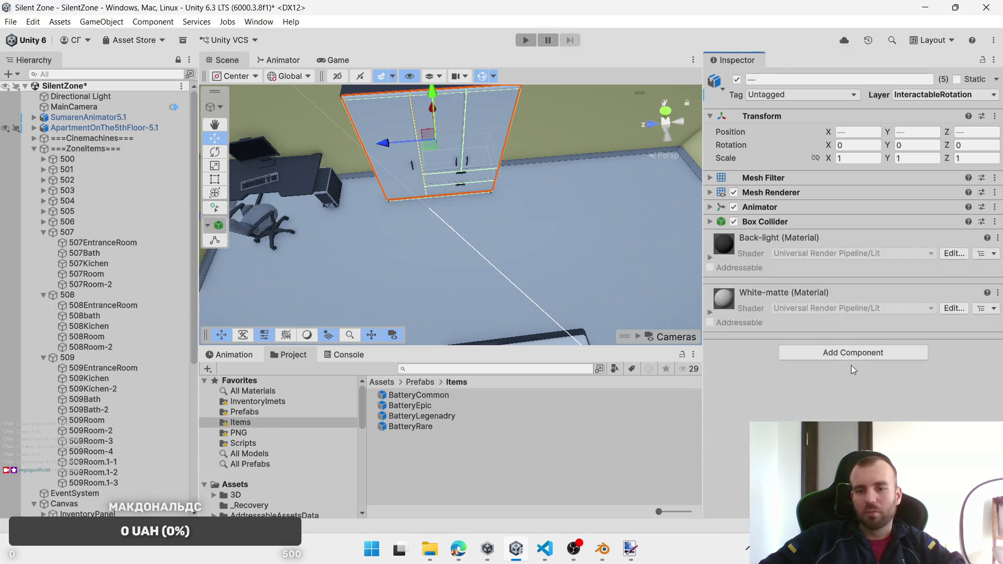
# Step: Add Interactable Object with spawn zone 507Room-2 and BatteryCommon, BatteryRare, BatteryEpic, BatteryLegenadry
pyautogui.click(850, 355)
pyautogui.click(851, 384)
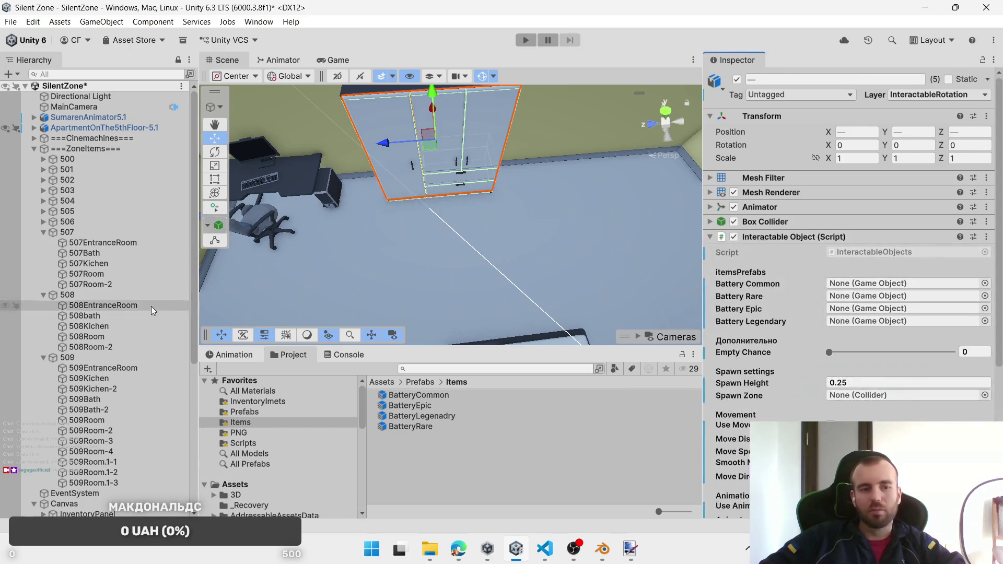
pyautogui.moveTo(105, 287)
pyautogui.mouseDown()
pyautogui.moveTo(885, 373)
pyautogui.moveTo(885, 393)
pyautogui.mouseUp()
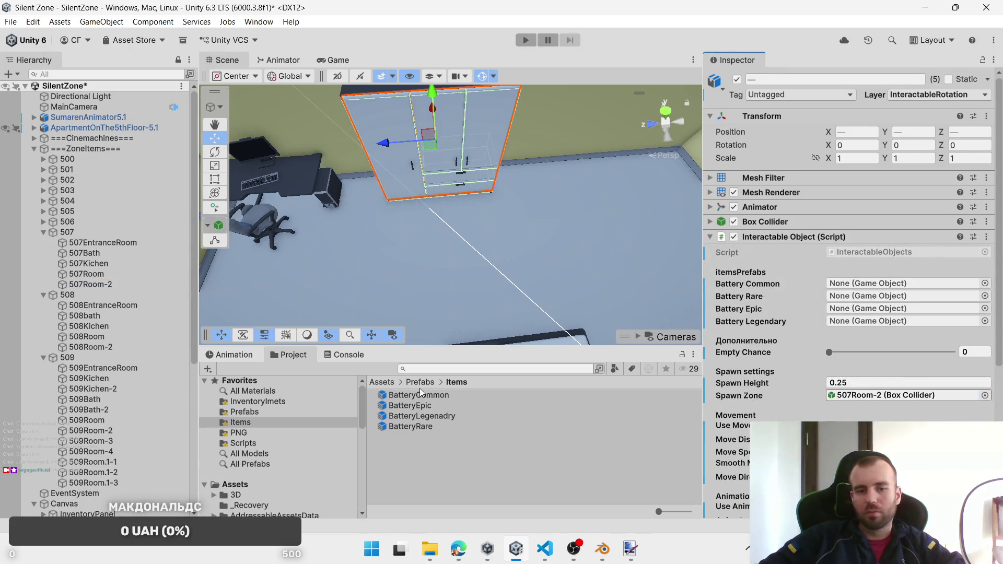
pyautogui.moveTo(421, 395)
pyautogui.mouseDown()
pyautogui.moveTo(905, 273)
pyautogui.moveTo(904, 283)
pyautogui.mouseUp()
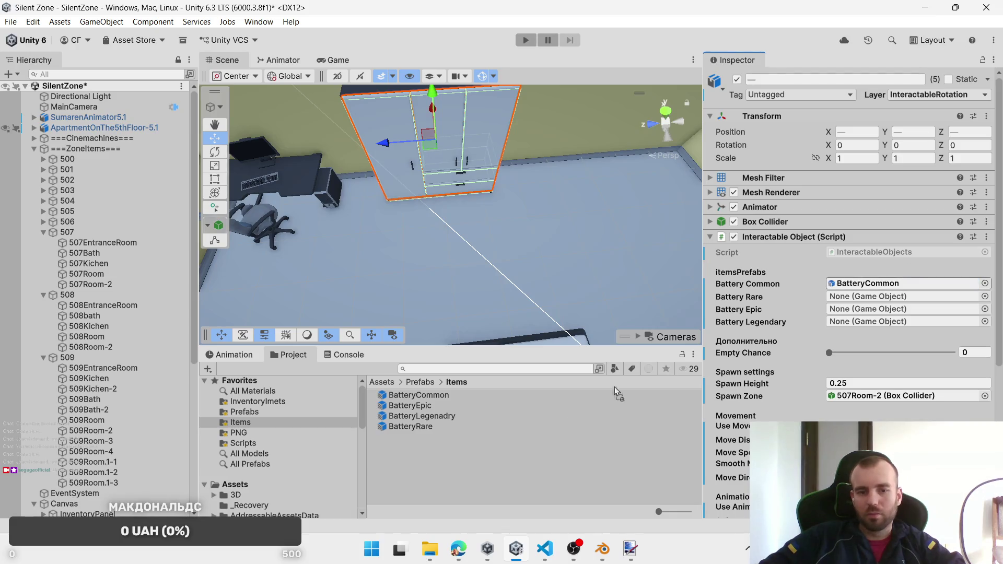
pyautogui.moveTo(408, 428)
pyautogui.mouseDown()
pyautogui.moveTo(867, 310)
pyautogui.moveTo(864, 302)
pyautogui.mouseUp()
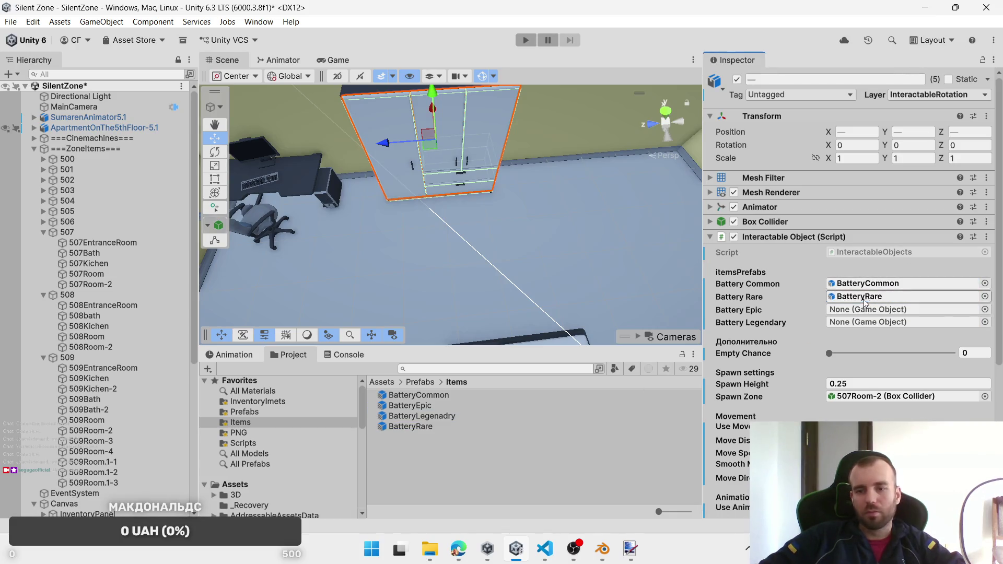
pyautogui.moveTo(419, 409); pyautogui.dragTo(894, 310)
pyautogui.click(418, 416)
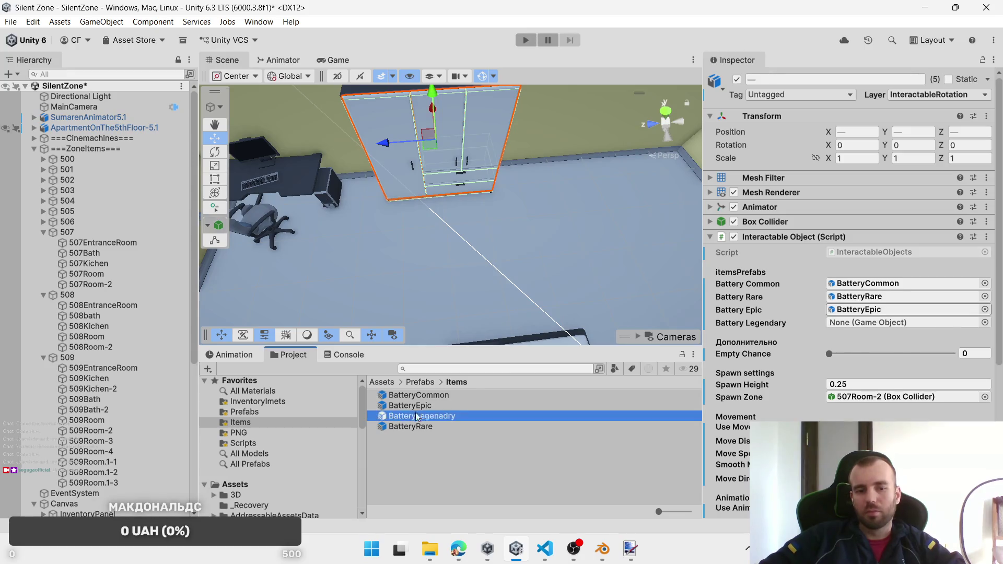
pyautogui.moveTo(417, 416)
pyautogui.mouseDown()
pyautogui.moveTo(877, 316)
pyautogui.moveTo(886, 330)
pyautogui.mouseUp()
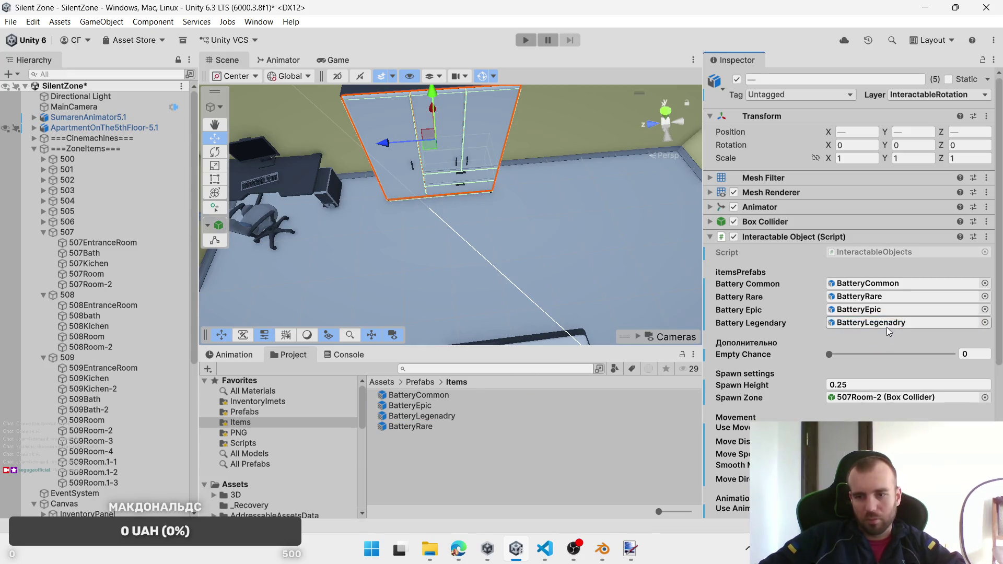
# Step: Put the two wardrobe drawers on the InteractablePosition layer and check their move direction
pyautogui.click(469, 184)
pyautogui.click(475, 174)
pyautogui.keyDown('shift'); pyautogui.click(475, 189); pyautogui.keyUp('shift')
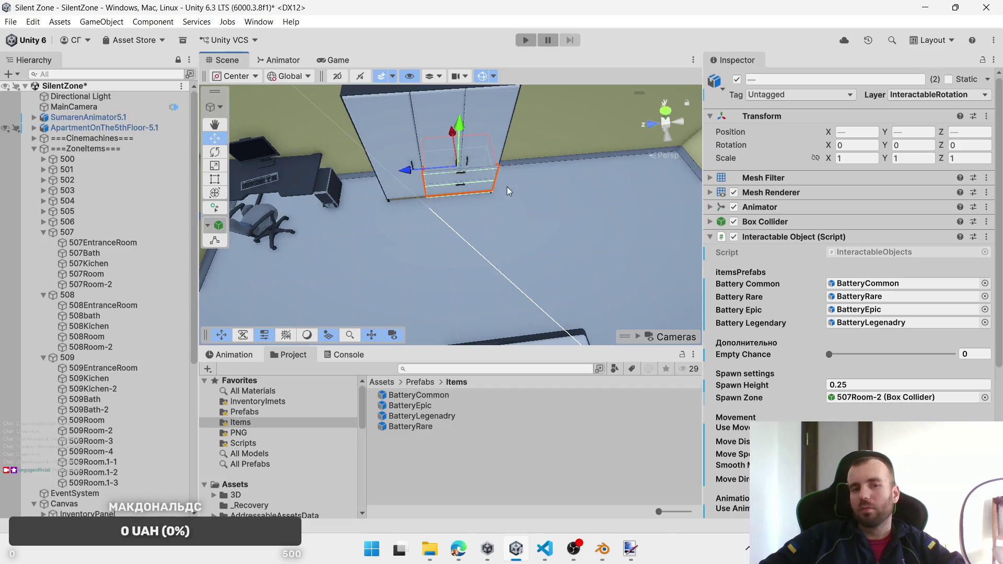
pyautogui.click(959, 98)
pyautogui.click(935, 204)
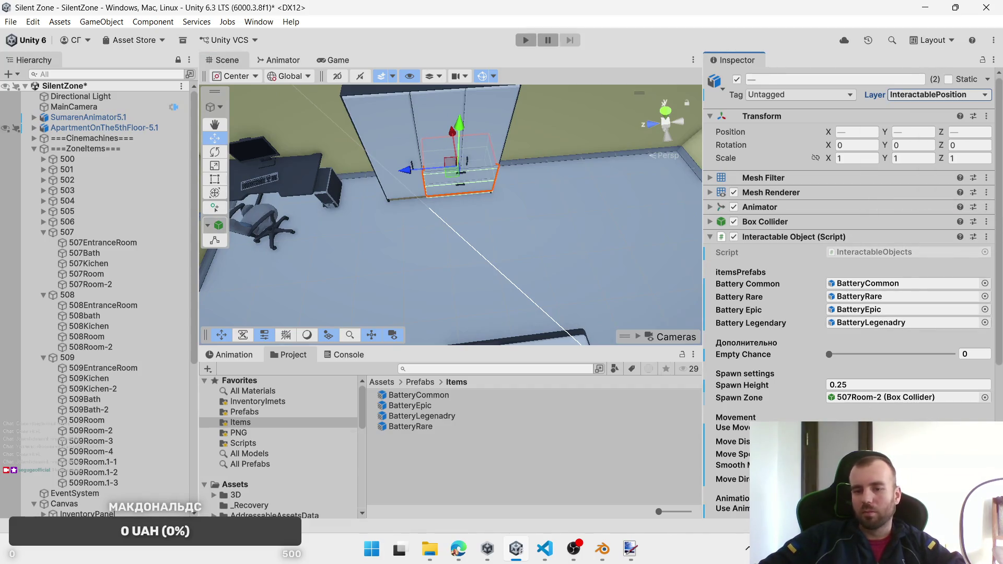
pyautogui.click(887, 479)
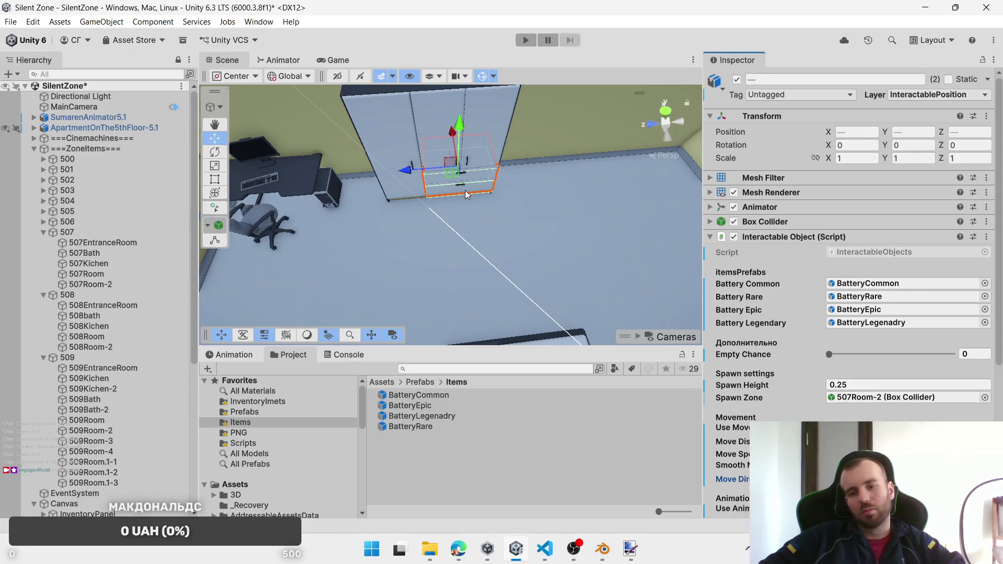
pyautogui.moveTo(601, 250)
pyautogui.mouseDown()
pyautogui.moveTo(631, 222)
pyautogui.moveTo(642, 157)
pyautogui.moveTo(529, 212)
pyautogui.moveTo(231, 245)
pyautogui.moveTo(524, 233)
pyautogui.moveTo(472, 206)
pyautogui.moveTo(204, 203)
pyautogui.mouseUp()
pyautogui.moveTo(42, 201); pyautogui.dragTo(89, 195)
# Step: Put bathroom drawer 507_DrawerBarh-1 and the upper sink drawer on the InteractablePosition layer
pyautogui.click(403, 162)
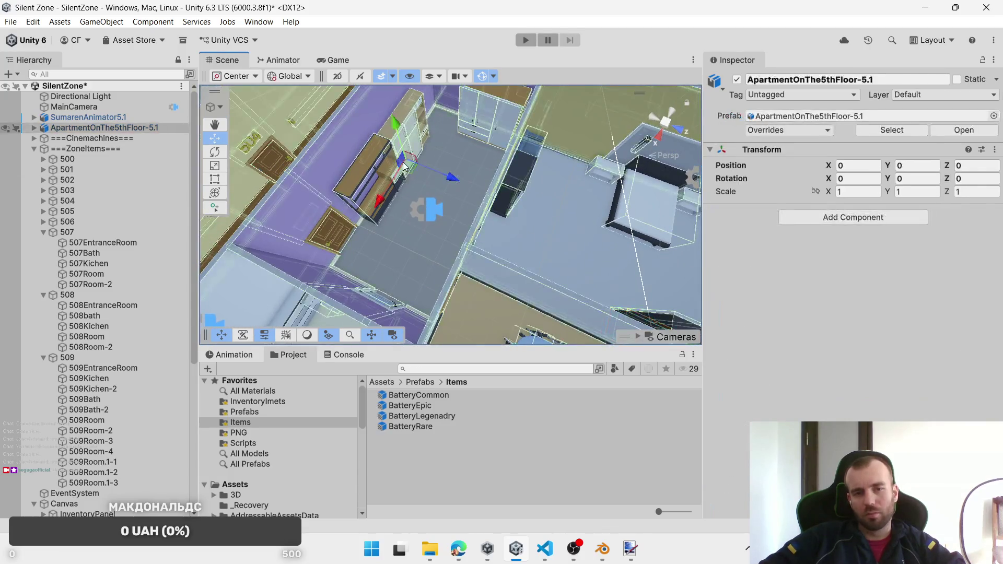
pyautogui.click(403, 162)
pyautogui.moveTo(402, 162)
pyautogui.mouseDown()
pyautogui.moveTo(572, 252)
pyautogui.moveTo(484, 246)
pyautogui.moveTo(657, 274)
pyautogui.moveTo(505, 223)
pyautogui.moveTo(560, 227)
pyautogui.moveTo(567, 206)
pyautogui.moveTo(412, 226)
pyautogui.moveTo(428, 236)
pyautogui.moveTo(444, 198)
pyautogui.moveTo(400, 154)
pyautogui.mouseUp()
pyautogui.scroll(5, 505, 223)
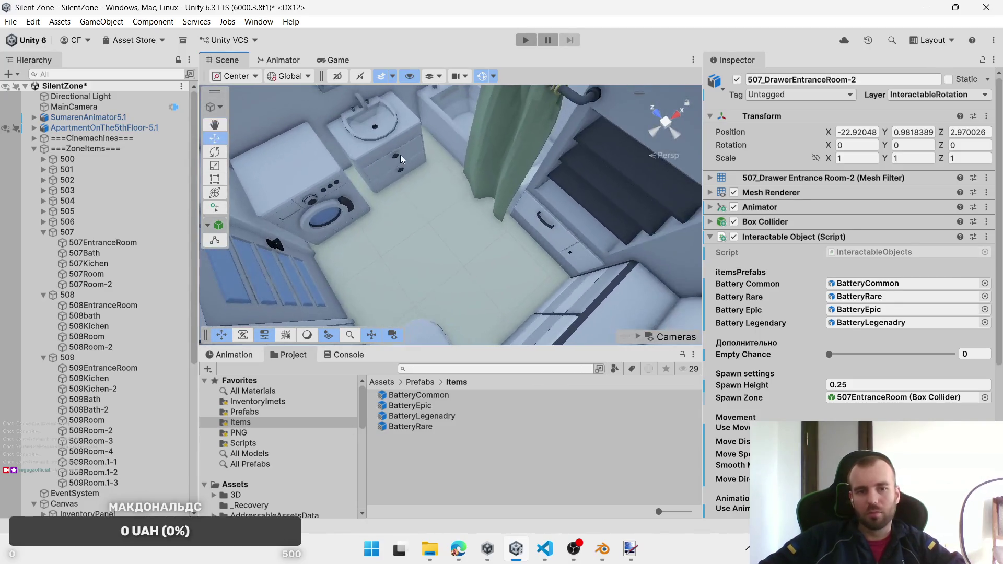
pyautogui.click(395, 178)
pyautogui.click(393, 179)
pyautogui.keyDown('shift'); pyautogui.click(389, 141); pyautogui.keyUp('shift')
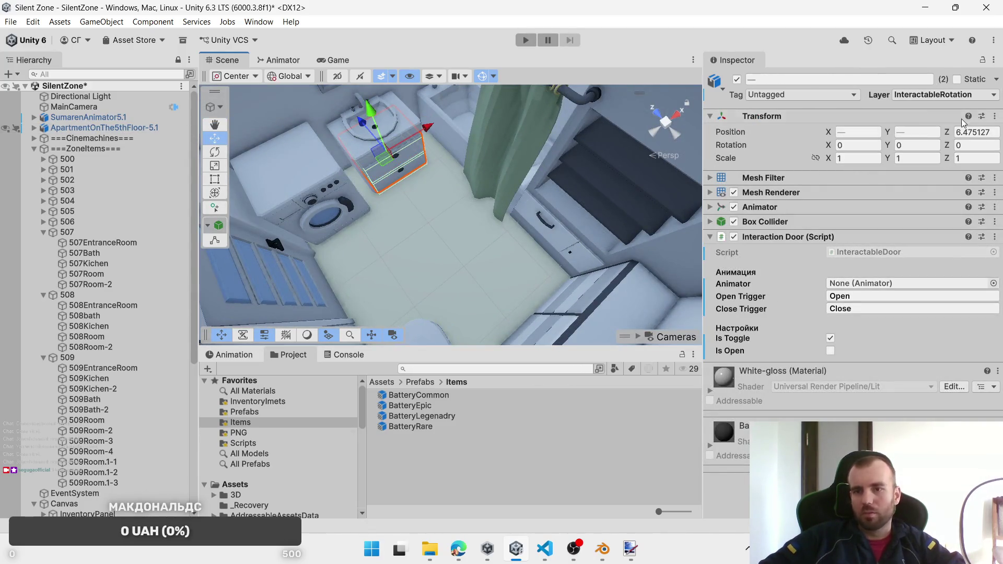
pyautogui.click(945, 94)
pyautogui.click(911, 205)
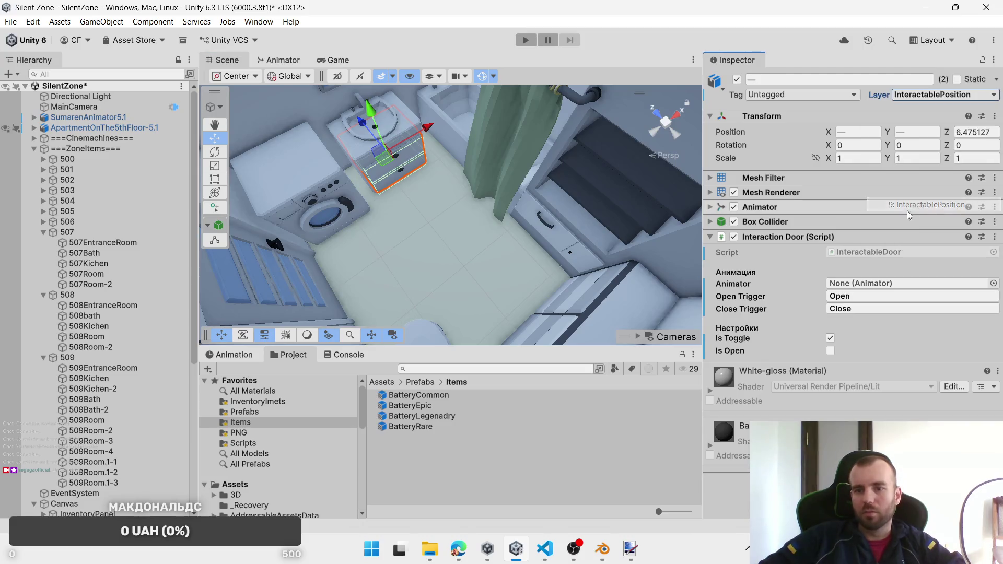
# Step: Add the under-stairs cabinet and drawer, swap Interaction Door for the Interactable Object script
pyautogui.rightClick(798, 238)
pyautogui.keyDown('shift'); pyautogui.click(534, 218); pyautogui.keyUp('shift')
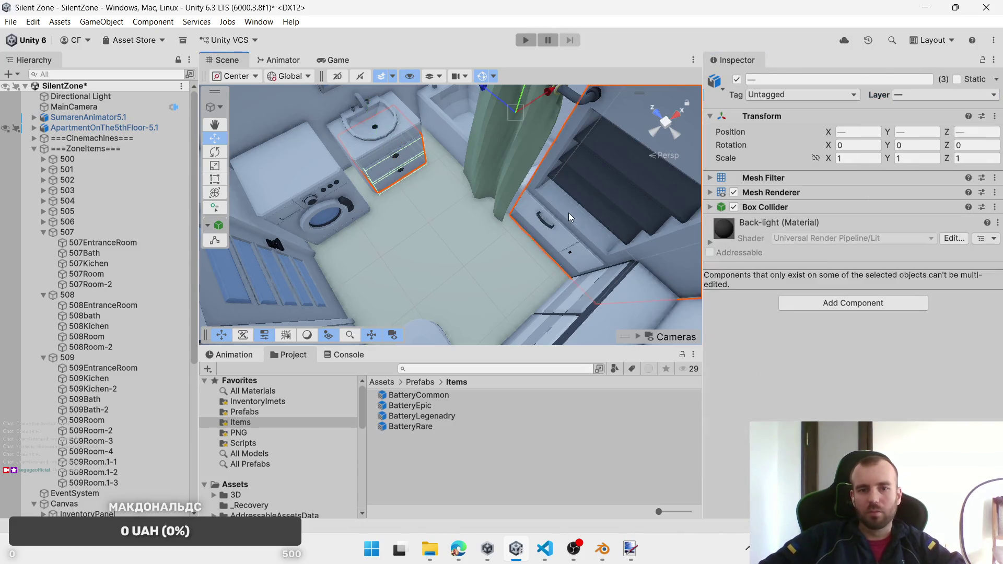
pyautogui.keyDown('shift'); pyautogui.click(546, 226); pyautogui.keyUp('shift')
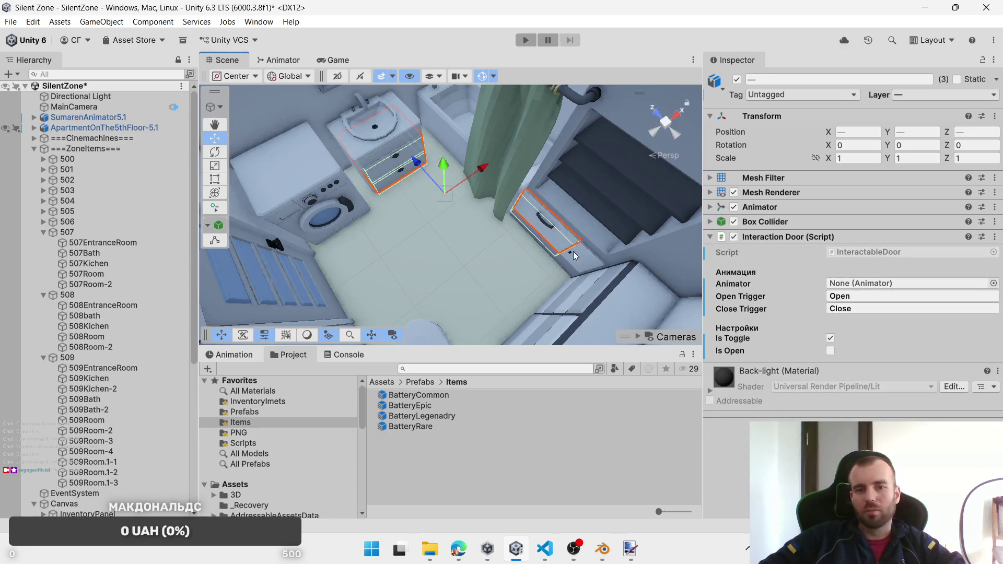
pyautogui.rightClick(803, 241)
pyautogui.click(825, 291)
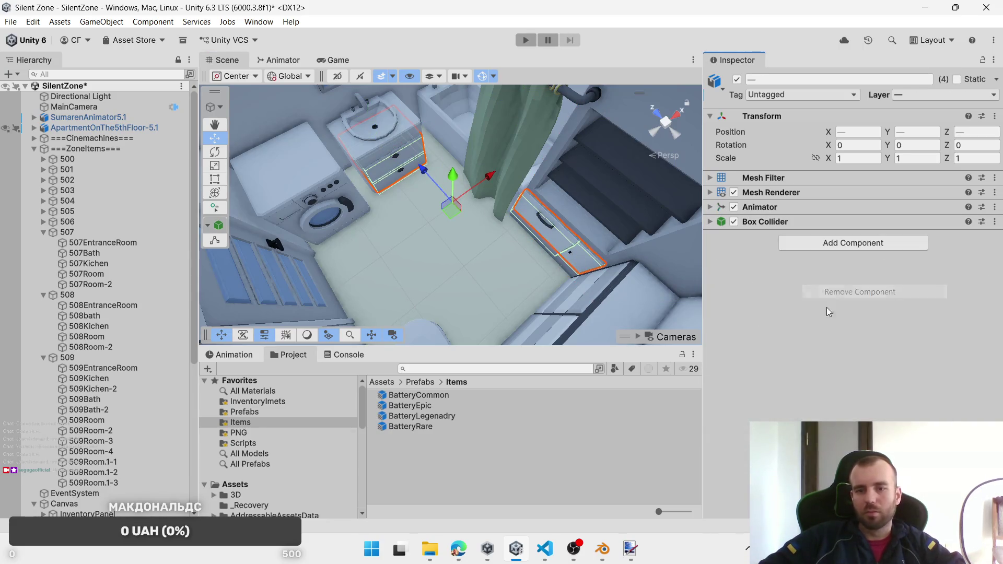
pyautogui.click(818, 243)
pyautogui.click(840, 316)
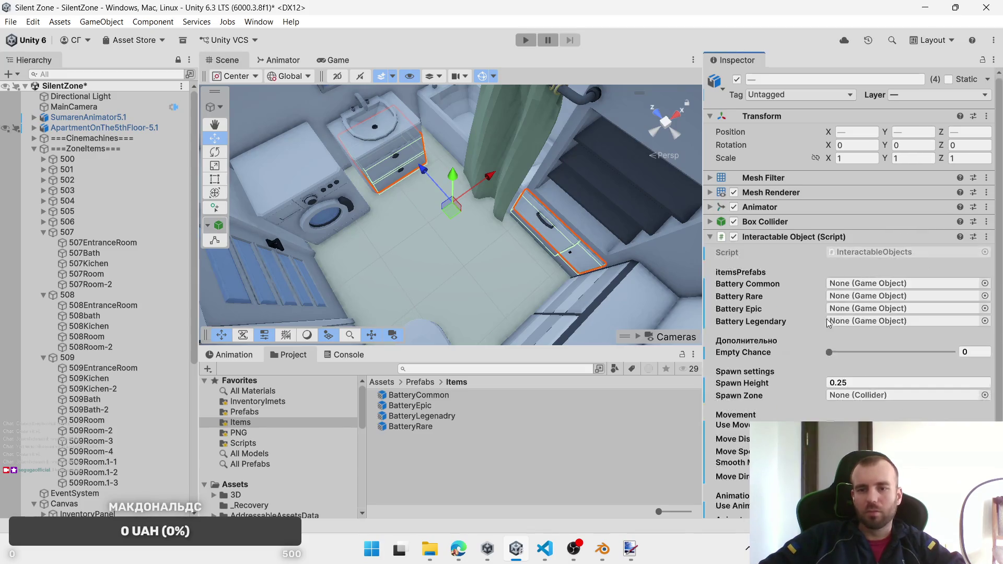
# Step: Assign BatteryCommon, BatteryRare and BatteryEpic, and set 507Bath as the spawn zone
pyautogui.moveTo(850, 280); pyautogui.dragTo(856, 283)
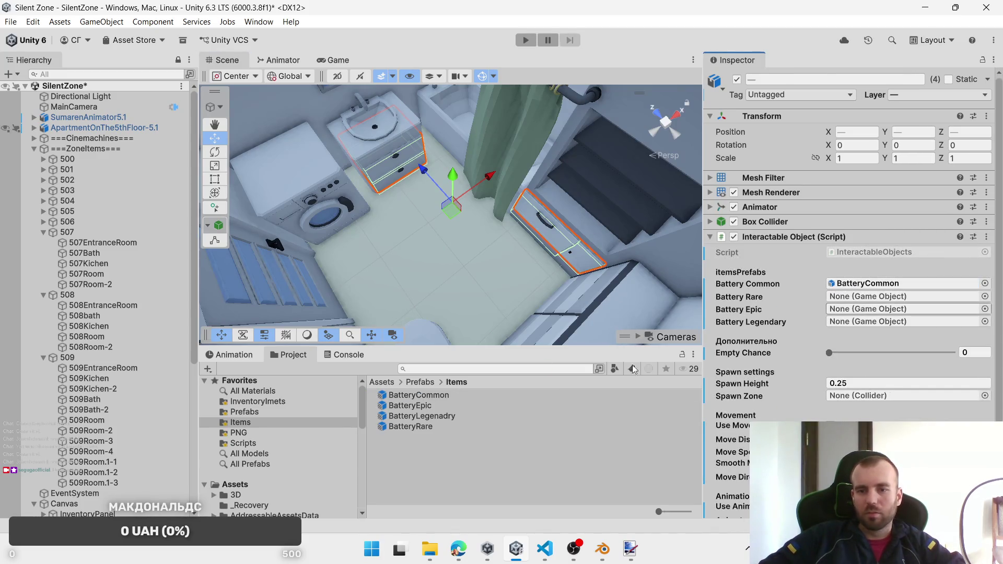
pyautogui.moveTo(416, 427); pyautogui.dragTo(886, 298)
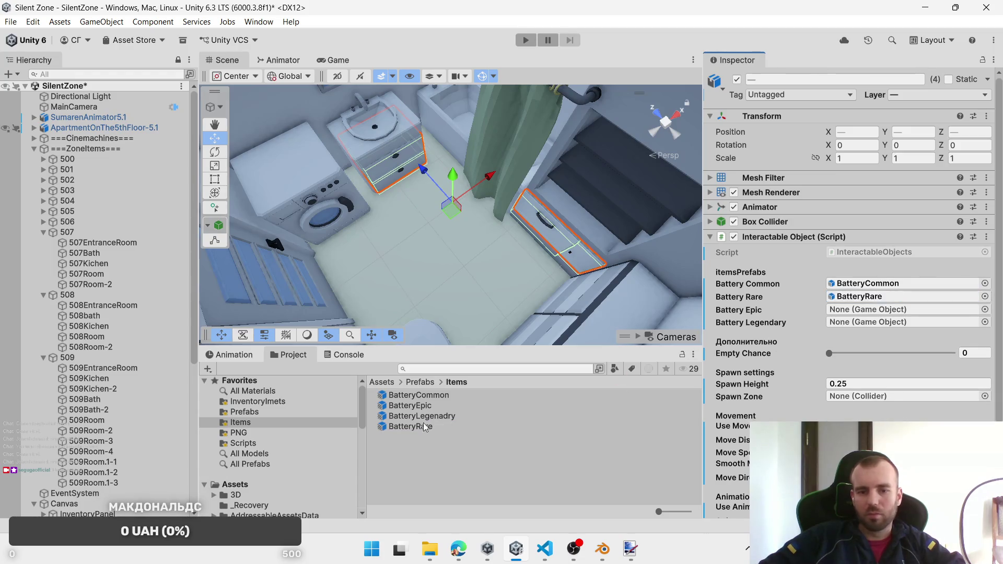
pyautogui.click(406, 408)
pyautogui.moveTo(406, 410)
pyautogui.mouseDown()
pyautogui.moveTo(882, 319)
pyautogui.moveTo(883, 310)
pyautogui.moveTo(421, 417)
pyautogui.moveTo(869, 325)
pyautogui.mouseUp()
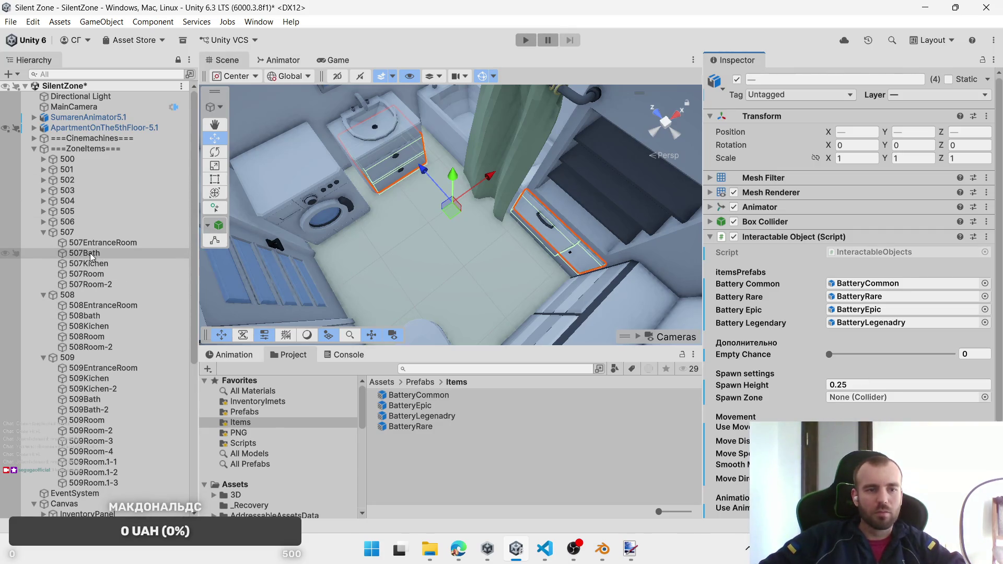
pyautogui.moveTo(89, 252); pyautogui.dragTo(927, 404)
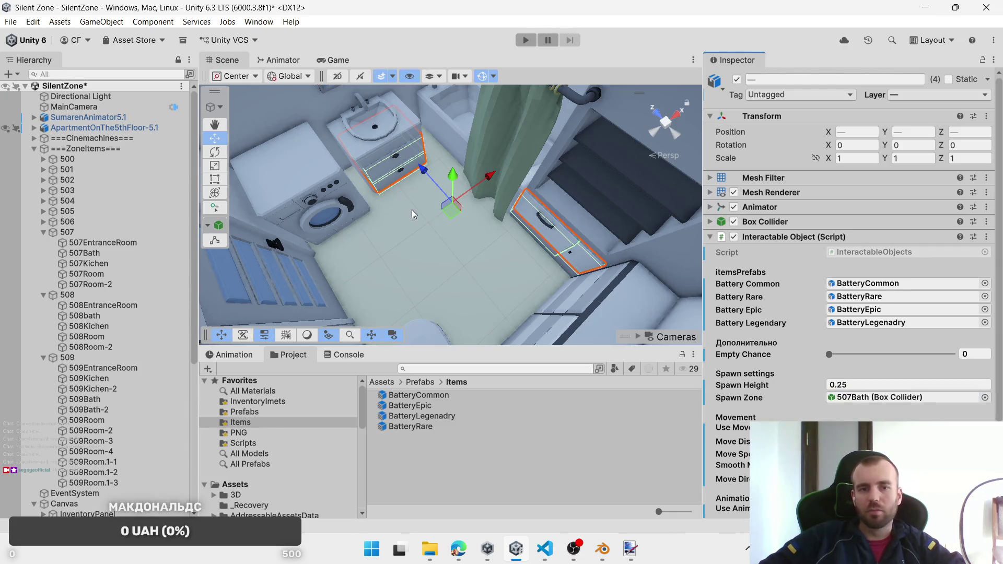
# Step: Give the washing machine door an Interactable Object script
pyautogui.click(340, 207)
pyautogui.click(340, 207)
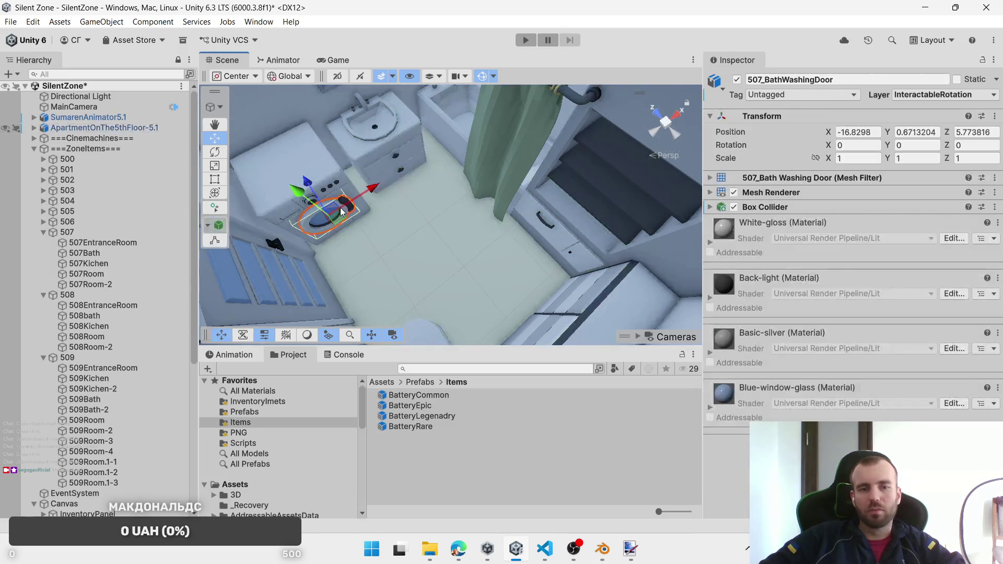
pyautogui.click(836, 436)
pyautogui.write('in')
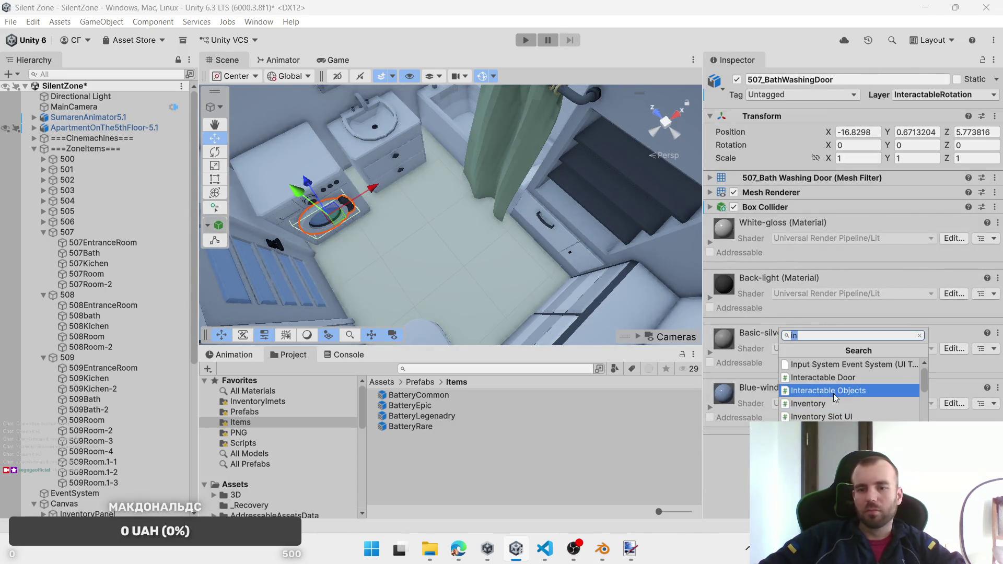
pyautogui.click(833, 394)
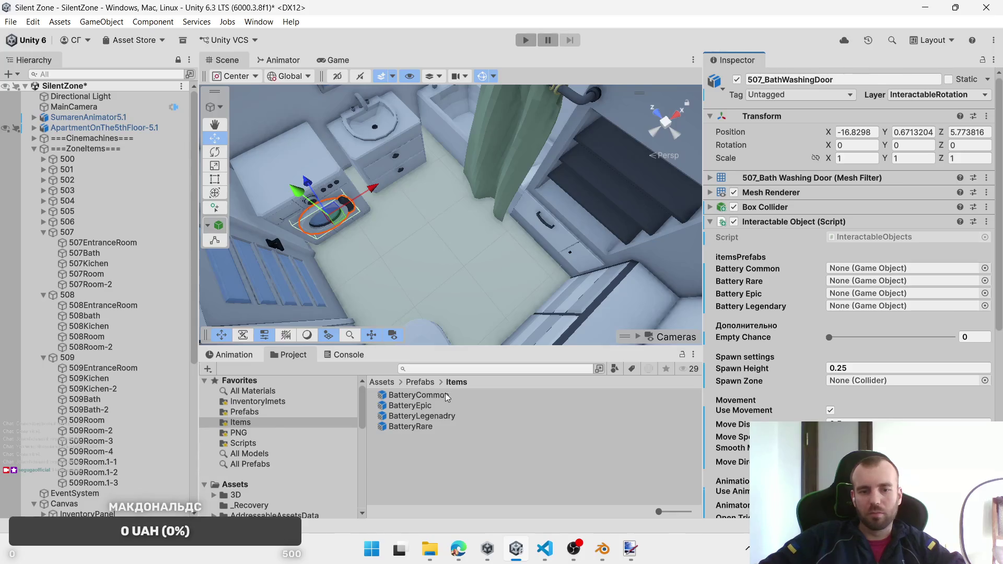
# Step: Assign BatteryCommon, BatteryEpic, BatteryRare and BatteryLegenadry, with 507Bath as the spawn zone
pyautogui.moveTo(447, 397); pyautogui.dragTo(887, 268)
pyautogui.moveTo(410, 405)
pyautogui.mouseDown()
pyautogui.moveTo(707, 357)
pyautogui.moveTo(877, 307)
pyautogui.moveTo(878, 294)
pyautogui.mouseUp()
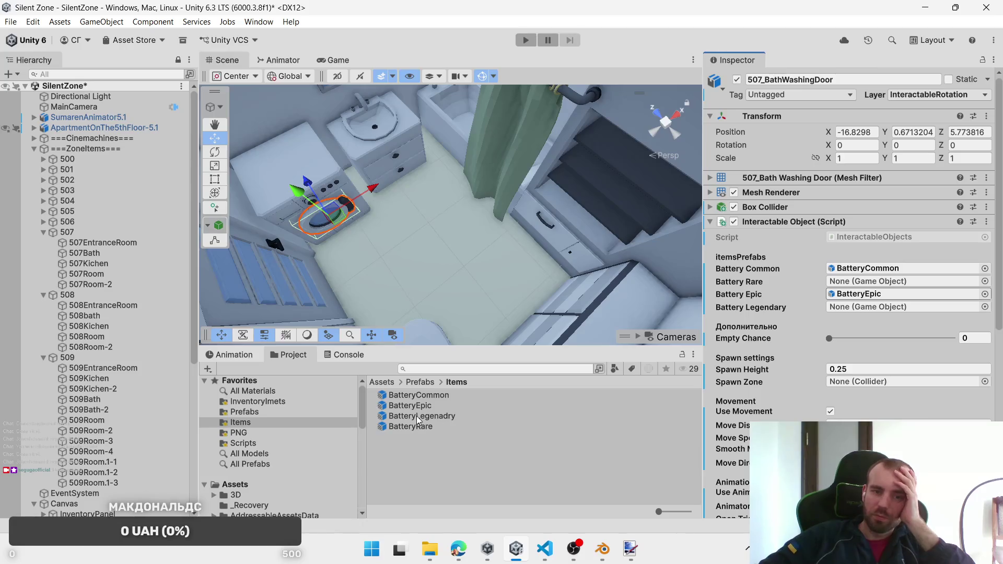
pyautogui.moveTo(410, 426); pyautogui.dragTo(888, 281)
pyautogui.moveTo(424, 418); pyautogui.dragTo(888, 307)
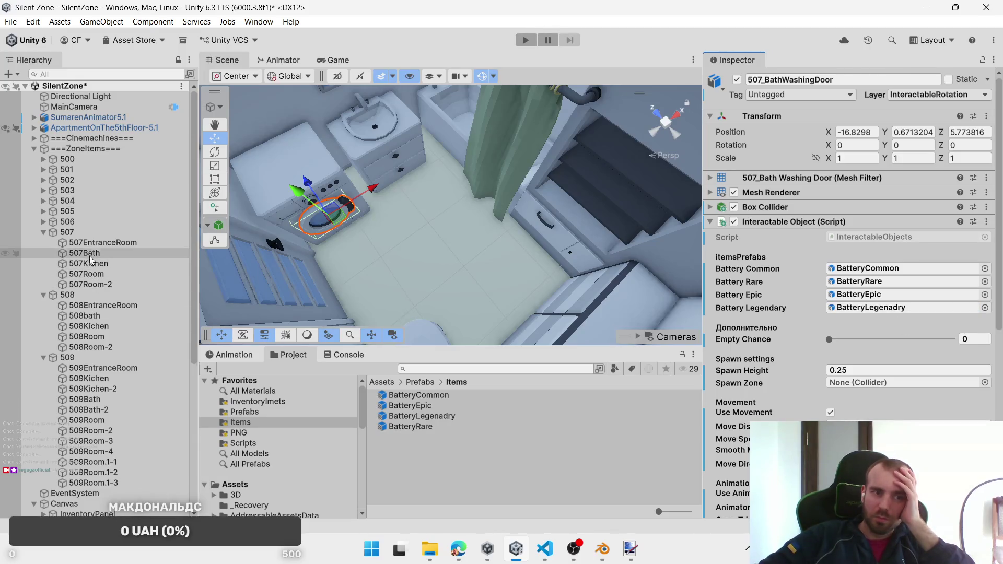
pyautogui.moveTo(89, 255)
pyautogui.mouseDown()
pyautogui.moveTo(907, 390)
pyautogui.moveTo(898, 386)
pyautogui.mouseUp()
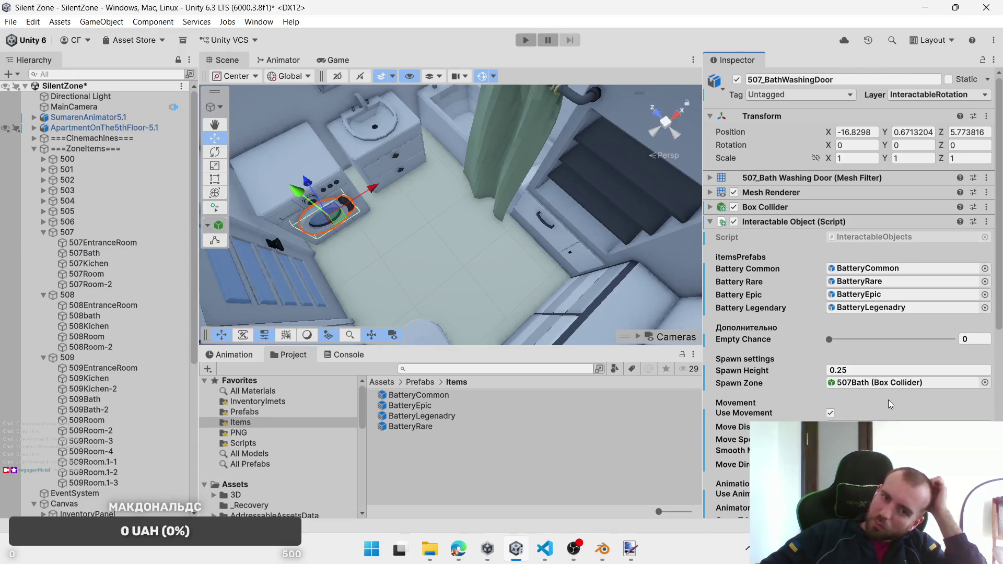
# Step: Select both drawers under the sink and check their move direction setting
pyautogui.click(403, 158)
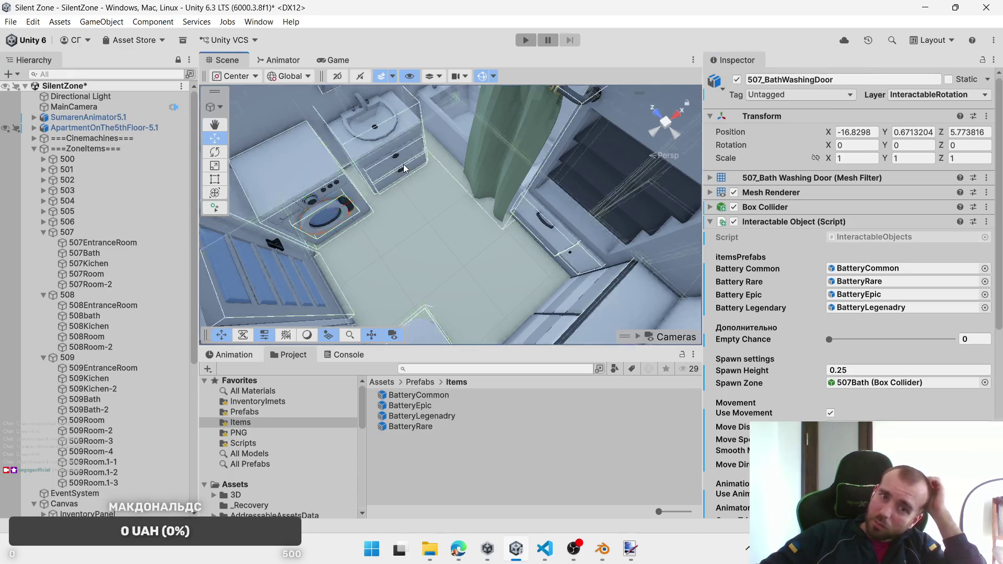
pyautogui.click(405, 166)
pyautogui.keyDown('shift'); pyautogui.click(405, 170); pyautogui.keyUp('shift')
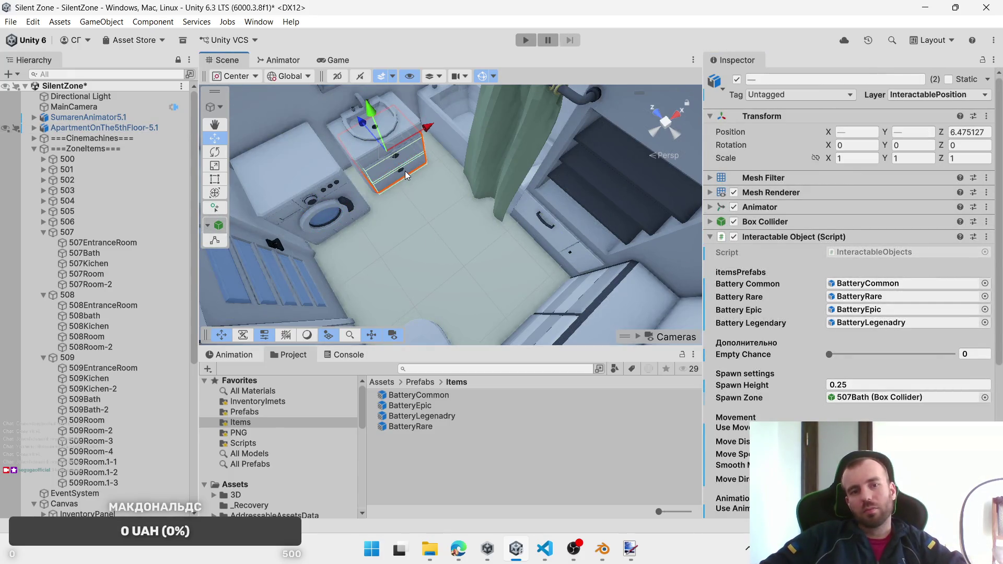
pyautogui.click(868, 409)
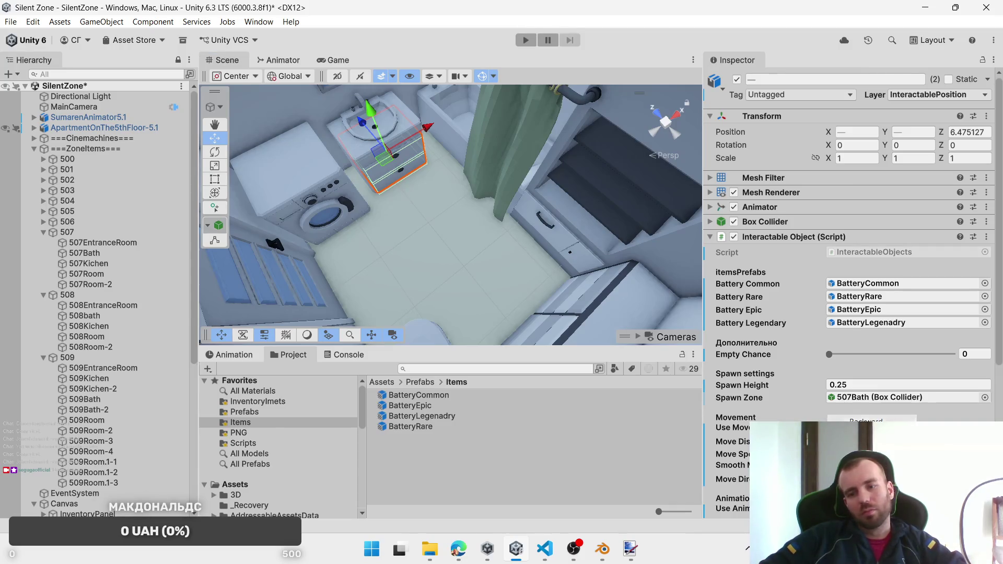
pyautogui.moveTo(478, 238)
pyautogui.mouseDown()
pyautogui.moveTo(494, 215)
pyautogui.moveTo(384, 245)
pyautogui.moveTo(70, 161)
pyautogui.moveTo(851, 171)
pyautogui.mouseUp()
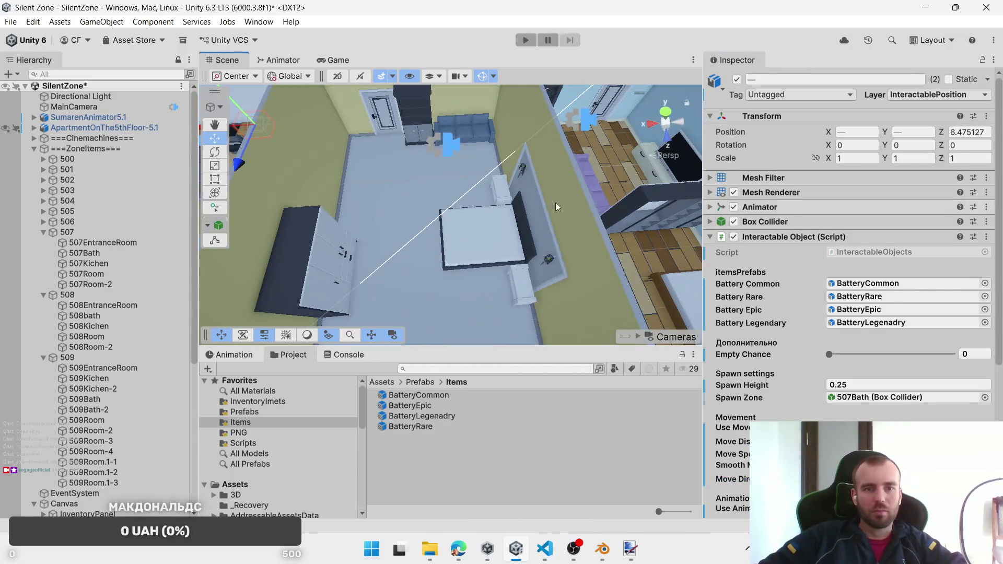
# Step: Multi-select the lower kitchen drawers and the corner cabinet
pyautogui.moveTo(556, 202)
pyautogui.mouseDown()
pyautogui.moveTo(498, 198)
pyautogui.moveTo(482, 152)
pyautogui.mouseUp()
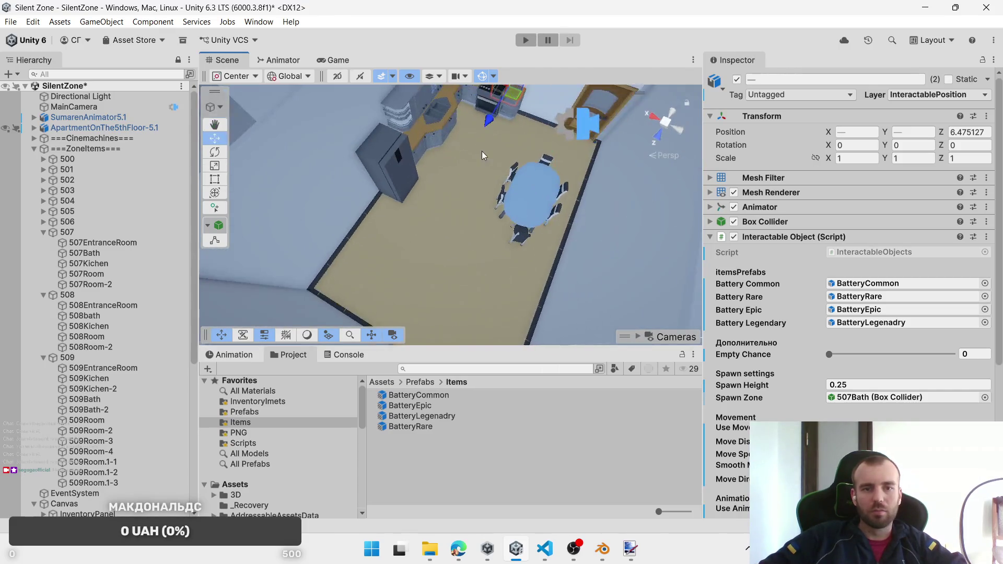
pyautogui.click(481, 152)
pyautogui.click(591, 187)
pyautogui.moveTo(591, 187)
pyautogui.mouseDown()
pyautogui.moveTo(536, 207)
pyautogui.moveTo(546, 214)
pyautogui.moveTo(535, 232)
pyautogui.moveTo(488, 196)
pyautogui.moveTo(480, 163)
pyautogui.mouseUp()
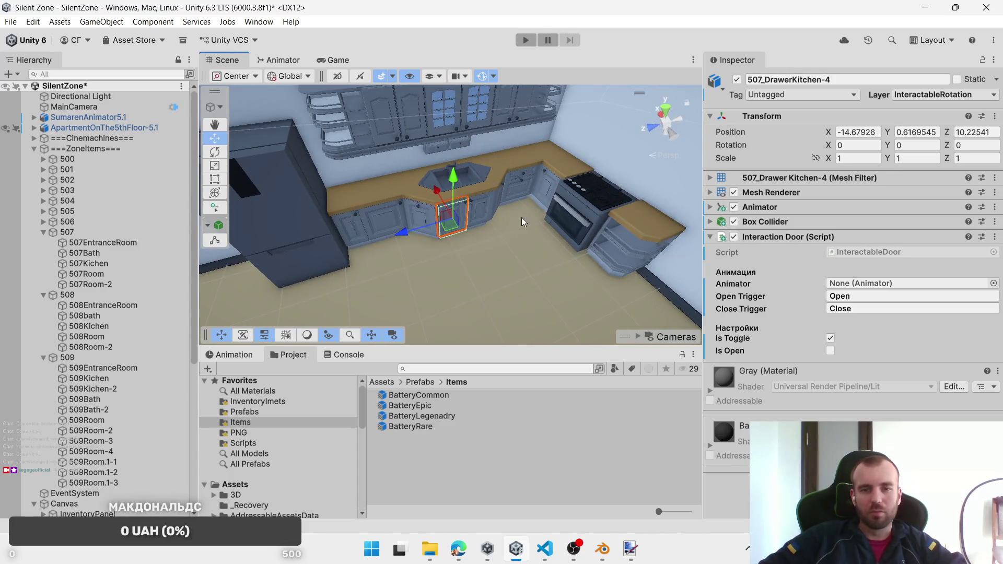
pyautogui.click(358, 236)
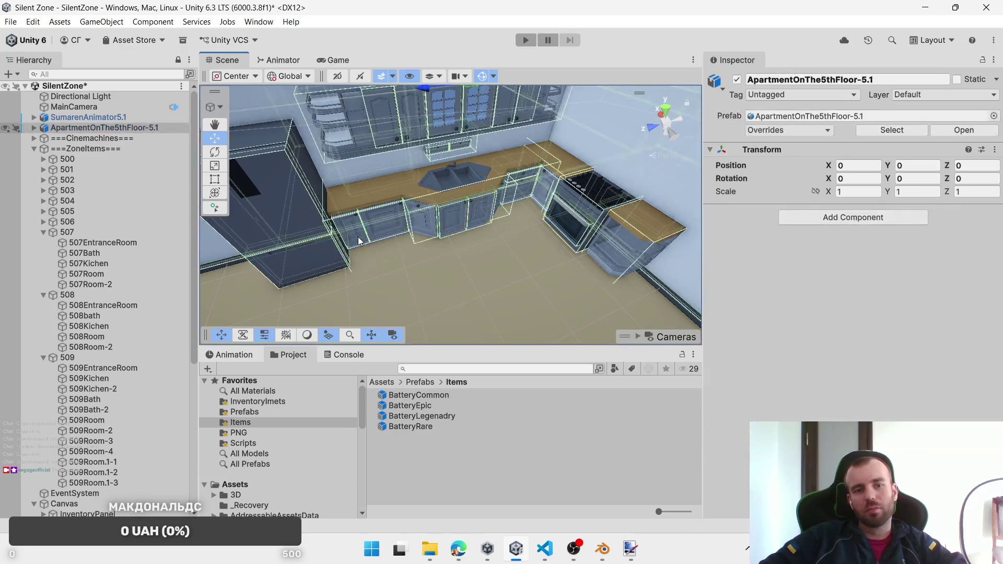
pyautogui.click(358, 237)
pyautogui.keyDown('ctrl'); pyautogui.click(384, 228); pyautogui.keyUp('ctrl')
pyautogui.keyDown('ctrl'); pyautogui.click(420, 219); pyautogui.keyUp('ctrl')
pyautogui.keyDown('ctrl'); pyautogui.click(454, 217); pyautogui.keyUp('ctrl')
pyautogui.keyDown('ctrl'); pyautogui.click(483, 215); pyautogui.keyUp('ctrl')
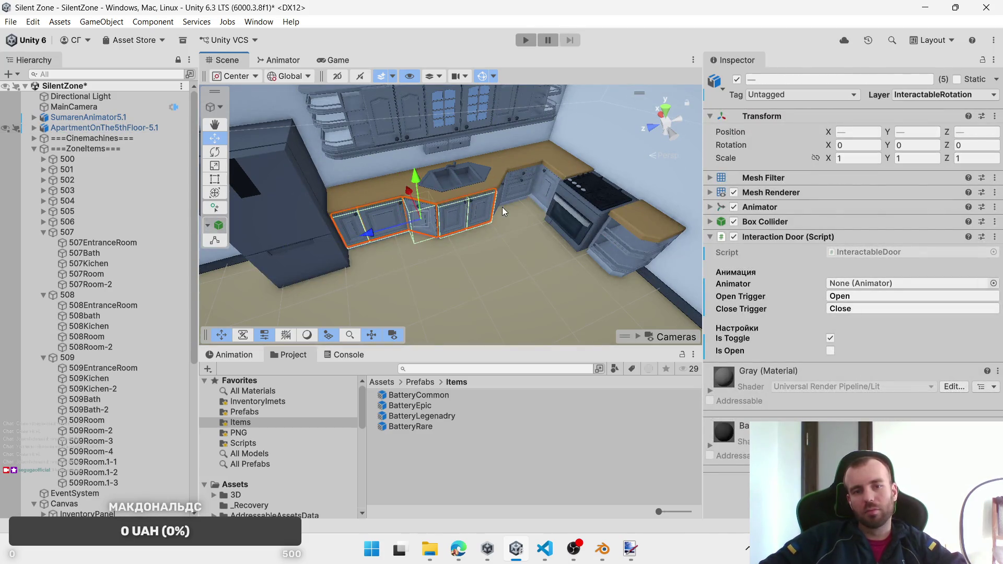
pyautogui.keyDown('ctrl'); pyautogui.click(501, 206); pyautogui.keyUp('ctrl')
pyautogui.keyDown('ctrl'); pyautogui.click(499, 202); pyautogui.keyUp('ctrl')
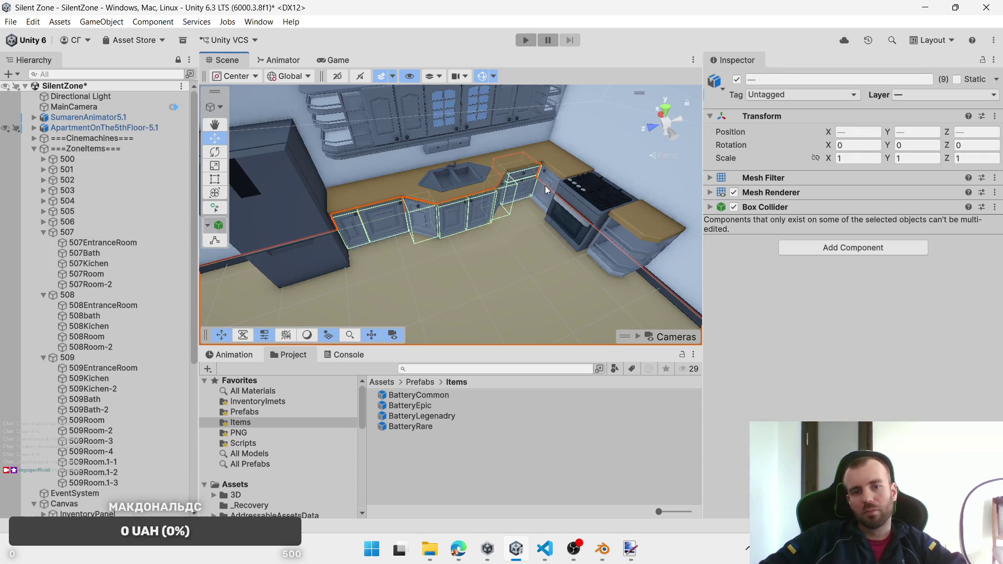
# Step: Drop the wall trim and oven door, add the upper cabinet doors, and remove Interaction Door
pyautogui.keyDown('ctrl'); pyautogui.click(456, 290); pyautogui.keyUp('ctrl')
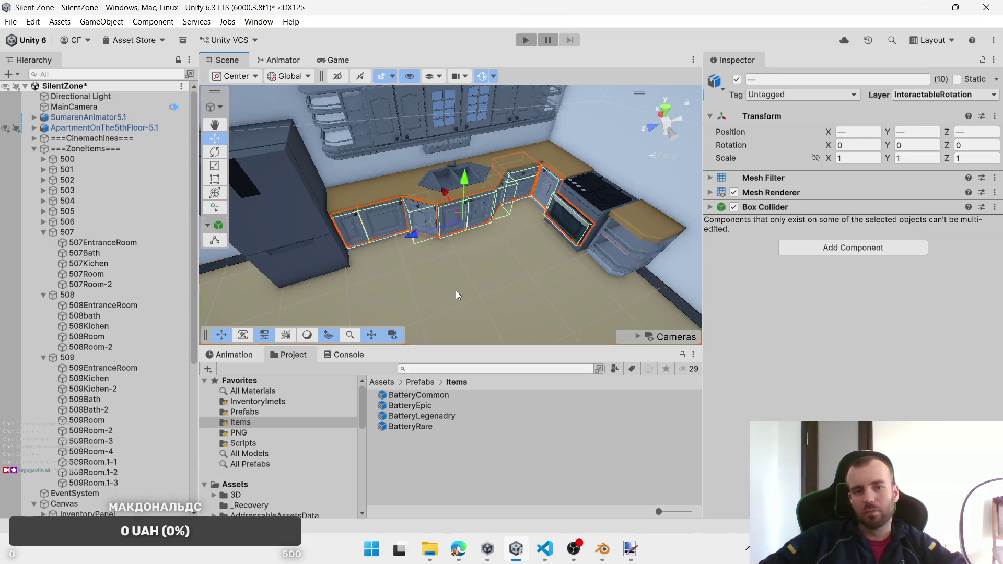
pyautogui.keyDown('ctrl'); pyautogui.click(456, 290); pyautogui.keyUp('ctrl')
pyautogui.keyDown('ctrl'); pyautogui.click(455, 290); pyautogui.keyUp('ctrl')
pyautogui.moveTo(499, 261); pyautogui.dragTo(500, 266)
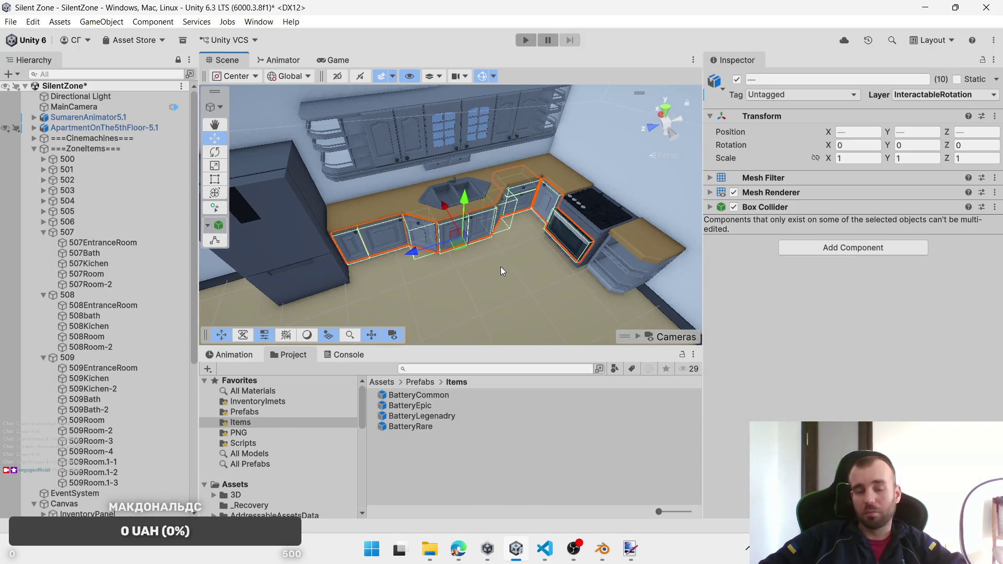
pyautogui.keyDown('ctrl'); pyautogui.click(573, 234); pyautogui.keyUp('ctrl')
pyautogui.keyDown('ctrl'); pyautogui.click(507, 124); pyautogui.keyUp('ctrl')
pyautogui.keyDown('ctrl'); pyautogui.click(530, 119); pyautogui.keyUp('ctrl')
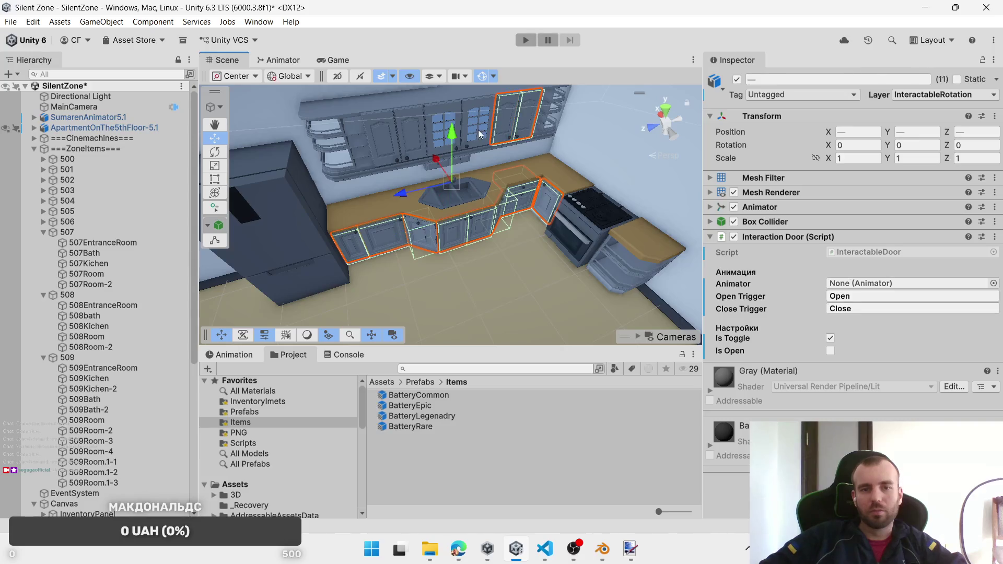
pyautogui.keyDown('ctrl'); pyautogui.click(437, 139); pyautogui.keyUp('ctrl')
pyautogui.keyDown('ctrl'); pyautogui.click(417, 145); pyautogui.keyUp('ctrl')
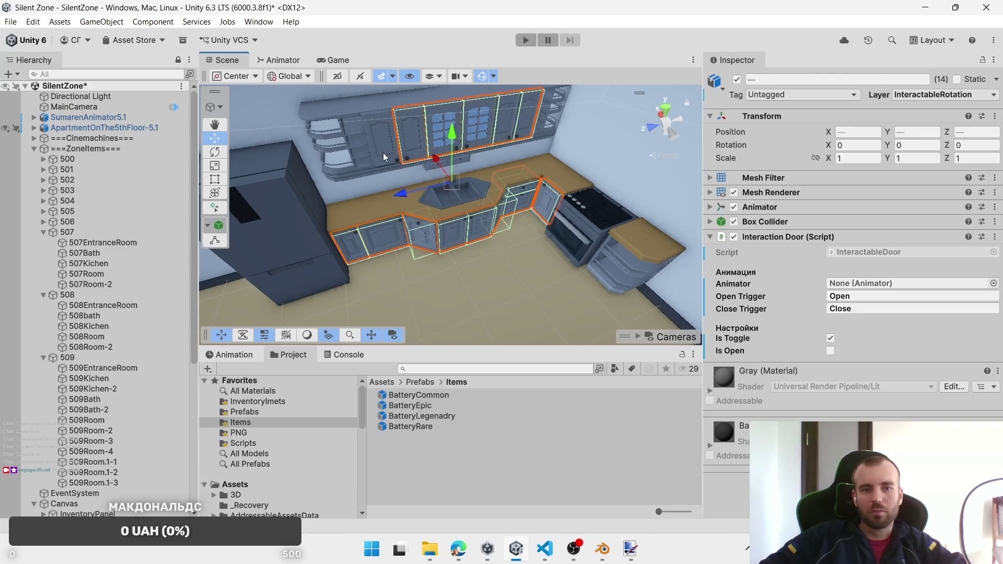
pyautogui.keyDown('ctrl'); pyautogui.click(383, 153); pyautogui.keyUp('ctrl')
pyautogui.click(836, 294)
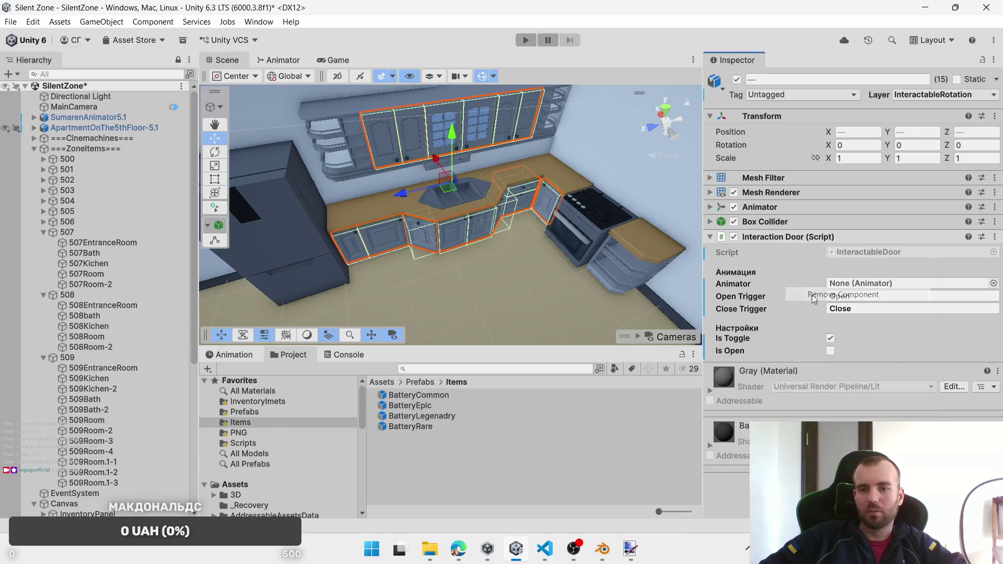
# Step: Add the left lower cabinet, tall left cabinet and oven unit, then attach Interactable Object
pyautogui.keyDown('shift'); pyautogui.click(303, 272); pyautogui.keyUp('shift')
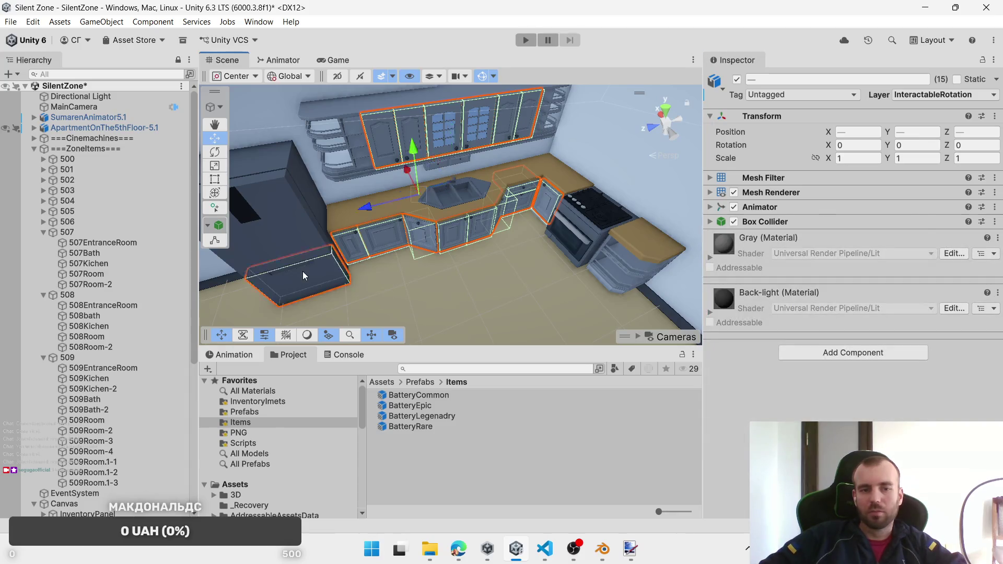
pyautogui.keyDown('shift'); pyautogui.click(296, 237); pyautogui.keyUp('shift')
pyautogui.keyDown('shift'); pyautogui.click(568, 239); pyautogui.keyUp('shift')
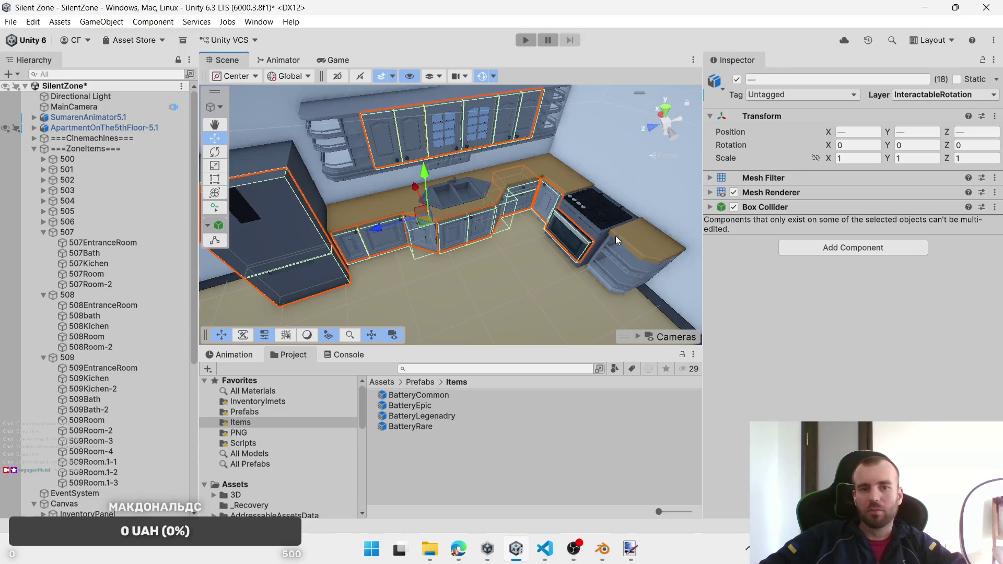
pyautogui.click(873, 252)
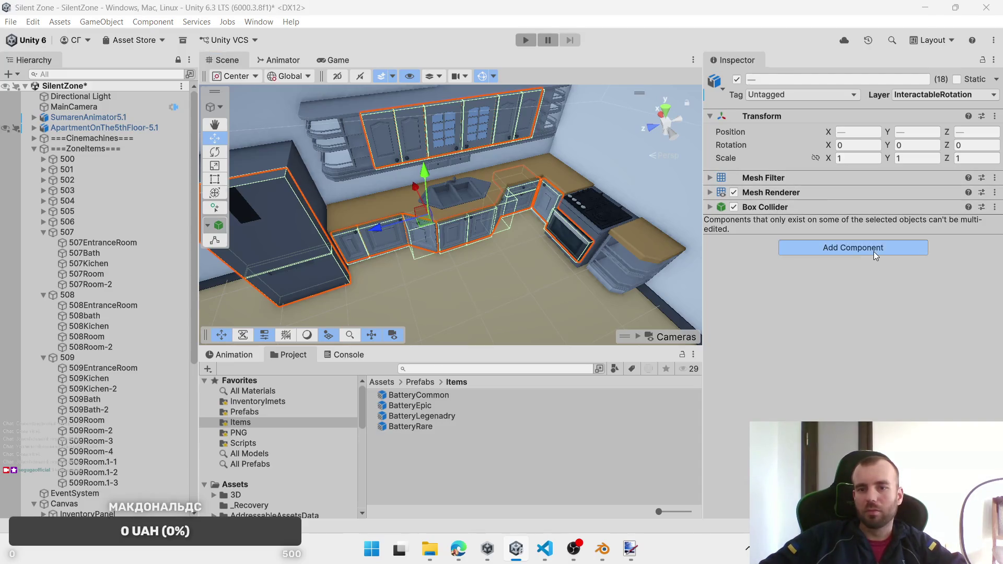
pyautogui.click(857, 317)
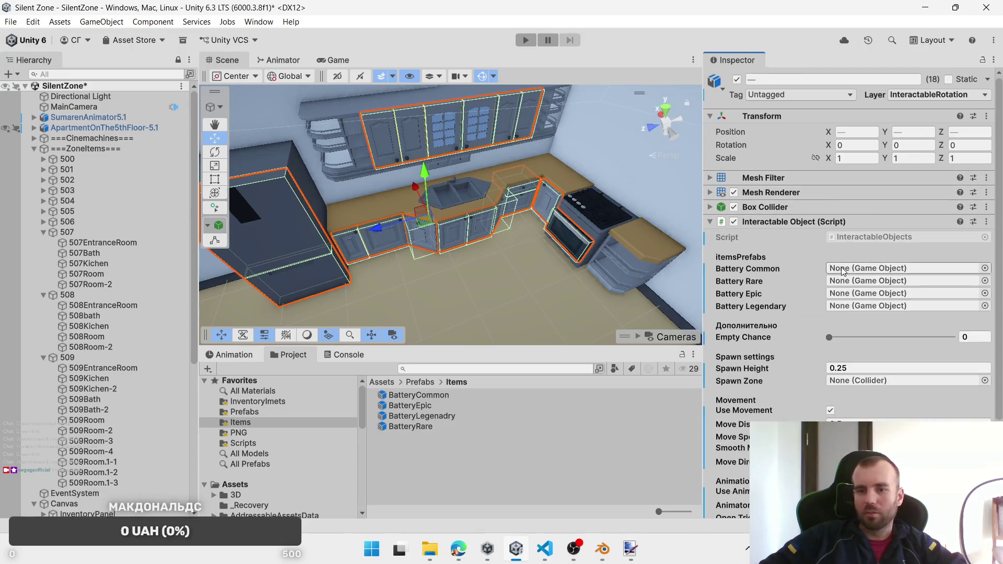
# Step: Assign the four battery prefabs and 507Kichen spawn zone, then select drawer 507_DrawerKitchen-7
pyautogui.moveTo(418, 395)
pyautogui.mouseDown()
pyautogui.moveTo(888, 268)
pyautogui.moveTo(842, 269)
pyautogui.mouseUp()
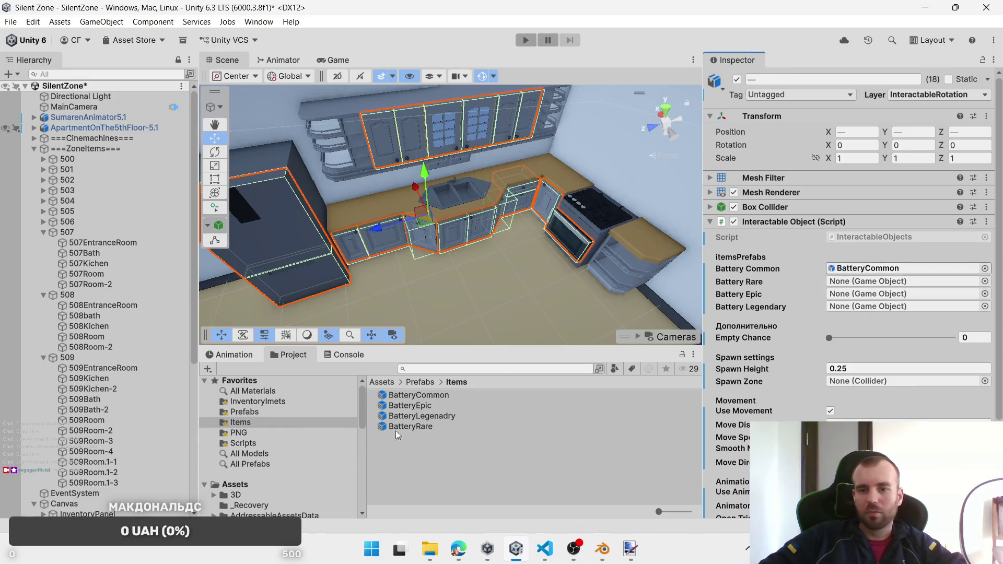
pyautogui.moveTo(416, 411)
pyautogui.mouseDown()
pyautogui.moveTo(541, 397)
pyautogui.moveTo(838, 294)
pyautogui.mouseUp()
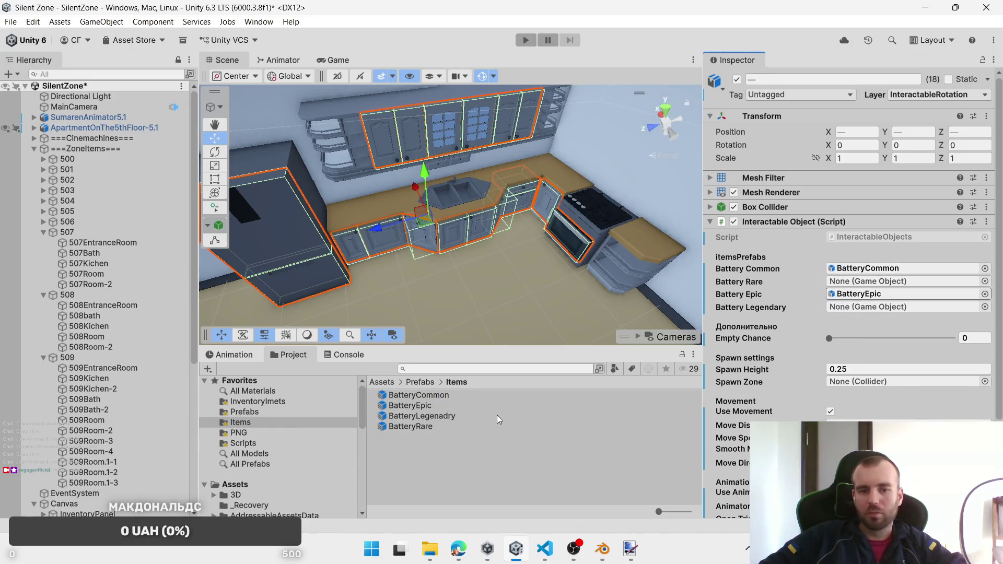
pyautogui.click(432, 427)
pyautogui.moveTo(432, 427); pyautogui.dragTo(841, 282)
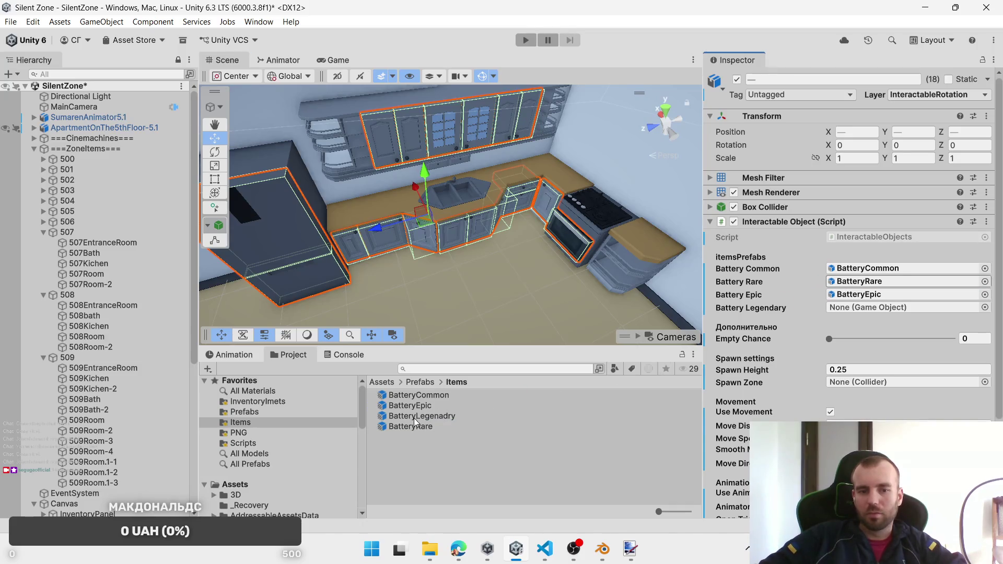
pyautogui.moveTo(416, 418); pyautogui.dragTo(863, 310)
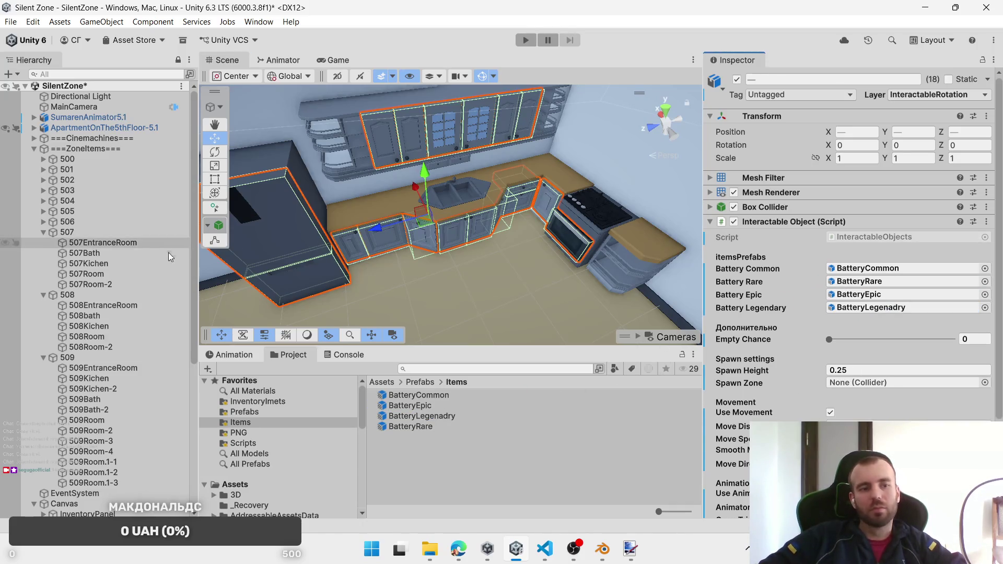
pyautogui.click(119, 265)
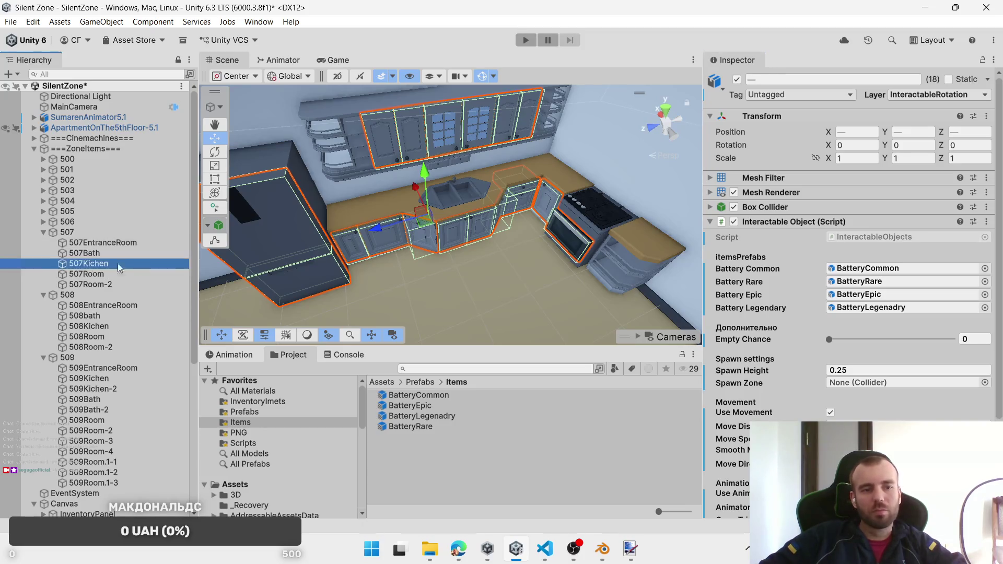
pyautogui.moveTo(119, 268); pyautogui.dragTo(833, 383)
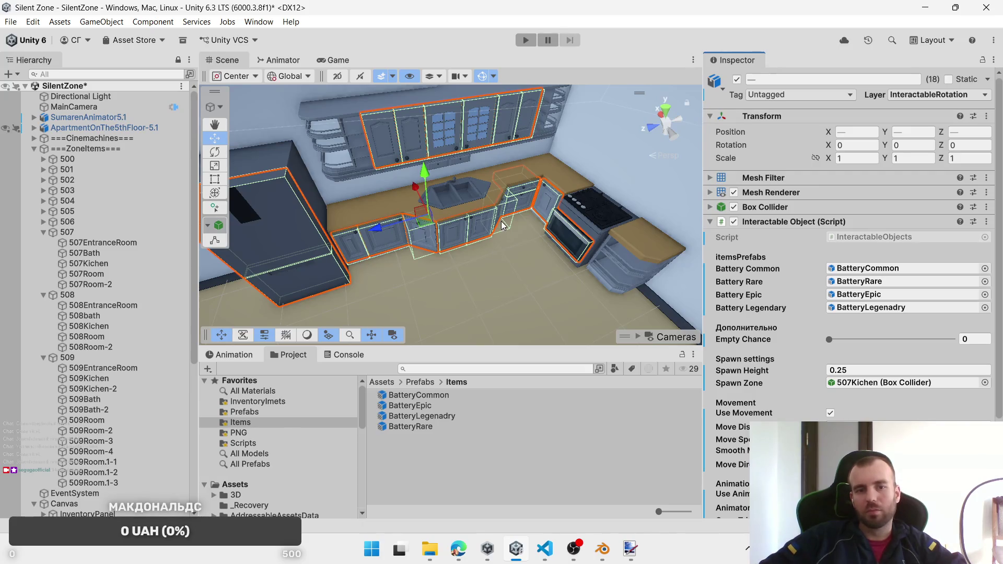
pyautogui.click(525, 194)
pyautogui.click(525, 194)
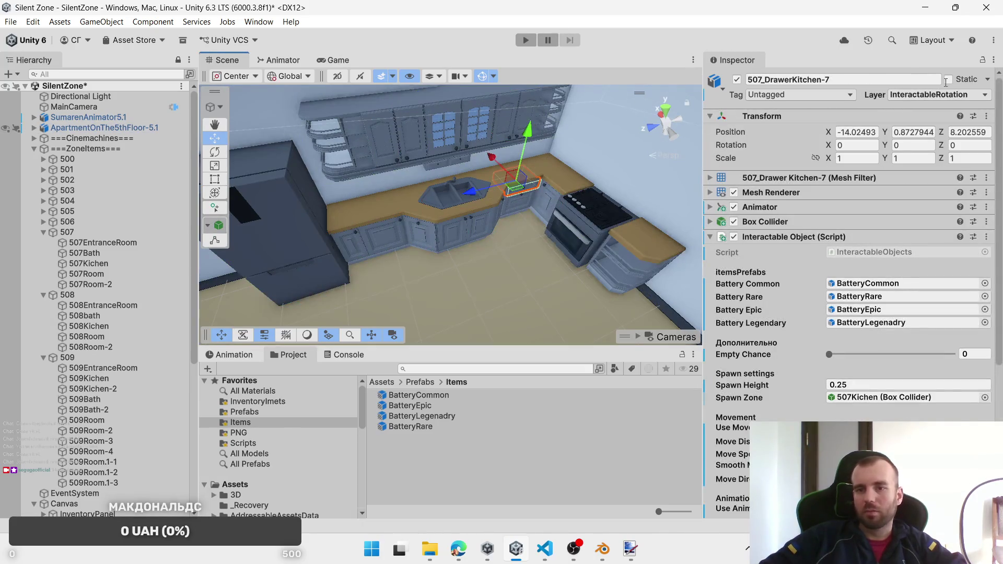
# Step: Put the corner drawer on the InteractablePosition layer, keeping its move direction Forward
pyautogui.click(937, 94)
pyautogui.click(940, 203)
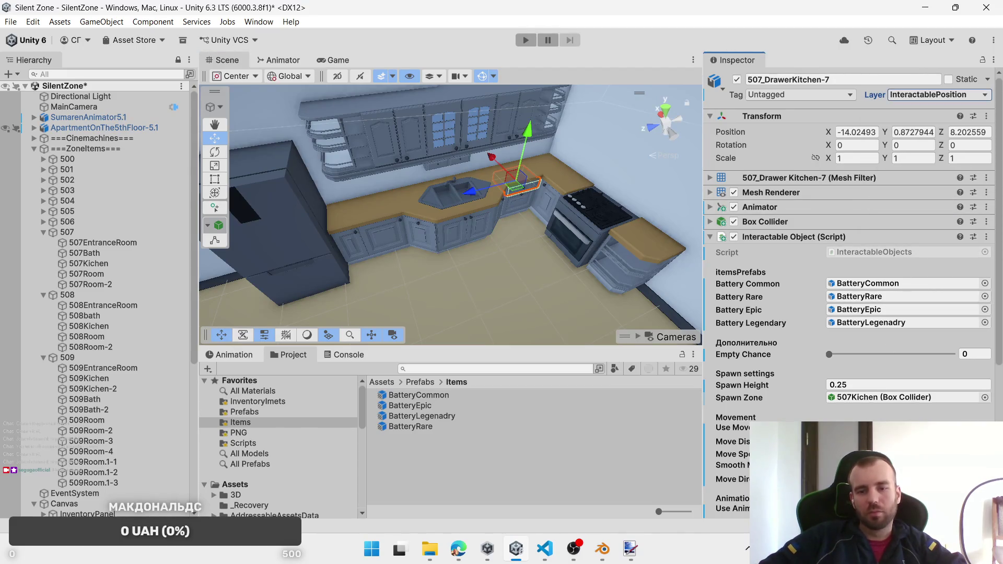
pyautogui.click(888, 479)
pyautogui.click(866, 421)
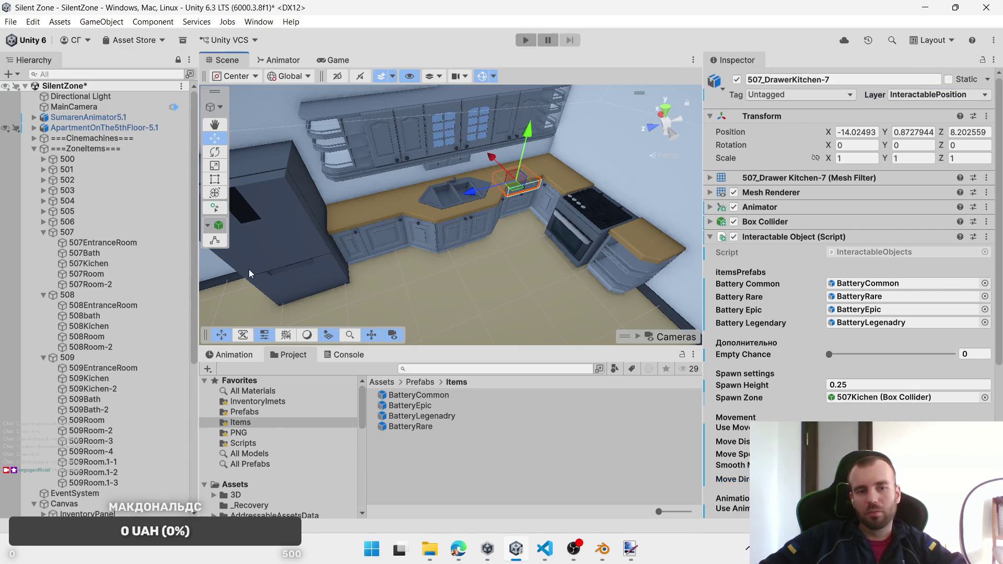
# Step: Select the refrigerator's top door, collapse the 507 group, and move the view to the 508 bathroom
pyautogui.click(276, 242)
pyautogui.click(275, 243)
pyautogui.scroll(-5, 484, 261)
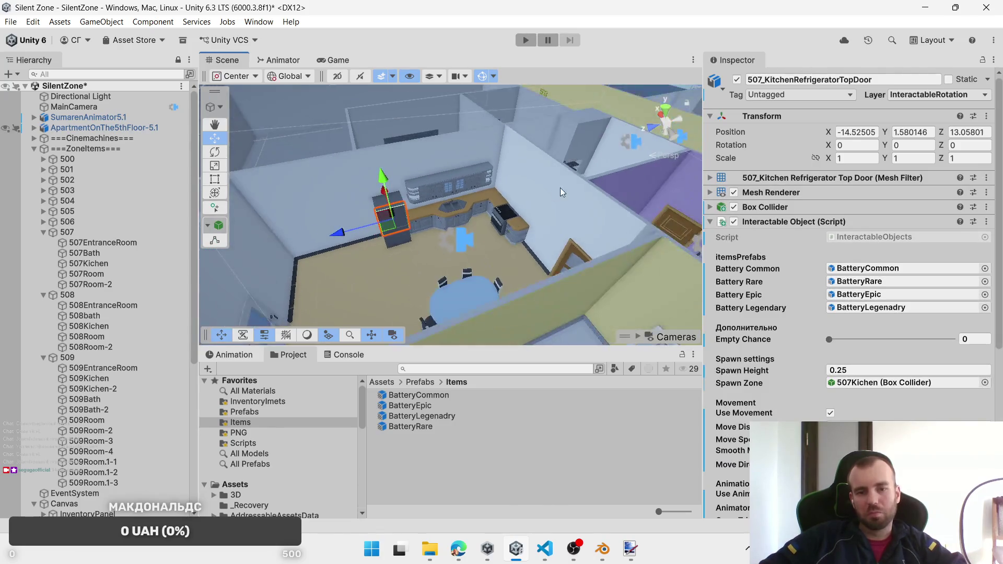
pyautogui.moveTo(560, 187)
pyautogui.mouseDown()
pyautogui.moveTo(535, 236)
pyautogui.moveTo(479, 202)
pyautogui.moveTo(397, 198)
pyautogui.mouseUp()
pyautogui.click(43, 232)
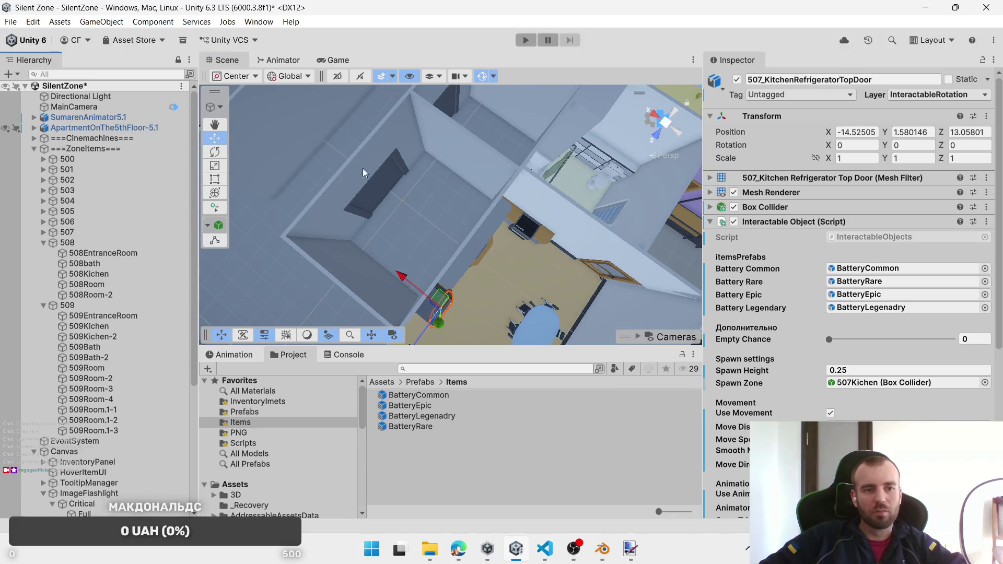
pyautogui.moveTo(363, 168); pyautogui.dragTo(462, 224)
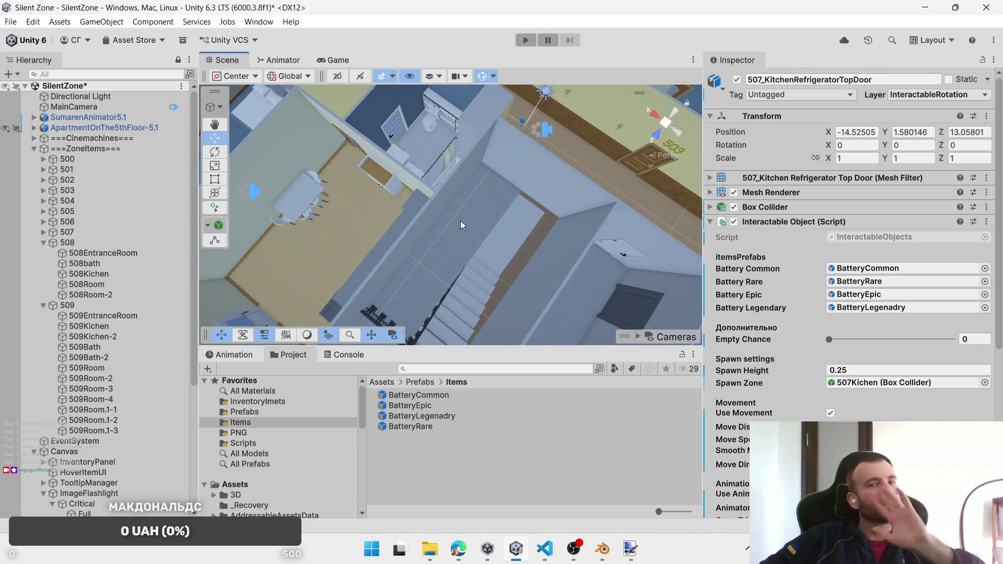
pyautogui.moveTo(364, 158); pyautogui.dragTo(441, 197)
pyautogui.scroll(2, 478, 196)
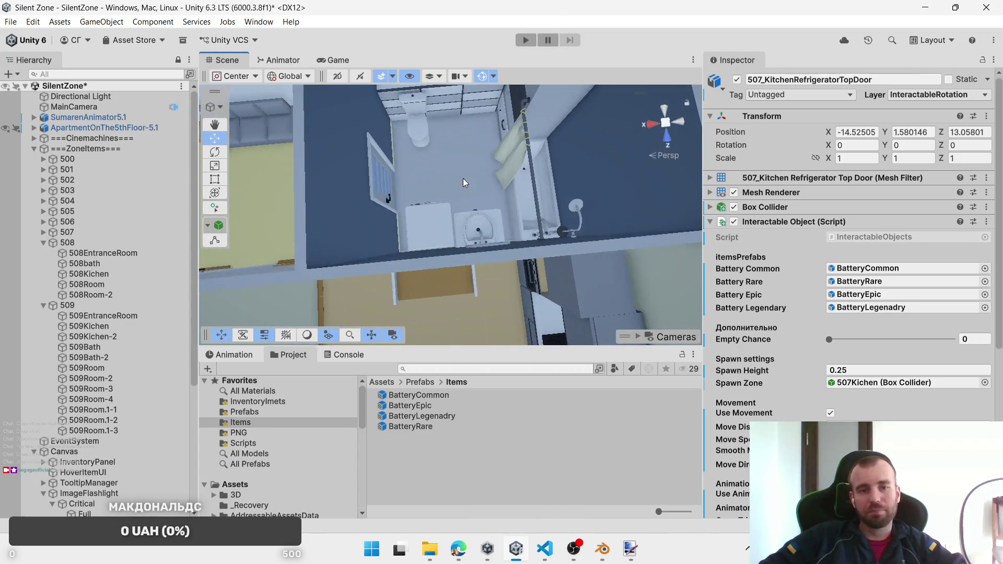
# Step: Put sink drawer 508_DrawerBarh-2 and the second sink drawer on the InteractablePosition layer
pyautogui.click(508, 123)
pyautogui.click(505, 130)
pyautogui.press('f')
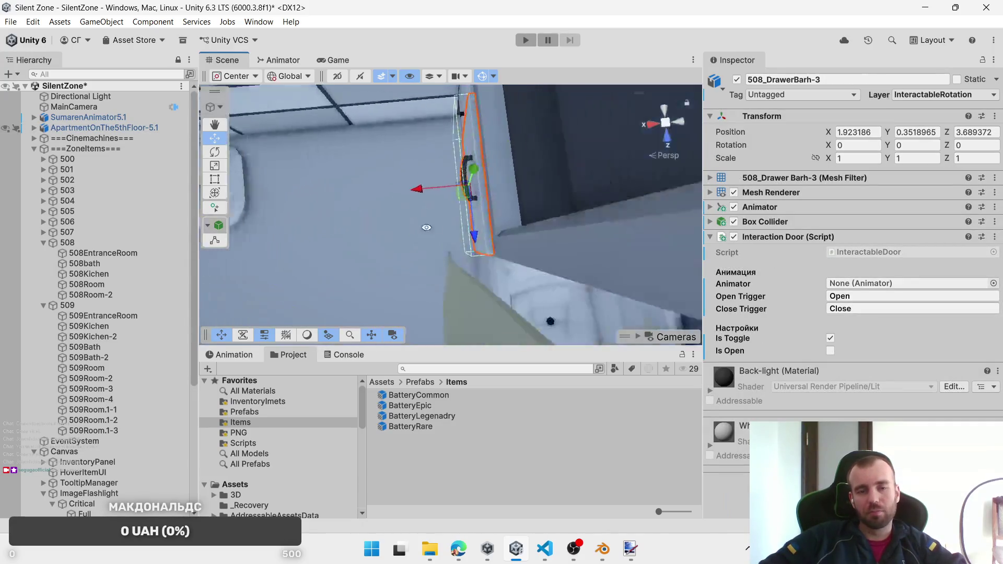
pyautogui.scroll(-3, 444, 232)
pyautogui.moveTo(572, 228); pyautogui.dragTo(601, 210)
pyautogui.click(537, 162)
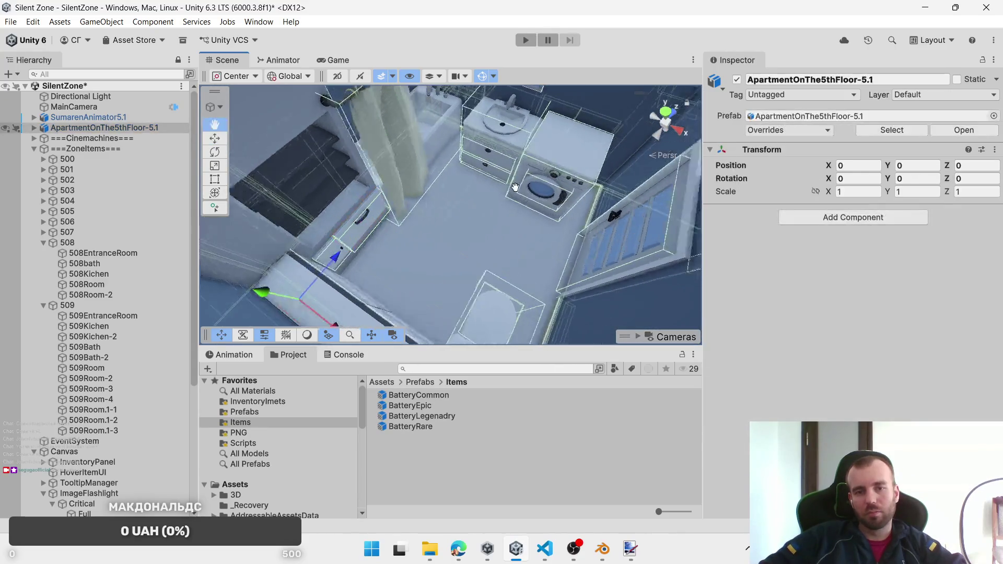
pyautogui.click(500, 158)
pyautogui.click(493, 161)
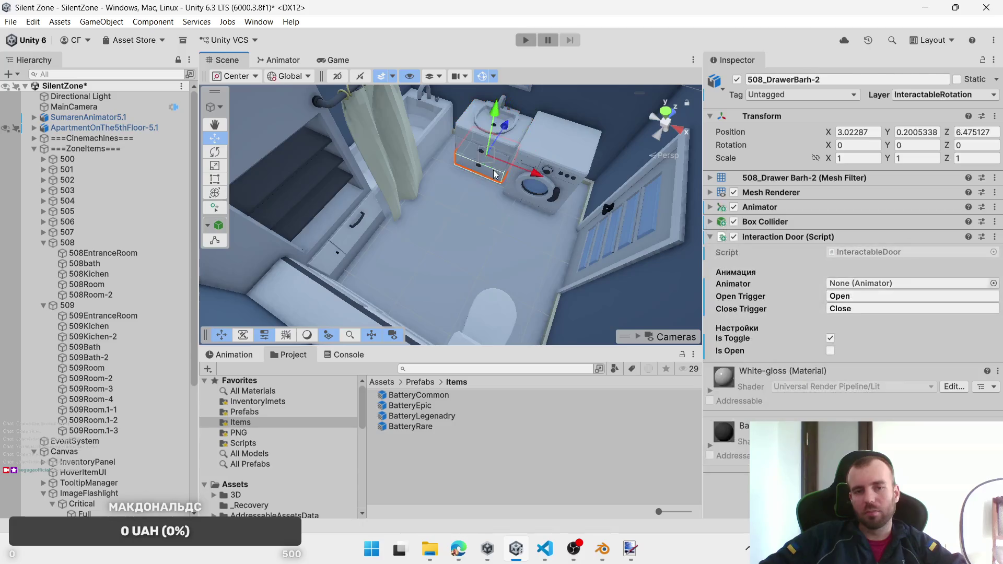
pyautogui.keyDown('shift'); pyautogui.click(463, 151); pyautogui.keyUp('shift')
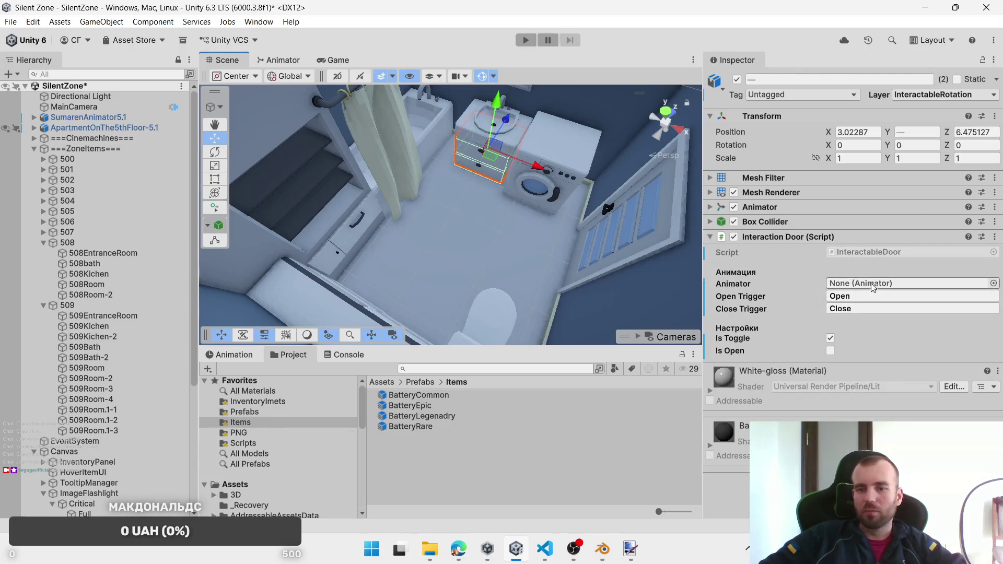
pyautogui.click(940, 94)
pyautogui.click(920, 199)
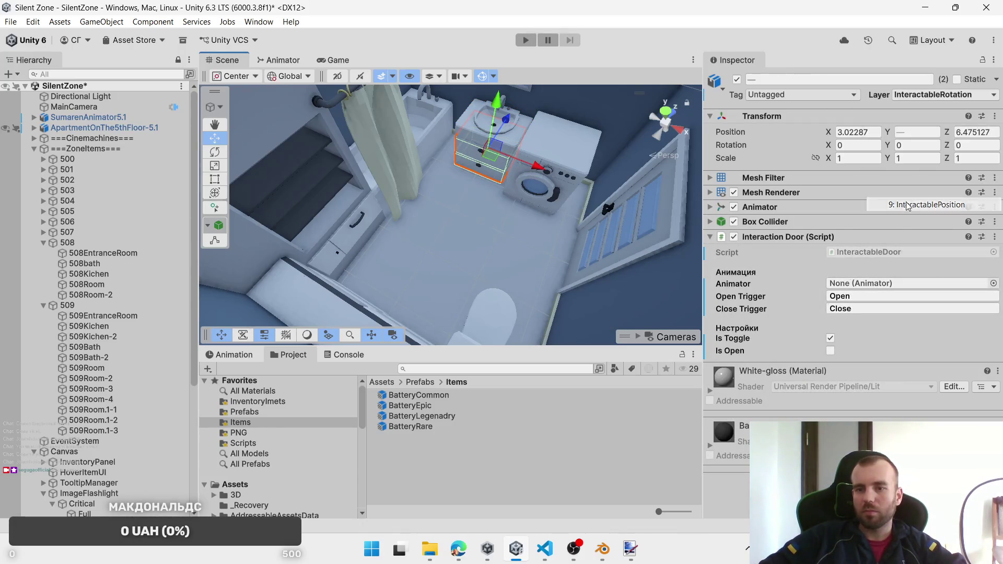
# Step: Add the two lower-left drawers and remove Interaction Door from all four drawers
pyautogui.keyDown('shift'); pyautogui.click(540, 193); pyautogui.keyUp('shift')
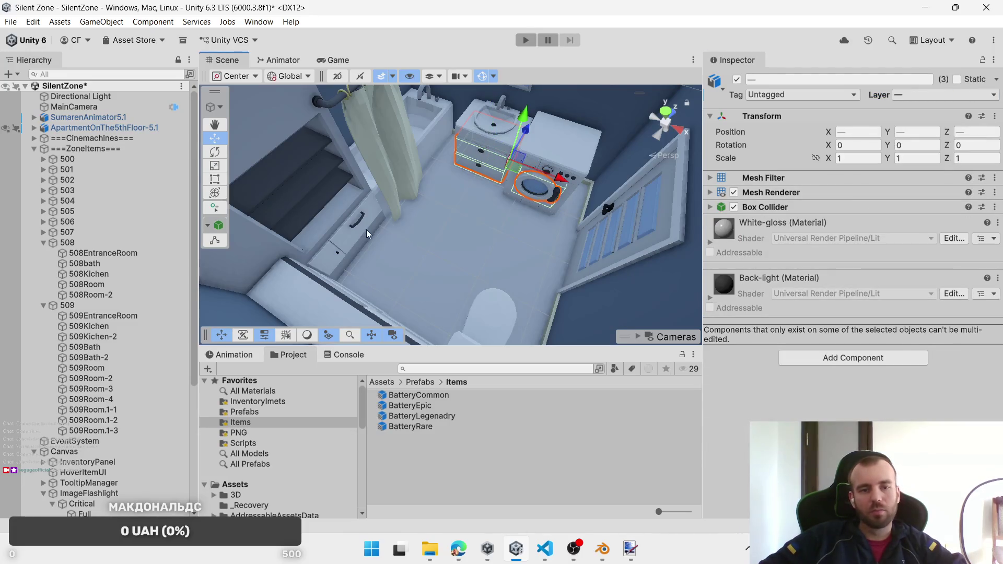
pyautogui.hotkey('ctrl', 'z')
pyautogui.keyDown('shift'); pyautogui.click(353, 227); pyautogui.keyUp('shift')
pyautogui.keyDown('shift'); pyautogui.click(331, 259); pyautogui.keyUp('shift')
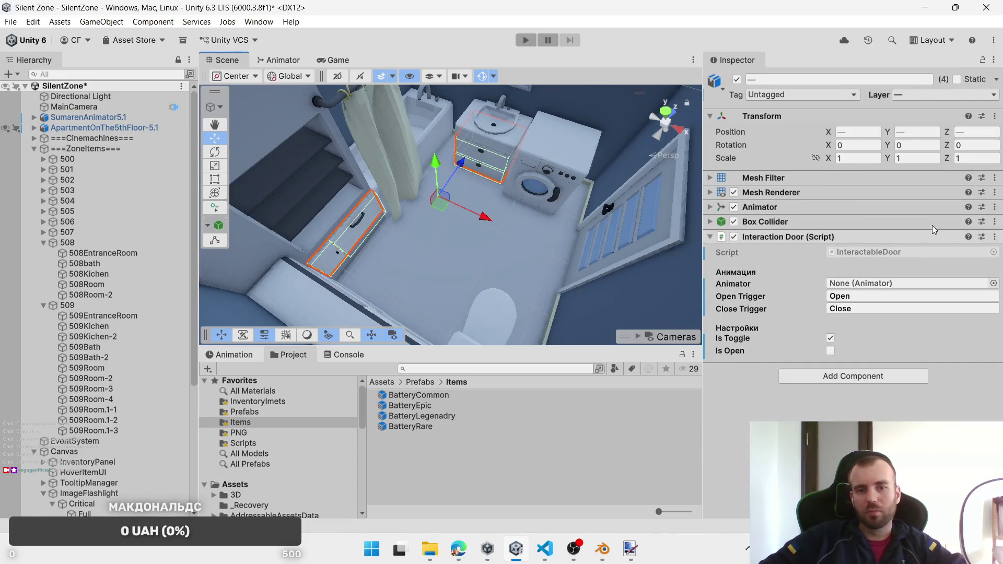
pyautogui.rightClick(909, 242)
pyautogui.click(914, 297)
# Step: Add the washing machine and attach Interactable Object to all five bathroom pieces
pyautogui.keyDown('shift'); pyautogui.click(547, 187); pyautogui.keyUp('shift')
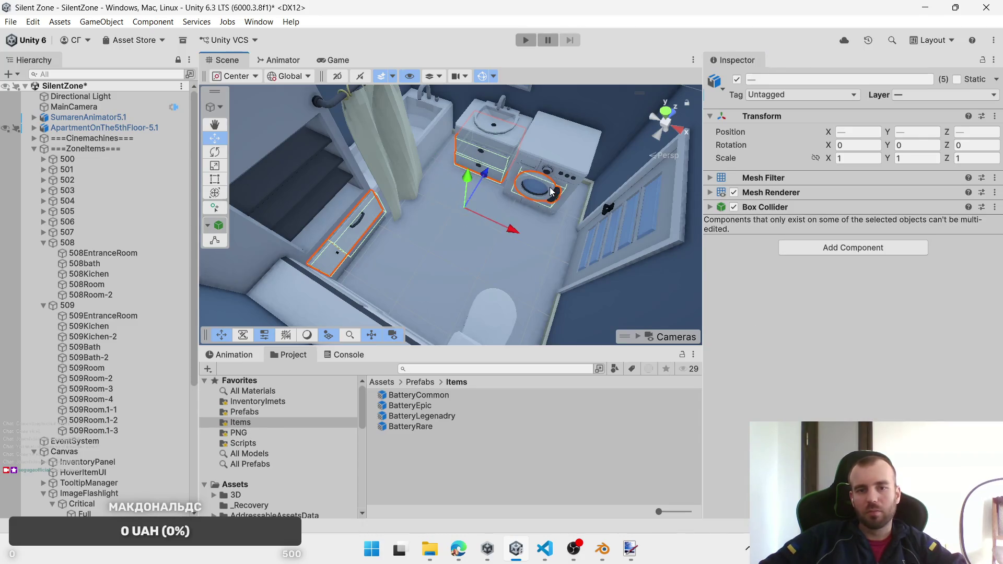
pyautogui.click(886, 251)
pyautogui.click(854, 318)
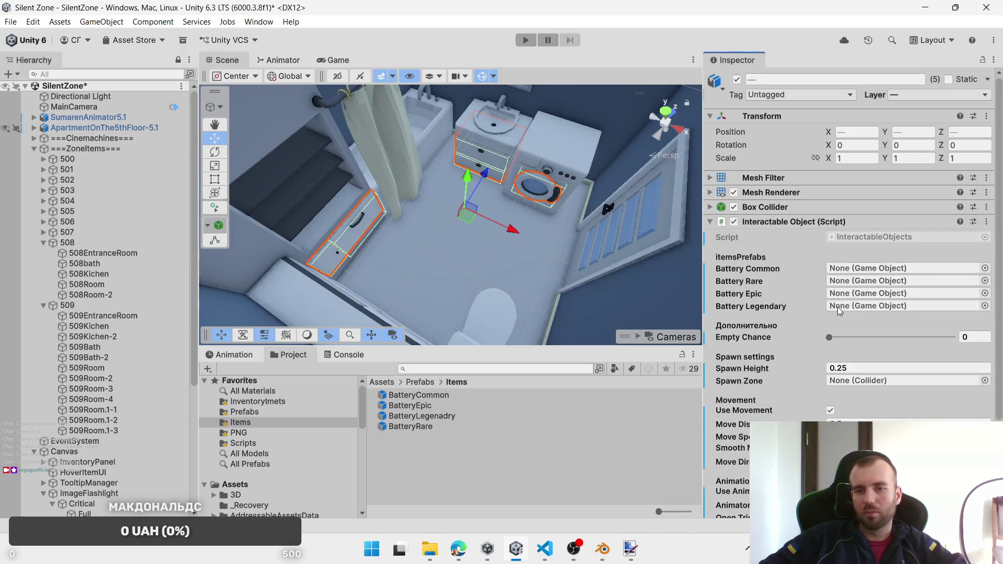
# Step: Assign BatteryCommon, BatteryEpic, BatteryRare, BatteryLegenadry and the 508bath spawn zone
pyautogui.moveTo(448, 399); pyautogui.dragTo(899, 268)
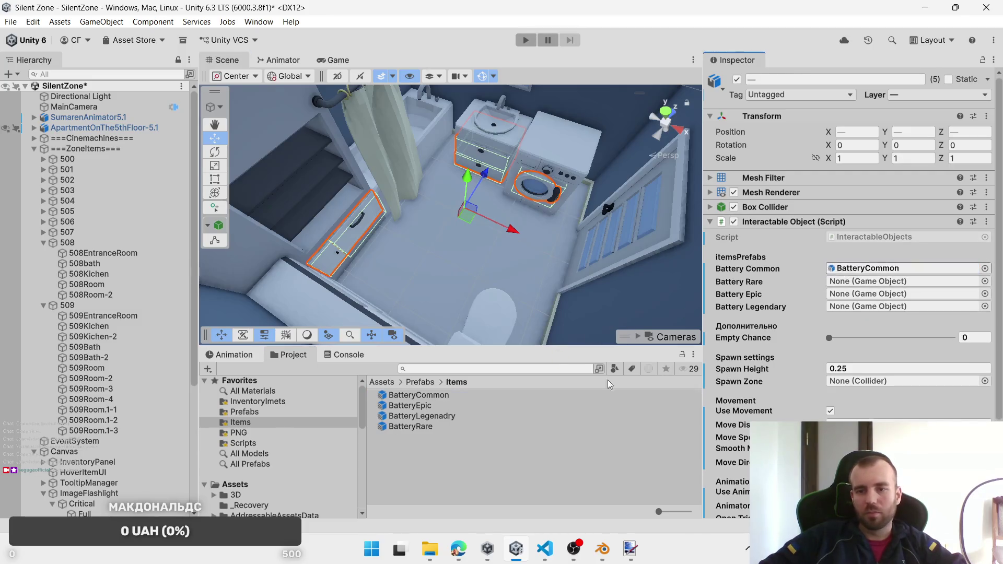
pyautogui.moveTo(417, 410)
pyautogui.mouseDown()
pyautogui.moveTo(857, 269)
pyautogui.moveTo(856, 294)
pyautogui.mouseUp()
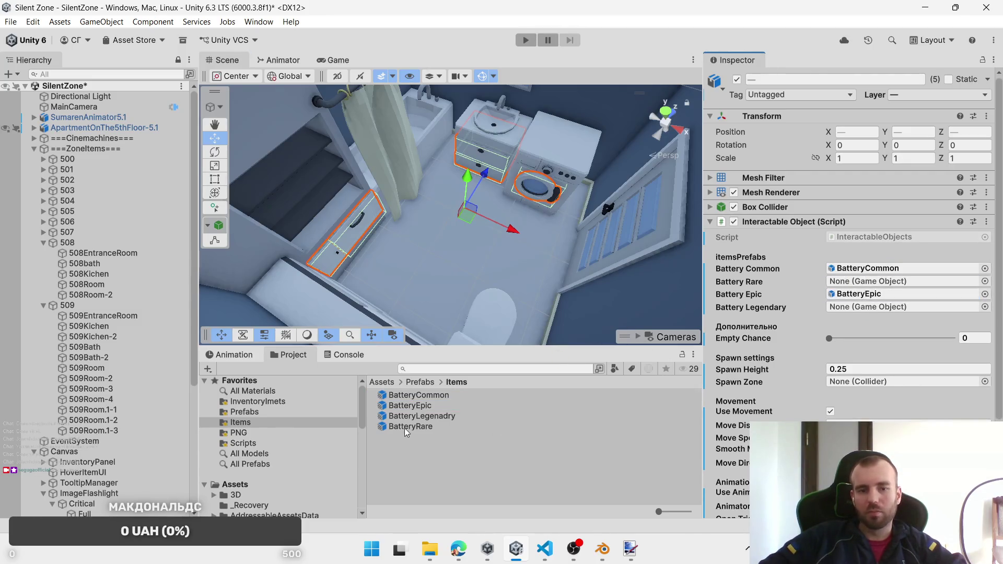
pyautogui.moveTo(410, 427)
pyautogui.mouseDown()
pyautogui.moveTo(797, 275)
pyautogui.moveTo(841, 281)
pyautogui.mouseUp()
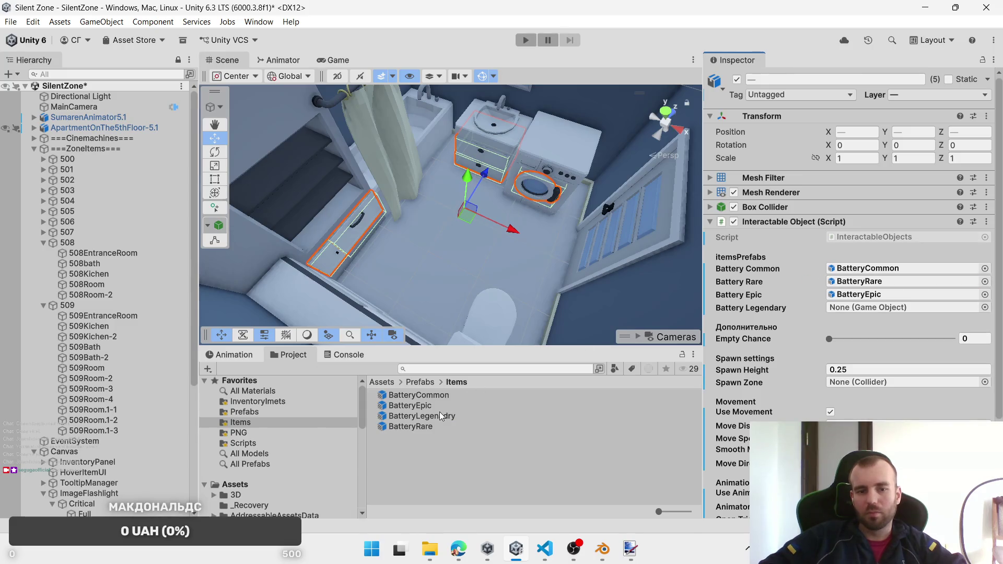
pyautogui.moveTo(440, 416); pyautogui.dragTo(940, 309)
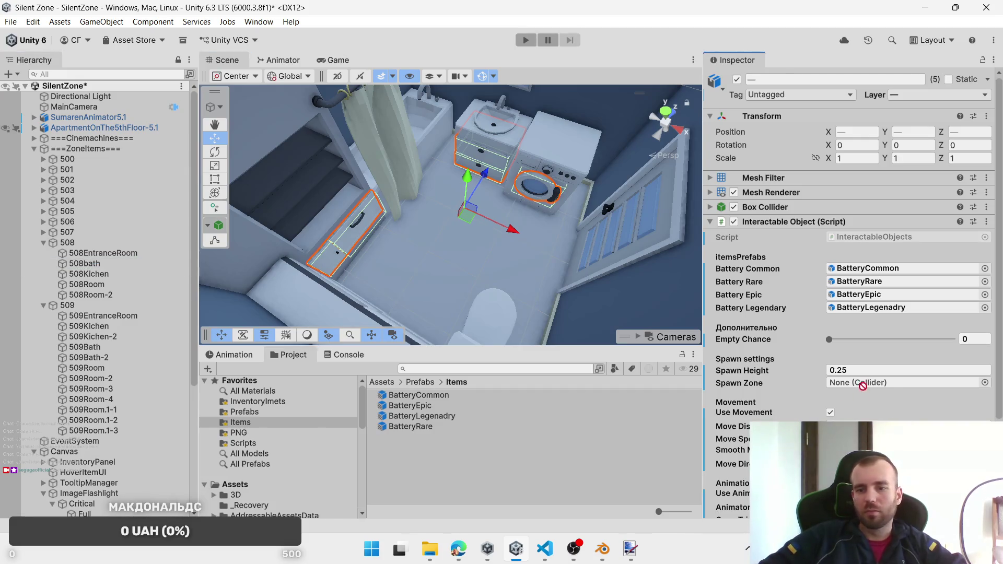
pyautogui.moveTo(863, 386); pyautogui.dragTo(862, 383)
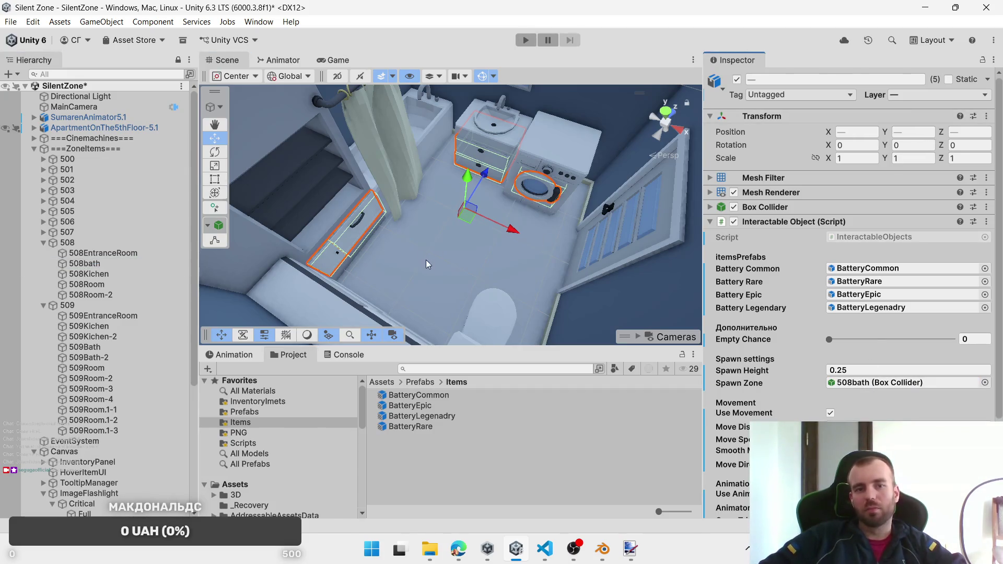
pyautogui.scroll(-5, 427, 263)
pyautogui.scroll(10, 540, 268)
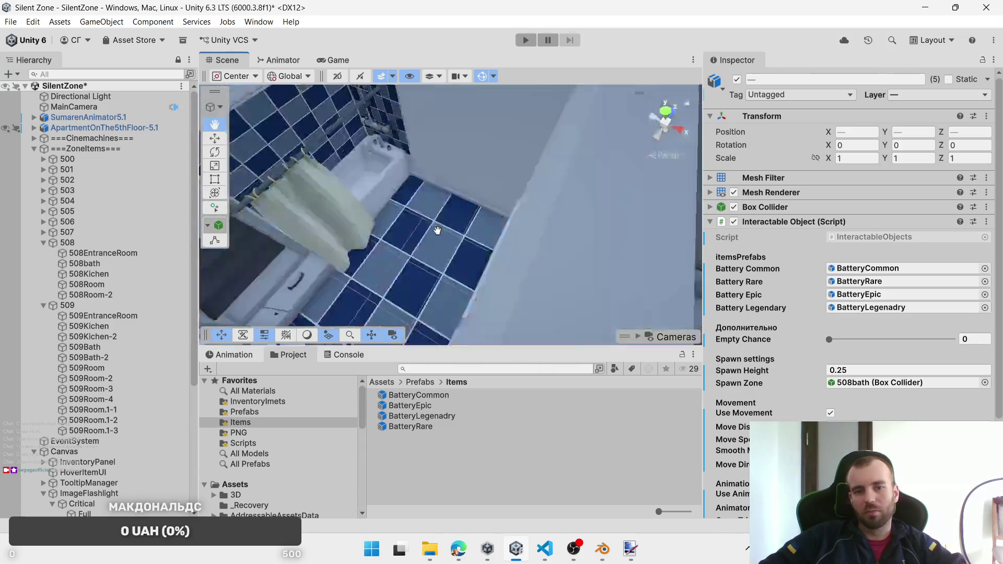
# Step: Select both wardrobe doors and the left wardrobe's drawers, excluding the wardrobe frame
pyautogui.scroll(-10, 458, 239)
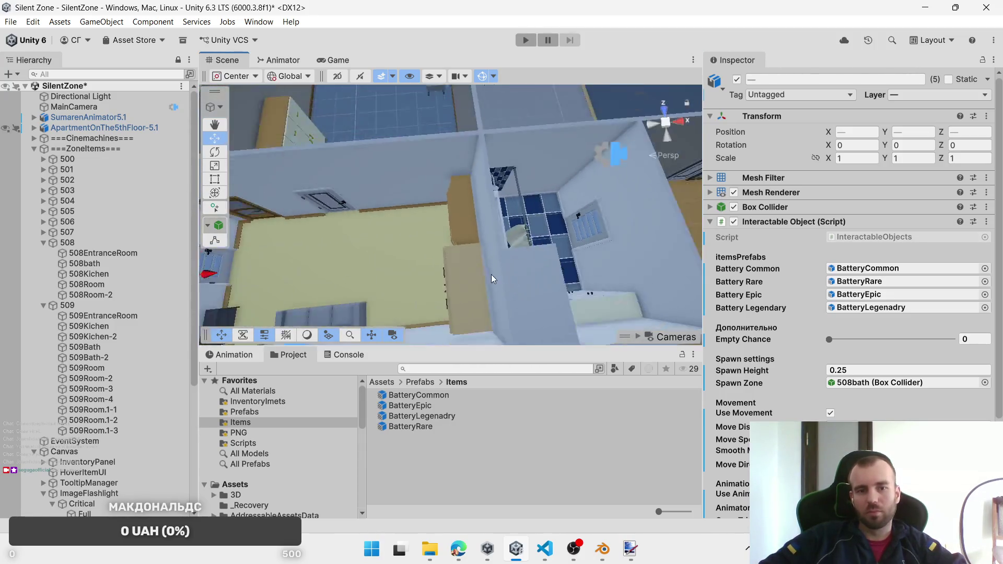
pyautogui.moveTo(493, 278)
pyautogui.mouseDown()
pyautogui.moveTo(613, 240)
pyautogui.moveTo(567, 249)
pyautogui.moveTo(516, 205)
pyautogui.mouseUp()
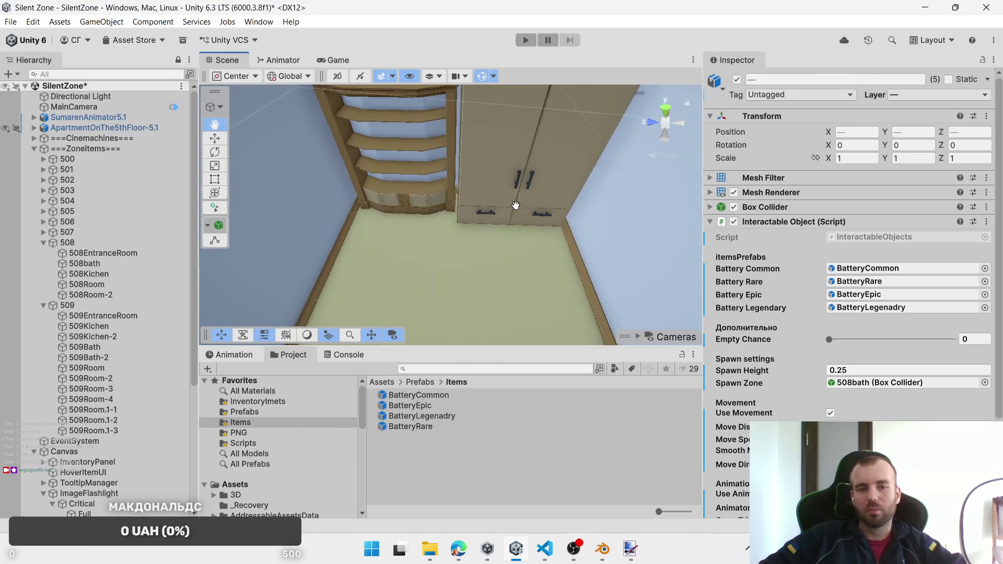
pyautogui.click(453, 192)
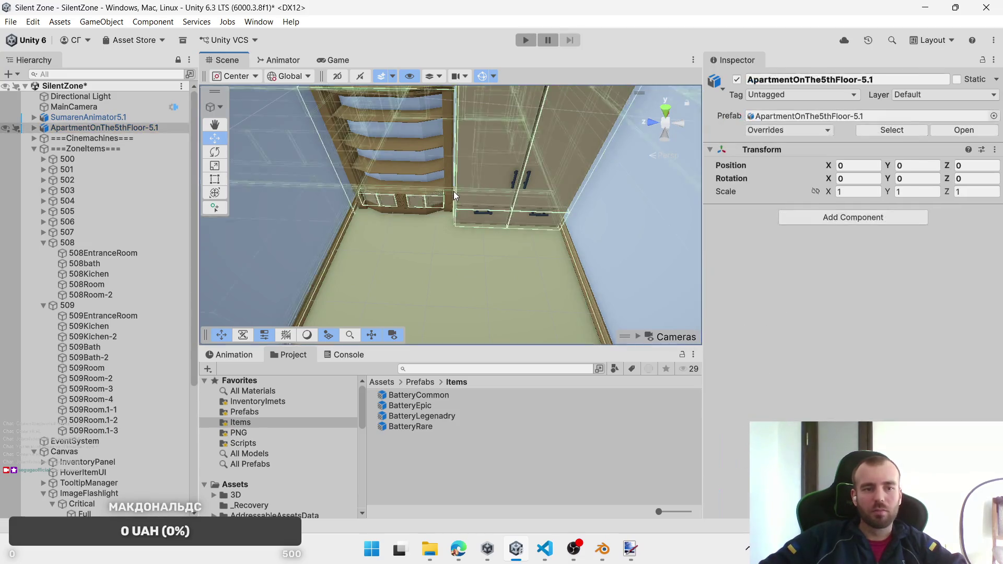
pyautogui.click(468, 178)
pyautogui.keyDown('shift'); pyautogui.click(553, 211); pyautogui.keyUp('shift')
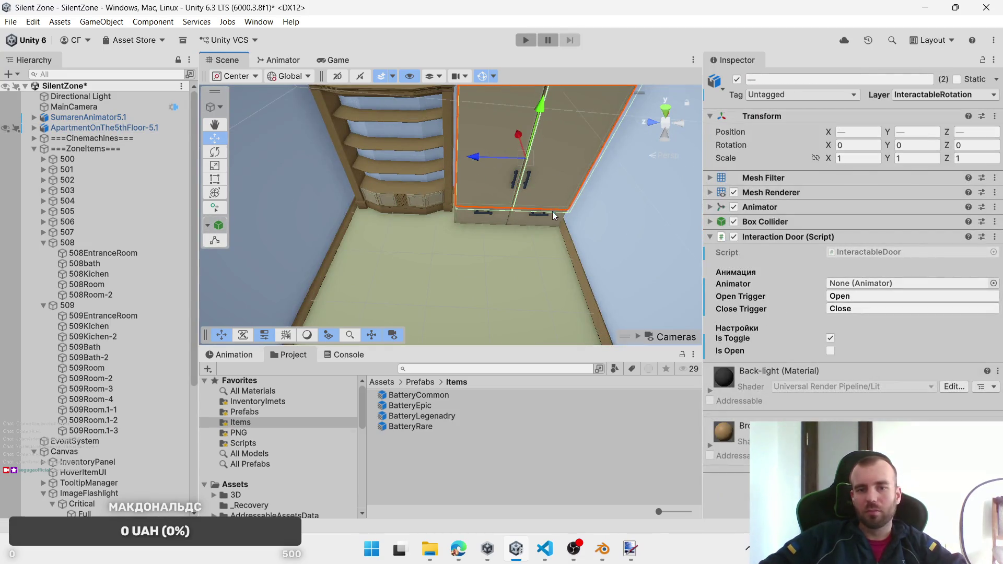
pyautogui.keyDown('shift'); pyautogui.click(393, 206); pyautogui.keyUp('shift')
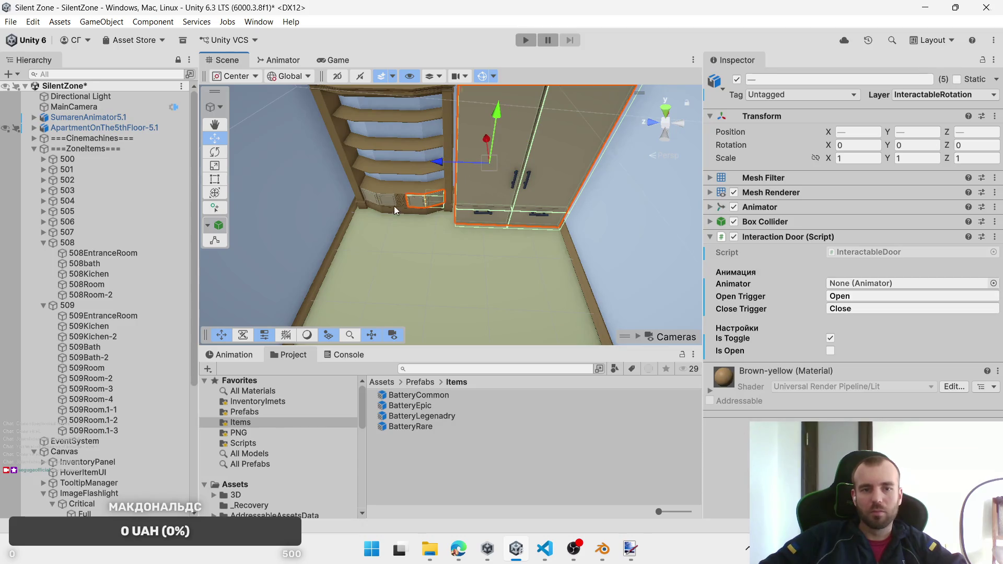
pyautogui.keyDown('shift'); pyautogui.click(377, 203); pyautogui.keyUp('shift')
pyautogui.keyDown('shift'); pyautogui.click(369, 203); pyautogui.keyUp('shift')
pyautogui.keyDown('shift'); pyautogui.click(368, 203); pyautogui.keyUp('shift')
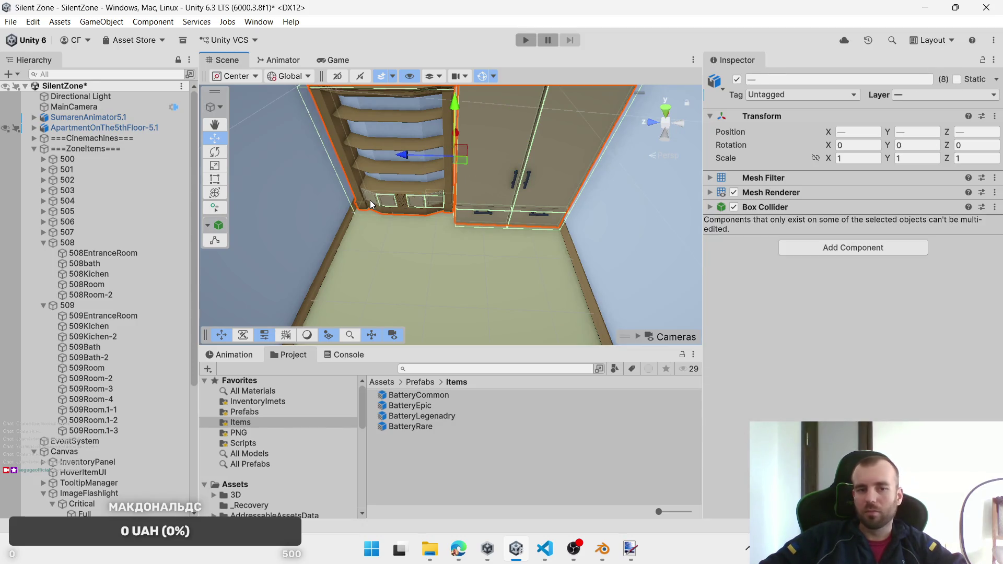
pyautogui.press('z')
pyautogui.keyDown('shift'); pyautogui.click(372, 198); pyautogui.keyUp('shift')
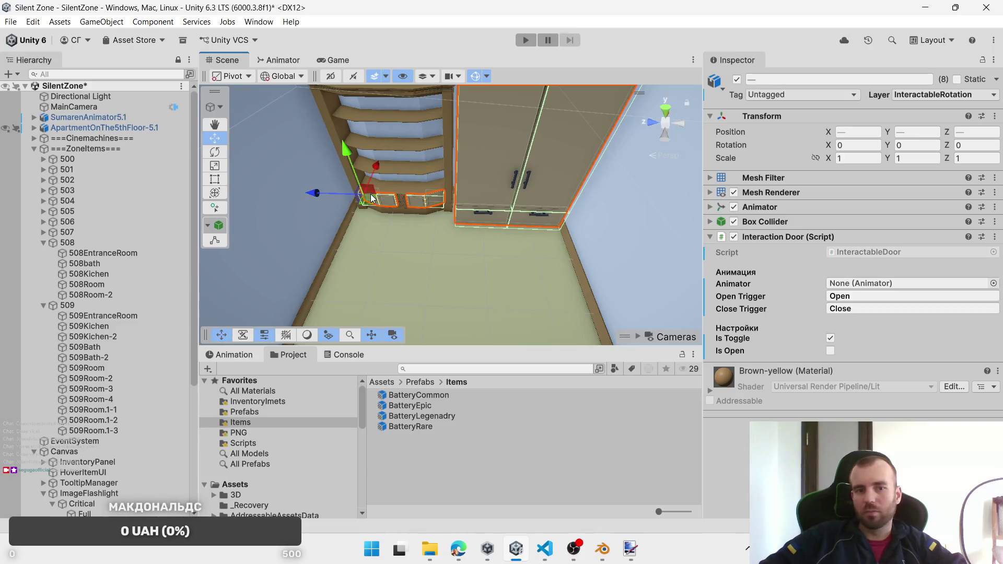
# Step: Replace the Interaction Door component on the wardrobe parts with Interactable Object
pyautogui.rightClick(809, 244)
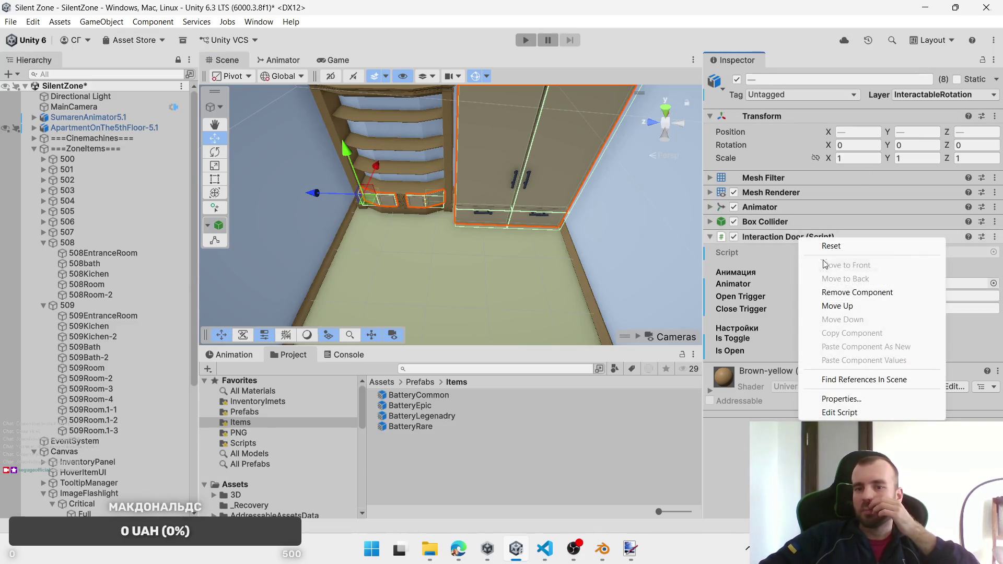
pyautogui.click(848, 291)
pyautogui.click(866, 299)
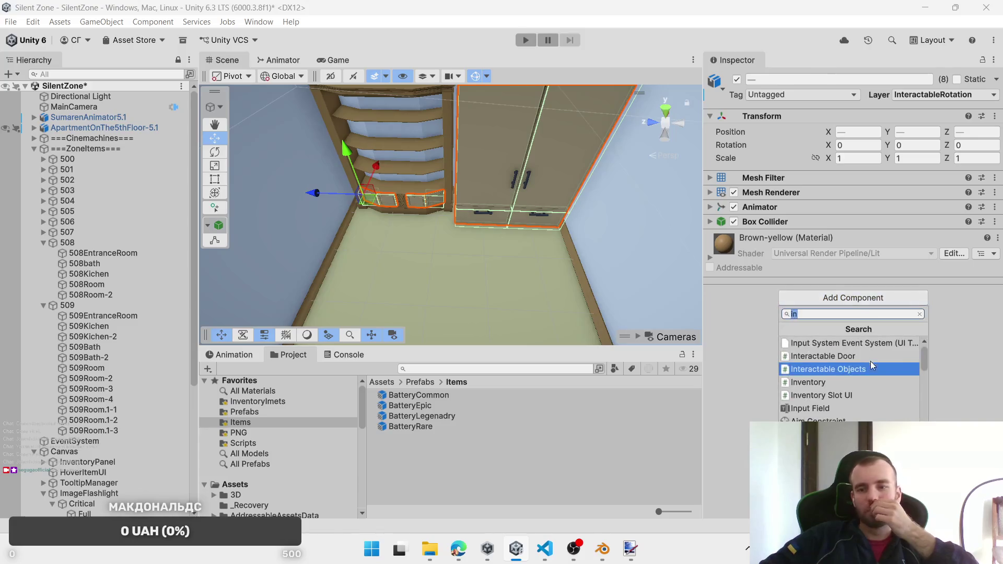
pyautogui.click(869, 371)
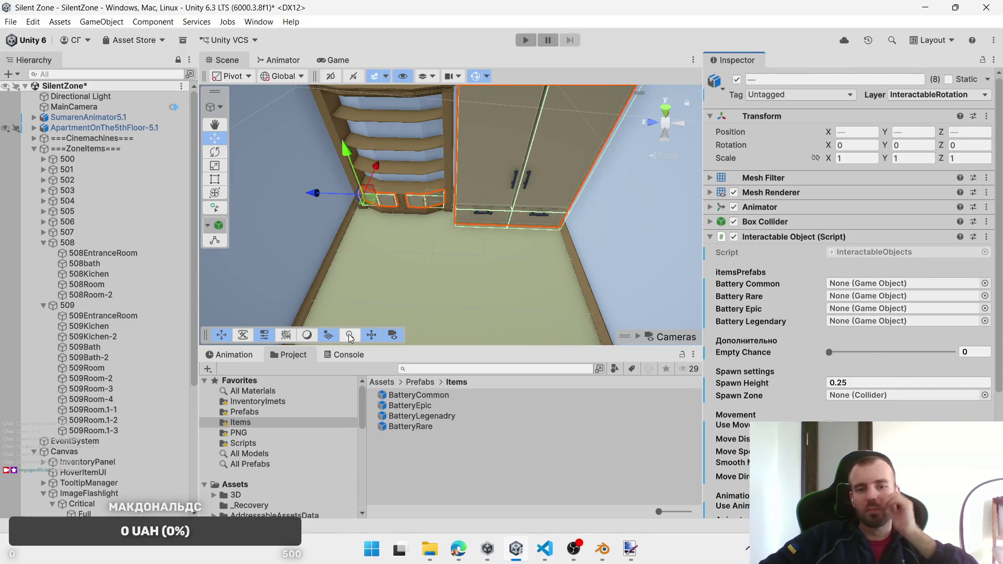
# Step: Assign BatteryCommon, BatteryRare, BatteryEpic, BatteryLegenadry and the 508EntranceRoom spawn zone
pyautogui.moveTo(786, 349); pyautogui.dragTo(865, 277)
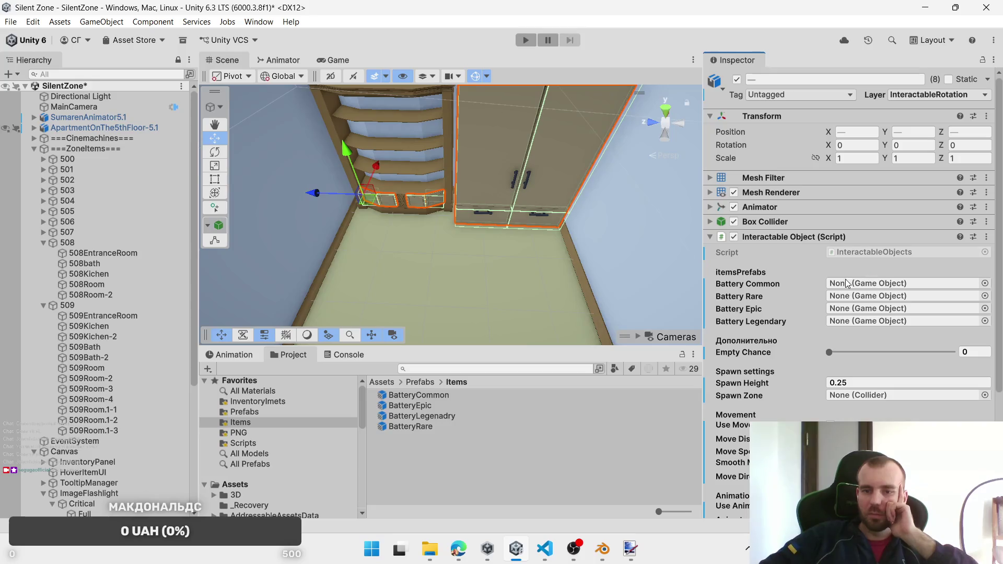
pyautogui.moveTo(443, 400)
pyautogui.mouseDown()
pyautogui.moveTo(875, 267)
pyautogui.moveTo(926, 284)
pyautogui.mouseUp()
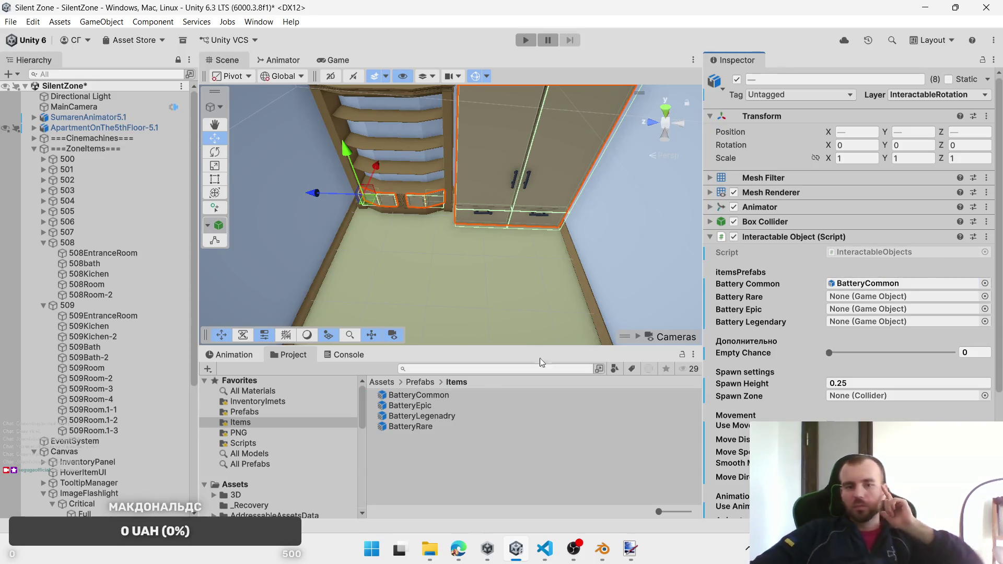
pyautogui.moveTo(408, 425)
pyautogui.mouseDown()
pyautogui.moveTo(861, 383)
pyautogui.moveTo(855, 297)
pyautogui.mouseUp()
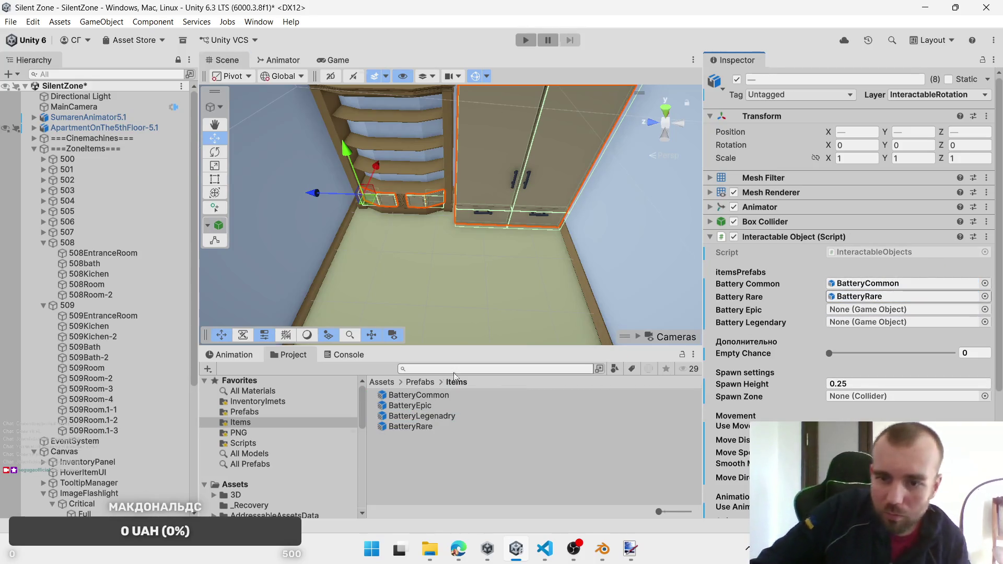
pyautogui.moveTo(434, 409); pyautogui.dragTo(835, 310)
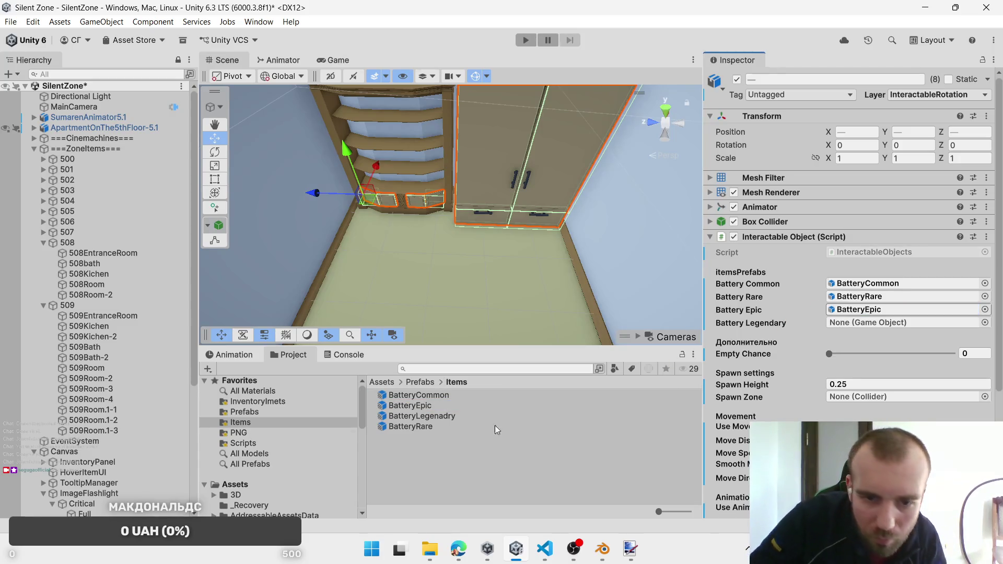
pyautogui.moveTo(455, 419)
pyautogui.mouseDown()
pyautogui.moveTo(784, 384)
pyautogui.moveTo(861, 327)
pyautogui.mouseUp()
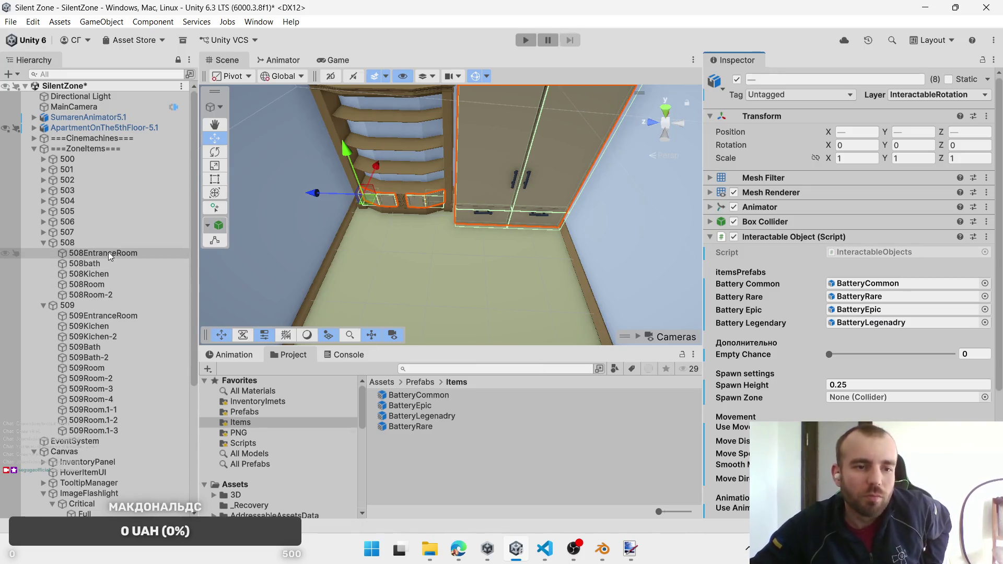
pyautogui.moveTo(111, 256)
pyautogui.mouseDown()
pyautogui.moveTo(882, 449)
pyautogui.moveTo(907, 396)
pyautogui.mouseUp()
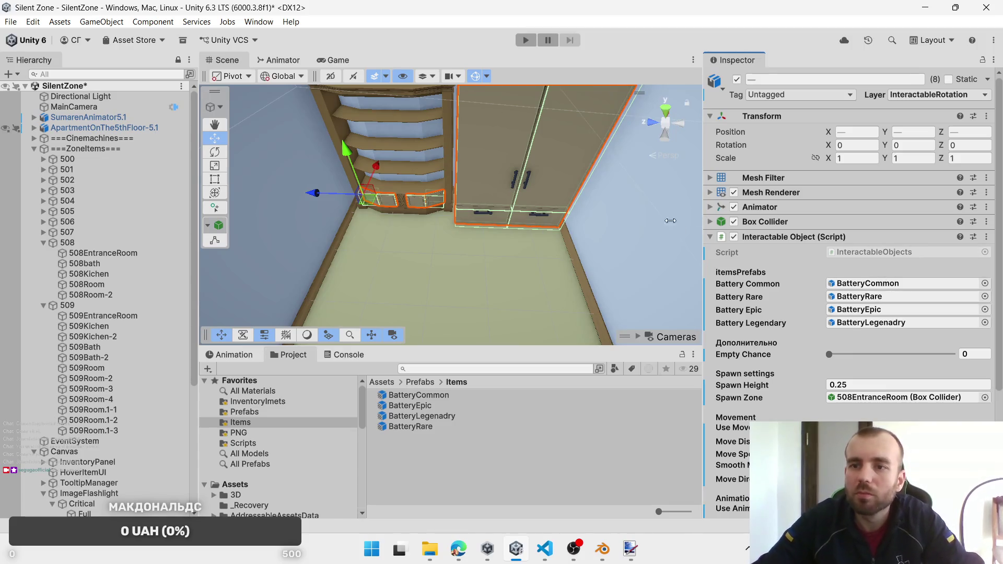
pyautogui.scroll(-3, 670, 221)
pyautogui.moveTo(670, 221)
pyautogui.mouseDown()
pyautogui.moveTo(553, 253)
pyautogui.moveTo(745, 249)
pyautogui.mouseUp()
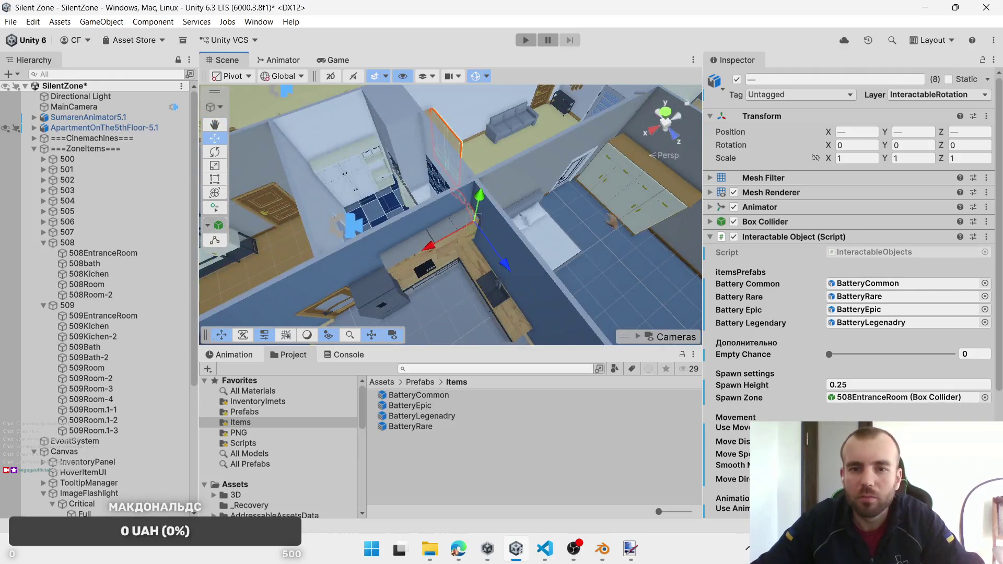
pyautogui.scroll(3, 531, 224)
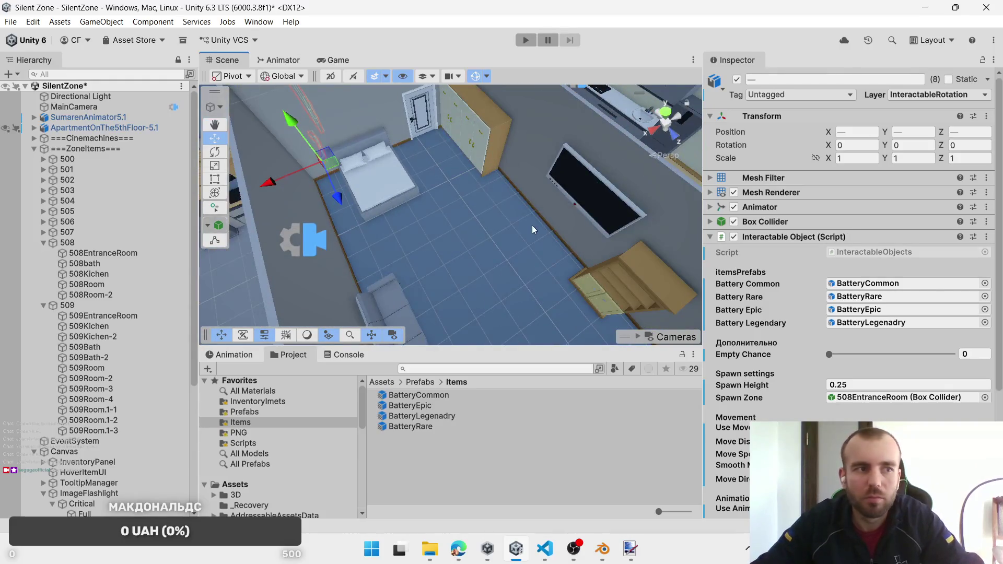
# Step: Check the 508Room zone's extent and select the bedroom wardrobe drawers
pyautogui.moveTo(532, 225)
pyautogui.mouseDown()
pyautogui.moveTo(668, 243)
pyautogui.moveTo(591, 212)
pyautogui.moveTo(485, 207)
pyautogui.mouseUp()
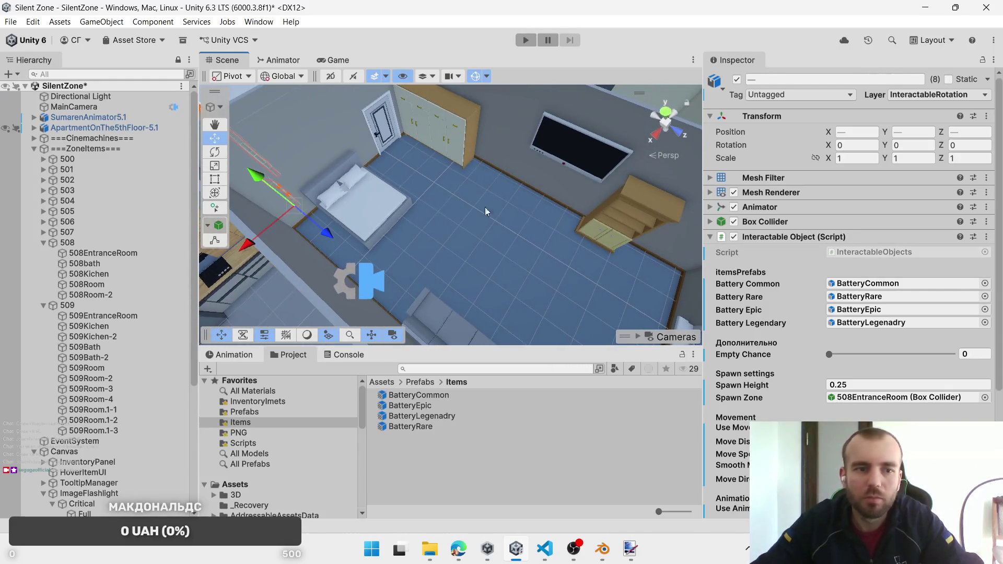
pyautogui.click(87, 284)
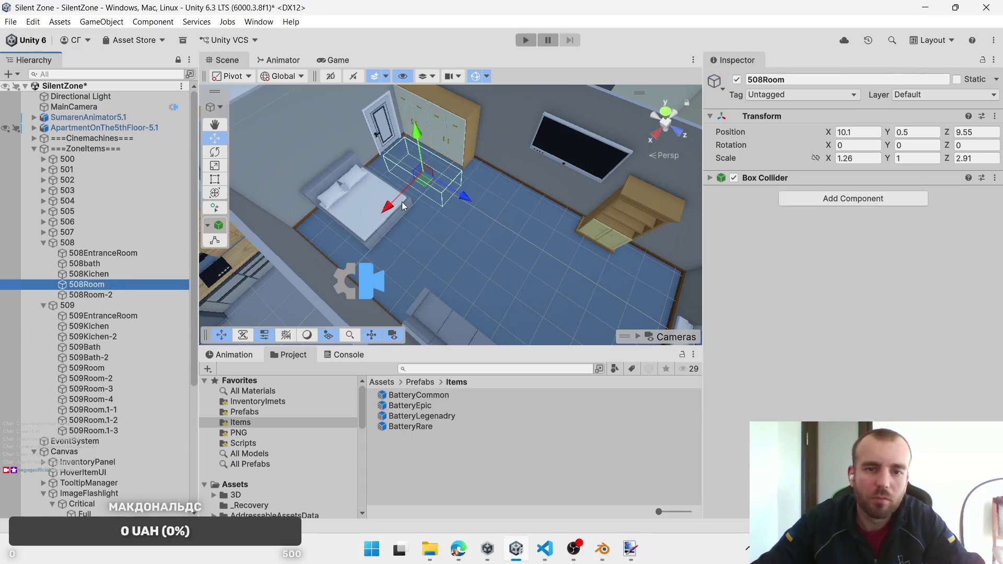
pyautogui.click(450, 127)
pyautogui.click(452, 128)
pyautogui.keyDown('shift'); pyautogui.click(435, 117); pyautogui.keyUp('shift')
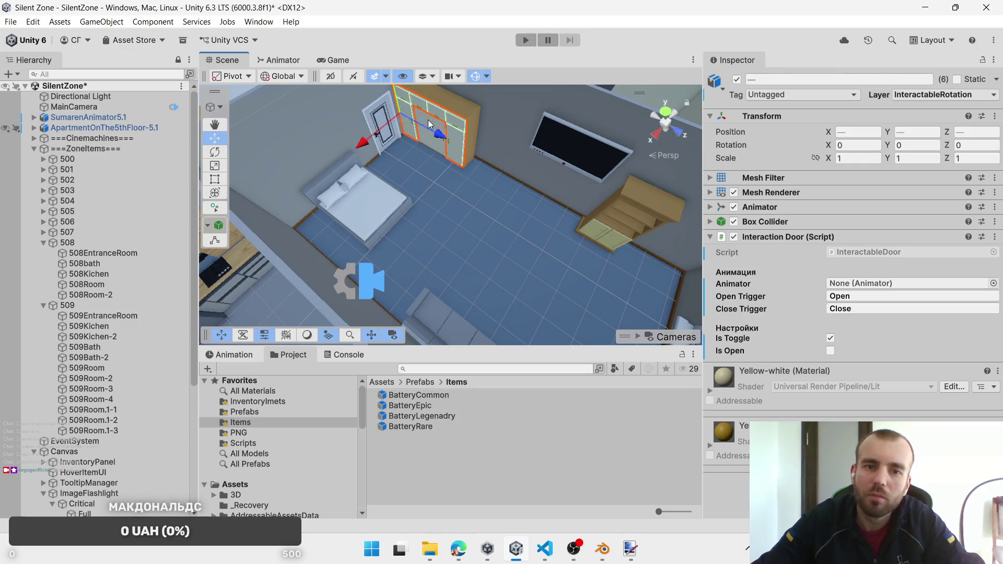
pyautogui.keyDown('shift'); pyautogui.click(422, 121); pyautogui.keyUp('shift')
# Step: Swap the drawers' Interaction Door script for the Interactable Object script
pyautogui.rightClick(817, 238)
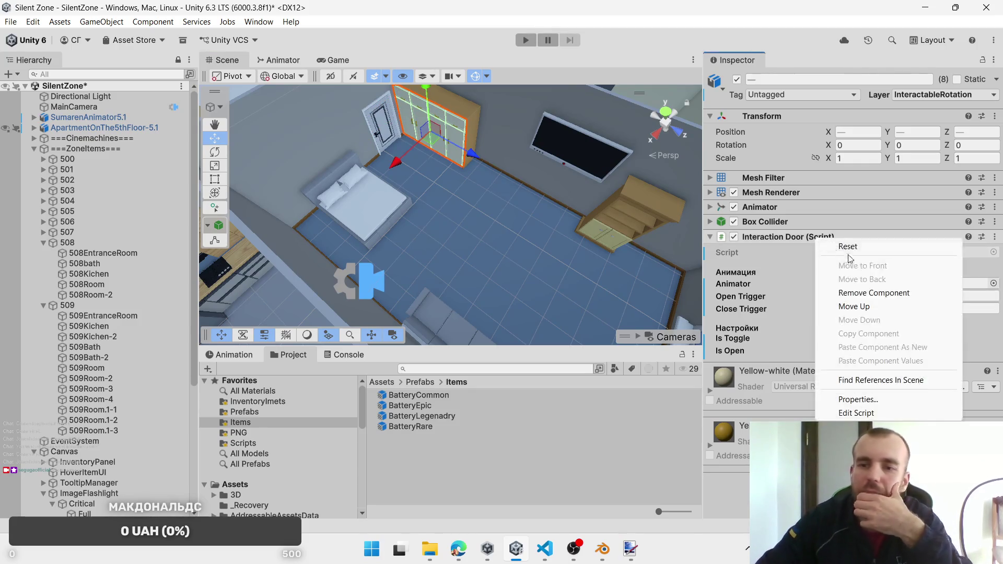
pyautogui.click(873, 293)
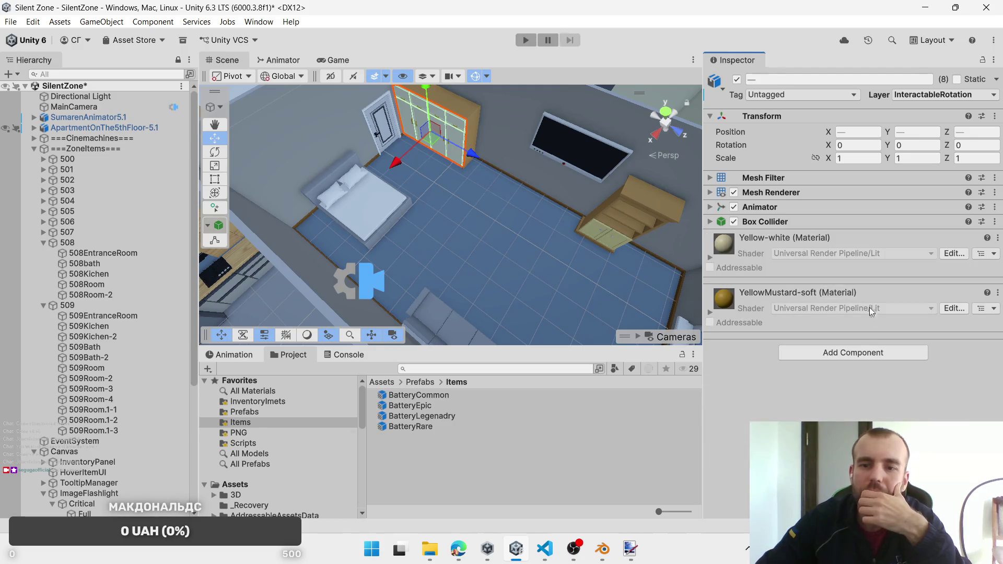
pyautogui.click(863, 356)
pyautogui.click(860, 389)
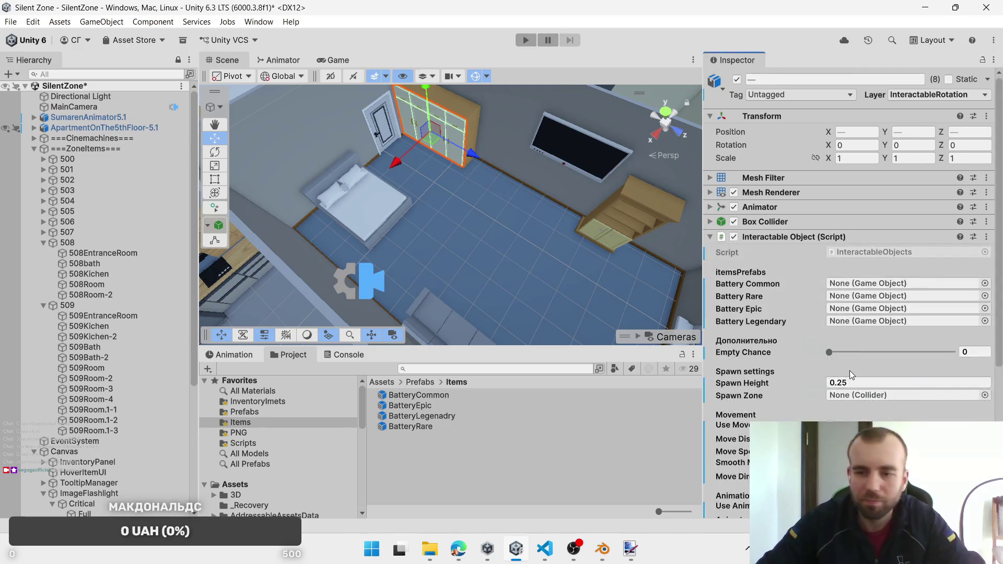
# Step: Assign the four Battery prefabs and the 508Room spawn zone, then select the two shelf drawers
pyautogui.click(426, 397)
pyautogui.moveTo(426, 398); pyautogui.dragTo(862, 283)
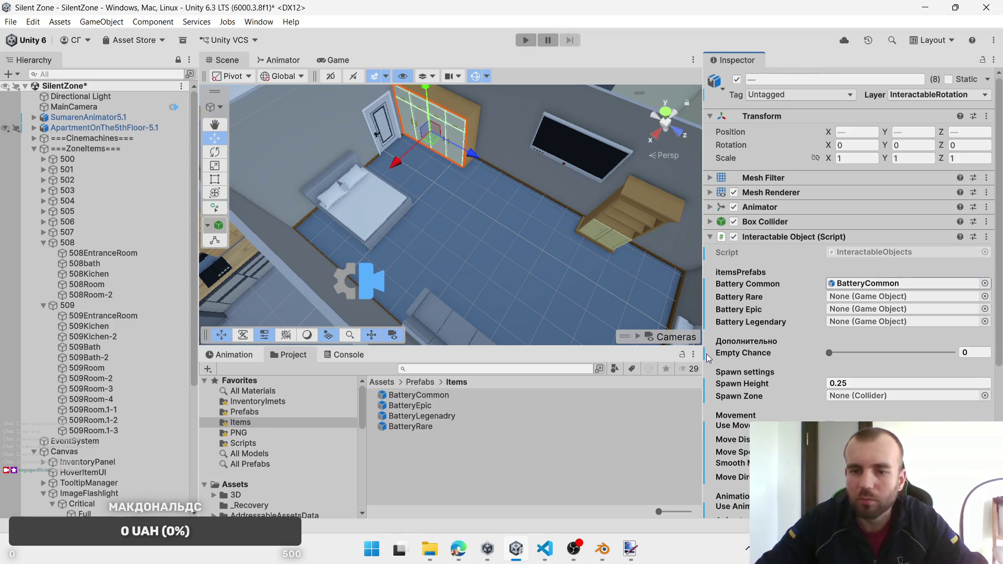
pyautogui.moveTo(410, 426)
pyautogui.mouseDown()
pyautogui.moveTo(416, 440)
pyautogui.moveTo(898, 301)
pyautogui.mouseUp()
pyautogui.moveTo(557, 405)
pyautogui.mouseDown()
pyautogui.moveTo(556, 395)
pyautogui.moveTo(914, 310)
pyautogui.mouseUp()
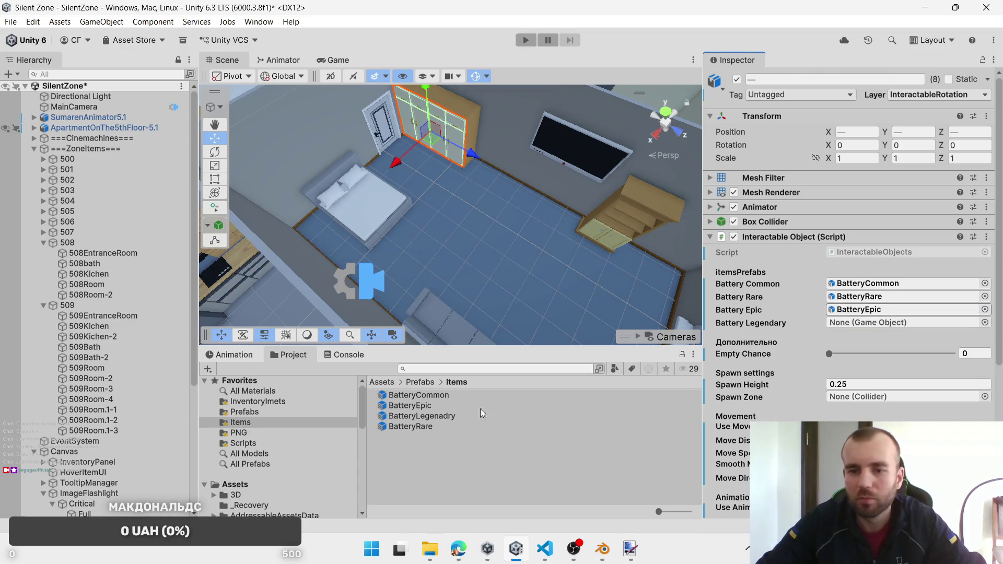
pyautogui.moveTo(484, 416)
pyautogui.mouseDown()
pyautogui.moveTo(894, 335)
pyautogui.moveTo(896, 326)
pyautogui.mouseUp()
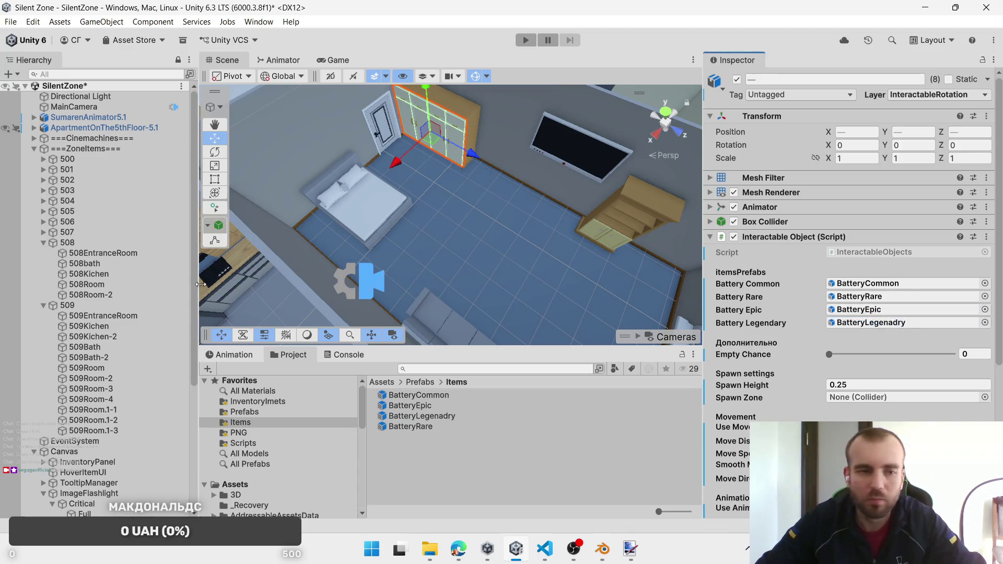
pyautogui.moveTo(100, 287)
pyautogui.mouseDown()
pyautogui.moveTo(784, 366)
pyautogui.moveTo(851, 397)
pyautogui.mouseUp()
pyautogui.moveTo(463, 281); pyautogui.dragTo(416, 278)
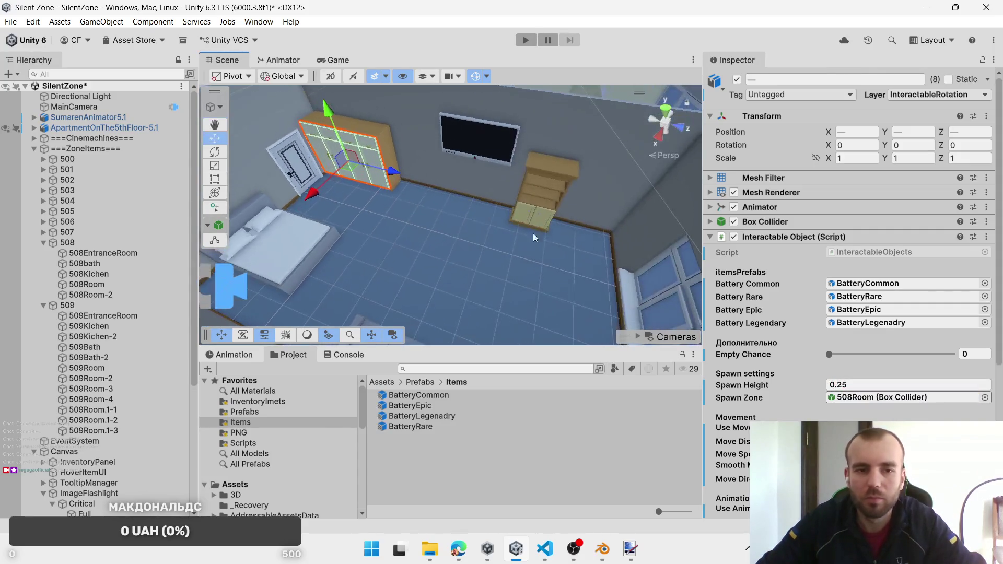
pyautogui.click(540, 225)
pyautogui.keyDown('shift'); pyautogui.click(525, 219); pyautogui.keyUp('shift')
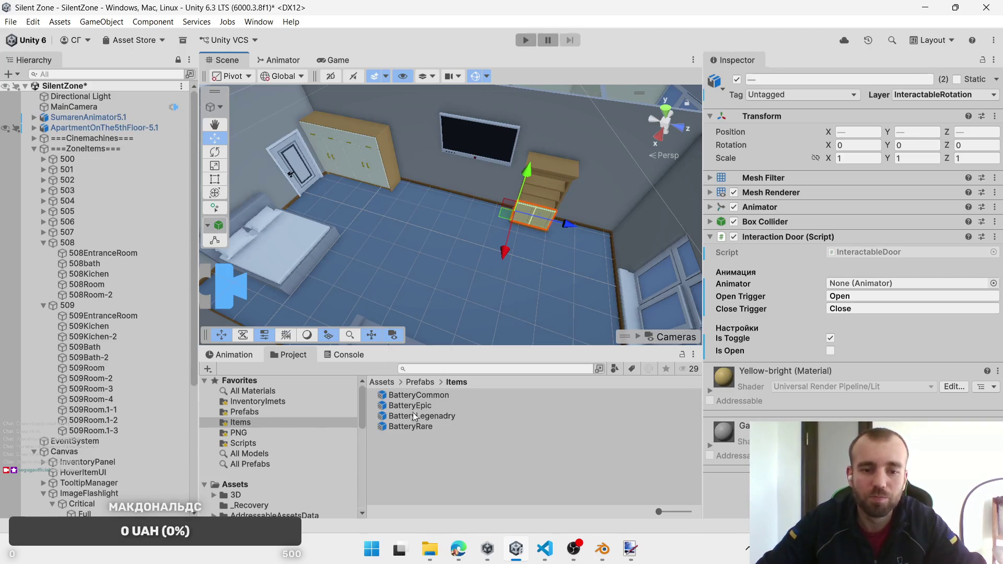
# Step: Replace the shelf drawers' Interaction Door script with Interactable Object
pyautogui.rightClick(832, 237)
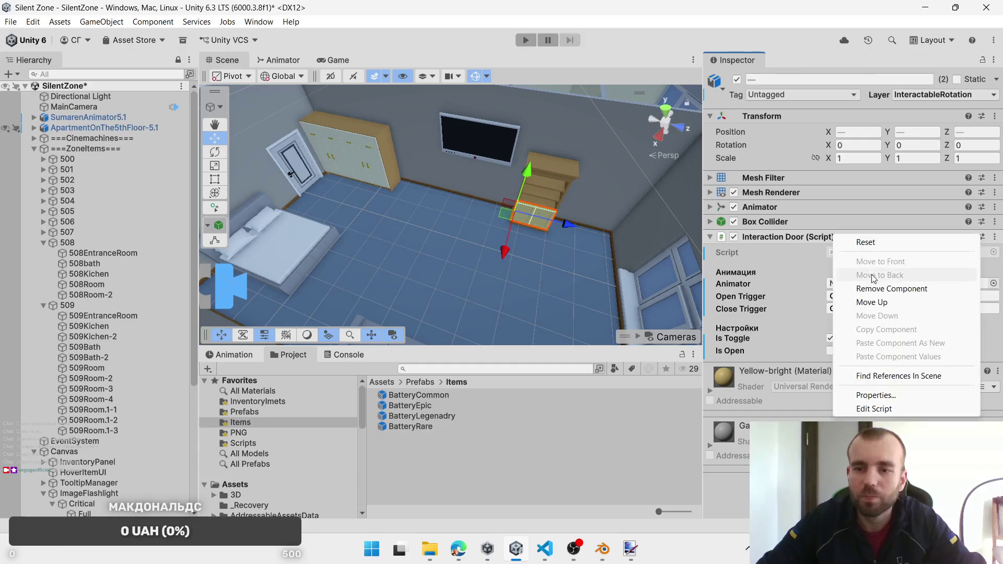
pyautogui.click(875, 289)
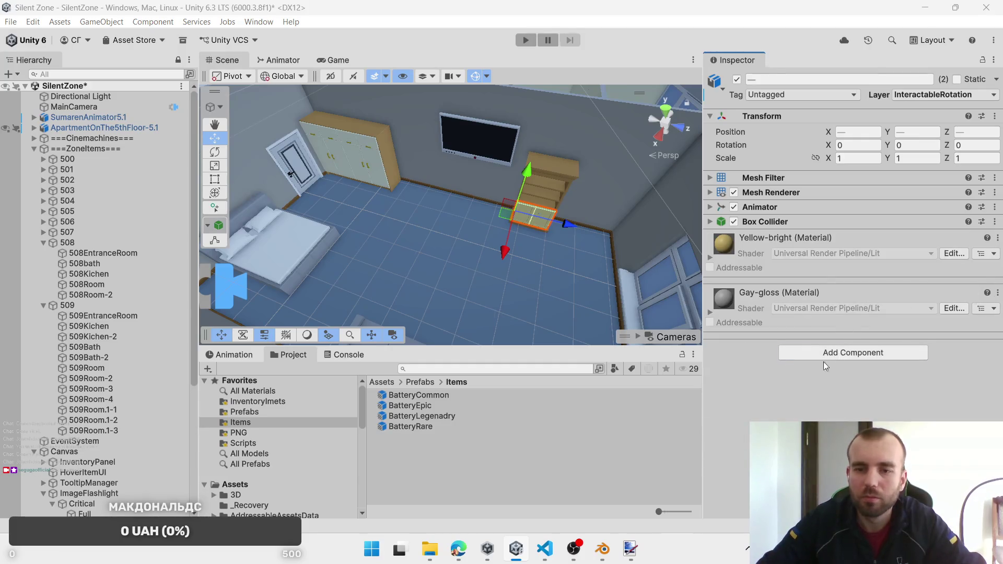
pyautogui.click(843, 352)
pyautogui.press('Return')
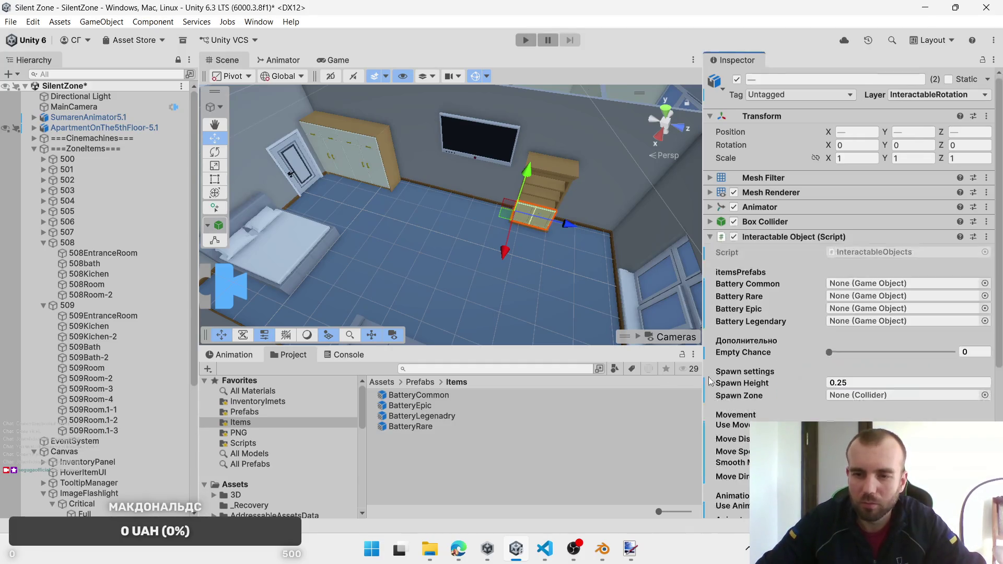
# Step: Assign BatteryCommon, BatteryRare, BatteryEpic, BatteryLegenadry and the 508Room-2 spawn zone, then view the zone
pyautogui.moveTo(433, 399)
pyautogui.mouseDown()
pyautogui.moveTo(867, 309)
pyautogui.moveTo(871, 284)
pyautogui.mouseUp()
pyautogui.moveTo(411, 426); pyautogui.dragTo(867, 296)
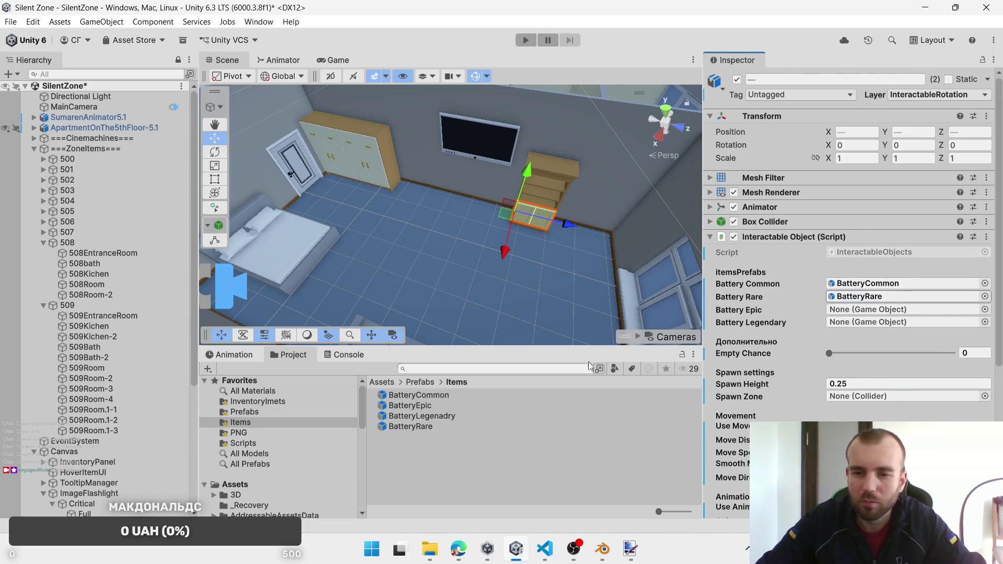
pyautogui.moveTo(412, 406); pyautogui.dragTo(859, 313)
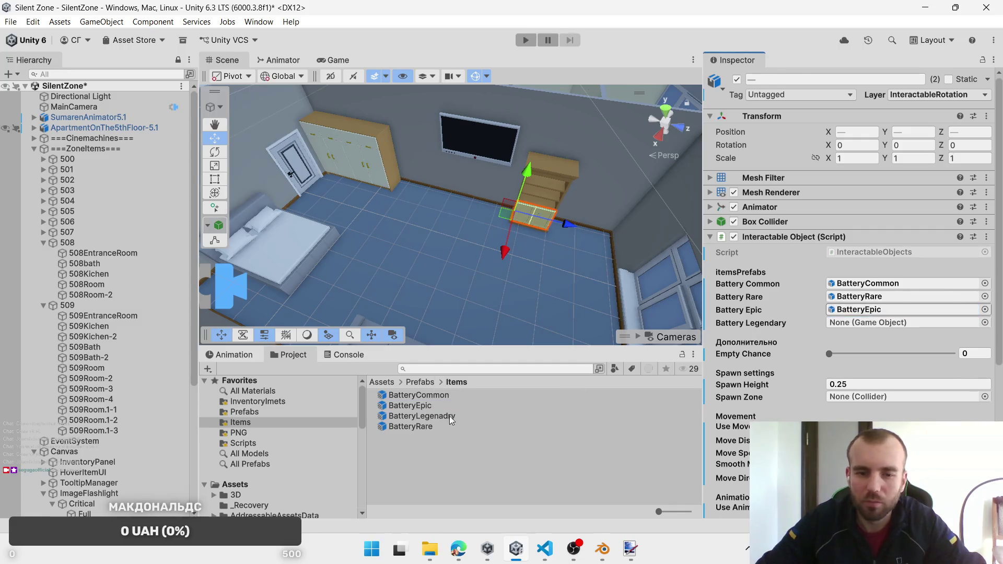
pyautogui.moveTo(422, 416); pyautogui.dragTo(887, 322)
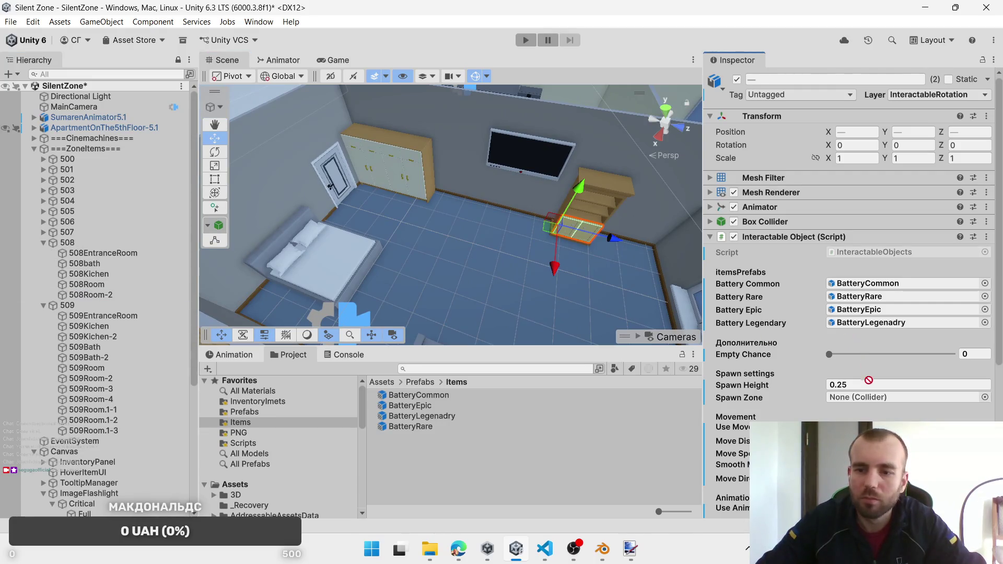
pyautogui.moveTo(869, 380); pyautogui.dragTo(869, 397)
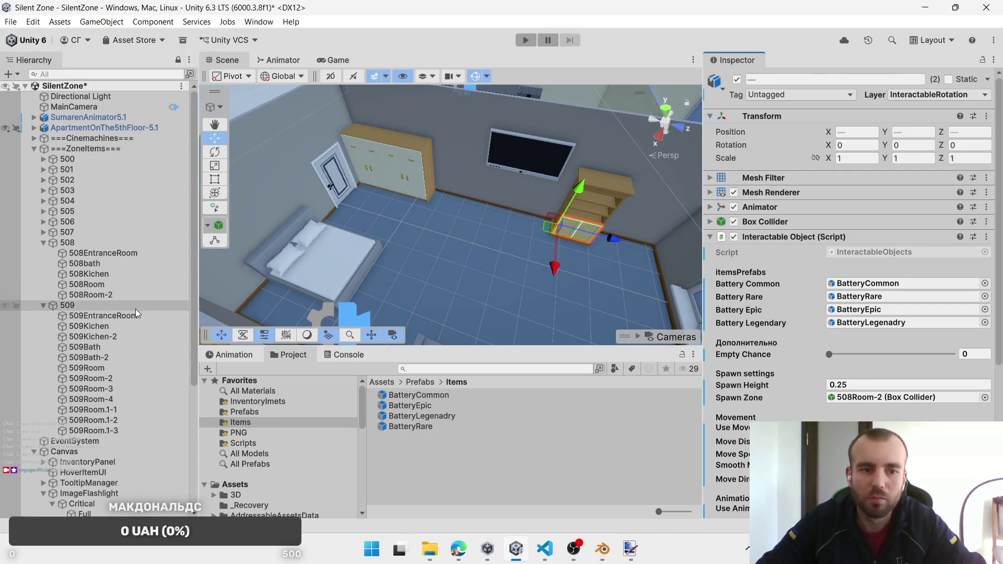
pyautogui.click(111, 294)
pyautogui.moveTo(481, 165)
pyautogui.mouseDown()
pyautogui.moveTo(377, 244)
pyautogui.moveTo(434, 236)
pyautogui.moveTo(447, 224)
pyautogui.moveTo(431, 201)
pyautogui.moveTo(486, 182)
pyautogui.moveTo(460, 219)
pyautogui.moveTo(454, 179)
pyautogui.moveTo(474, 214)
pyautogui.moveTo(505, 190)
pyautogui.moveTo(508, 205)
pyautogui.mouseUp()
# Step: Select four kitchen drawers and put them on the InteractablePosition layer
pyautogui.click(133, 273)
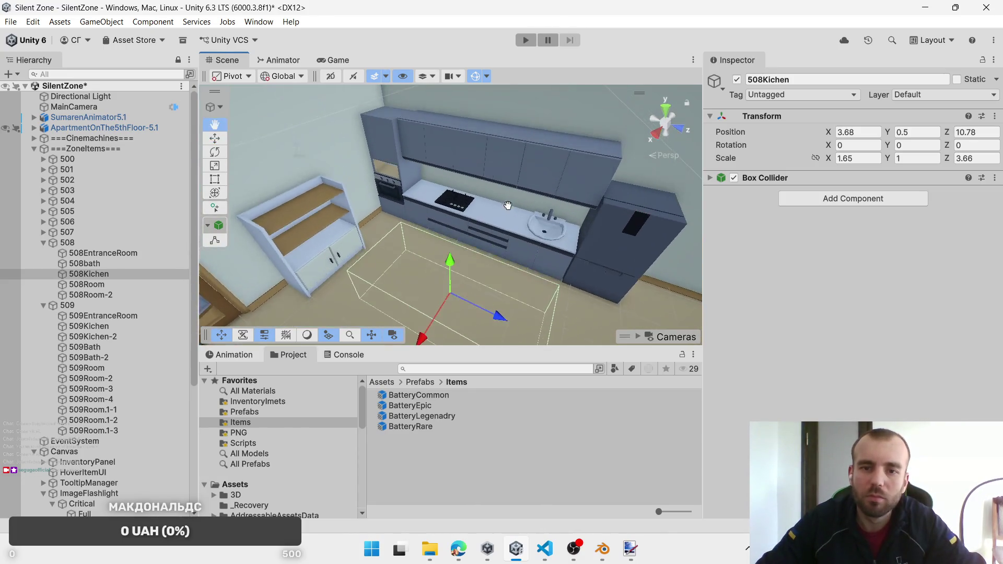
pyautogui.click(493, 236)
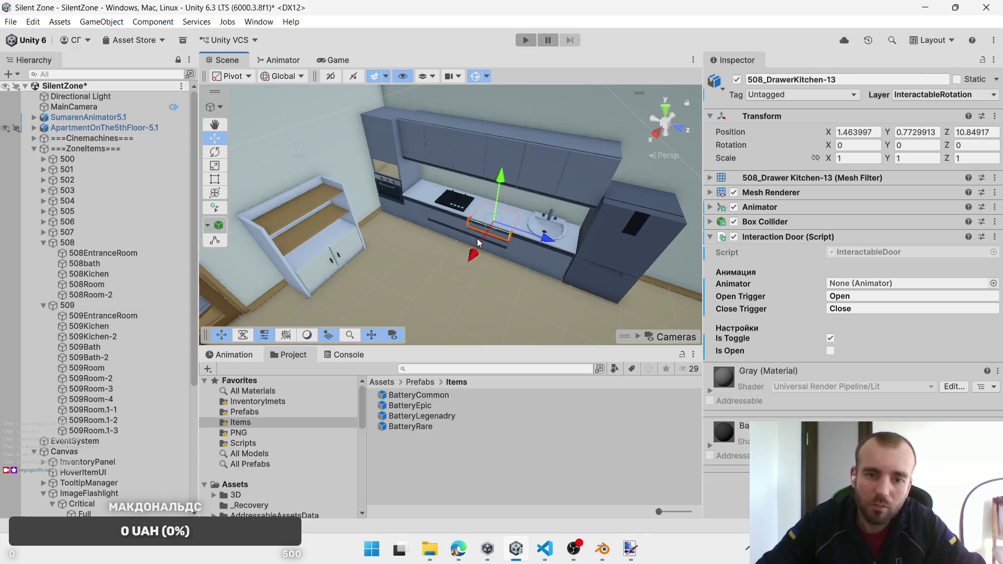
pyautogui.keyDown('shift'); pyautogui.click(477, 237); pyautogui.keyUp('shift')
pyautogui.keyDown('shift'); pyautogui.click(448, 236); pyautogui.keyUp('shift')
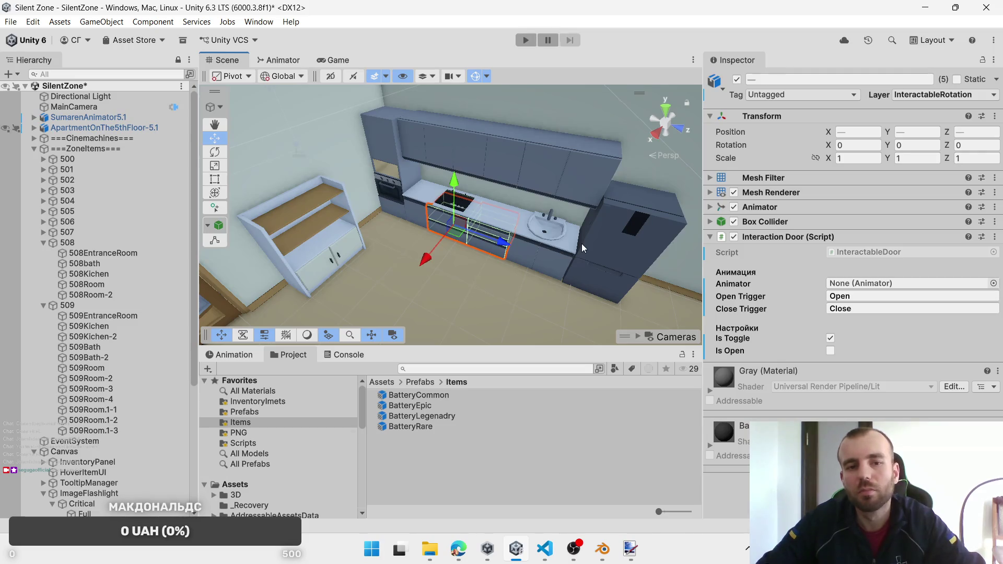
pyautogui.keyDown('shift'); pyautogui.click(394, 211); pyautogui.keyUp('shift')
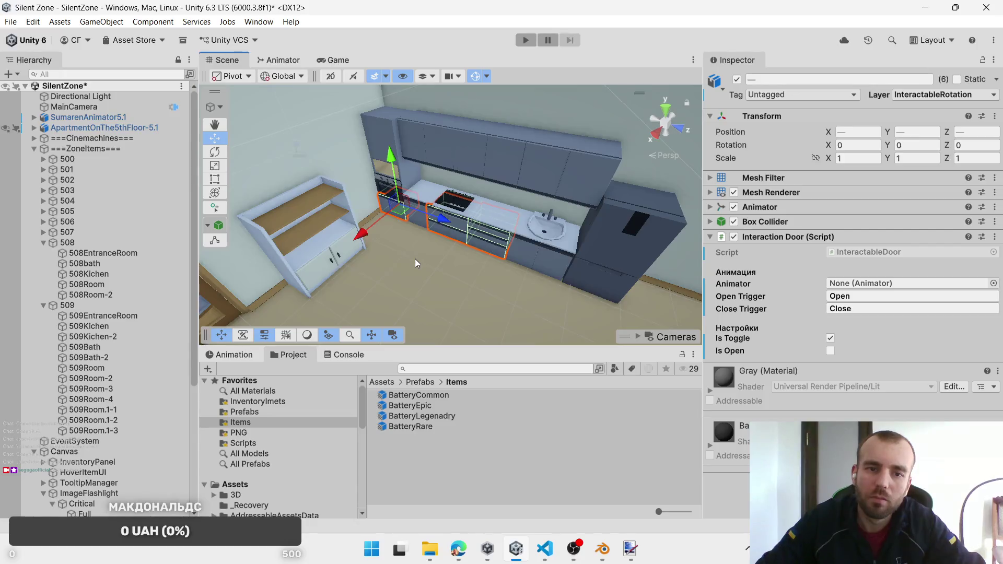
pyautogui.keyDown('shift'); pyautogui.click(381, 150); pyautogui.keyUp('shift')
pyautogui.hotkey('ctrl', 'z')
pyautogui.click(913, 105)
pyautogui.click(946, 204)
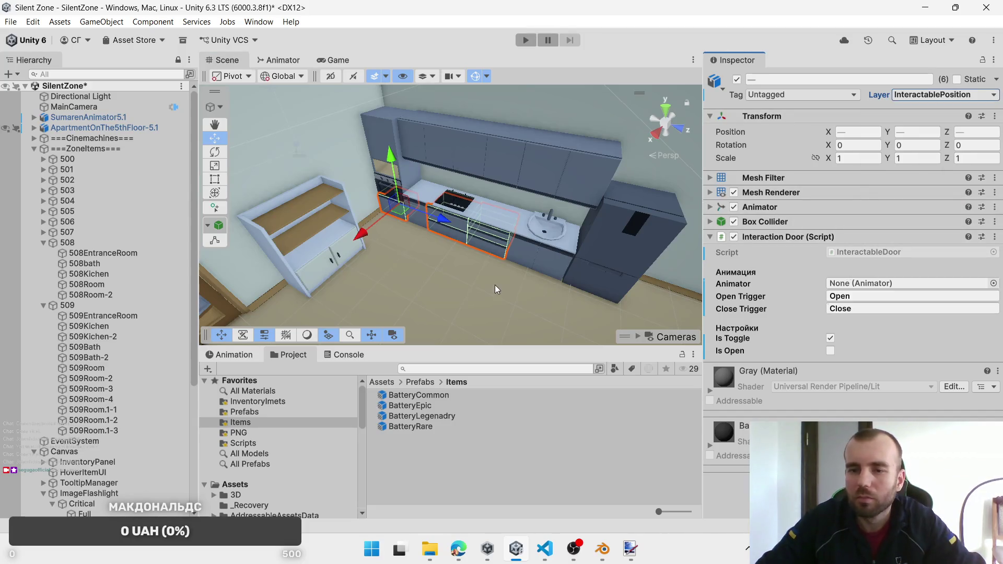
# Step: Add the upper, lower and shelf cabinet doors to the selection, leaving out the fridge
pyautogui.keyDown('shift'); pyautogui.click(413, 219); pyautogui.keyUp('shift')
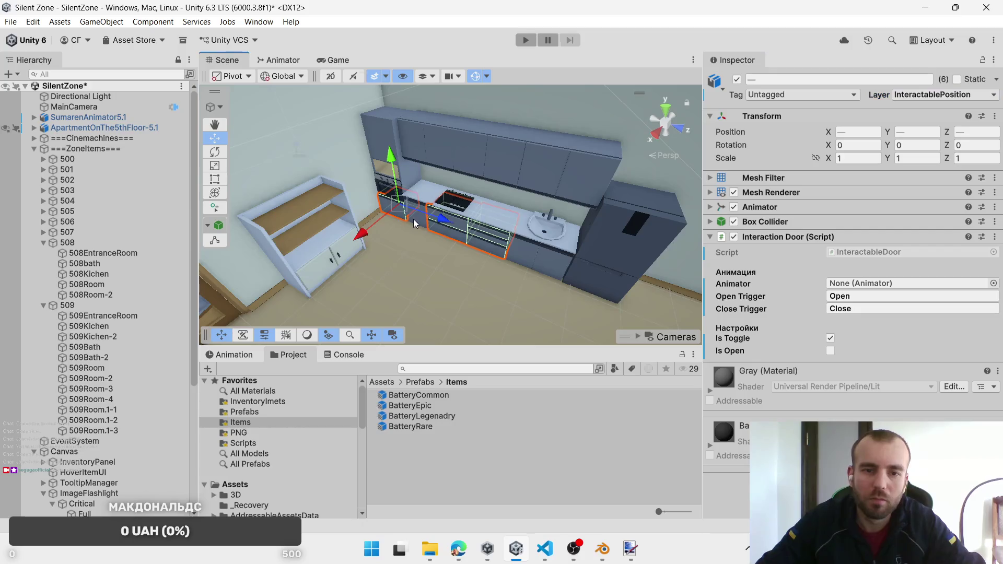
pyautogui.keyDown('shift'); pyautogui.click(413, 141); pyautogui.keyUp('shift')
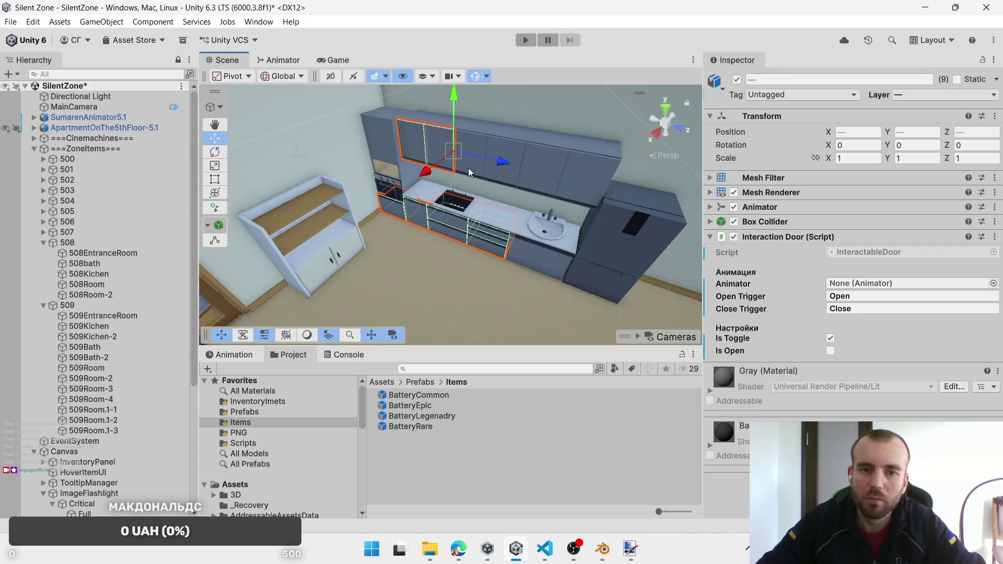
pyautogui.keyDown('shift'); pyautogui.click(506, 175); pyautogui.keyUp('shift')
pyautogui.keyDown('shift'); pyautogui.click(535, 177); pyautogui.keyUp('shift')
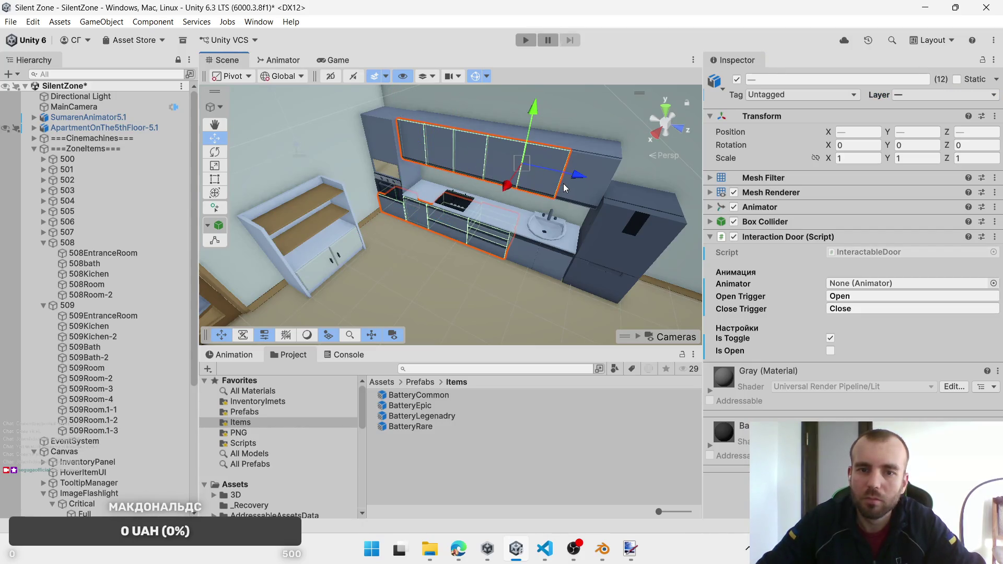
pyautogui.keyDown('shift'); pyautogui.click(565, 192); pyautogui.keyUp('shift')
pyautogui.keyDown('shift'); pyautogui.click(537, 265); pyautogui.keyUp('shift')
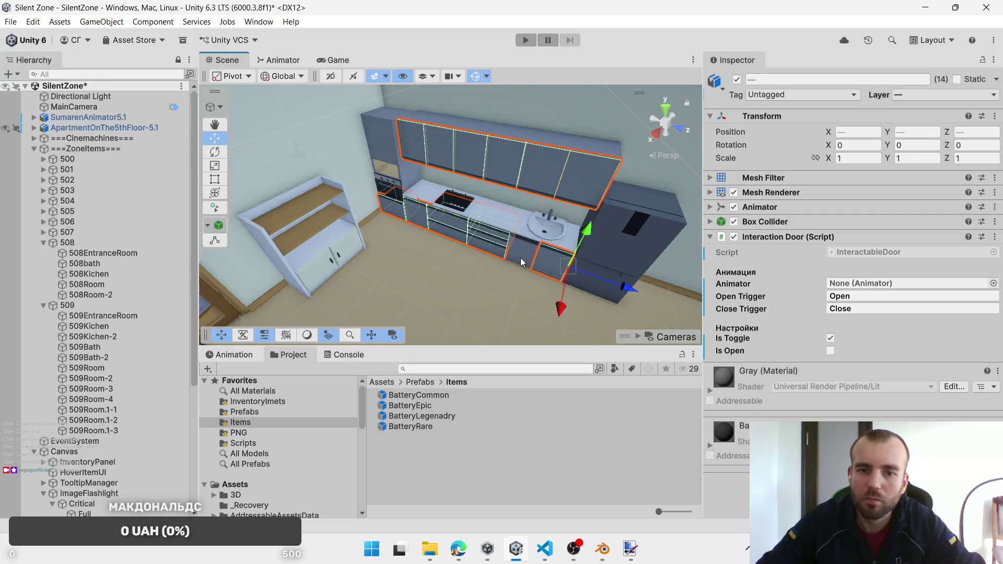
pyautogui.keyDown('shift'); pyautogui.click(613, 248); pyautogui.keyUp('shift')
pyautogui.hotkey('ctrl', 'z')
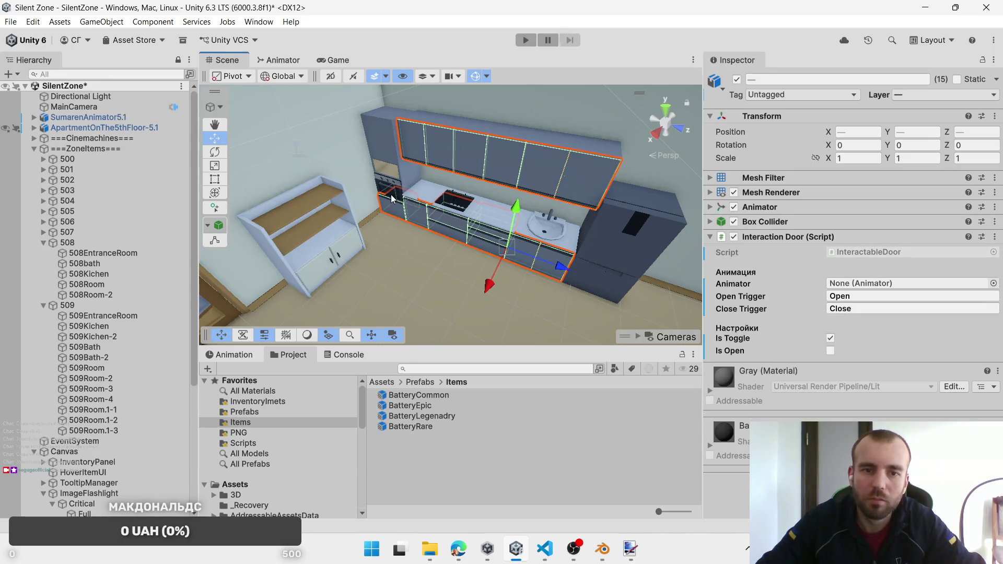
pyautogui.keyDown('shift'); pyautogui.click(392, 203); pyautogui.keyUp('shift')
pyautogui.keyDown('shift'); pyautogui.click(345, 256); pyautogui.keyUp('shift')
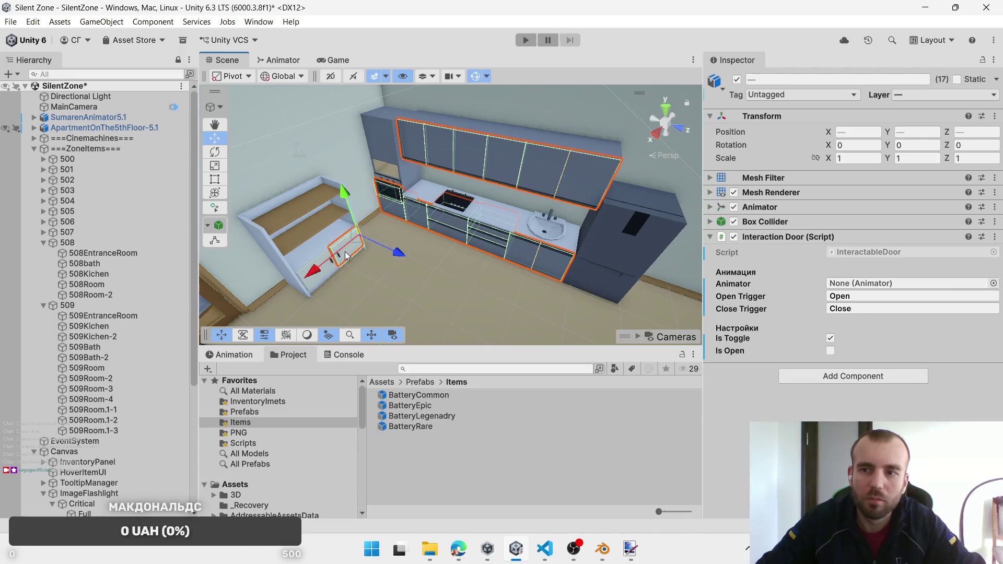
pyautogui.keyDown('shift'); pyautogui.click(322, 280); pyautogui.keyUp('shift')
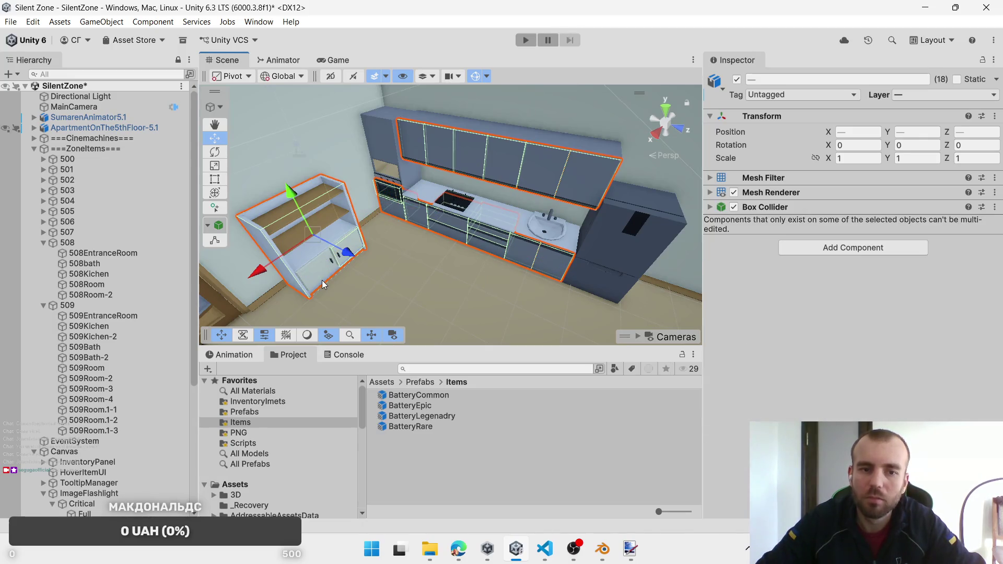
pyautogui.hotkey('ctrl', 'z')
pyautogui.keyDown('shift'); pyautogui.click(330, 270); pyautogui.keyUp('shift')
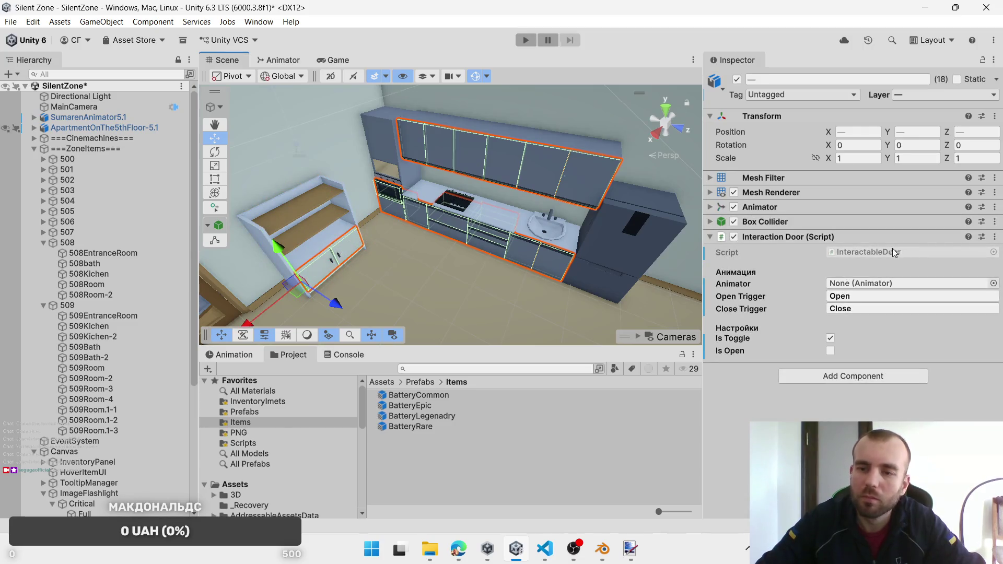
# Step: Remove Interaction Door, add the right dark cabinets, and give everything the Interactable Objects script
pyautogui.rightClick(841, 241)
pyautogui.click(897, 291)
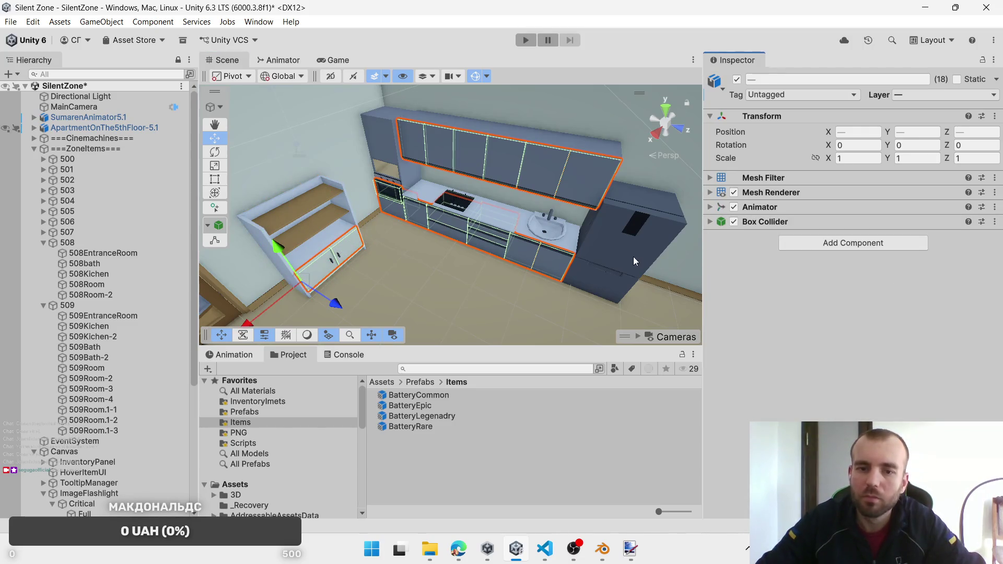
pyautogui.keyDown('shift'); pyautogui.click(607, 284); pyautogui.keyUp('shift')
pyautogui.keyDown('shift'); pyautogui.click(608, 286); pyautogui.keyUp('shift')
pyautogui.click(852, 248)
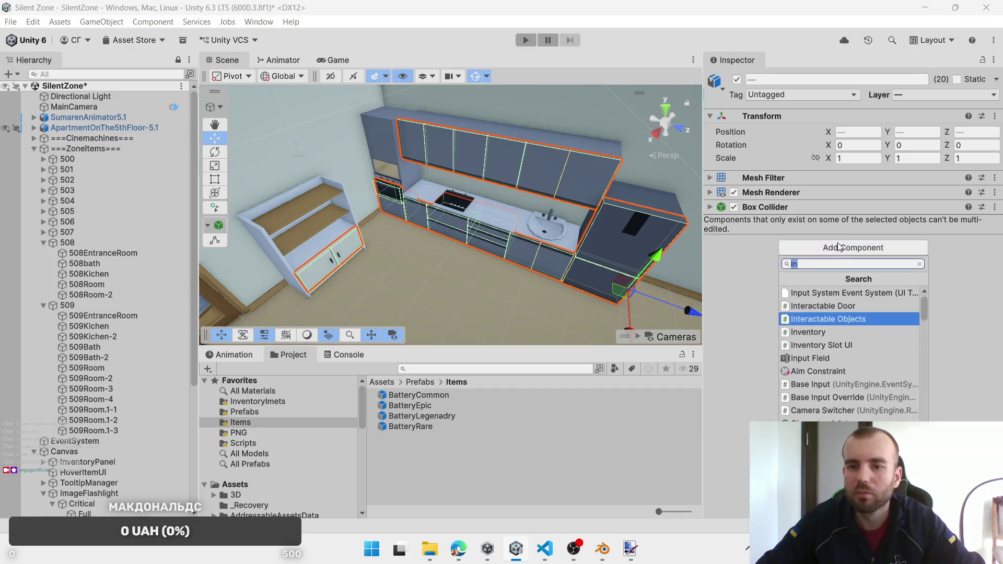
pyautogui.click(850, 315)
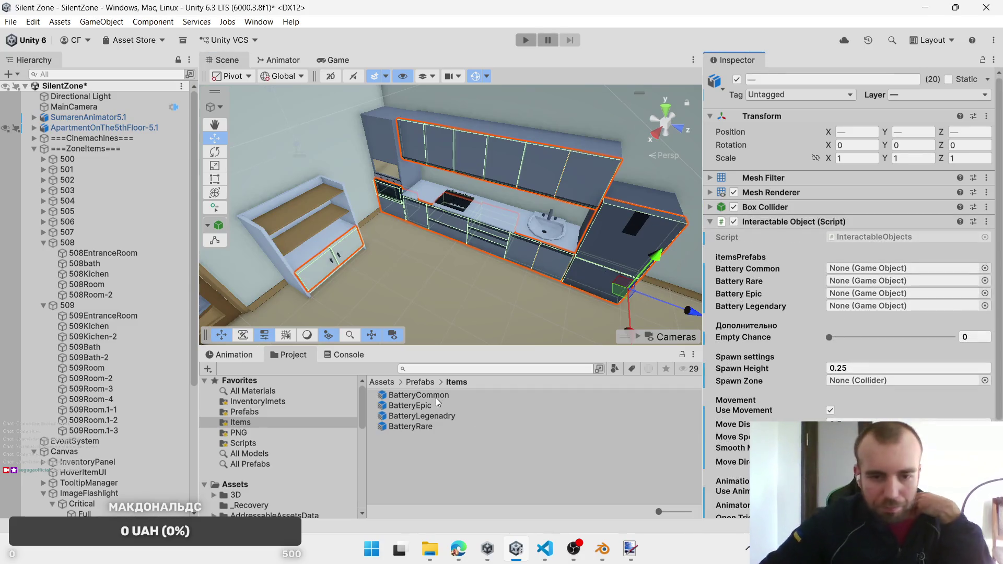
# Step: Assign the four Battery prefabs and 508EntranceRoom as the spawn zone
pyautogui.moveTo(412, 395)
pyautogui.mouseDown()
pyautogui.moveTo(780, 302)
pyautogui.moveTo(867, 268)
pyautogui.mouseUp()
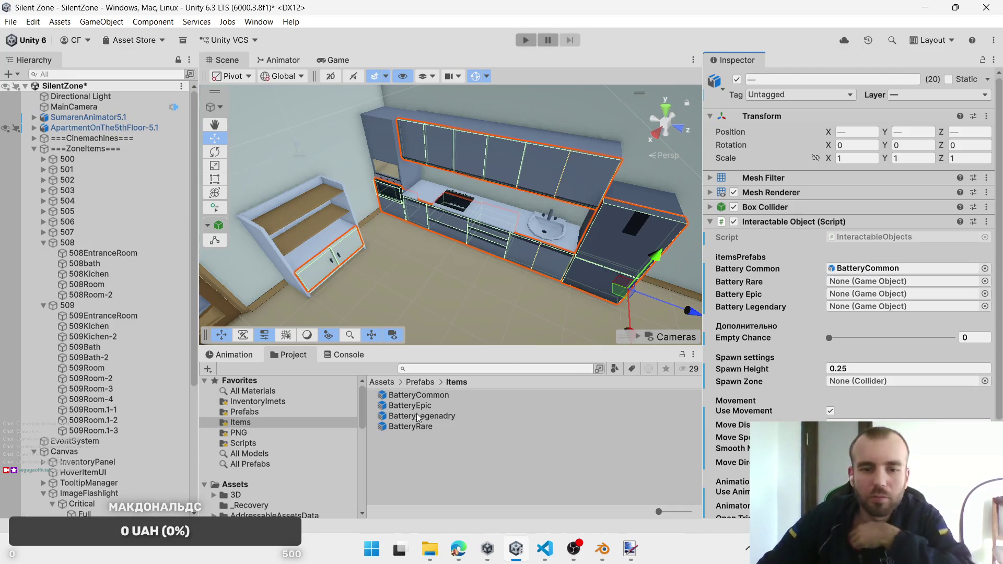
pyautogui.moveTo(416, 428); pyautogui.dragTo(868, 282)
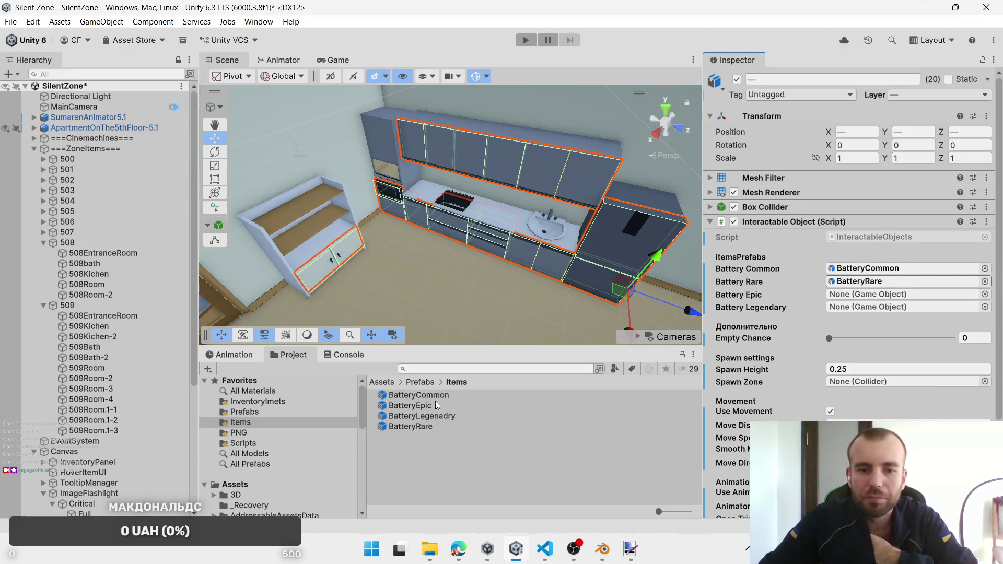
pyautogui.moveTo(770, 323); pyautogui.dragTo(856, 294)
pyautogui.moveTo(417, 416)
pyautogui.mouseDown()
pyautogui.moveTo(846, 326)
pyautogui.moveTo(857, 309)
pyautogui.mouseUp()
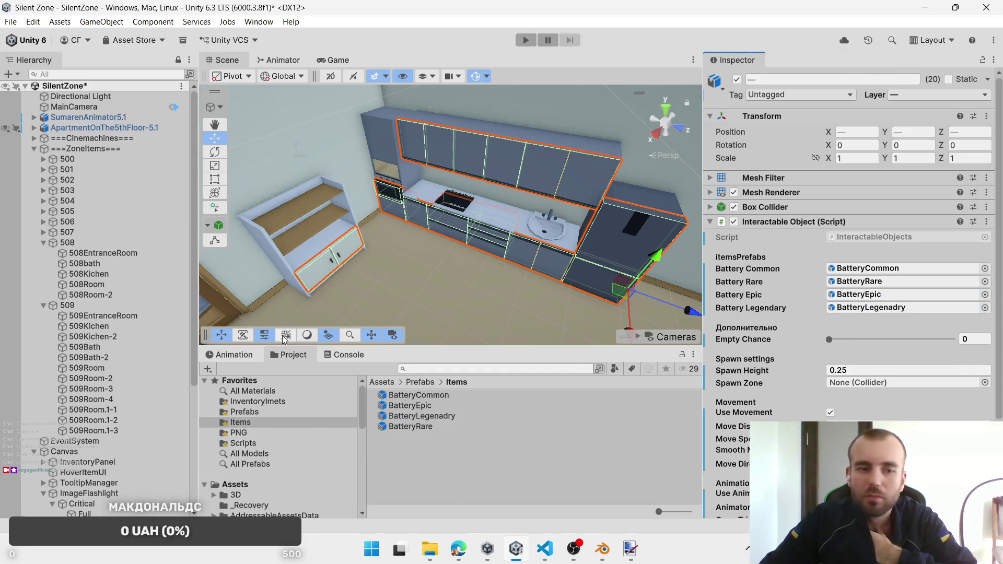
pyautogui.moveTo(99, 255); pyautogui.dragTo(771, 337)
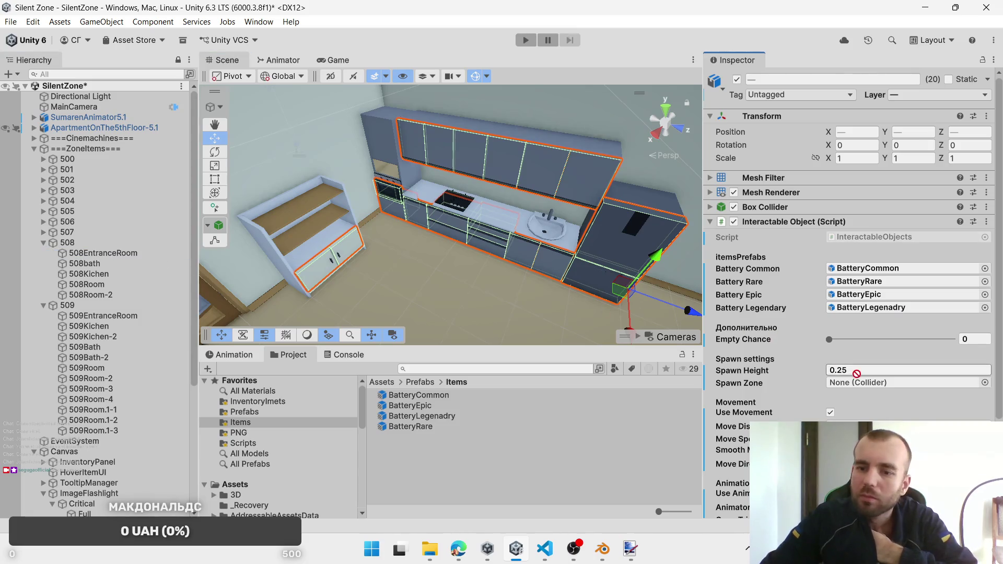
pyautogui.moveTo(857, 373); pyautogui.dragTo(860, 382)
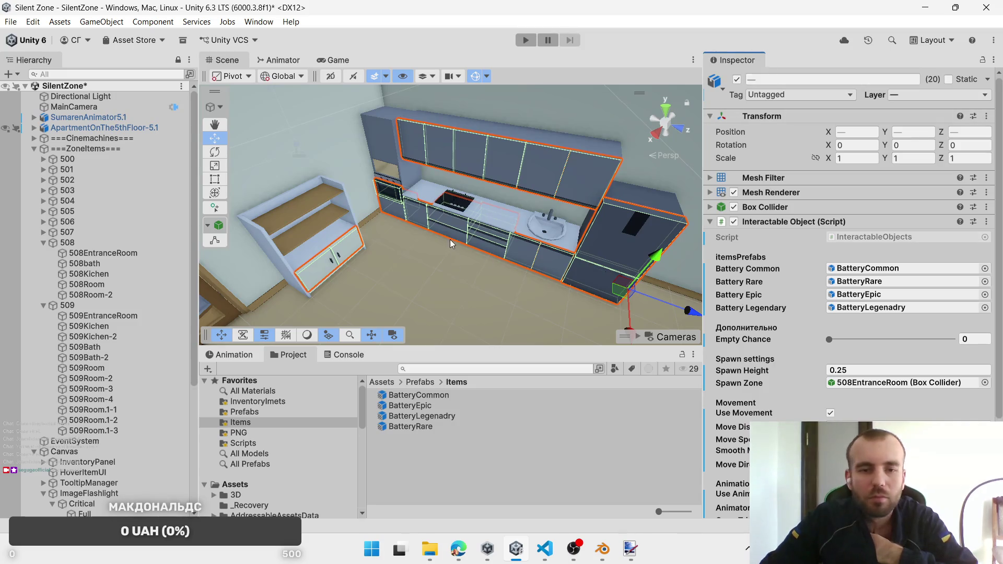
# Step: Narrow the selection to a single counter drawer and frame it in view
pyautogui.click(495, 240)
pyautogui.click(492, 234)
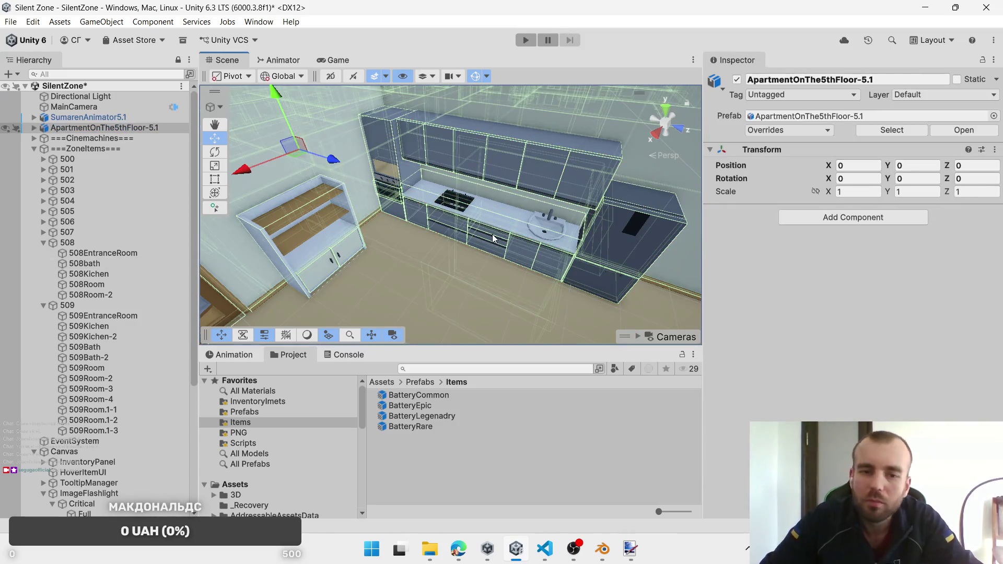
pyautogui.click(491, 234)
pyautogui.keyDown('shift'); pyautogui.click(497, 243); pyautogui.keyUp('shift')
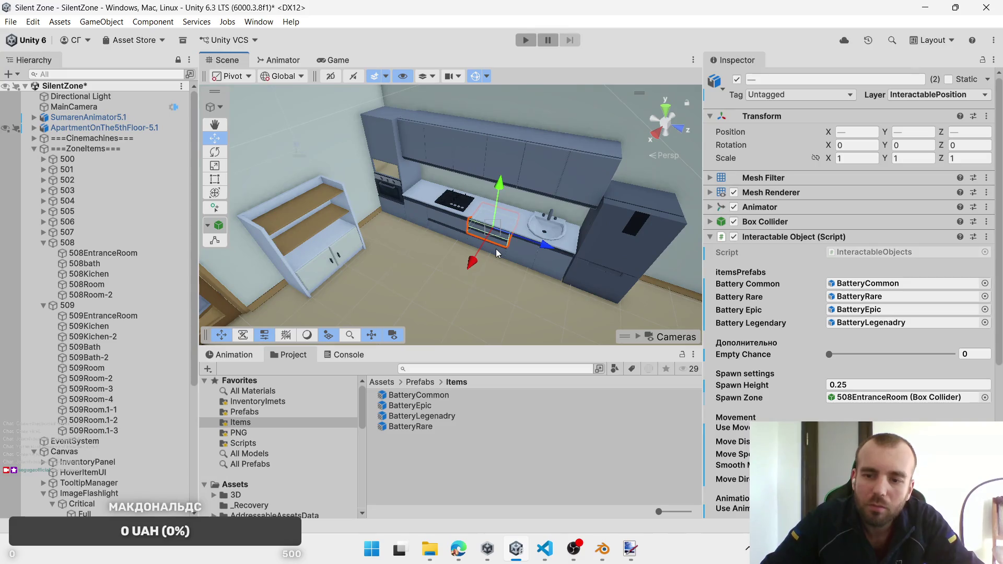
pyautogui.moveTo(496, 249); pyautogui.dragTo(313, 245)
pyautogui.press('f')
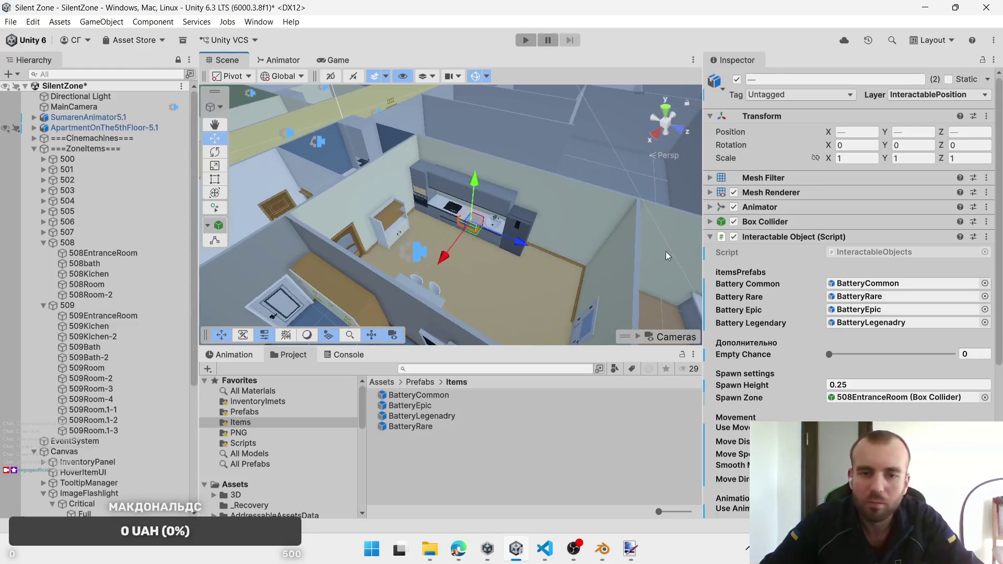
pyautogui.scroll(2, 531, 264)
pyautogui.scroll(3, 522, 262)
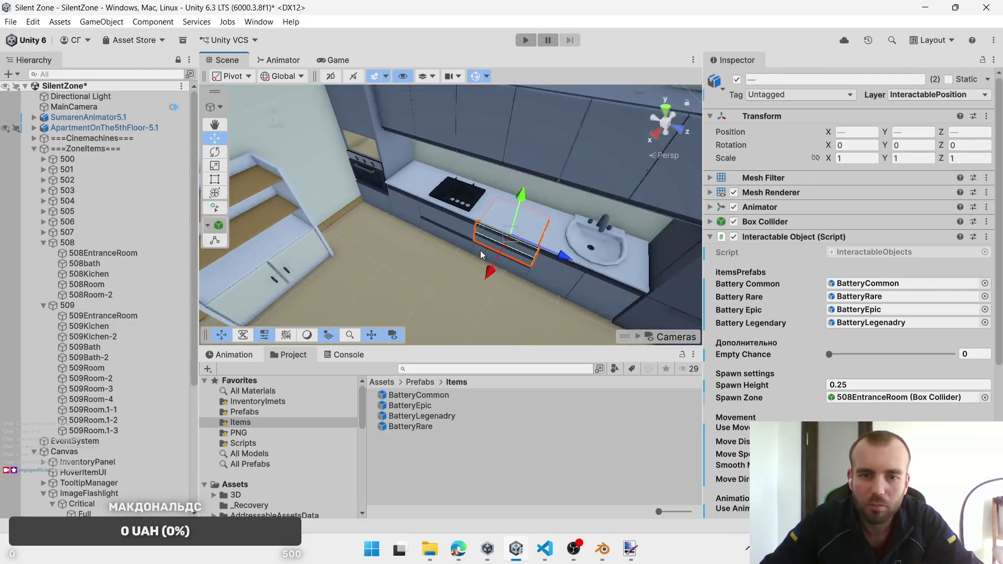
# Step: Add the drawers beside the stove and check the move direction options, leaving them unchanged
pyautogui.keyDown('shift'); pyautogui.click(481, 249); pyautogui.keyUp('shift')
pyautogui.keyDown('shift'); pyautogui.click(449, 239); pyautogui.keyUp('shift')
pyautogui.keyDown('shift'); pyautogui.click(449, 239); pyautogui.keyUp('shift')
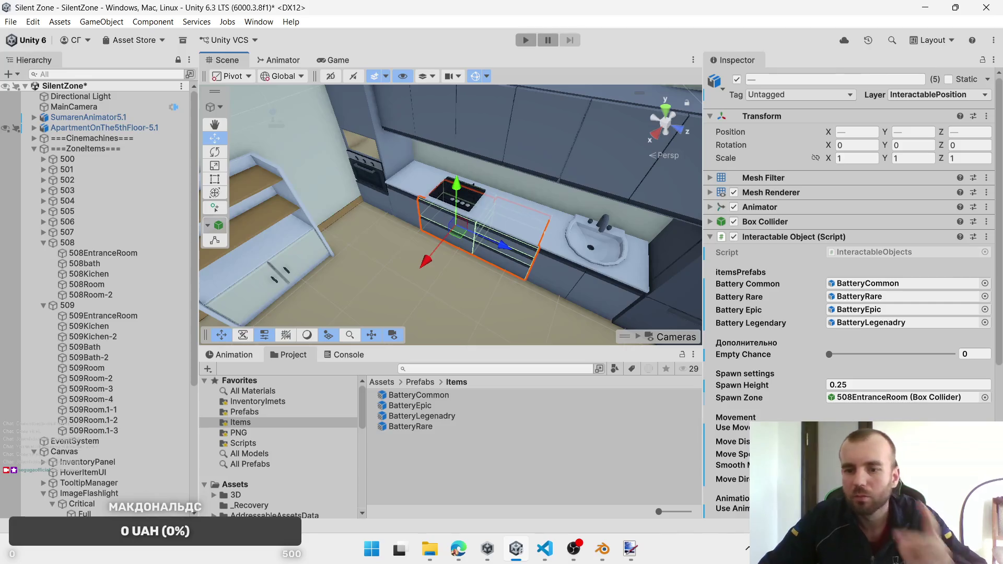
pyautogui.click(888, 479)
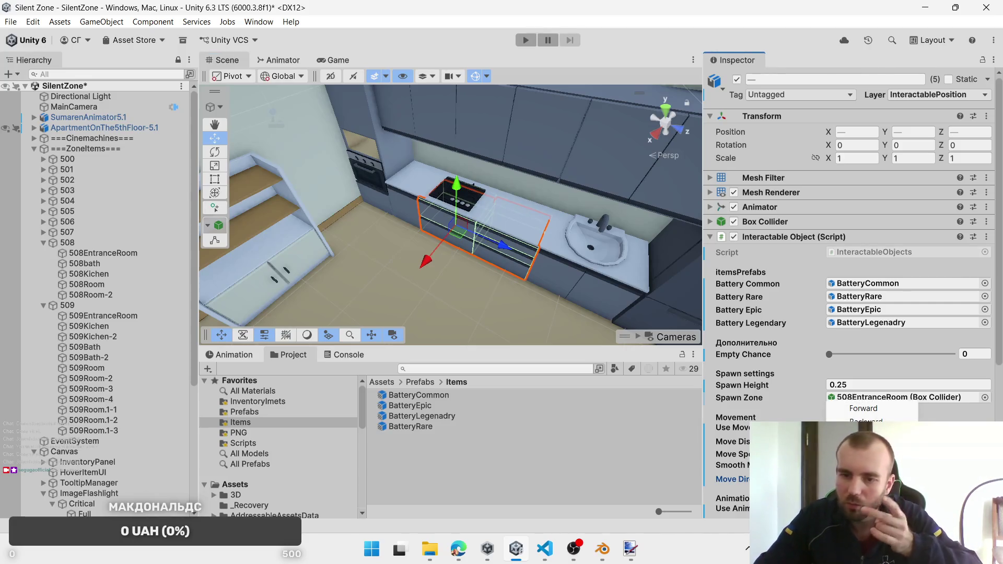
pyautogui.click(866, 421)
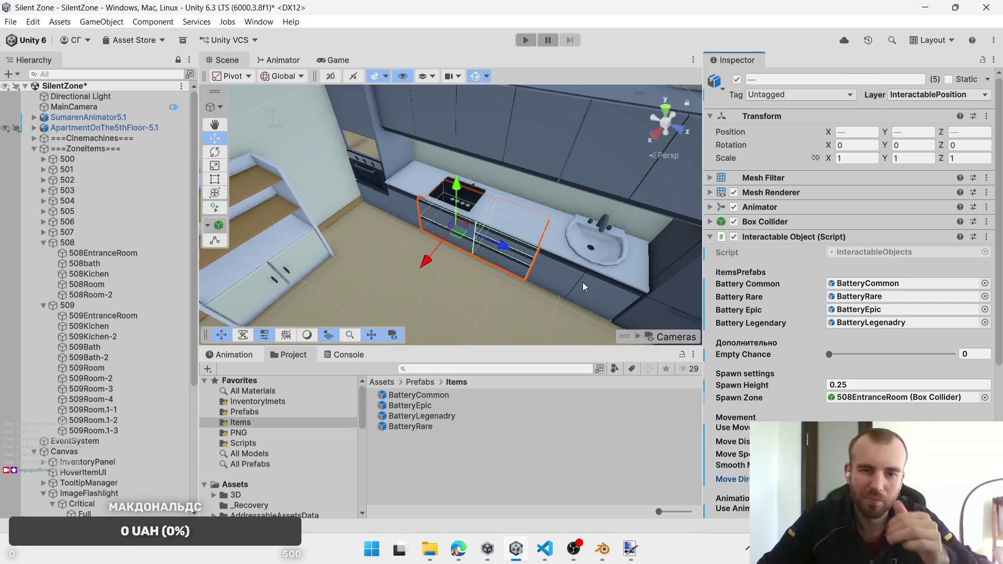
pyautogui.scroll(-8, 575, 283)
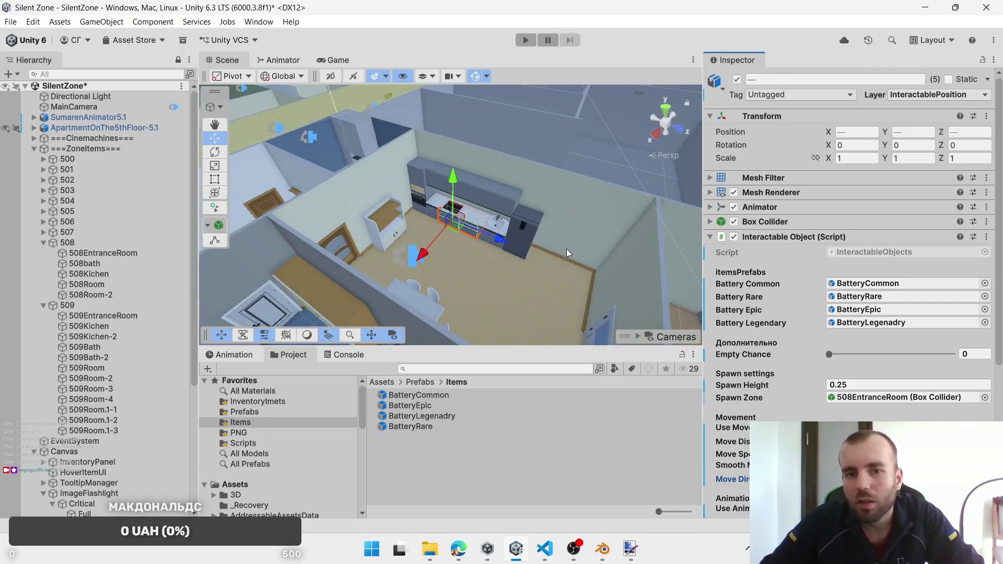
pyautogui.moveTo(566, 249)
pyautogui.mouseDown()
pyautogui.moveTo(422, 277)
pyautogui.moveTo(435, 253)
pyautogui.moveTo(471, 232)
pyautogui.moveTo(478, 263)
pyautogui.moveTo(413, 231)
pyautogui.moveTo(491, 241)
pyautogui.moveTo(459, 219)
pyautogui.mouseUp()
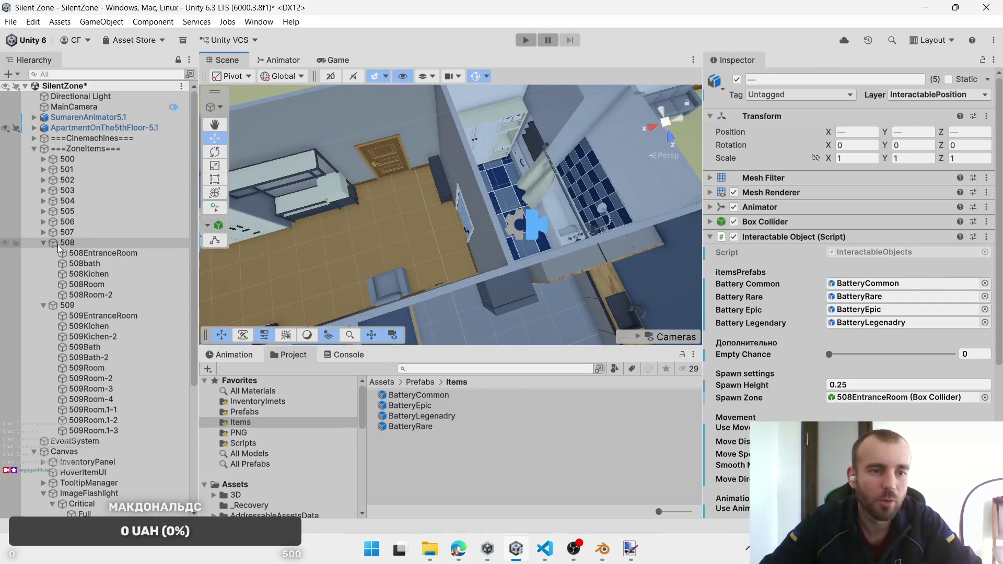
# Step: Collapse the 508 hierarchy group and frame the 509Bath spawn zone in view
pyautogui.click(44, 243)
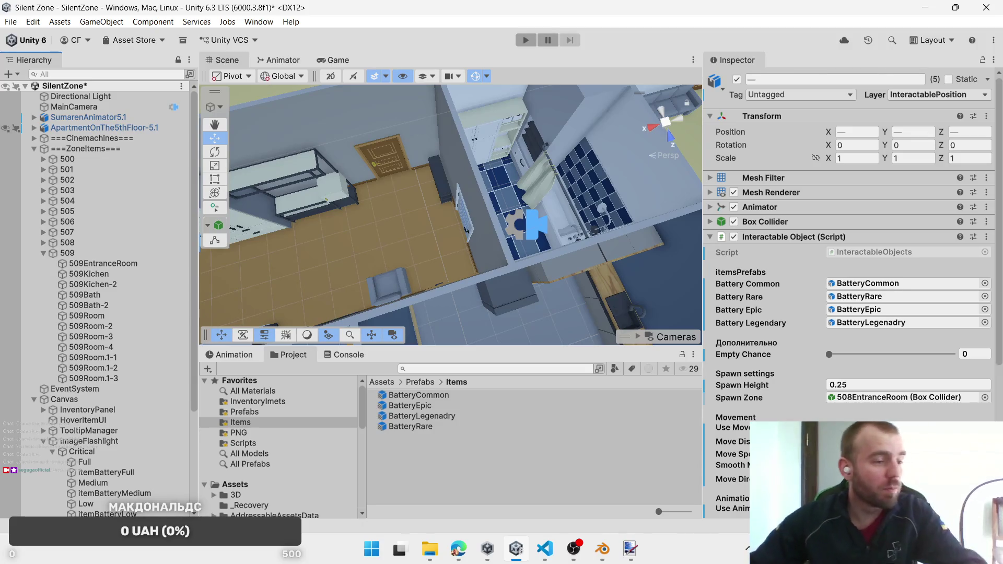
pyautogui.scroll(5, 509, 132)
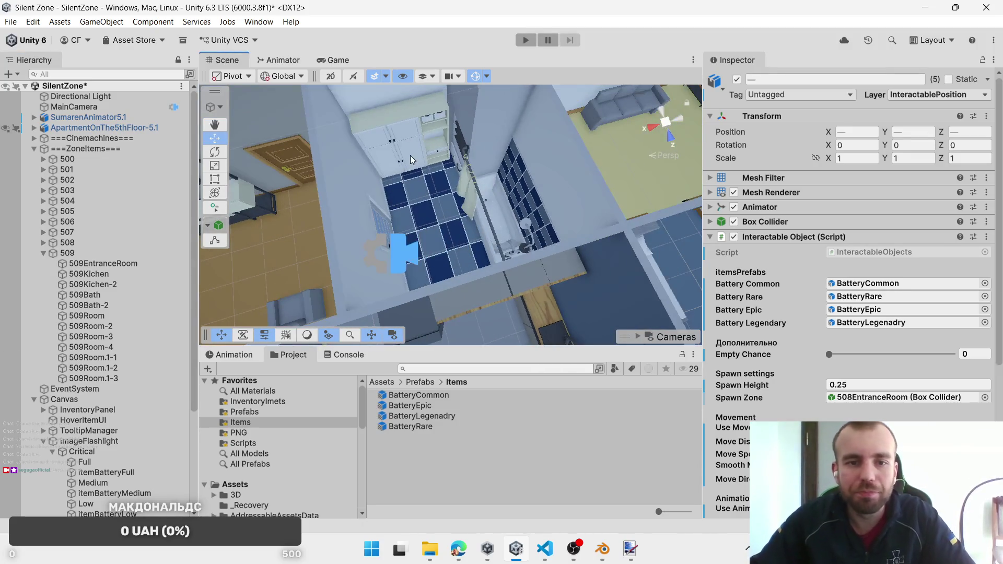
pyautogui.click(409, 155)
pyautogui.scroll(5, 445, 205)
pyautogui.moveTo(517, 164)
pyautogui.mouseDown()
pyautogui.moveTo(534, 226)
pyautogui.moveTo(520, 166)
pyautogui.moveTo(283, 268)
pyautogui.mouseUp()
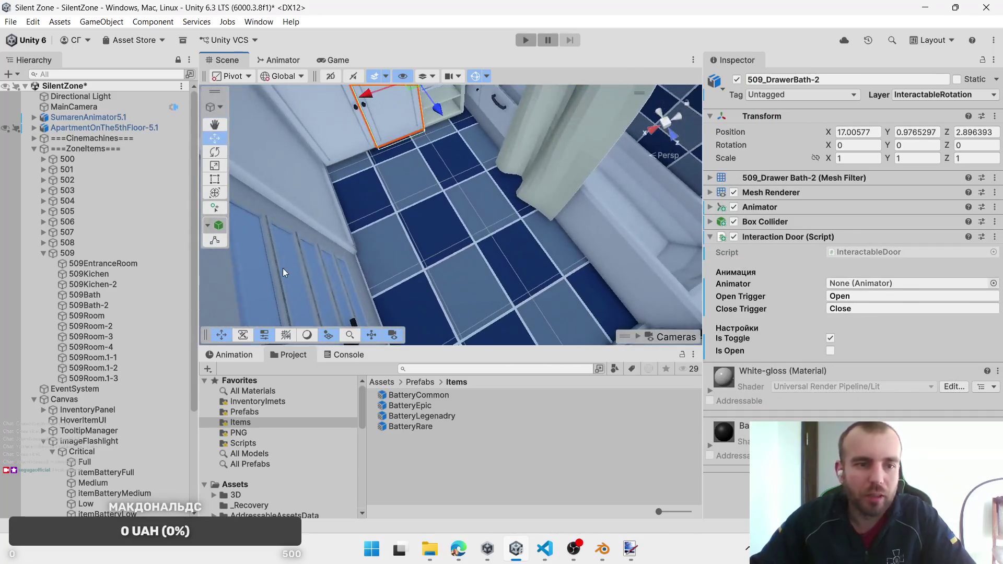
pyautogui.click(124, 294)
pyautogui.press('f')
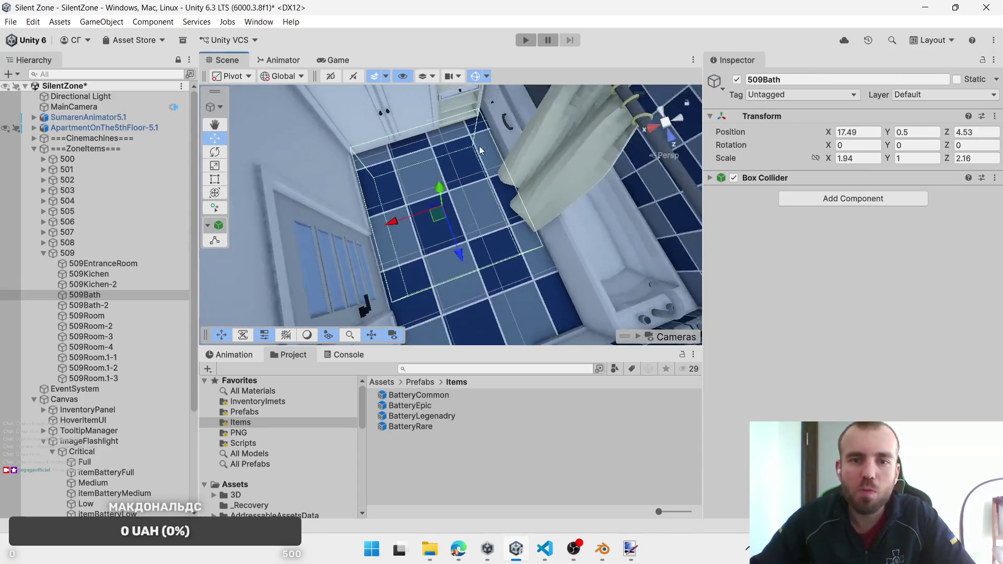
pyautogui.scroll(3, 488, 120)
# Step: Select bath drawer 509_DrawerBath-8 together with the bathroom cabinet doors
pyautogui.click(492, 143)
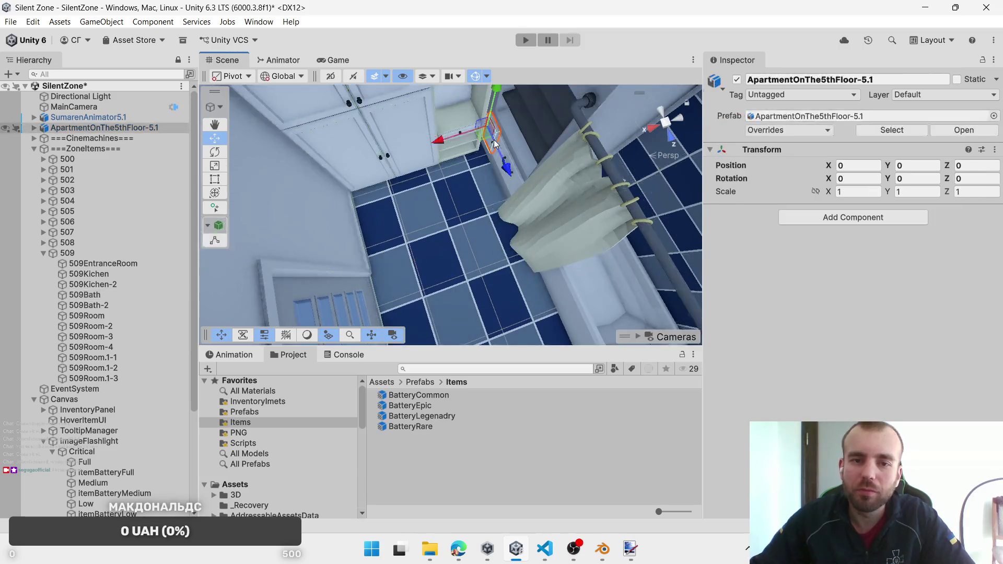
pyautogui.click(492, 144)
pyautogui.keyDown('shift'); pyautogui.click(520, 193); pyautogui.keyUp('shift')
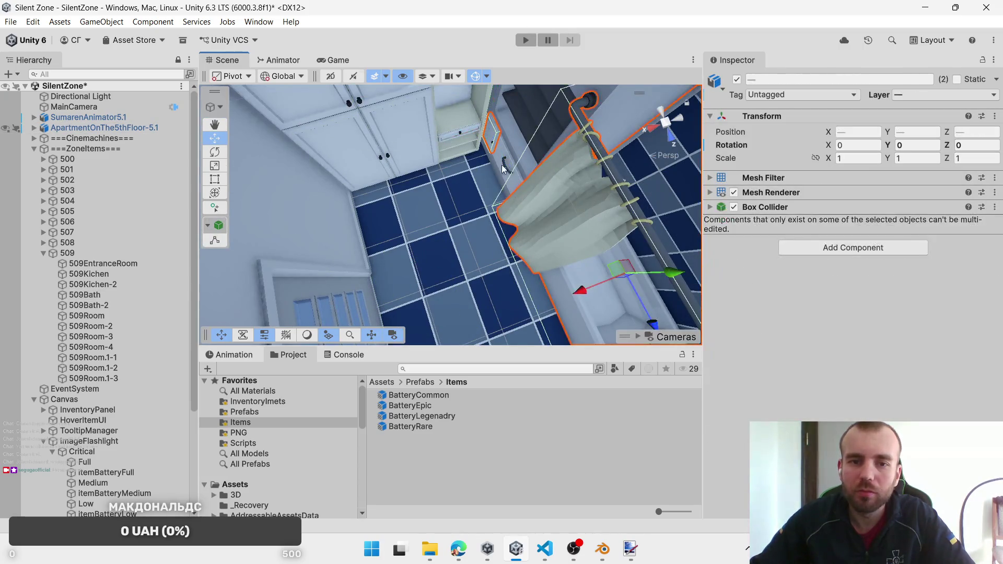
pyautogui.click(501, 160)
pyautogui.click(491, 133)
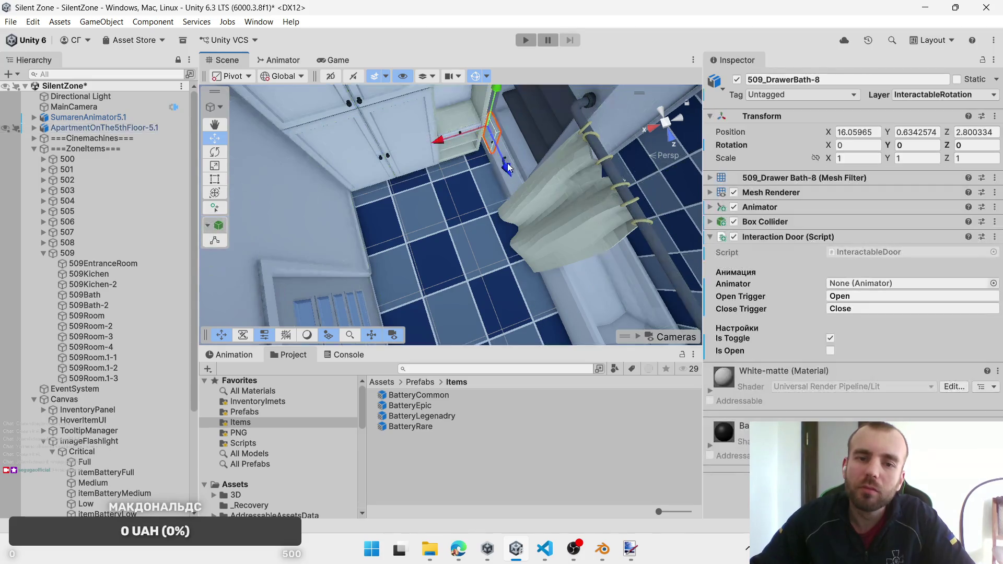
pyautogui.keyDown('shift'); pyautogui.click(515, 188); pyautogui.keyUp('shift')
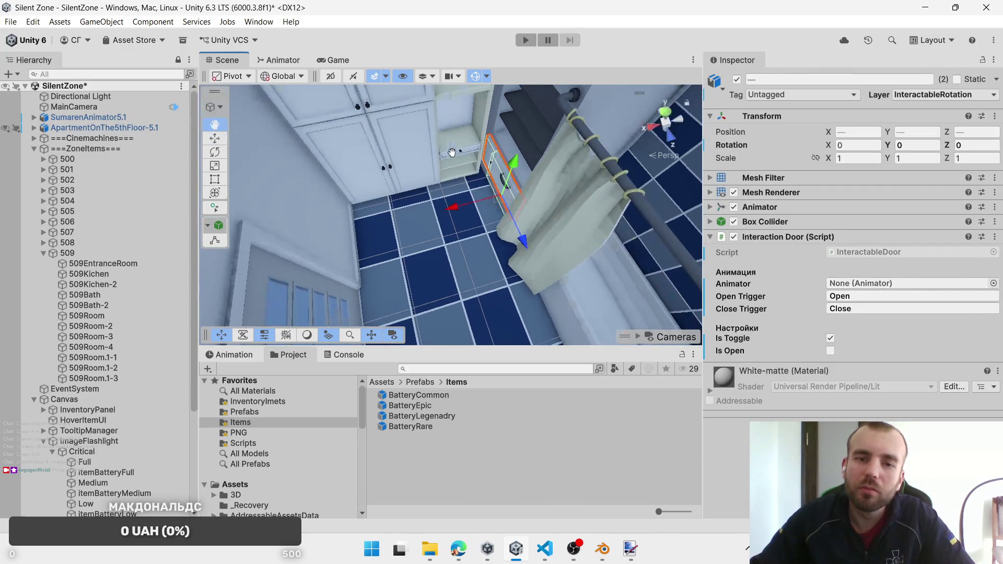
pyautogui.keyDown('shift'); pyautogui.click(437, 129); pyautogui.keyUp('shift')
pyautogui.keyDown('shift'); pyautogui.click(421, 172); pyautogui.keyUp('shift')
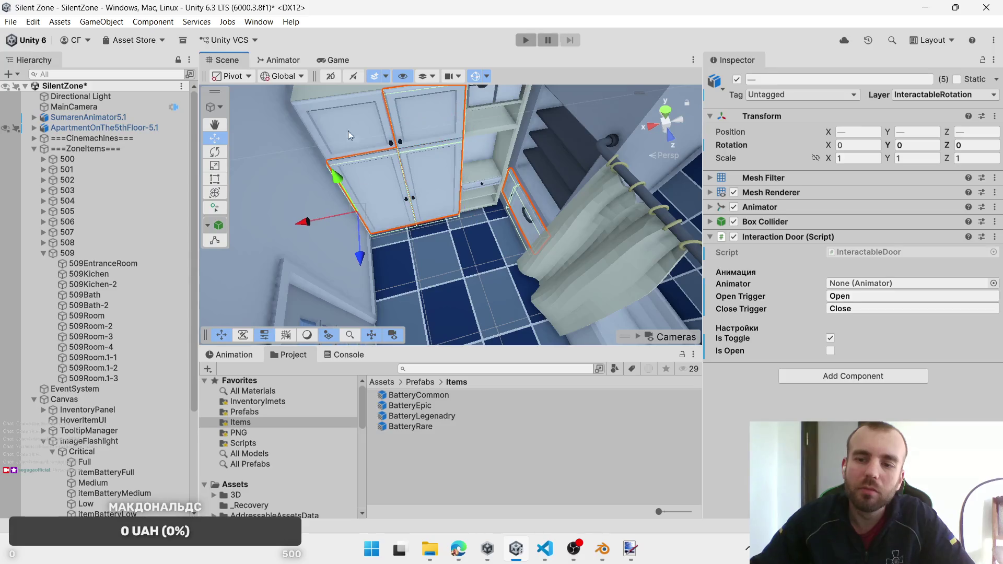
pyautogui.keyDown('shift'); pyautogui.click(348, 131); pyautogui.keyUp('shift')
pyautogui.keyDown('shift'); pyautogui.click(339, 112); pyautogui.keyUp('shift')
# Step: Replace the bathroom pieces' Interaction Door component with Interactable Objects
pyautogui.rightClick(826, 240)
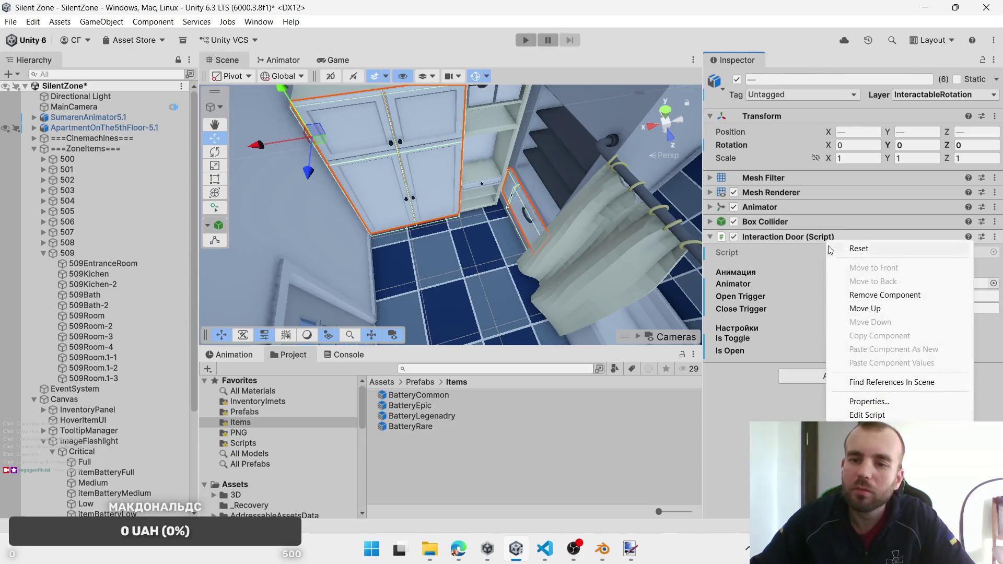
pyautogui.keyDown('shift'); pyautogui.click(479, 187); pyautogui.keyUp('shift')
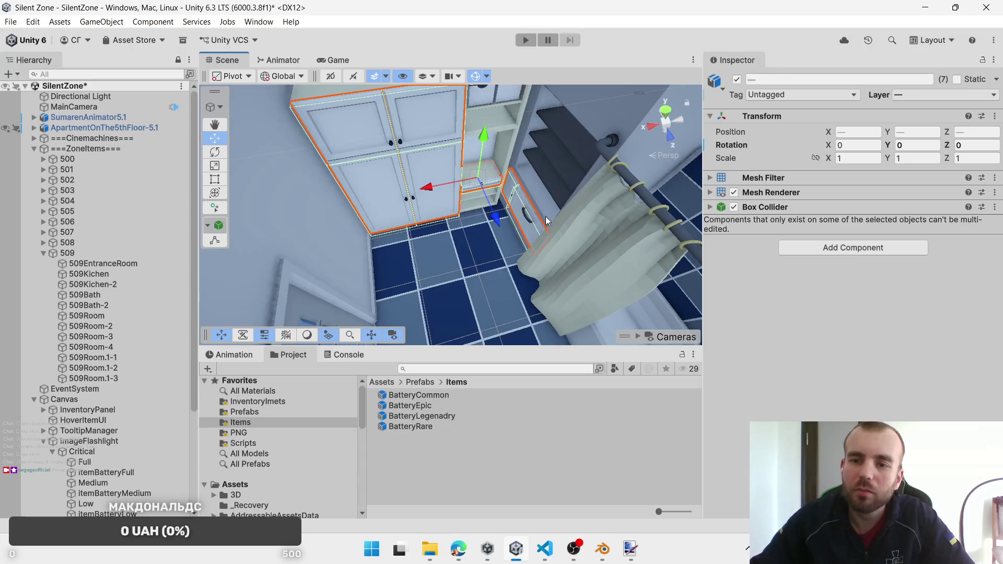
pyautogui.hotkey('ctrl', 'z')
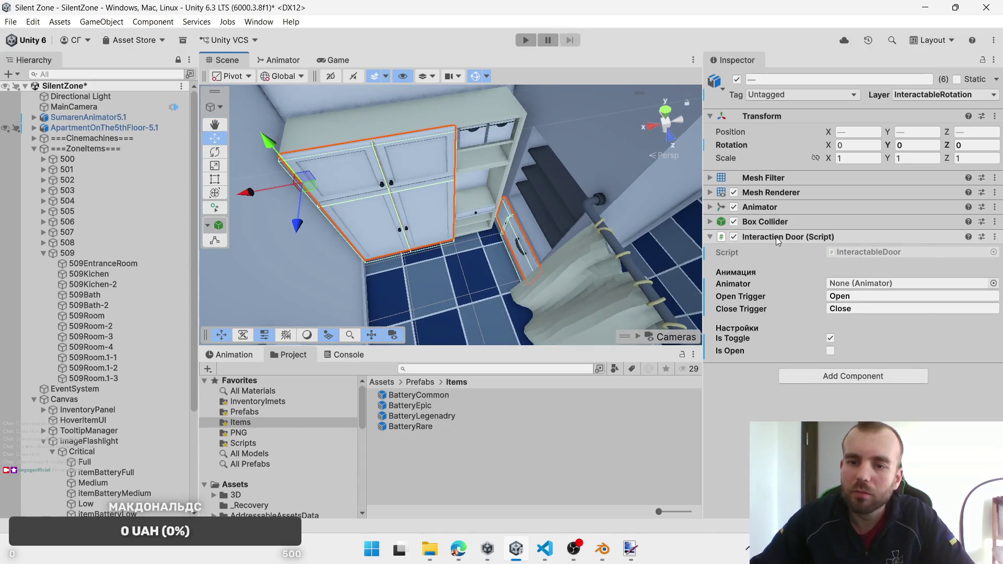
pyautogui.rightClick(776, 236)
pyautogui.click(841, 294)
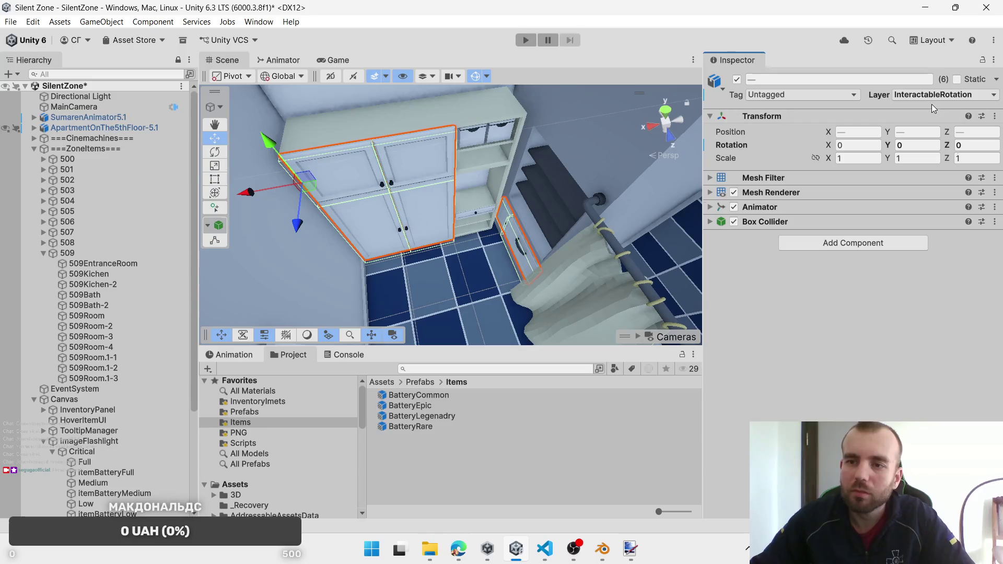
pyautogui.click(811, 243)
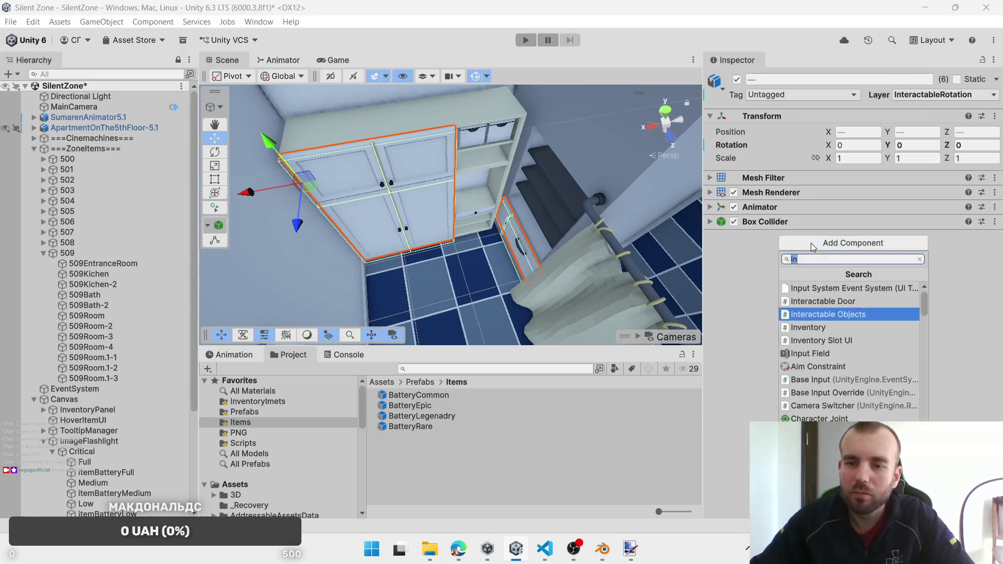
pyautogui.click(815, 314)
# Step: Assign BatteryCommon, BatteryRare, BatteryEpic and the 509Bath spawn zone, then check its extent
pyautogui.moveTo(418, 394); pyautogui.dragTo(842, 283)
pyautogui.moveTo(415, 428)
pyautogui.mouseDown()
pyautogui.moveTo(831, 316)
pyautogui.moveTo(843, 299)
pyautogui.mouseUp()
pyautogui.moveTo(418, 410)
pyautogui.mouseDown()
pyautogui.moveTo(853, 310)
pyautogui.moveTo(814, 339)
pyautogui.moveTo(853, 324)
pyautogui.mouseUp()
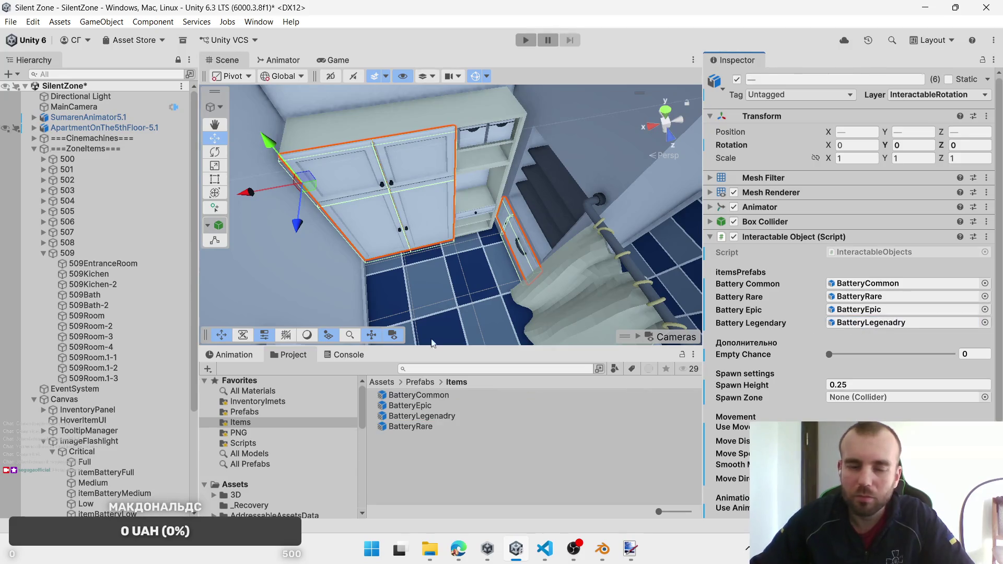
pyautogui.moveTo(91, 299); pyautogui.dragTo(763, 349)
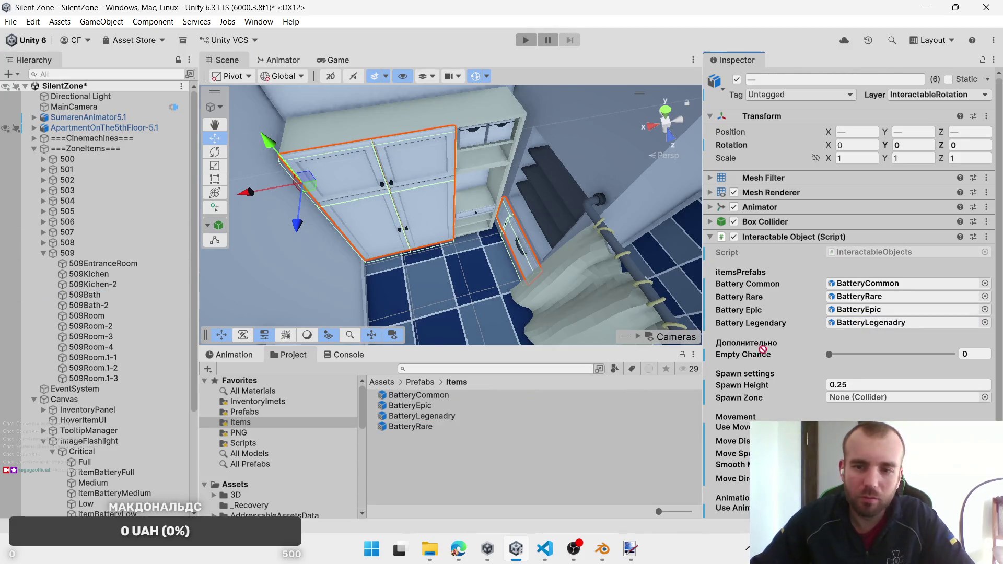
pyautogui.moveTo(855, 402); pyautogui.dragTo(856, 398)
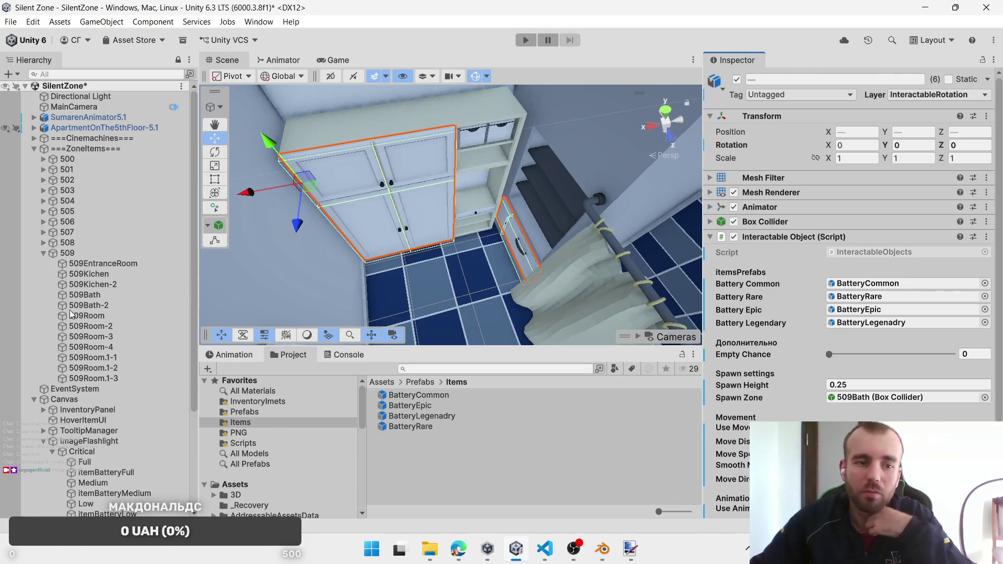
pyautogui.click(102, 296)
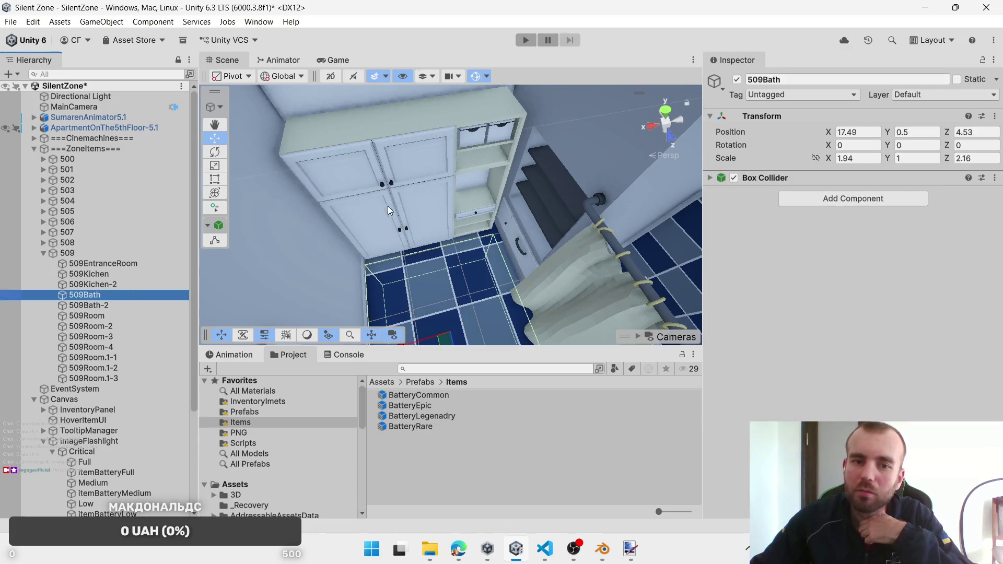
# Step: Select the three bathroom shelf drawers and remove their missing script component
pyautogui.click(475, 214)
pyautogui.click(475, 215)
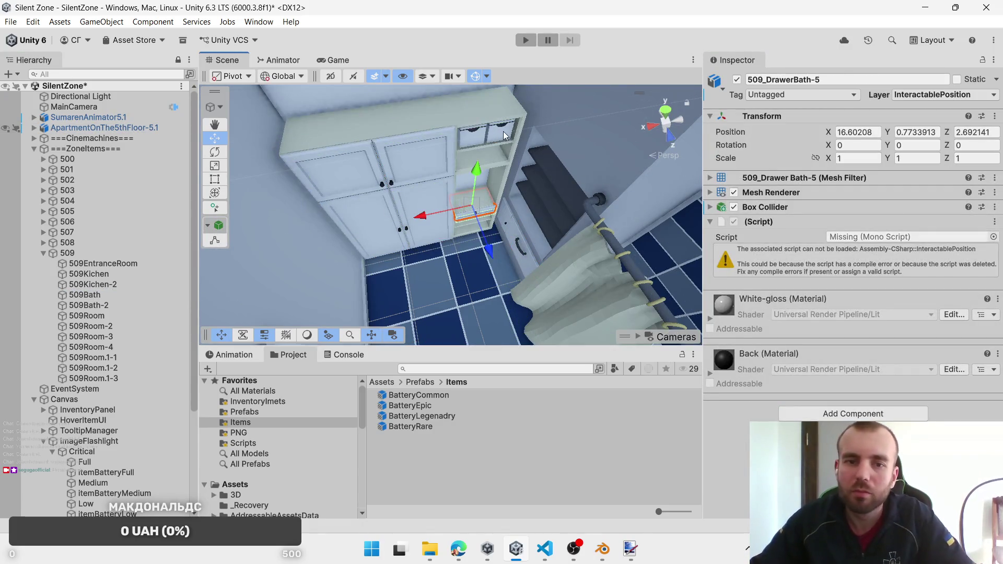
pyautogui.keyDown('shift'); pyautogui.click(503, 130); pyautogui.keyUp('shift')
pyautogui.keyDown('shift'); pyautogui.click(476, 138); pyautogui.keyUp('shift')
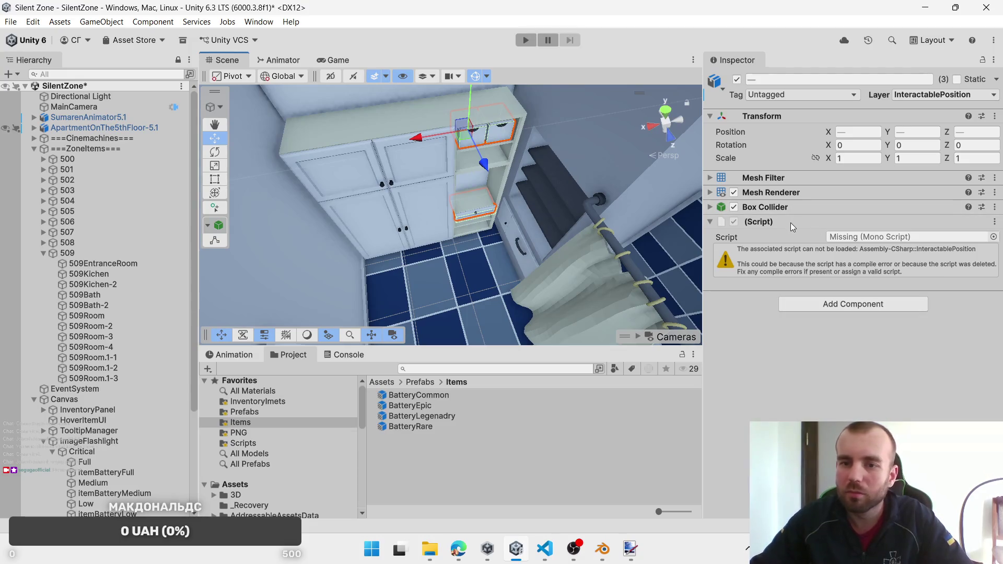
pyautogui.rightClick(819, 228)
pyautogui.click(862, 254)
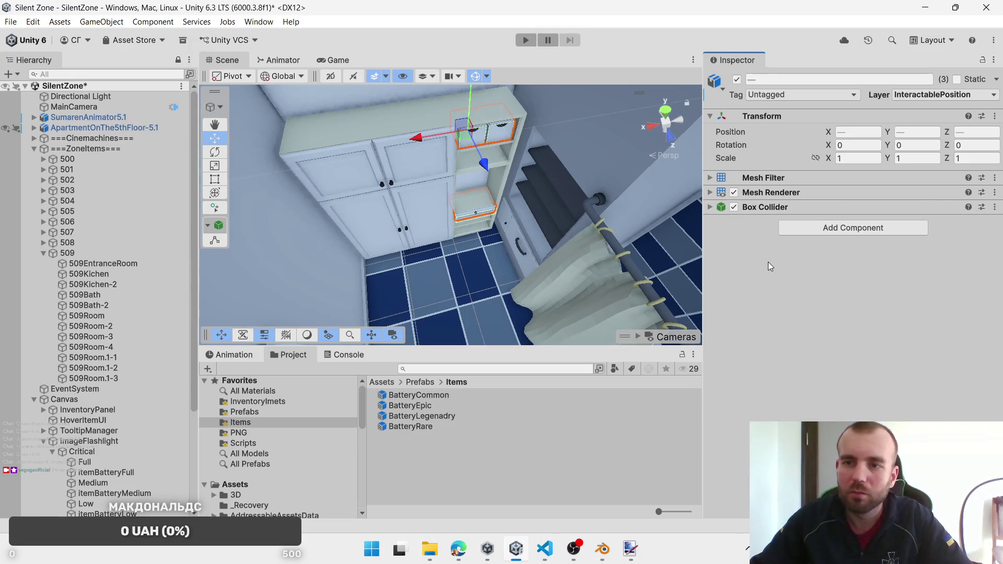
# Step: Keep the InteractablePosition layer, add Interactable Objects, and assign BatteryCommon, BatteryRare, BatteryEpic and the fourth battery
pyautogui.click(943, 95)
pyautogui.click(927, 204)
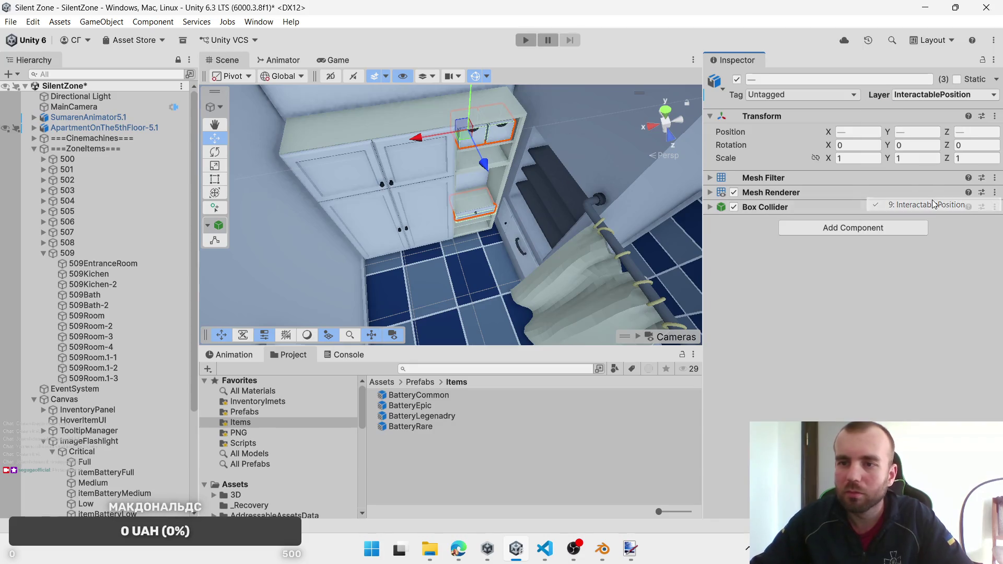
pyautogui.click(838, 229)
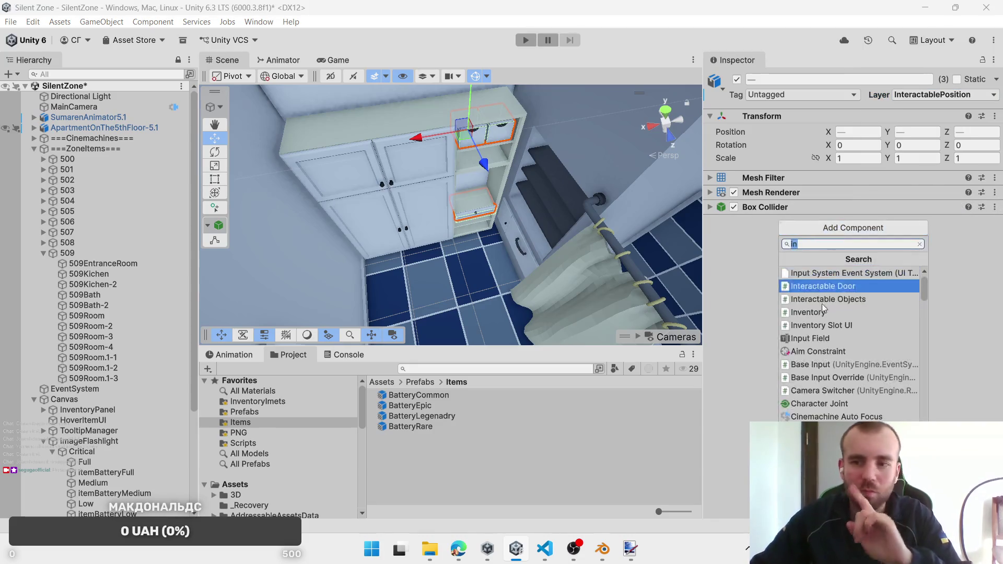
pyautogui.click(823, 302)
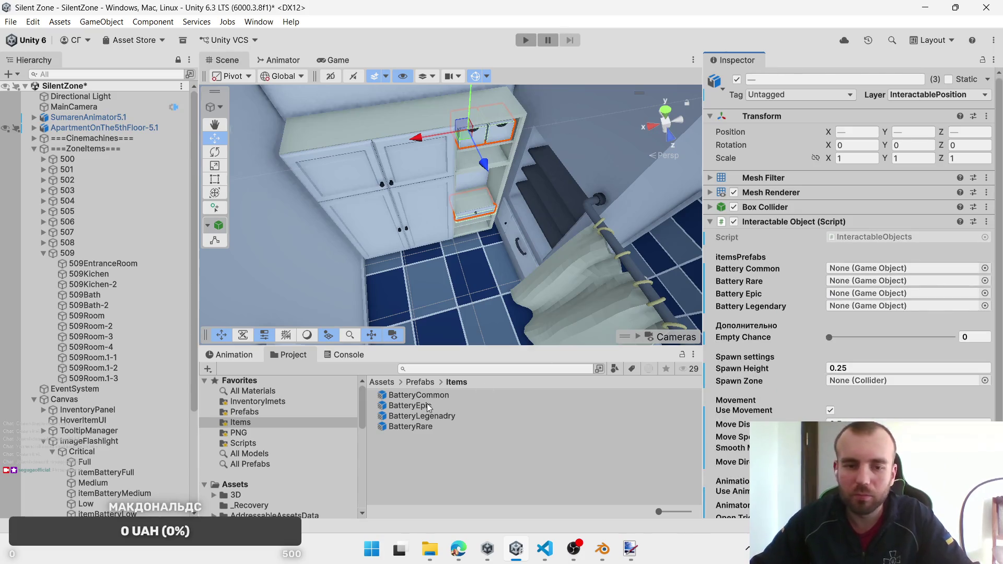
pyautogui.moveTo(417, 394); pyautogui.dragTo(867, 268)
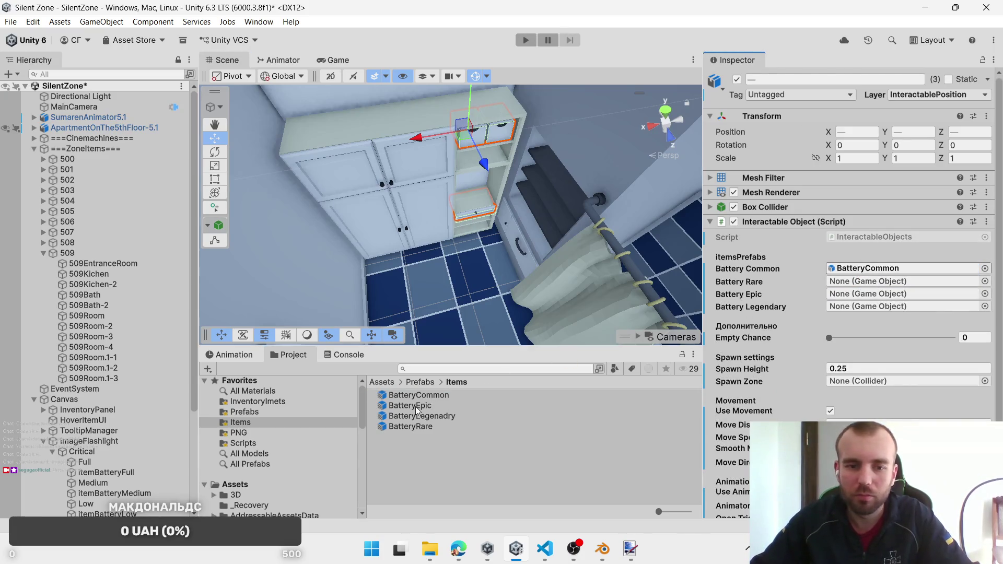
pyautogui.moveTo(410, 426); pyautogui.dragTo(867, 281)
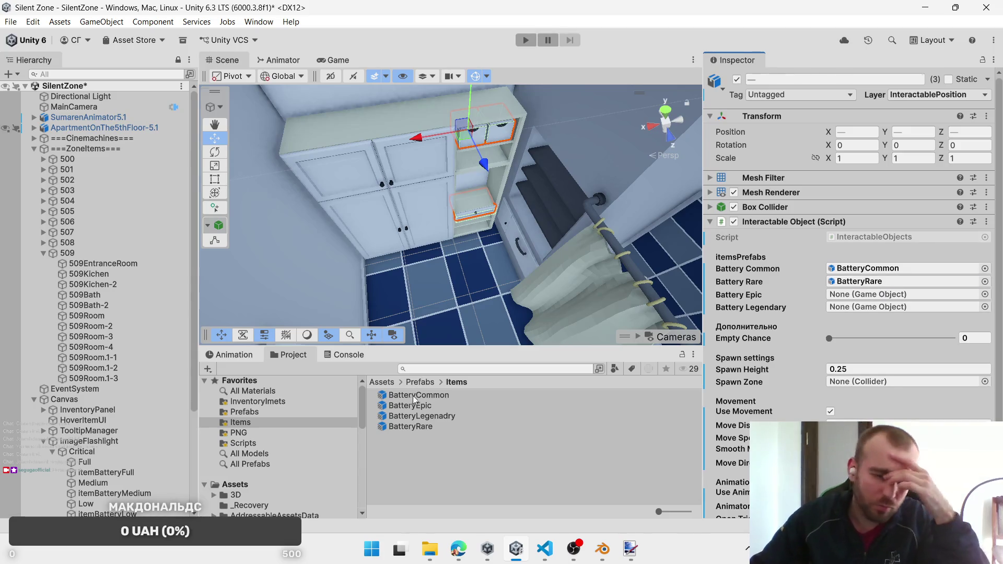
pyautogui.moveTo(410, 406)
pyautogui.mouseDown()
pyautogui.moveTo(886, 290)
pyautogui.moveTo(868, 295)
pyautogui.mouseUp()
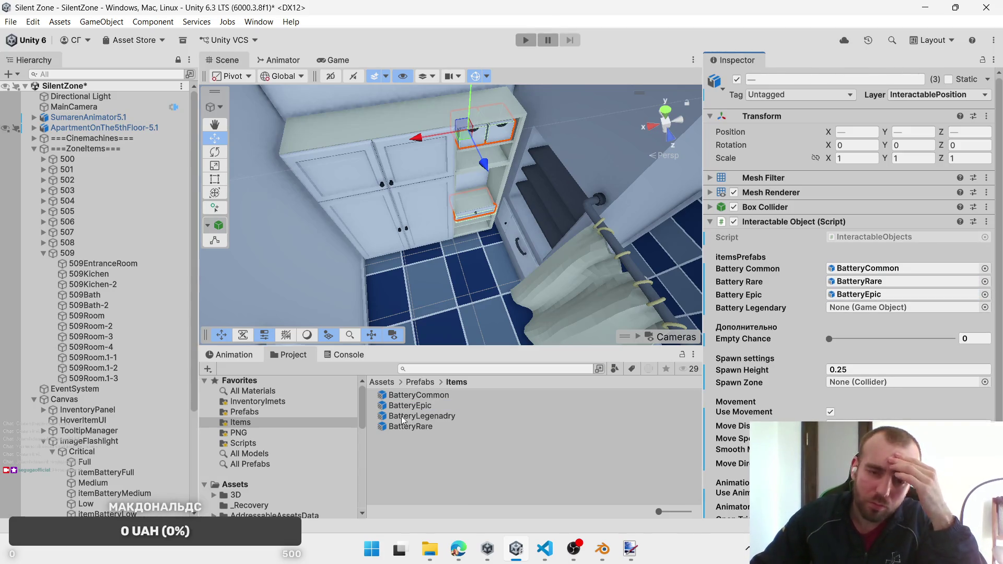
pyautogui.moveTo(403, 420)
pyautogui.mouseDown()
pyautogui.moveTo(849, 334)
pyautogui.moveTo(843, 309)
pyautogui.mouseUp()
pyautogui.scroll(-3, 862, 388)
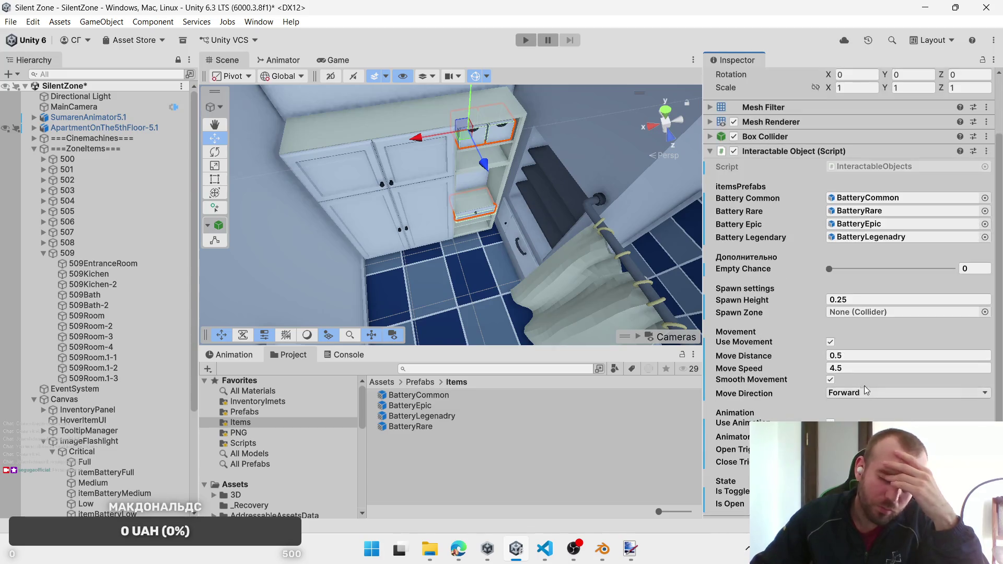
# Step: Assign 509Bath as the spawn zone and begin editing the Move Speed value
pyautogui.click(133, 296)
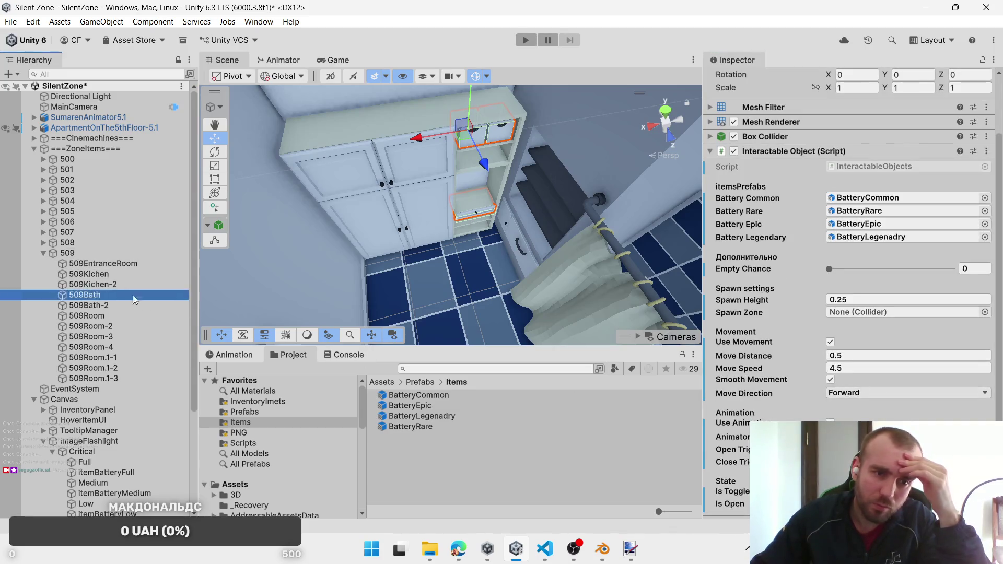
pyautogui.moveTo(135, 299); pyautogui.dragTo(888, 312)
pyautogui.scroll(-1, 823, 378)
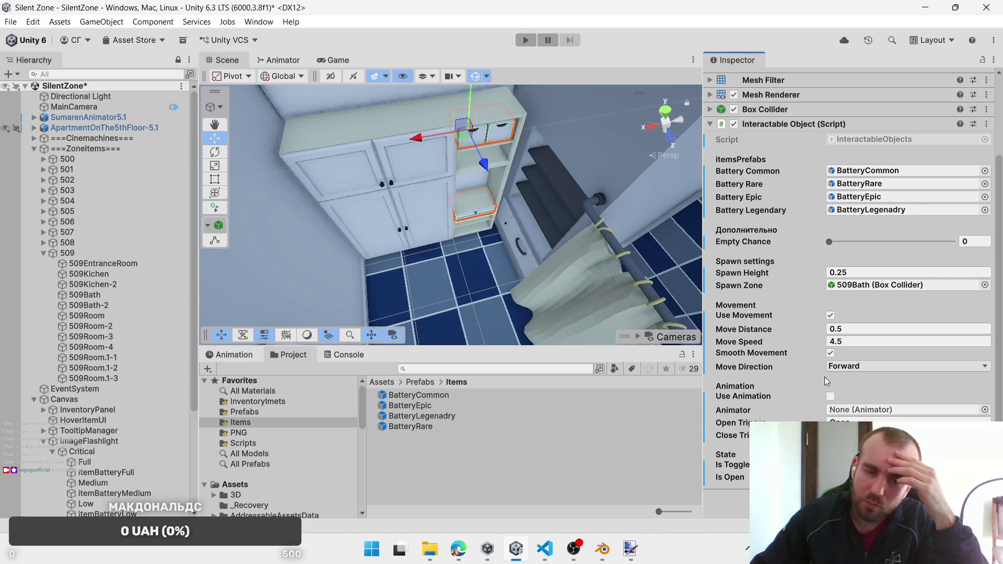
pyautogui.click(835, 342)
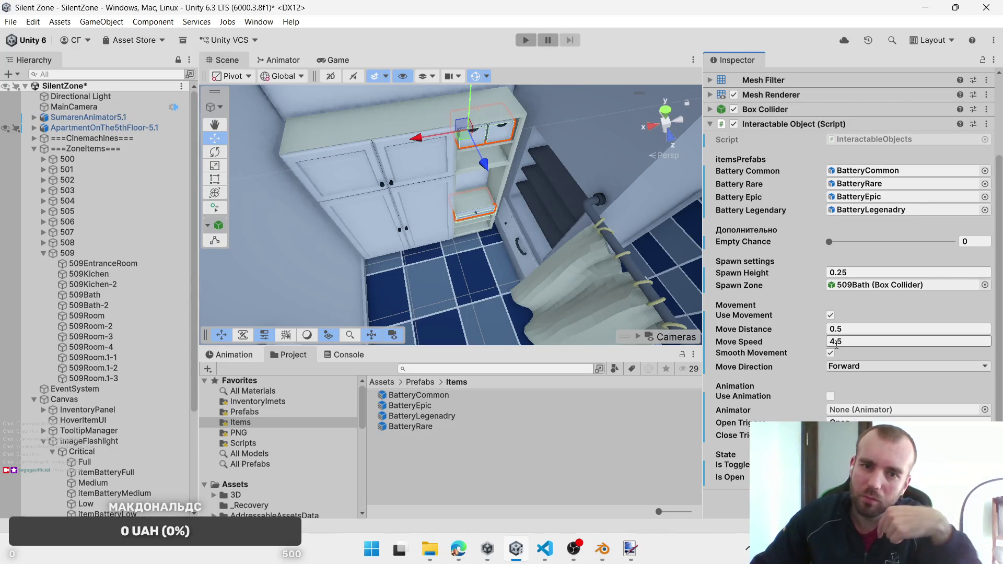
pyautogui.scroll(3, 775, 321)
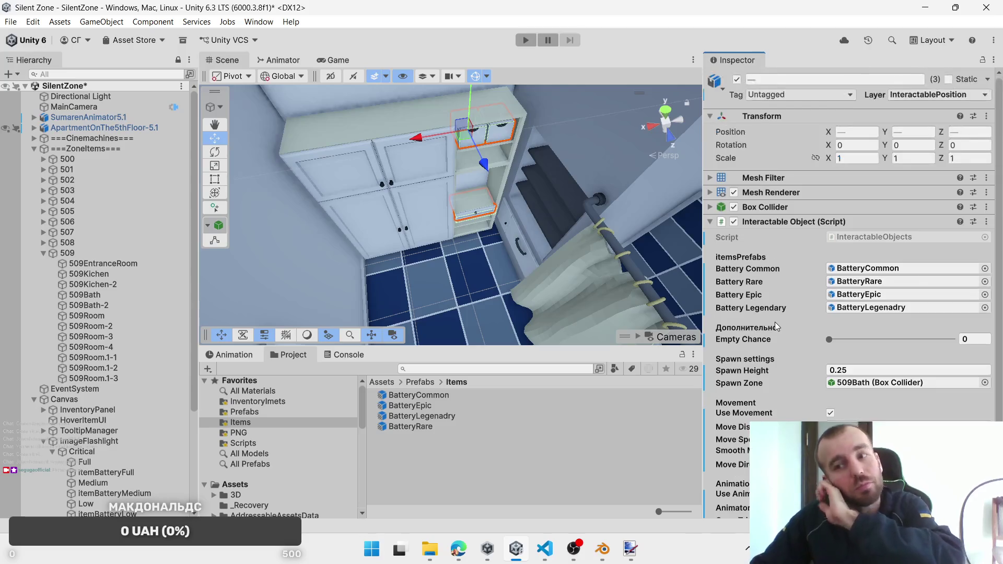
# Step: Move the view to the entrance room and select the 509EntranceRoom spawn zone
pyautogui.scroll(-2, 447, 278)
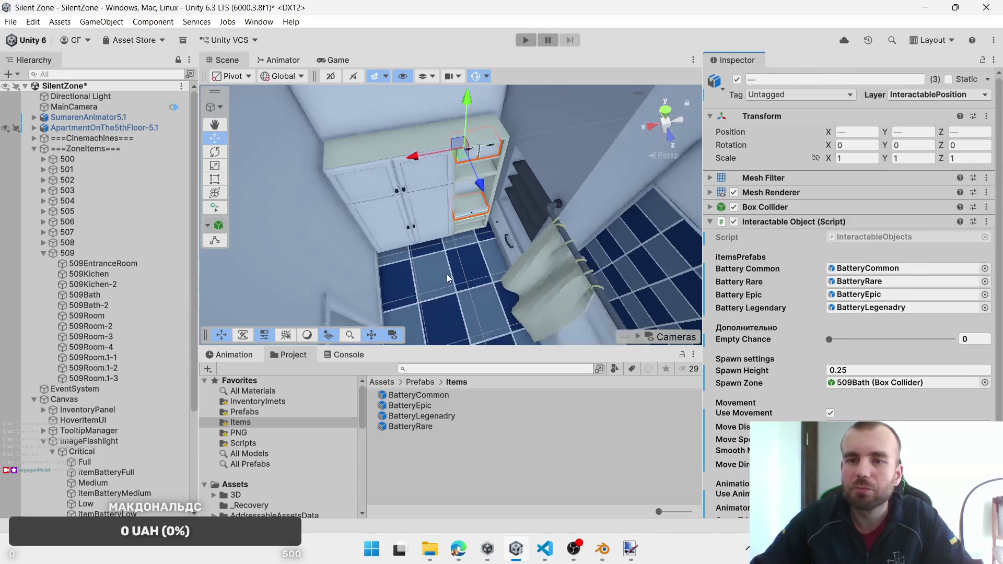
pyautogui.moveTo(447, 278)
pyautogui.mouseDown()
pyautogui.moveTo(478, 269)
pyautogui.moveTo(448, 259)
pyautogui.moveTo(493, 266)
pyautogui.moveTo(356, 202)
pyautogui.moveTo(388, 210)
pyautogui.moveTo(403, 236)
pyautogui.mouseUp()
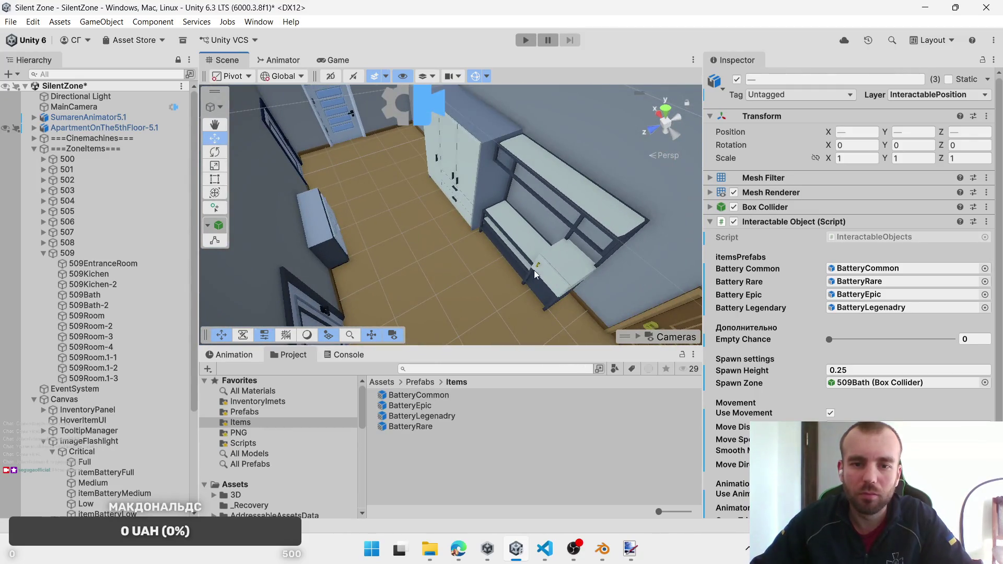
pyautogui.click(547, 273)
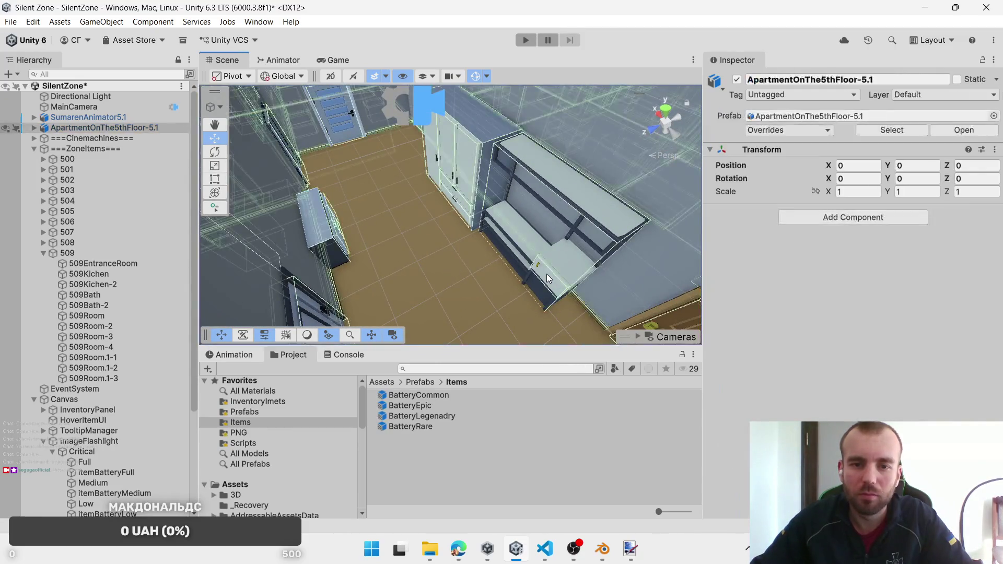
pyautogui.click(547, 274)
pyautogui.click(133, 262)
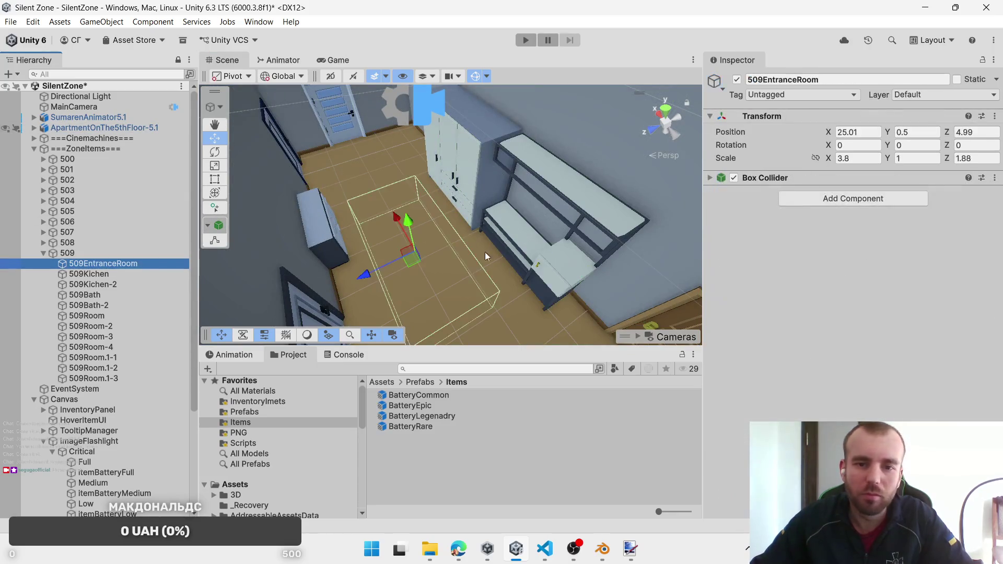
pyautogui.click(547, 274)
pyautogui.click(547, 273)
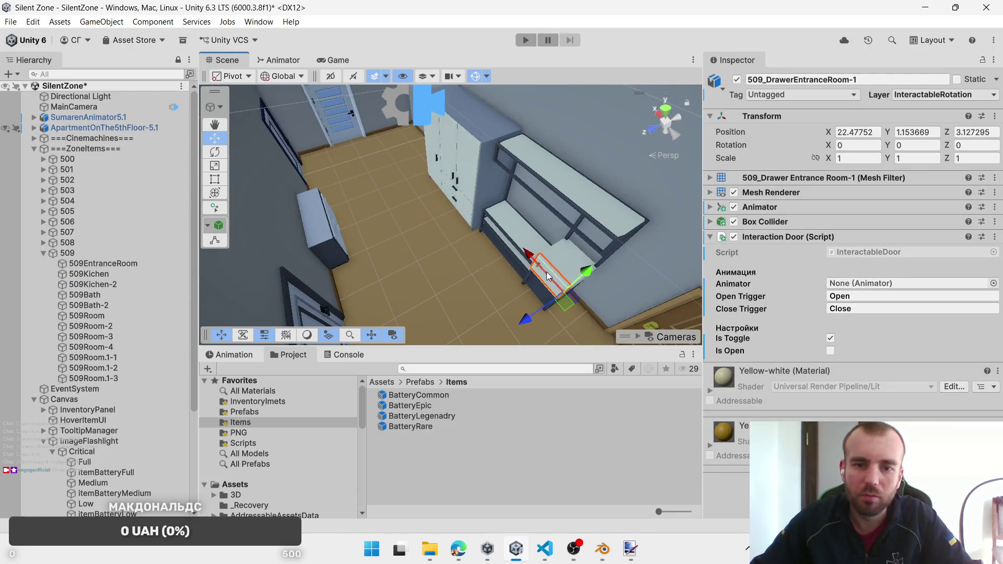
pyautogui.click(115, 263)
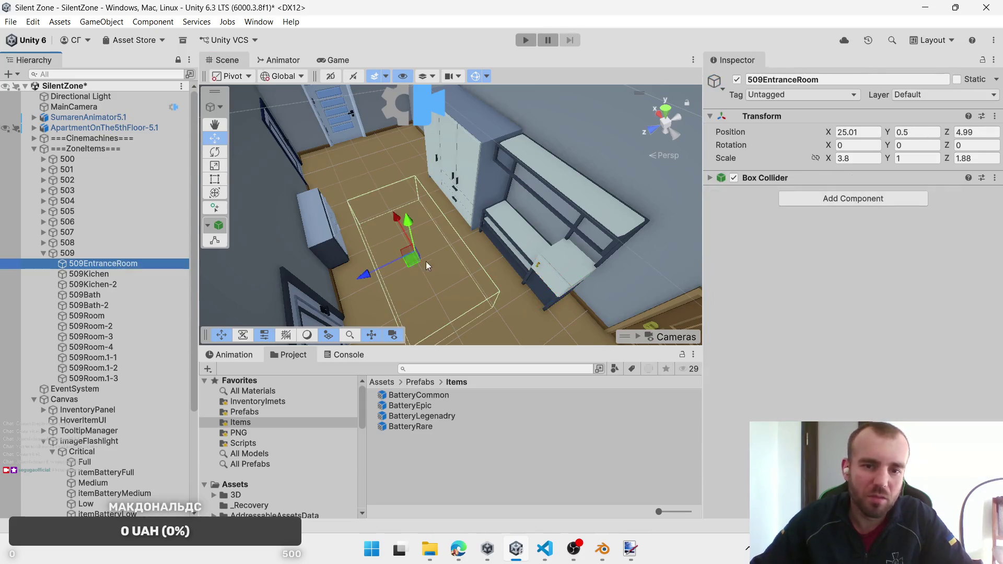
# Step: Narrow 509EntranceRoom to X scale 2.81 and move it to X 25.54, Z 4.87
pyautogui.click(552, 273)
pyautogui.click(105, 263)
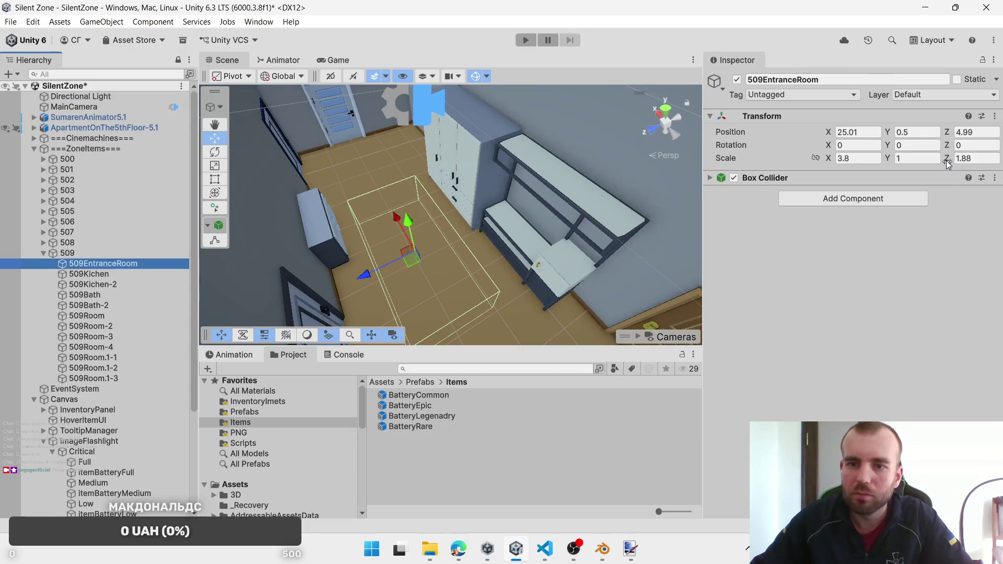
pyautogui.moveTo(824, 165); pyautogui.dragTo(815, 165)
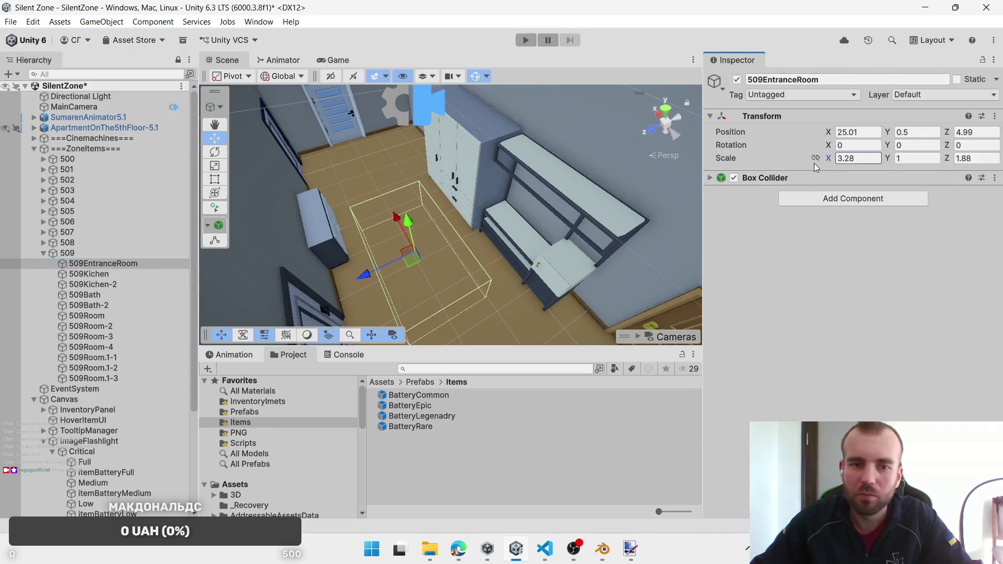
pyautogui.moveTo(411, 257); pyautogui.dragTo(402, 235)
pyautogui.moveTo(402, 235)
pyautogui.keyDown('alt'); pyautogui.mouseDown()
pyautogui.moveTo(365, 260)
pyautogui.moveTo(444, 263)
pyautogui.mouseUp(); pyautogui.keyUp('alt')
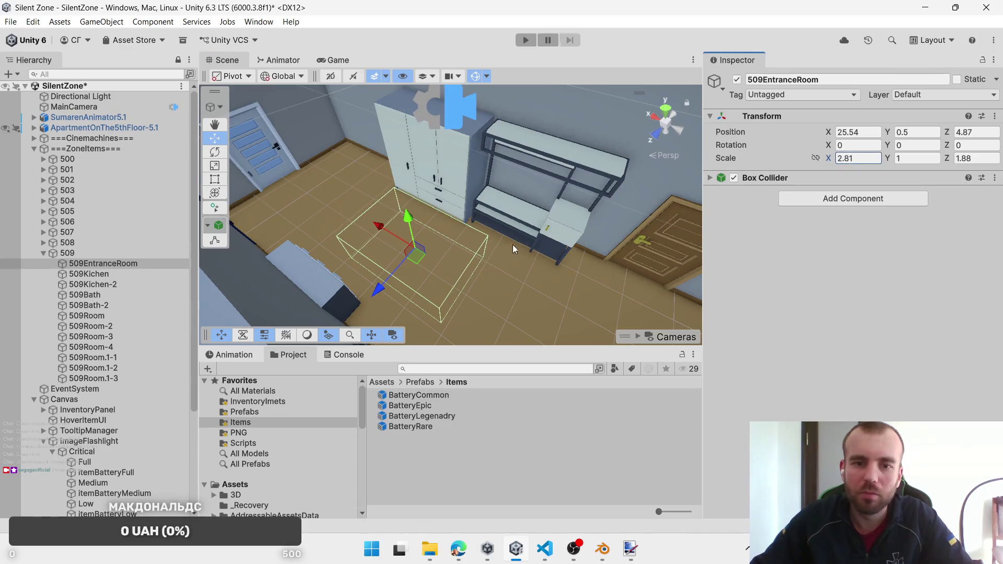
# Step: Select the bed drawer 509_DrawerEntranceRoom-1 together with the wardrobe drawer
pyautogui.click(551, 240)
pyautogui.click(550, 237)
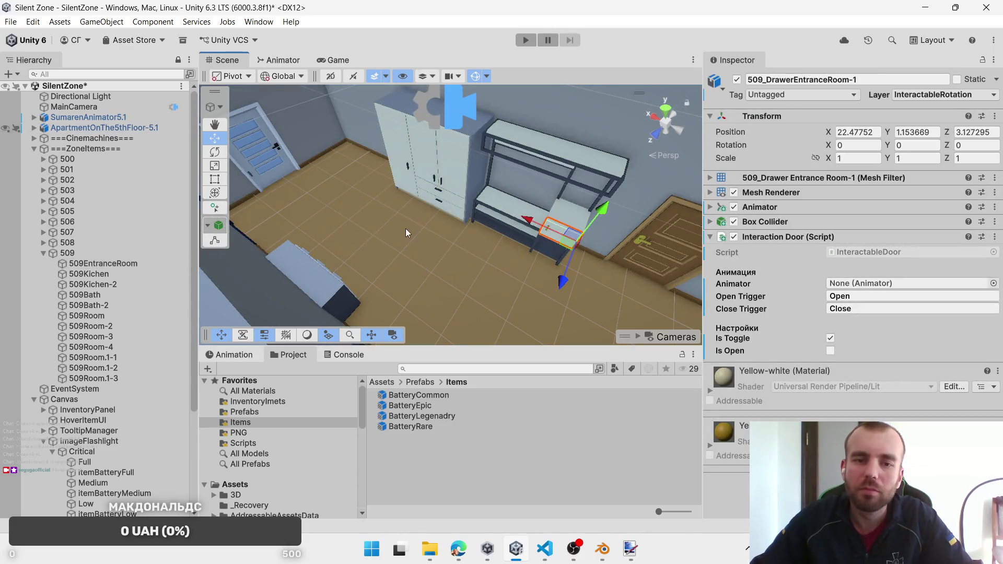
pyautogui.click(443, 196)
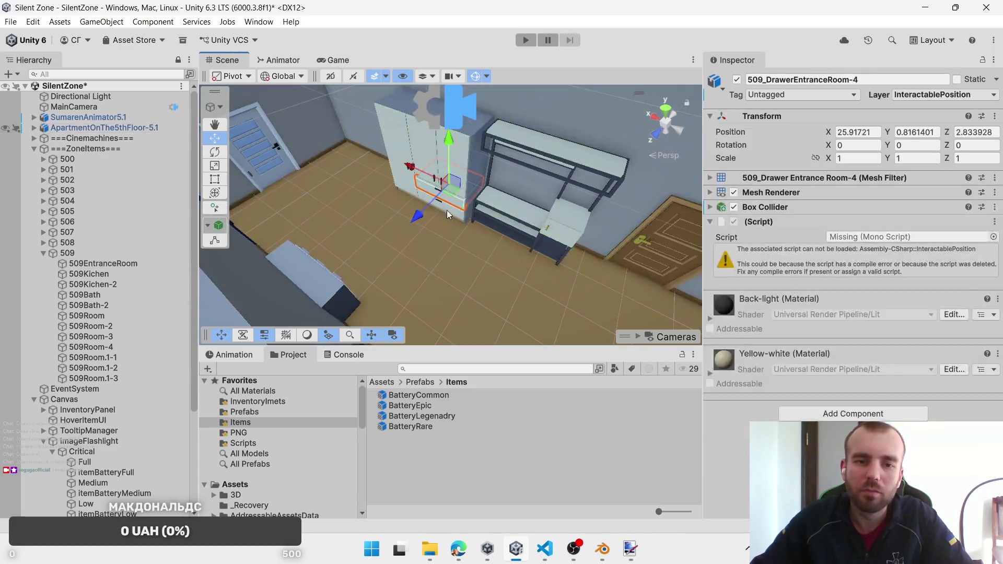
# Step: Keep the drawers on the InteractablePosition layer and add three left-dresser drawers to the selection
pyautogui.click(942, 95)
pyautogui.click(906, 206)
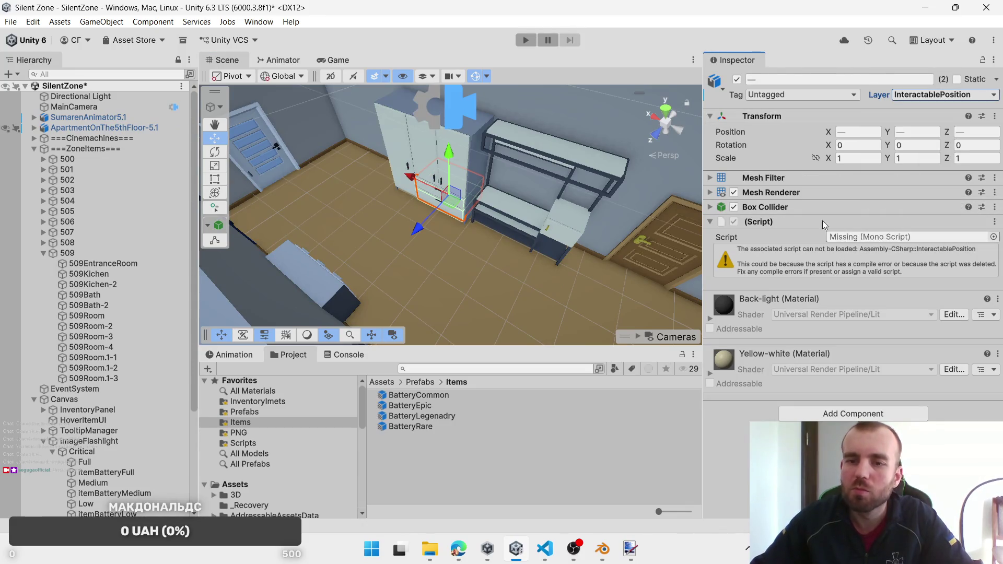
pyautogui.moveTo(480, 244)
pyautogui.mouseDown()
pyautogui.moveTo(296, 203)
pyautogui.moveTo(357, 199)
pyautogui.mouseUp()
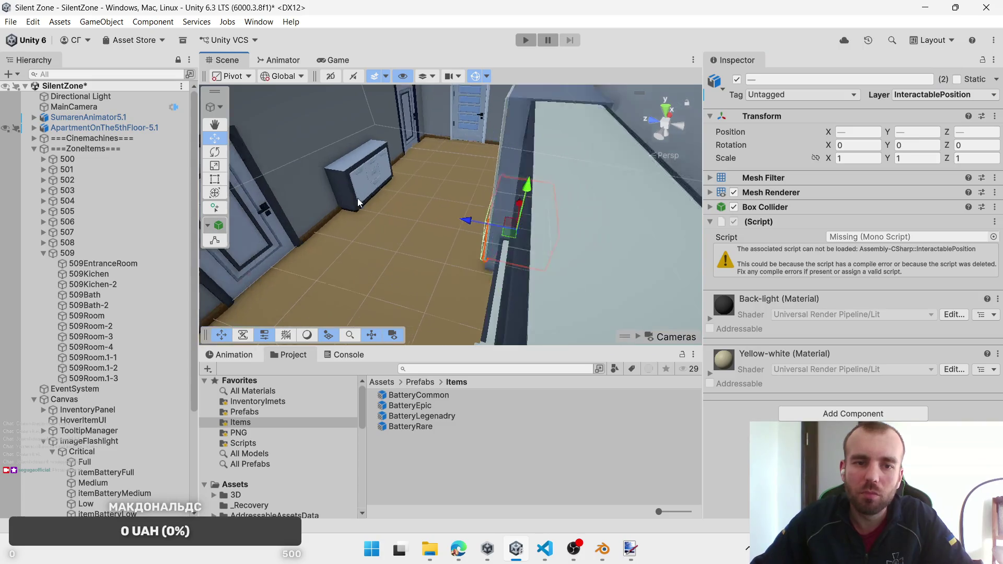
pyautogui.click(371, 166)
pyautogui.press('f')
pyautogui.keyDown('shift'); pyautogui.click(503, 325); pyautogui.keyUp('shift')
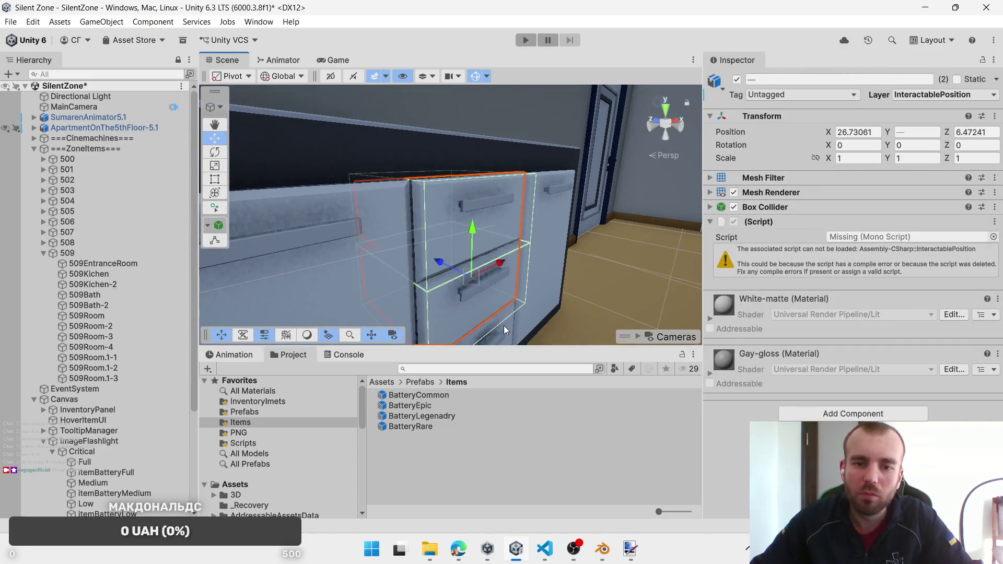
pyautogui.scroll(-4, 530, 300)
pyautogui.keyDown('shift'); pyautogui.click(406, 214); pyautogui.keyUp('shift')
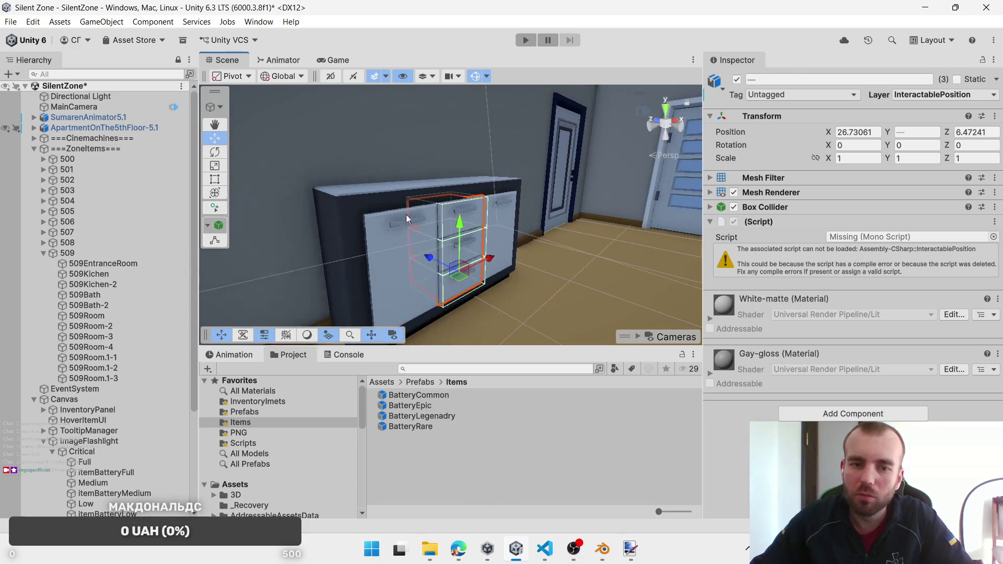
pyautogui.moveTo(405, 214)
pyautogui.mouseDown()
pyautogui.moveTo(559, 250)
pyautogui.moveTo(560, 263)
pyautogui.moveTo(506, 221)
pyautogui.moveTo(547, 256)
pyautogui.moveTo(473, 247)
pyautogui.moveTo(554, 251)
pyautogui.mouseUp()
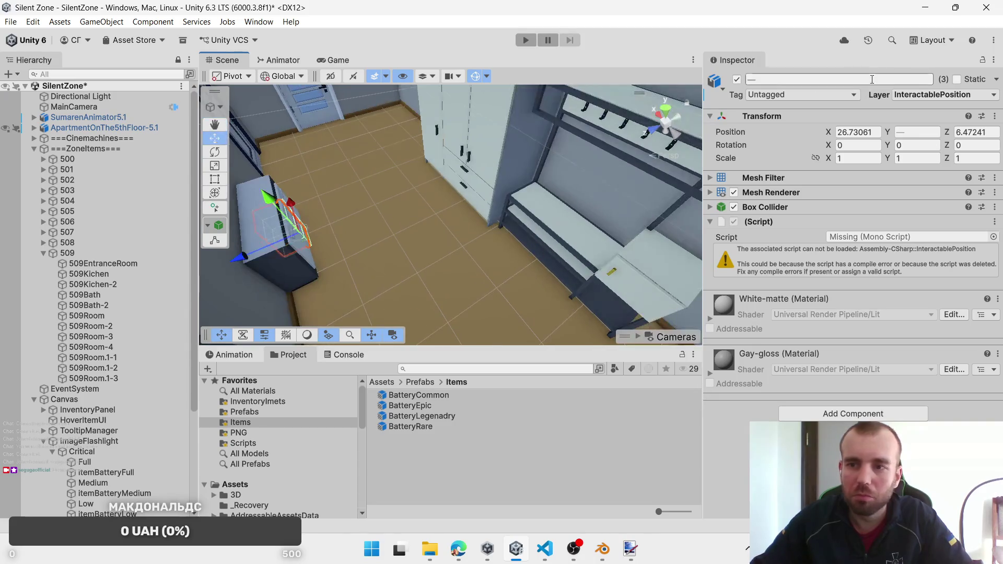
pyautogui.click(915, 103)
pyautogui.click(935, 204)
# Step: Add the wardrobe drawers to the selection and remove the missing script from them
pyautogui.moveTo(522, 131)
pyautogui.mouseDown()
pyautogui.moveTo(433, 180)
pyautogui.moveTo(370, 173)
pyautogui.moveTo(392, 141)
pyautogui.moveTo(426, 123)
pyautogui.mouseUp()
pyautogui.keyDown('shift'); pyautogui.click(353, 155); pyautogui.keyUp('shift')
pyautogui.keyDown('shift'); pyautogui.click(426, 123); pyautogui.keyUp('shift')
pyautogui.keyDown('shift'); pyautogui.click(472, 197); pyautogui.keyUp('shift')
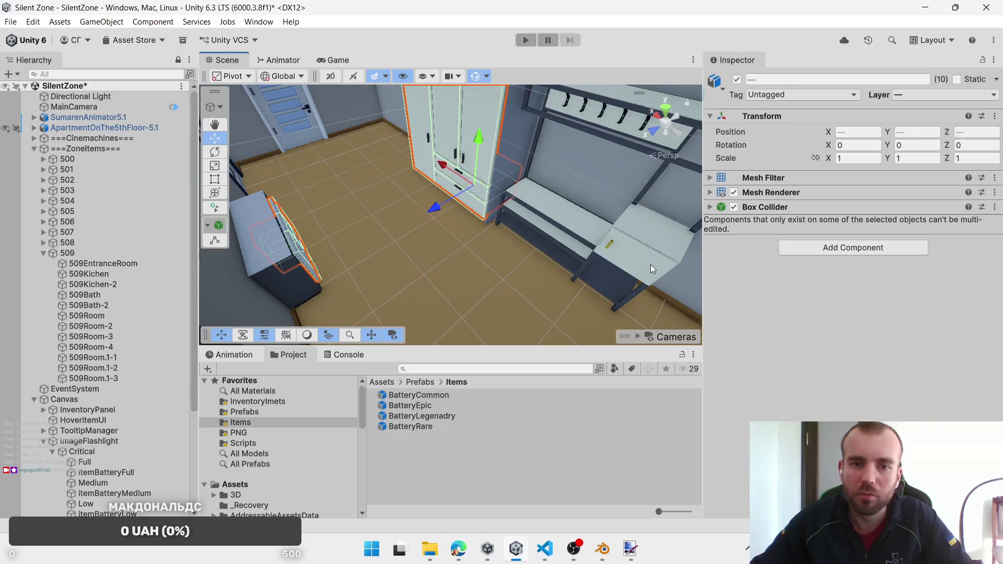
pyautogui.keyDown('shift'); pyautogui.click(650, 264); pyautogui.keyUp('shift')
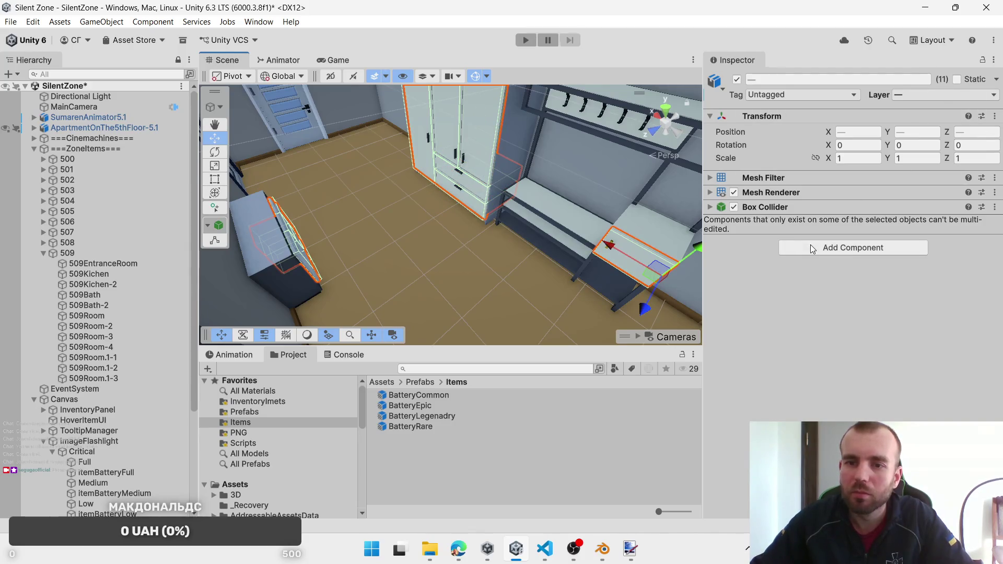
pyautogui.hotkey('ctrl', 'z')
pyautogui.hotkey('ctrl', 'z')
pyautogui.hotkey('ctrl', 'z')
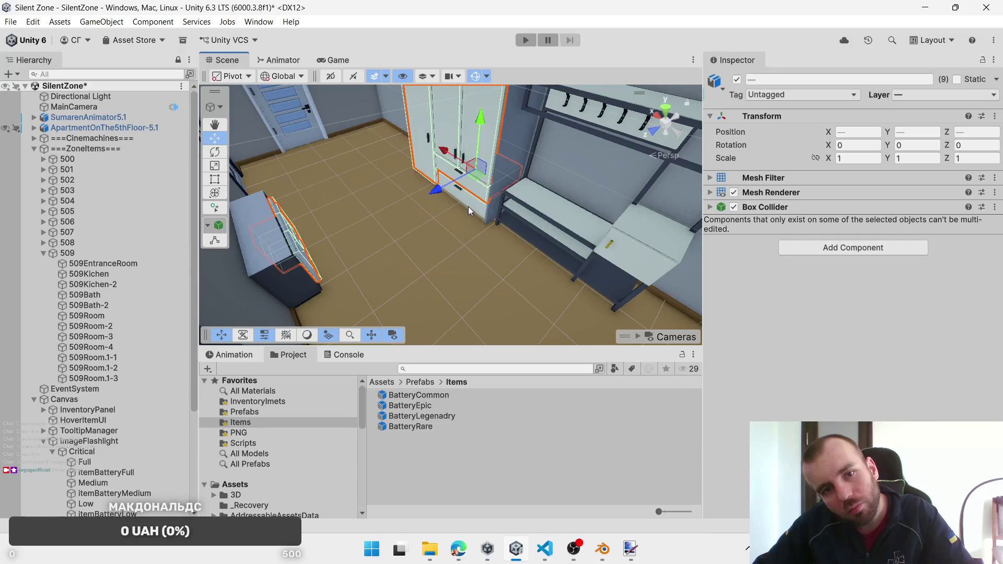
pyautogui.hotkey('ctrl', 'z')
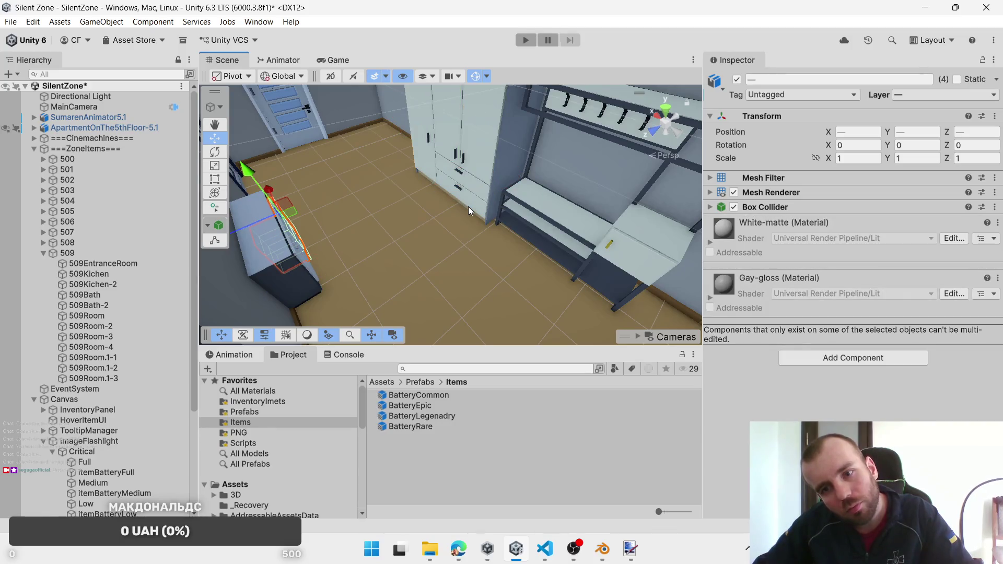
pyautogui.moveTo(468, 206)
pyautogui.mouseDown()
pyautogui.moveTo(403, 218)
pyautogui.moveTo(551, 203)
pyautogui.moveTo(454, 189)
pyautogui.mouseUp()
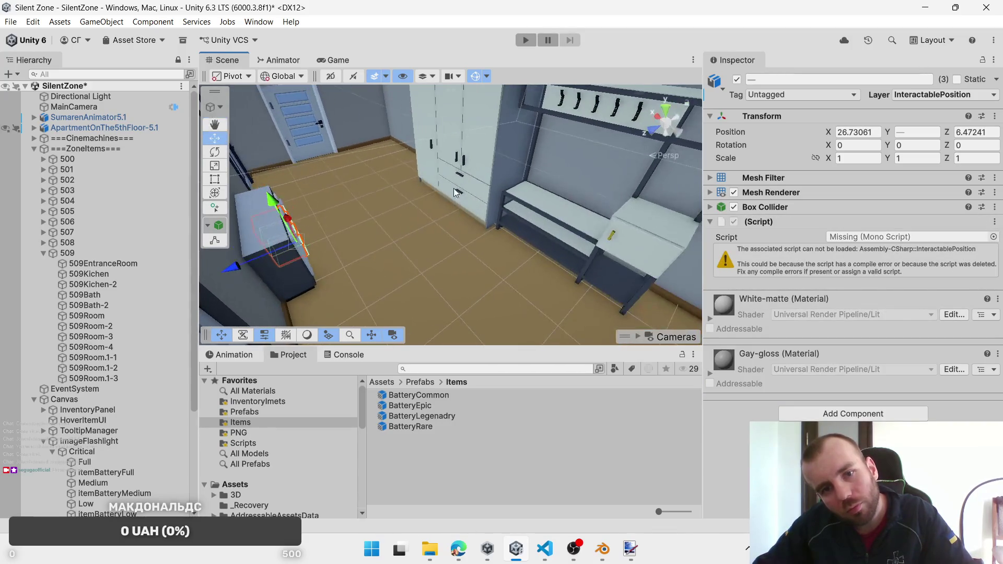
pyautogui.keyDown('shift'); pyautogui.click(468, 182); pyautogui.keyUp('shift')
pyautogui.rightClick(788, 221)
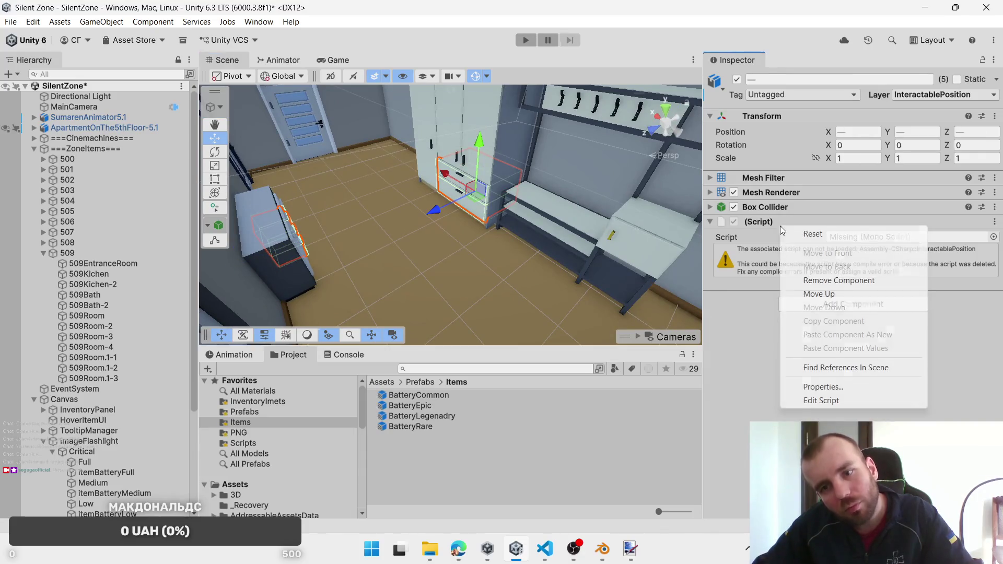
pyautogui.click(841, 277)
# Step: Extend the selection to the remaining drawers, bench box and wardrobe parts, framing all of them
pyautogui.keyDown('shift'); pyautogui.click(631, 245); pyautogui.keyUp('shift')
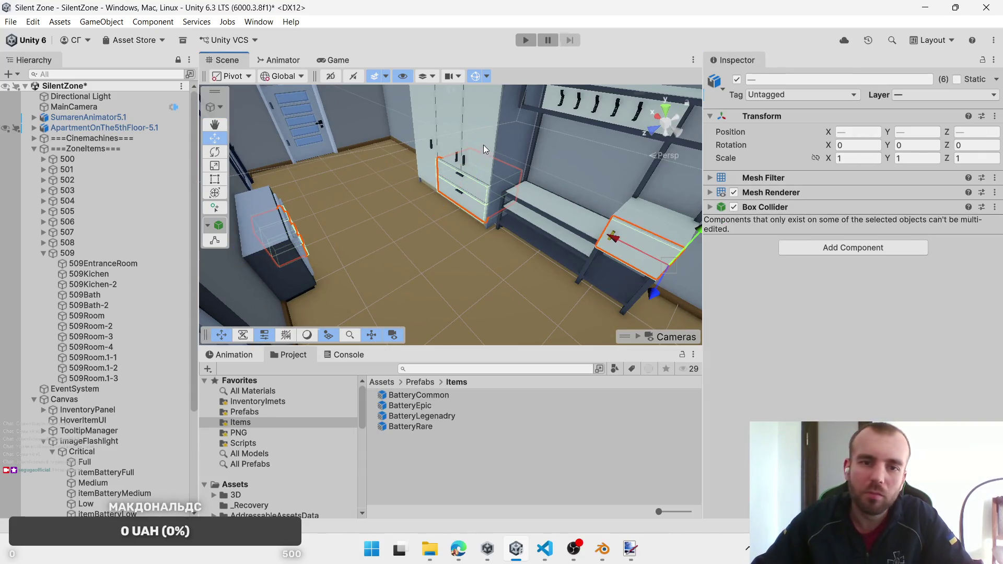
pyautogui.keyDown('shift'); pyautogui.click(438, 138); pyautogui.keyUp('shift')
pyautogui.moveTo(435, 137)
pyautogui.mouseDown()
pyautogui.moveTo(387, 218)
pyautogui.moveTo(365, 176)
pyautogui.mouseUp()
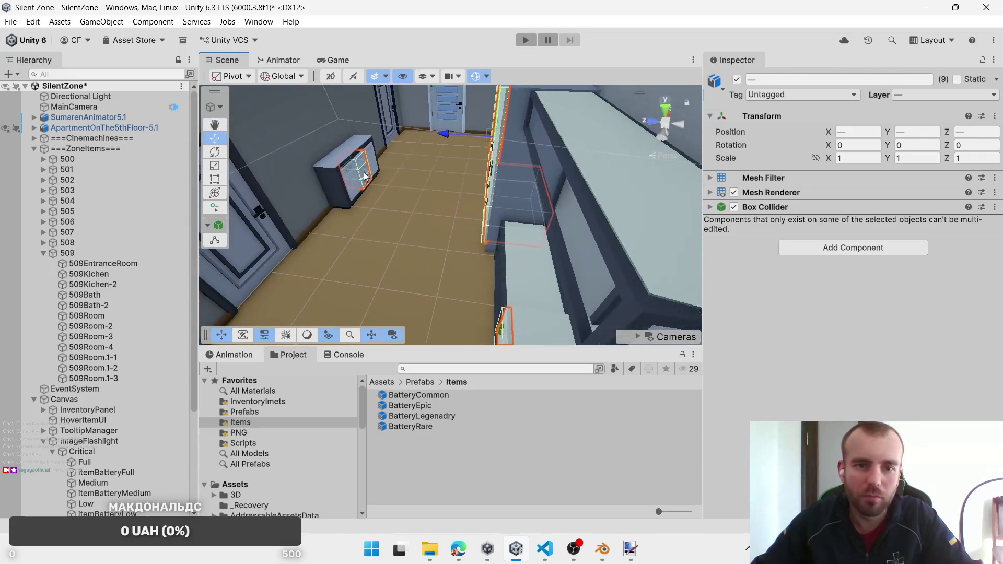
pyautogui.keyDown('shift'); pyautogui.click(369, 158); pyautogui.keyUp('shift')
pyautogui.keyDown('shift'); pyautogui.click(346, 177); pyautogui.keyUp('shift')
pyautogui.press('f')
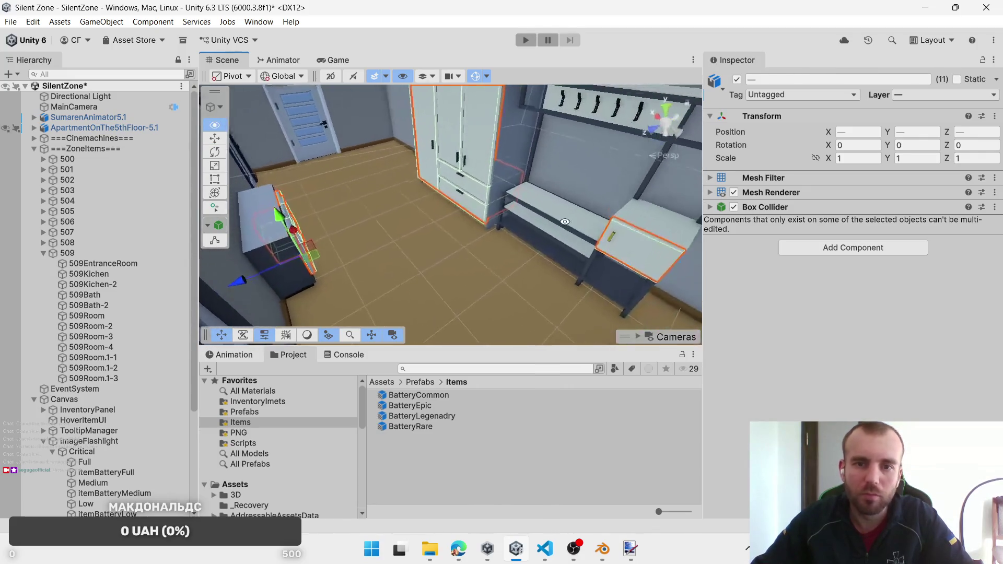
pyautogui.click(891, 247)
# Step: Give all eleven parts Interactable Object with BatteryCommon, BatteryRare, BatteryEpic and spawn zone 509EntranceRoom
pyautogui.click(855, 319)
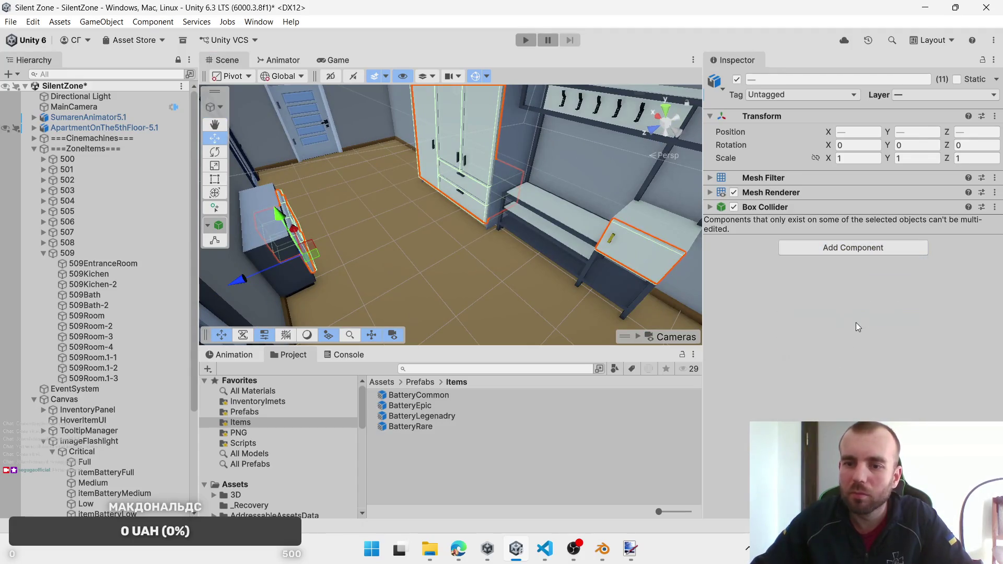
pyautogui.moveTo(413, 395); pyautogui.dragTo(854, 275)
pyautogui.moveTo(411, 427)
pyautogui.mouseDown()
pyautogui.moveTo(887, 308)
pyautogui.moveTo(862, 284)
pyautogui.mouseUp()
pyautogui.moveTo(406, 406)
pyautogui.mouseDown()
pyautogui.moveTo(852, 294)
pyautogui.moveTo(470, 414)
pyautogui.moveTo(861, 308)
pyautogui.mouseUp()
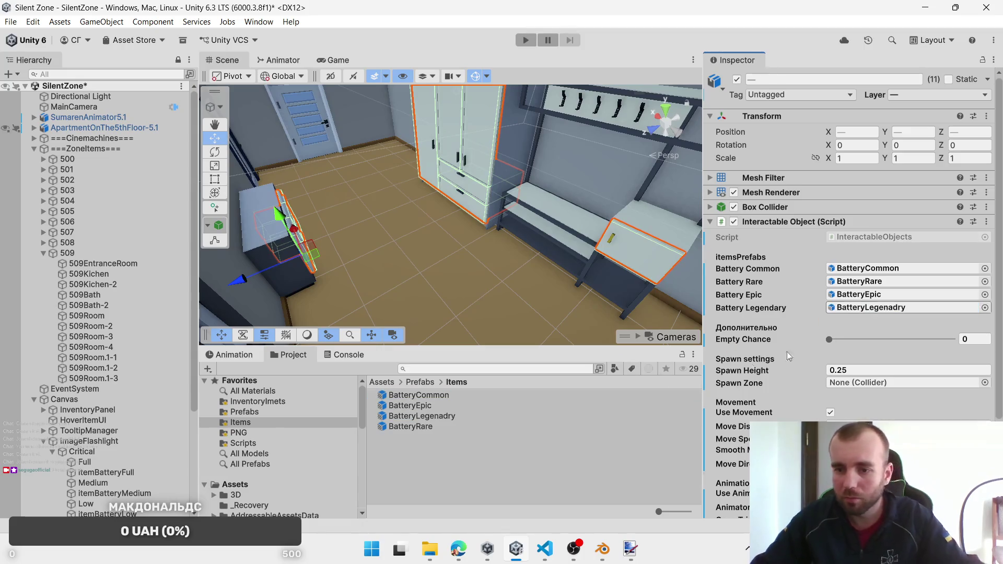
pyautogui.moveTo(116, 267)
pyautogui.mouseDown()
pyautogui.moveTo(630, 312)
pyautogui.moveTo(860, 384)
pyautogui.mouseUp()
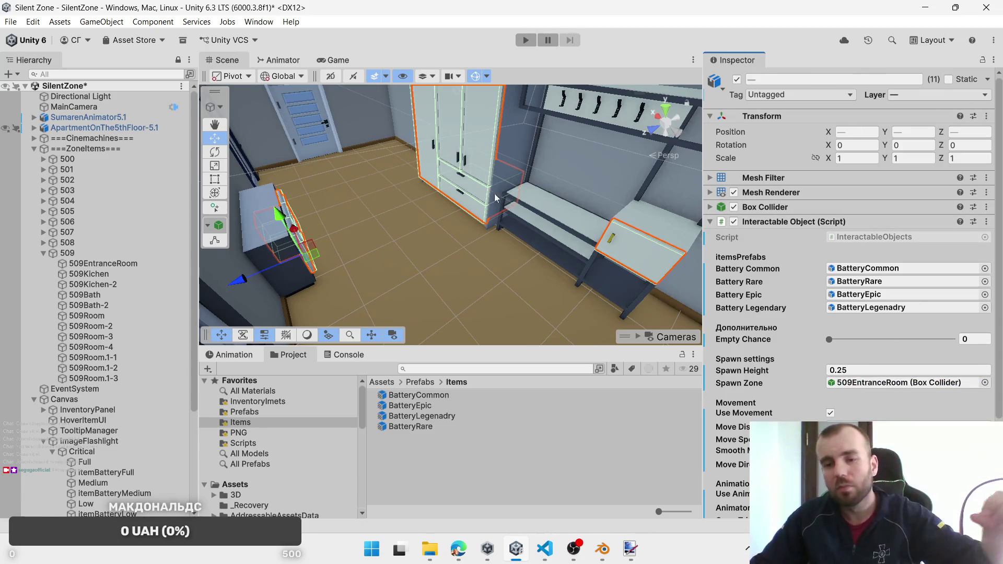
pyautogui.scroll(-5, 769, 333)
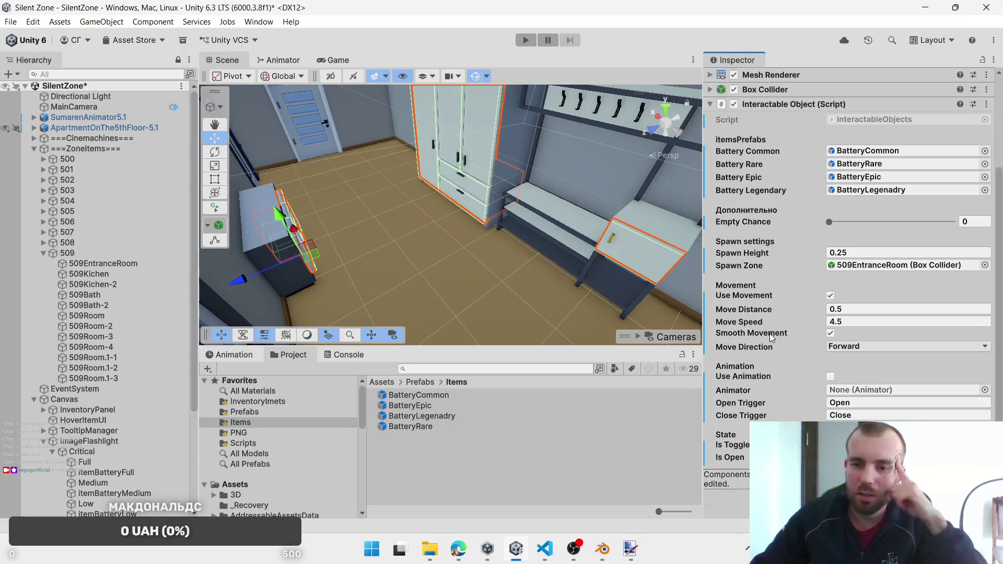
pyautogui.scroll(3, 745, 322)
pyautogui.scroll(2, 745, 322)
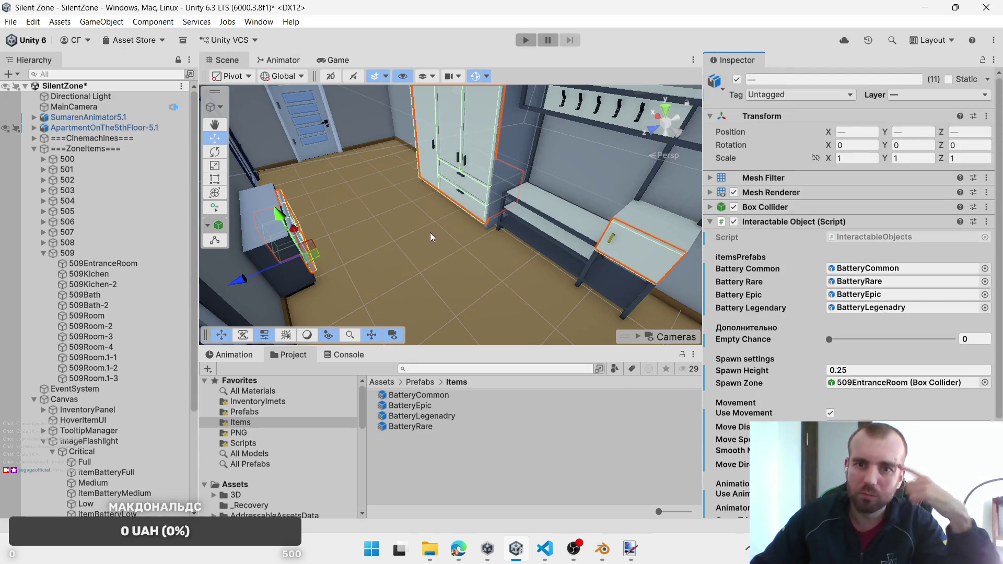
# Step: Select 509_DrawerEntranceRoom-4, -8 and neighbouring drawers and check their Move Direction options
pyautogui.moveTo(430, 232)
pyautogui.mouseDown()
pyautogui.moveTo(428, 247)
pyautogui.moveTo(474, 196)
pyautogui.moveTo(390, 154)
pyautogui.mouseUp()
pyautogui.click(474, 194)
pyautogui.click(475, 195)
pyautogui.click(383, 150)
pyautogui.click(383, 150)
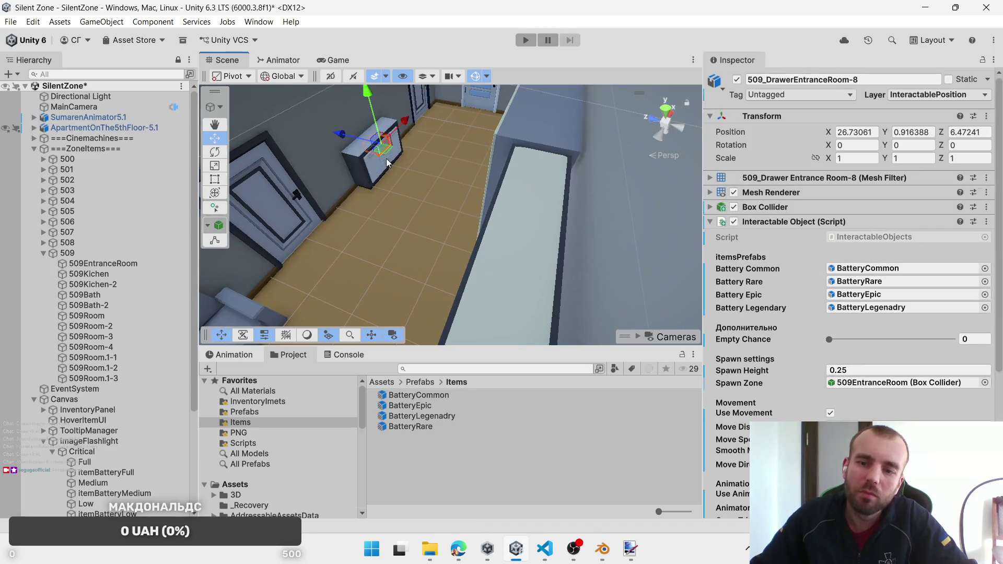
pyautogui.keyDown('shift'); pyautogui.click(386, 158); pyautogui.keyUp('shift')
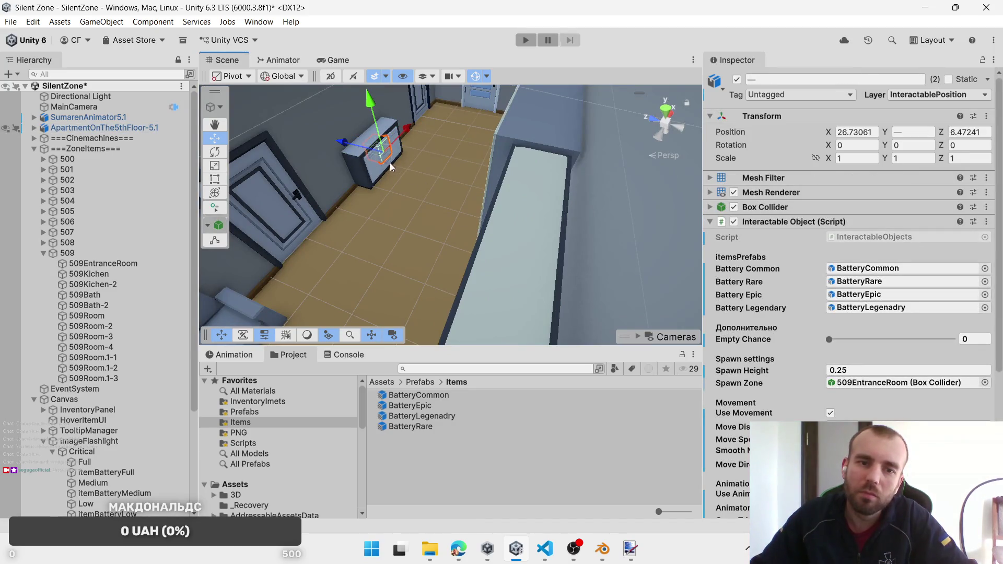
pyautogui.keyDown('shift'); pyautogui.click(387, 164); pyautogui.keyUp('shift')
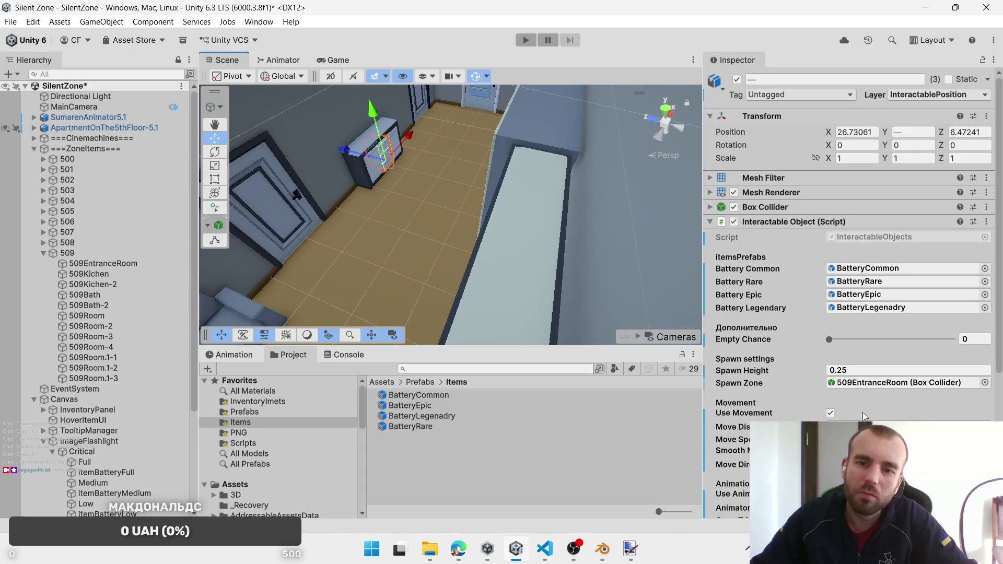
pyautogui.click(888, 464)
pyautogui.press('Escape')
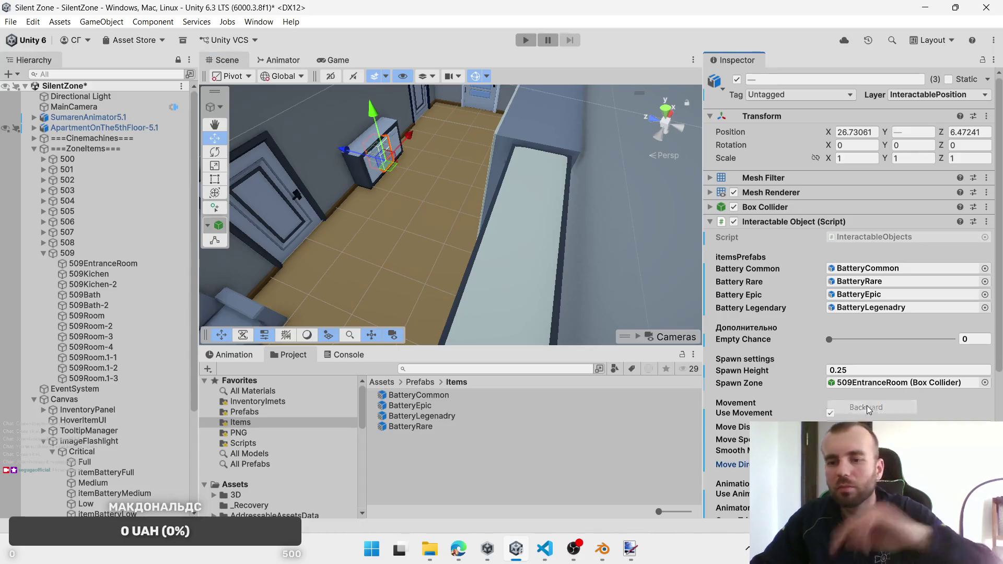
pyautogui.press('q')
pyautogui.scroll(-5, 491, 160)
# Step: Frame the bathroom door 509_DoorBath-2 and move the view inside the bathroom
pyautogui.press('w')
pyautogui.click(491, 205)
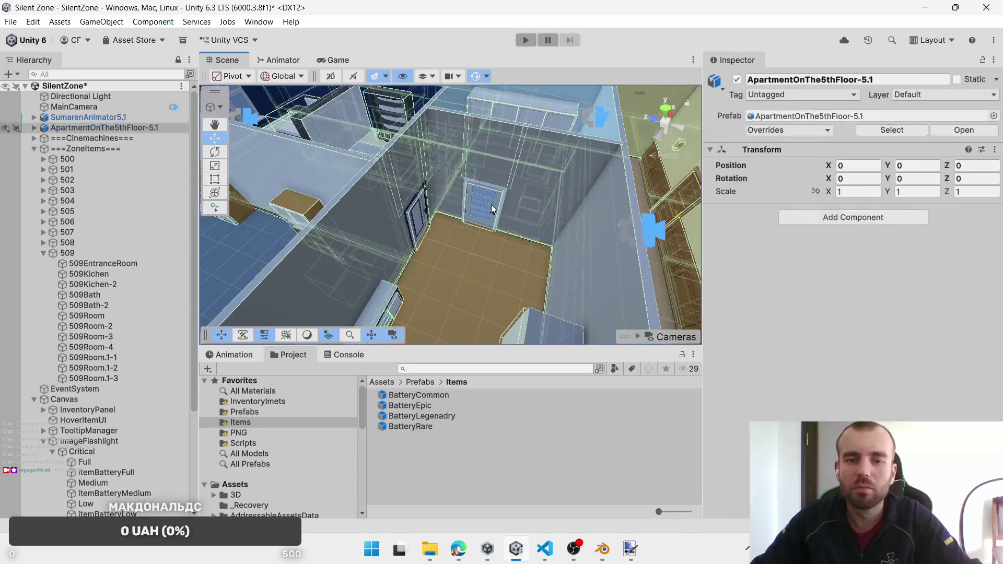
pyautogui.click(491, 204)
pyautogui.press('f')
pyautogui.moveTo(565, 222)
pyautogui.mouseDown()
pyautogui.moveTo(425, 239)
pyautogui.moveTo(500, 193)
pyautogui.moveTo(405, 237)
pyautogui.moveTo(481, 218)
pyautogui.moveTo(438, 204)
pyautogui.moveTo(432, 225)
pyautogui.moveTo(396, 193)
pyautogui.moveTo(379, 211)
pyautogui.moveTo(397, 198)
pyautogui.moveTo(388, 226)
pyautogui.mouseUp()
# Step: Select both sink cabinet drawers and remove their missing script component
pyautogui.click(366, 229)
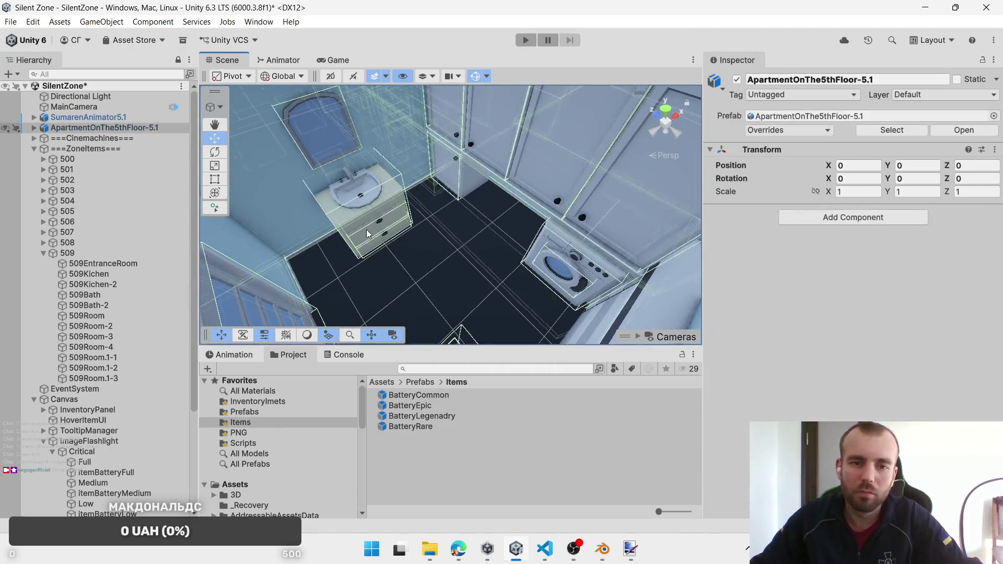
pyautogui.click(373, 240)
pyautogui.keyDown('shift'); pyautogui.click(374, 240); pyautogui.keyUp('shift')
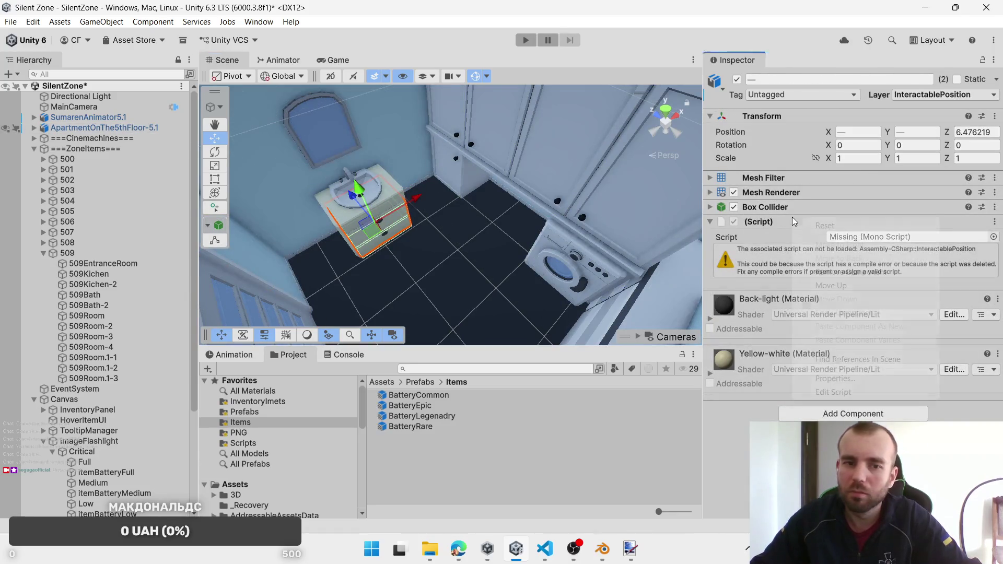
pyautogui.rightClick(792, 218)
pyautogui.click(825, 271)
# Step: Remove the Interaction Door script from the four wall cabinet doors and the washing machine
pyautogui.click(437, 170)
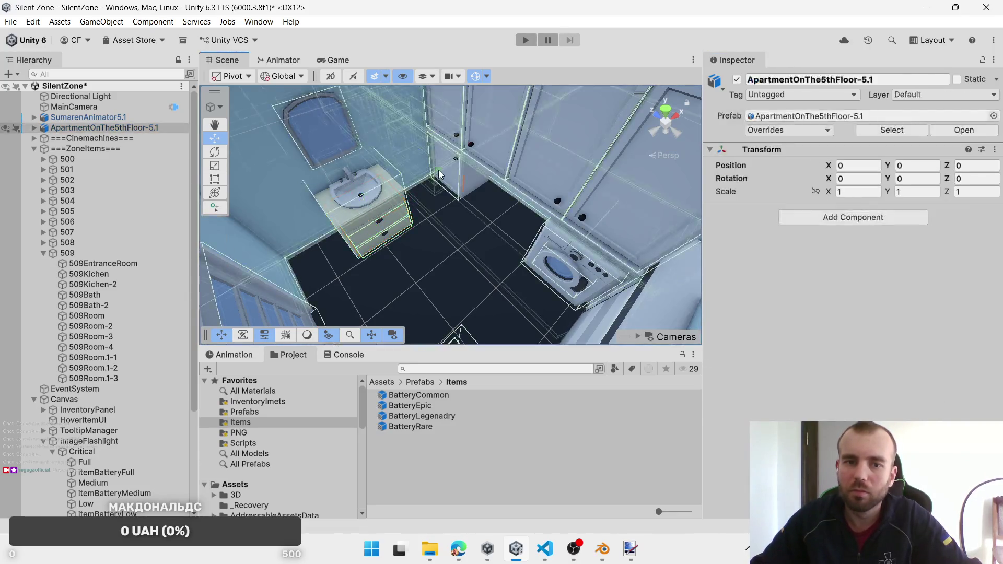
pyautogui.click(438, 172)
pyautogui.keyDown('shift'); pyautogui.click(524, 133); pyautogui.keyUp('shift')
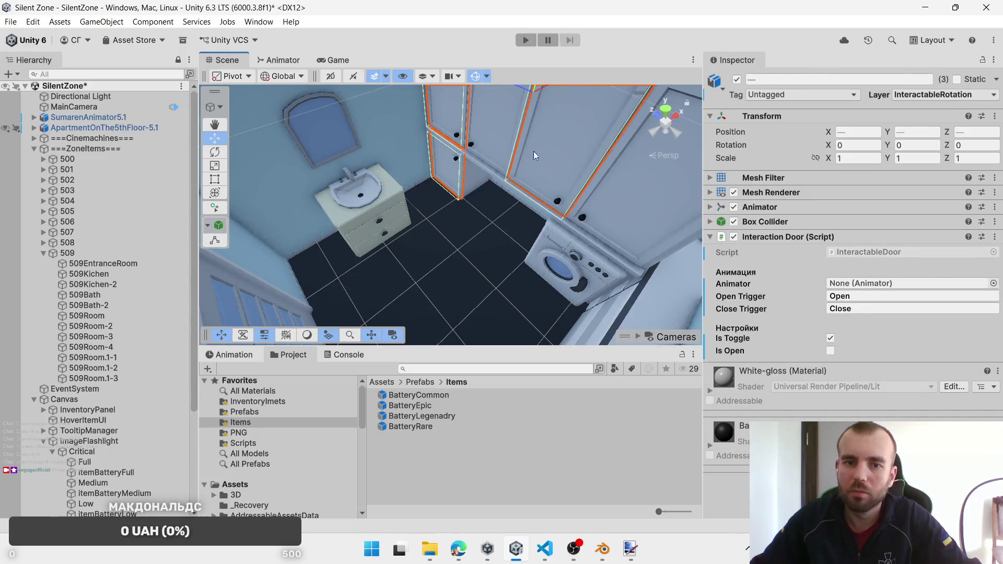
pyautogui.keyDown('shift'); pyautogui.click(534, 151); pyautogui.keyUp('shift')
pyautogui.keyDown('shift'); pyautogui.click(640, 208); pyautogui.keyUp('shift')
pyautogui.keyDown('shift'); pyautogui.click(584, 286); pyautogui.keyUp('shift')
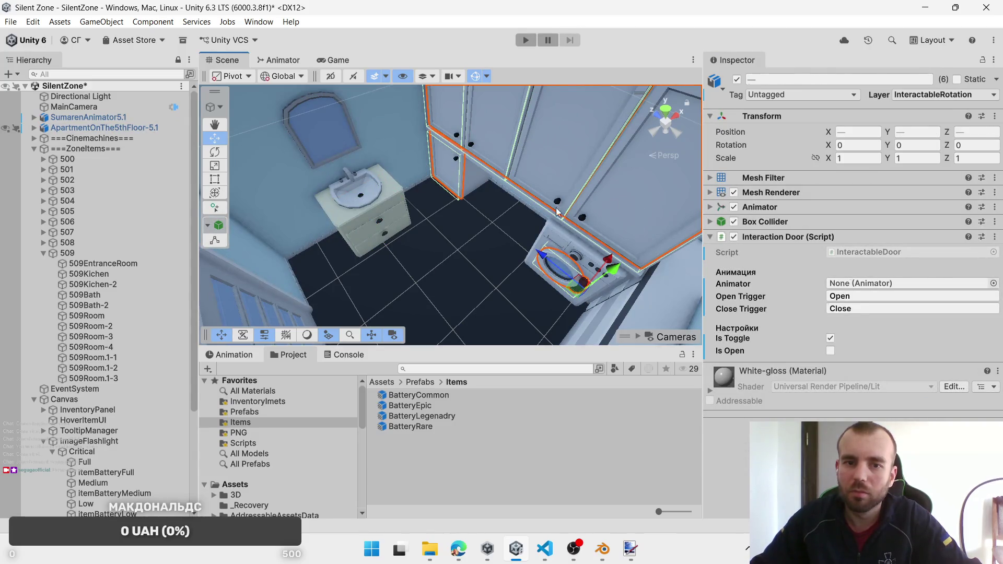
pyautogui.rightClick(820, 238)
pyautogui.click(867, 294)
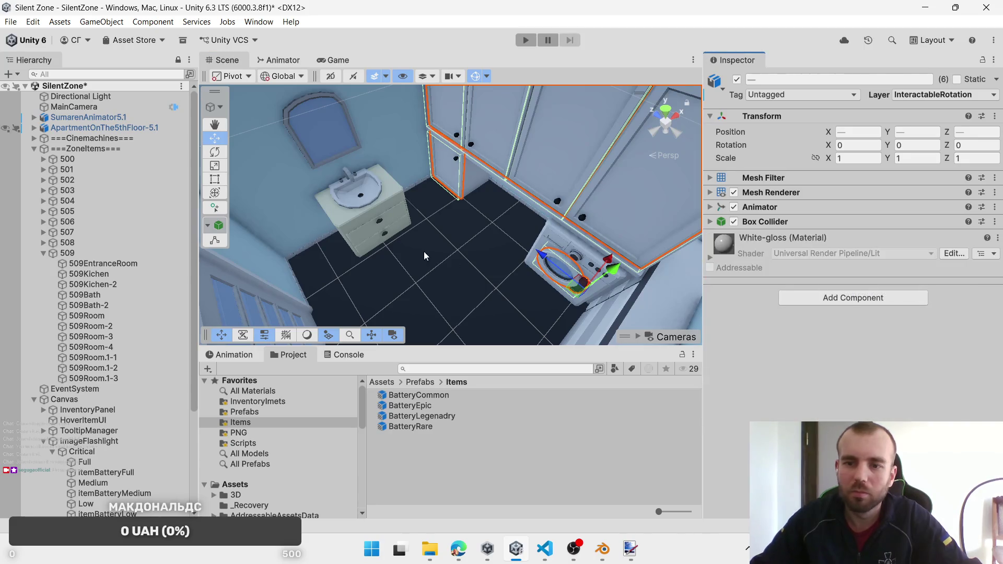
pyautogui.keyDown('shift'); pyautogui.click(381, 230); pyautogui.keyUp('shift')
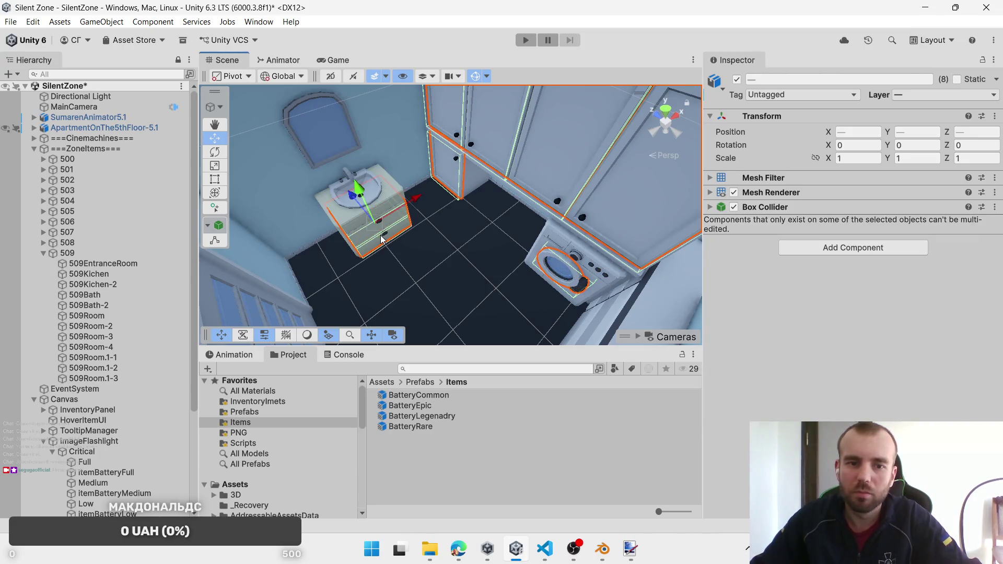
# Step: Add Interactable Object to all eight parts with Common, Rare, Epic, Legendary batteries and 509Bath-2 spawn zone
pyautogui.click(865, 248)
pyautogui.click(861, 305)
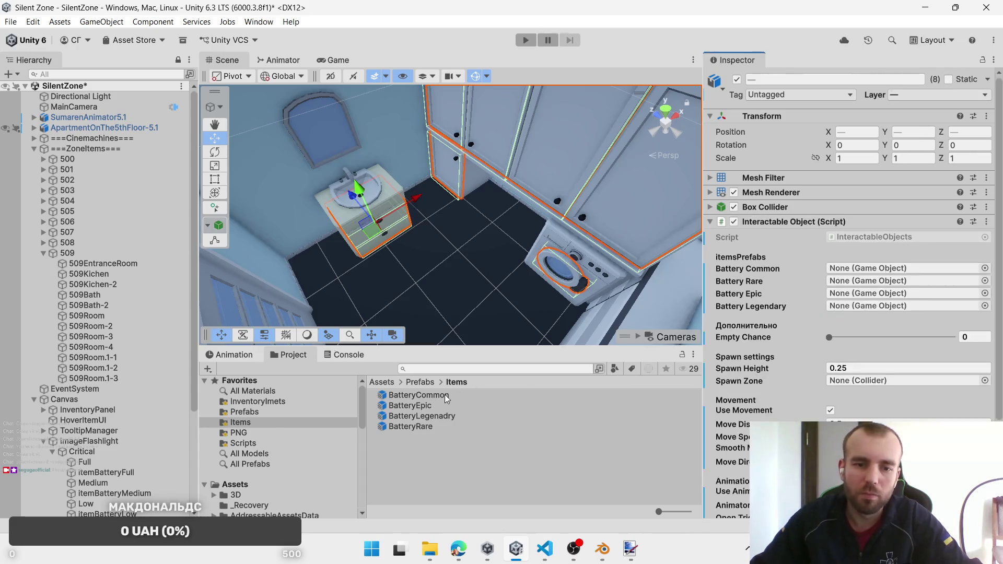
pyautogui.click(894, 282)
pyautogui.moveTo(894, 284); pyautogui.dragTo(895, 269)
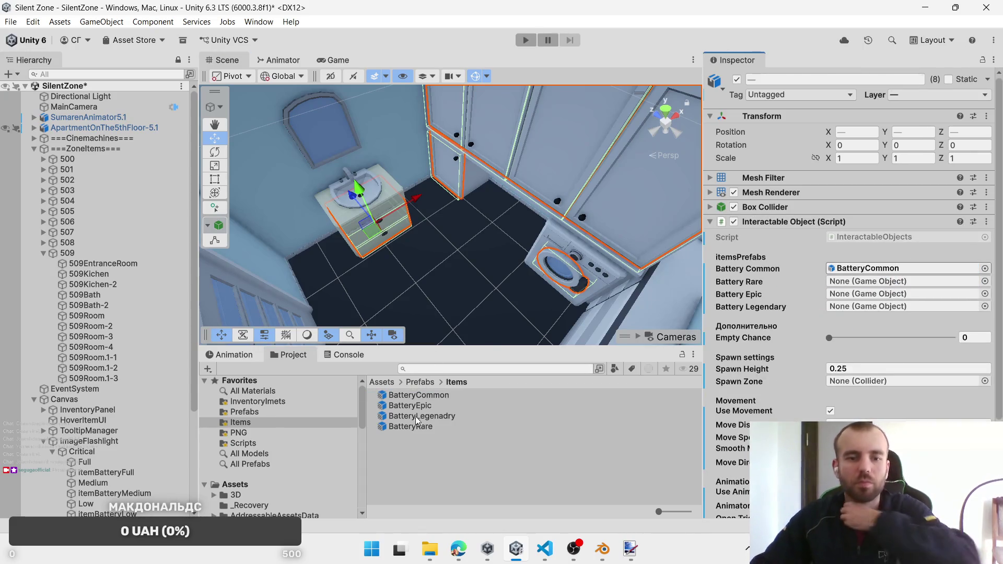
pyautogui.moveTo(410, 427)
pyautogui.mouseDown()
pyautogui.moveTo(577, 406)
pyautogui.moveTo(878, 282)
pyautogui.mouseUp()
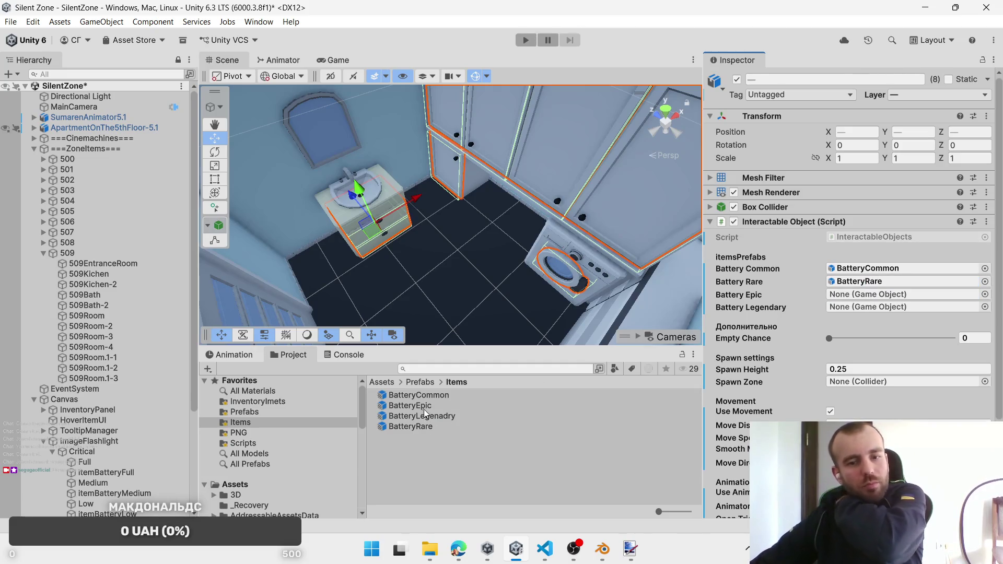
pyautogui.moveTo(410, 406); pyautogui.dragTo(867, 294)
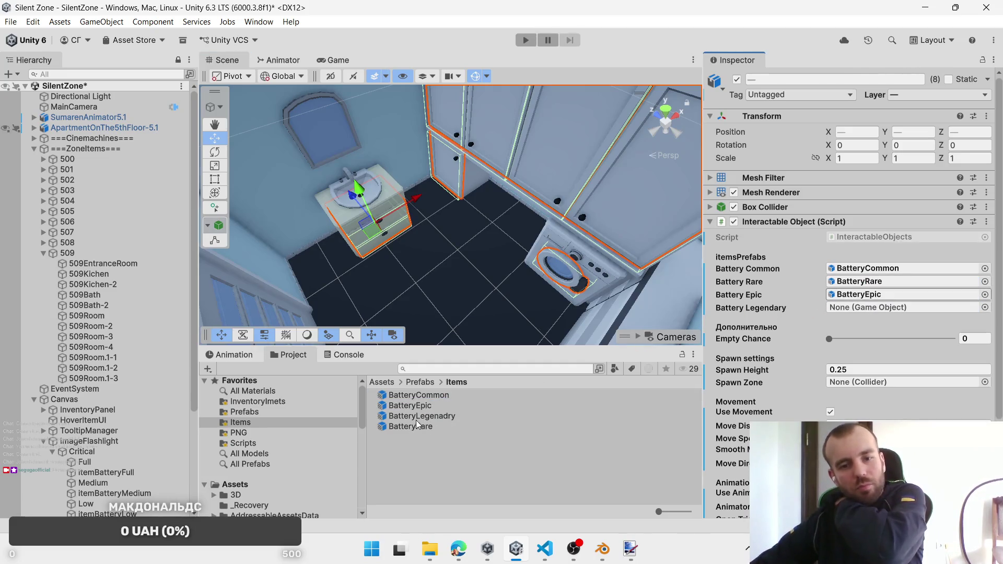
pyautogui.moveTo(416, 421)
pyautogui.mouseDown()
pyautogui.moveTo(867, 296)
pyautogui.moveTo(878, 308)
pyautogui.mouseUp()
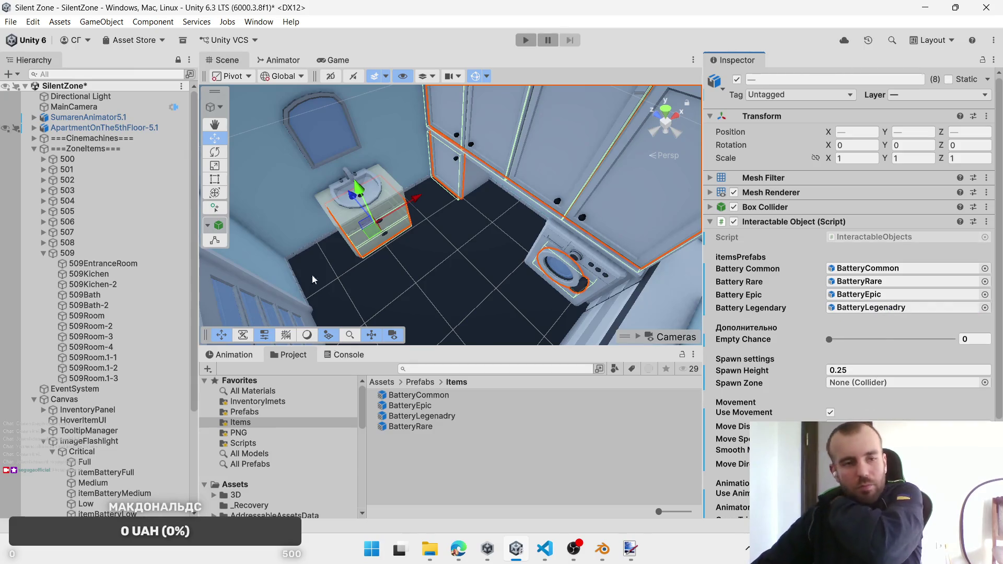
pyautogui.moveTo(89, 305)
pyautogui.mouseDown()
pyautogui.moveTo(882, 385)
pyautogui.moveTo(929, 376)
pyautogui.moveTo(898, 383)
pyautogui.mouseUp()
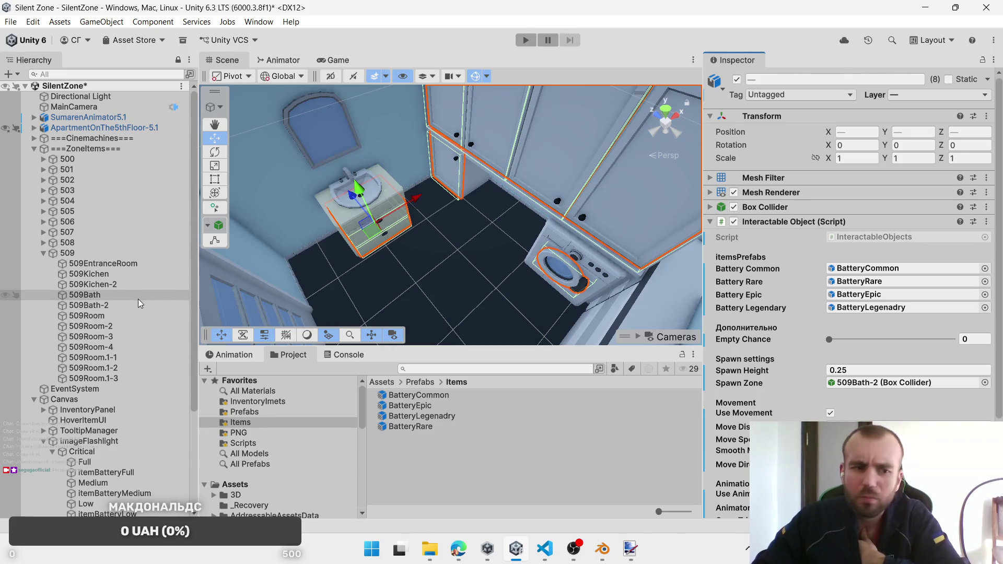
pyautogui.click(97, 305)
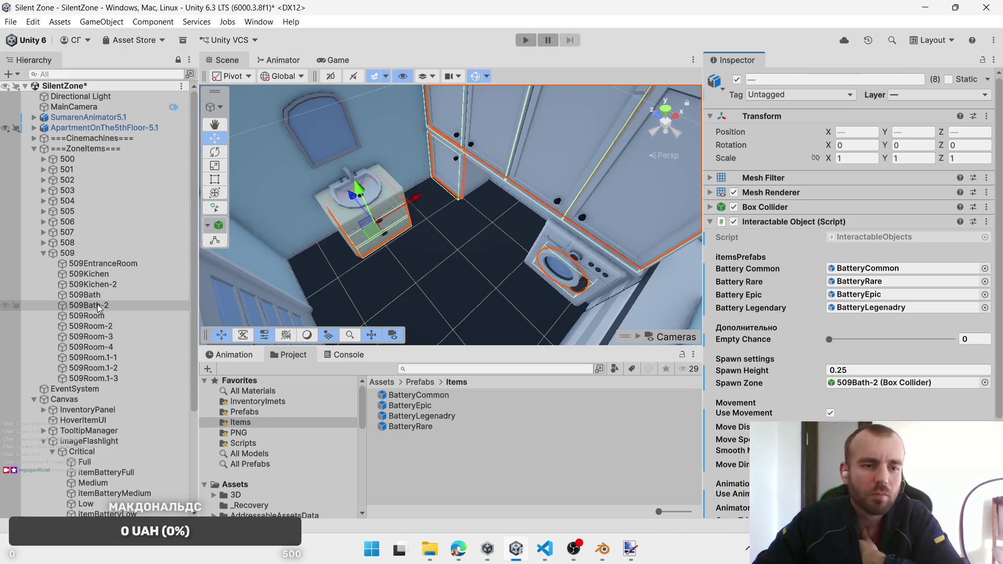
# Step: Reselect the two sink drawers, confirm the InteractablePosition layer, and move the view toward the kitchen
pyautogui.click(397, 211)
pyautogui.click(392, 214)
pyautogui.keyDown('shift'); pyautogui.click(388, 234); pyautogui.keyUp('shift')
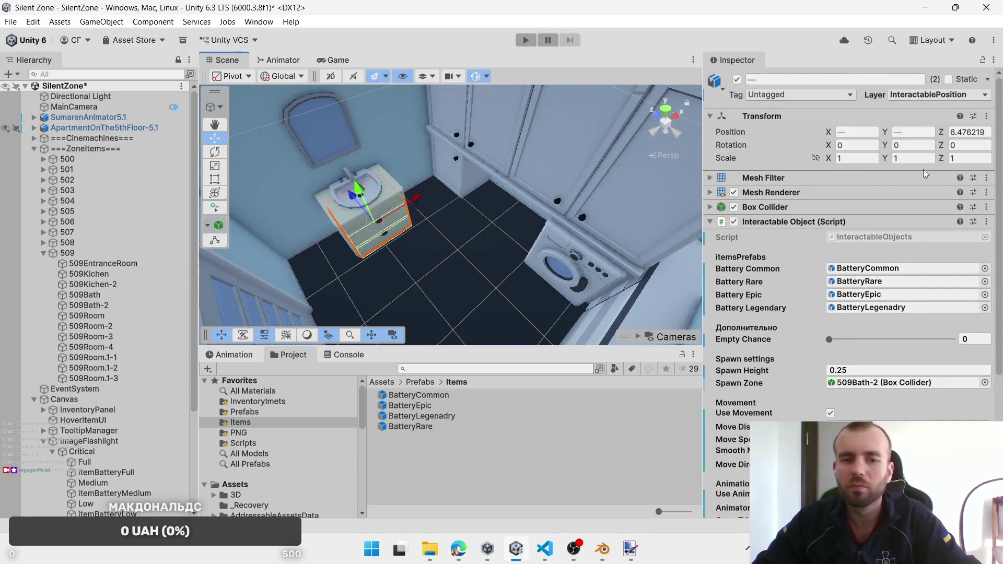
pyautogui.click(939, 94)
pyautogui.click(939, 209)
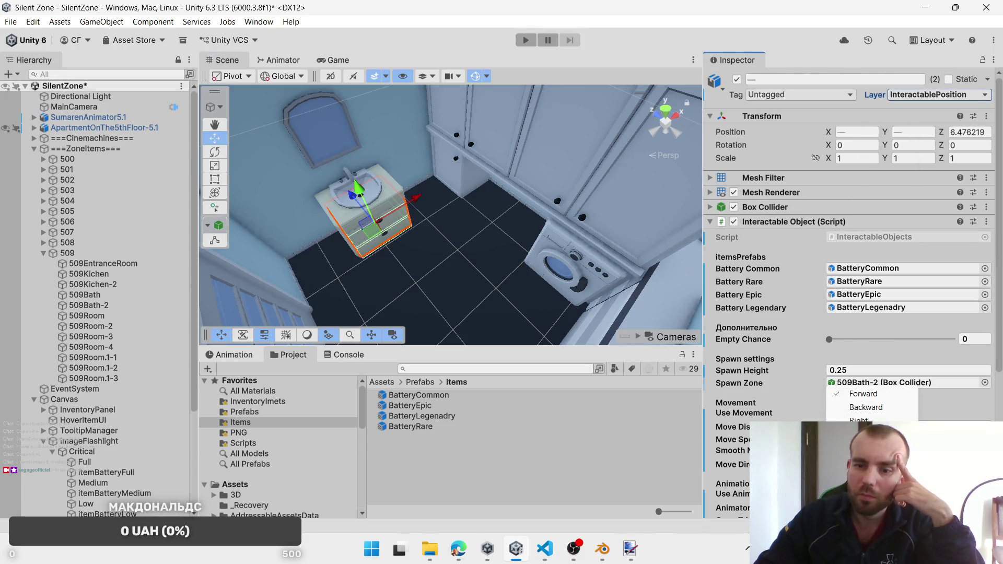
pyautogui.click(861, 407)
pyautogui.moveTo(482, 277); pyautogui.dragTo(517, 220)
pyautogui.moveTo(427, 270)
pyautogui.mouseDown()
pyautogui.moveTo(520, 266)
pyautogui.moveTo(459, 167)
pyautogui.moveTo(384, 190)
pyautogui.moveTo(470, 200)
pyautogui.moveTo(509, 168)
pyautogui.mouseUp()
pyautogui.scroll(3, 459, 168)
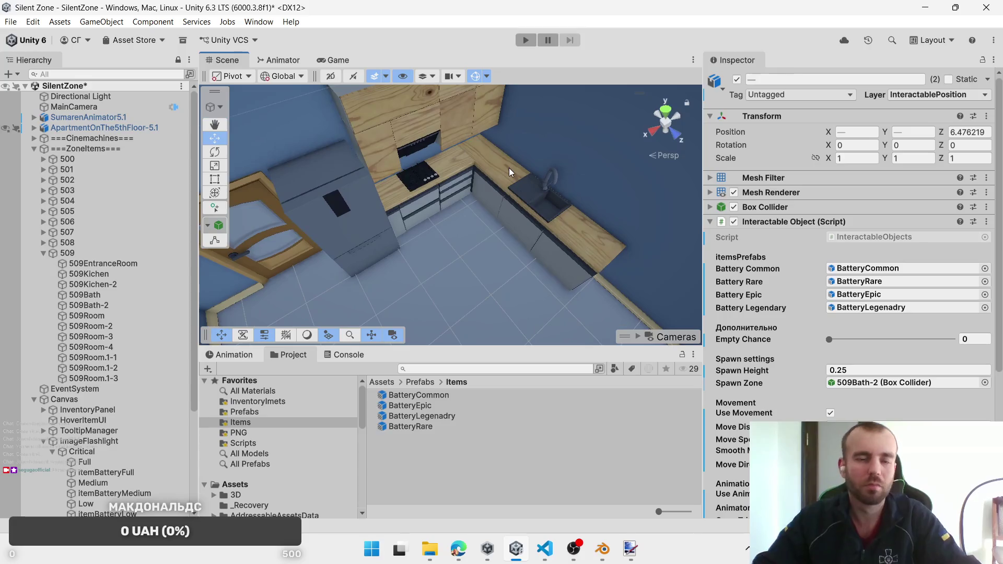
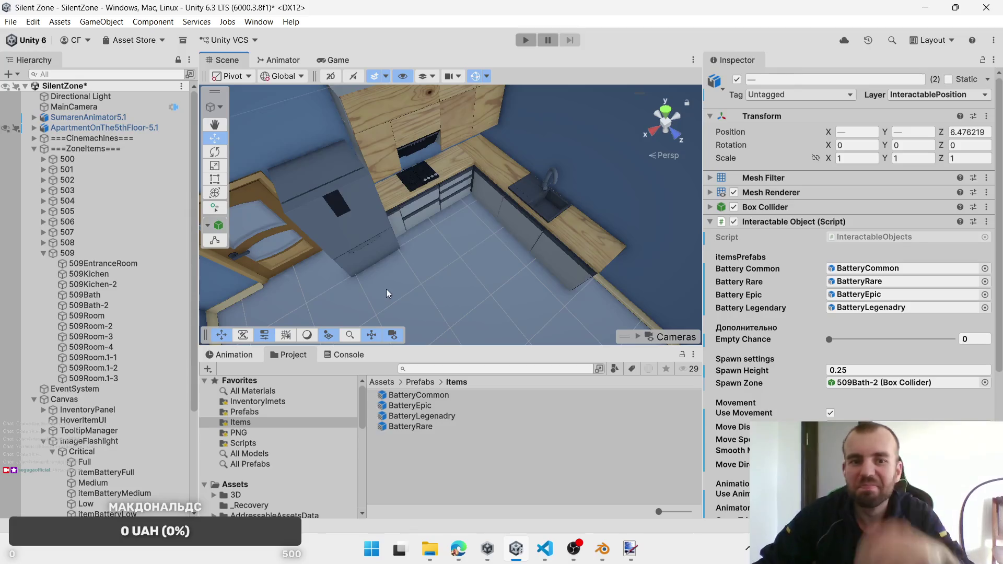
# Step: Select the four kitchen drawers in the apartment
pyautogui.click(418, 208)
pyautogui.click(417, 208)
pyautogui.keyDown('ctrl'); pyautogui.click(458, 189); pyautogui.keyUp('ctrl')
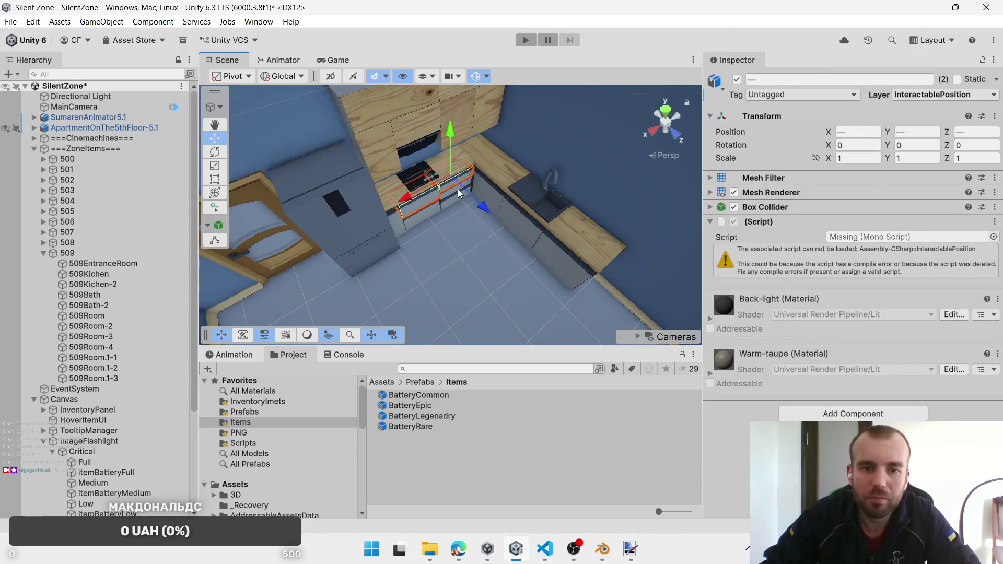
pyautogui.keyDown('ctrl'); pyautogui.click(452, 201); pyautogui.keyUp('ctrl')
pyautogui.keyDown('ctrl'); pyautogui.click(434, 214); pyautogui.keyUp('ctrl')
pyautogui.moveTo(435, 213)
pyautogui.mouseDown()
pyautogui.moveTo(546, 199)
pyautogui.moveTo(481, 211)
pyautogui.mouseUp()
# Step: Remove the Missing (Script) component from the drawers, keeping them on the InteractablePosition layer
pyautogui.rightClick(798, 224)
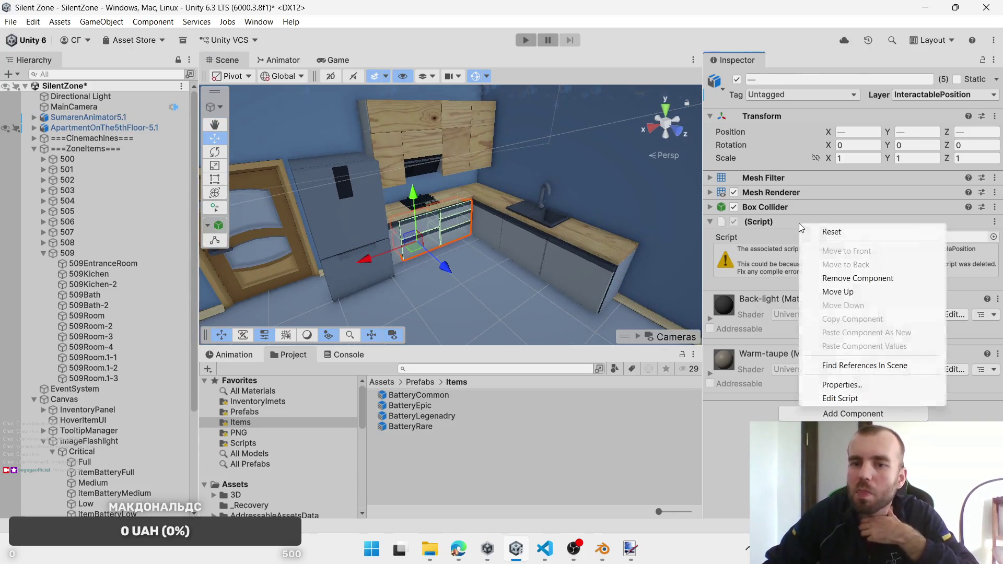
pyautogui.click(815, 276)
pyautogui.click(911, 98)
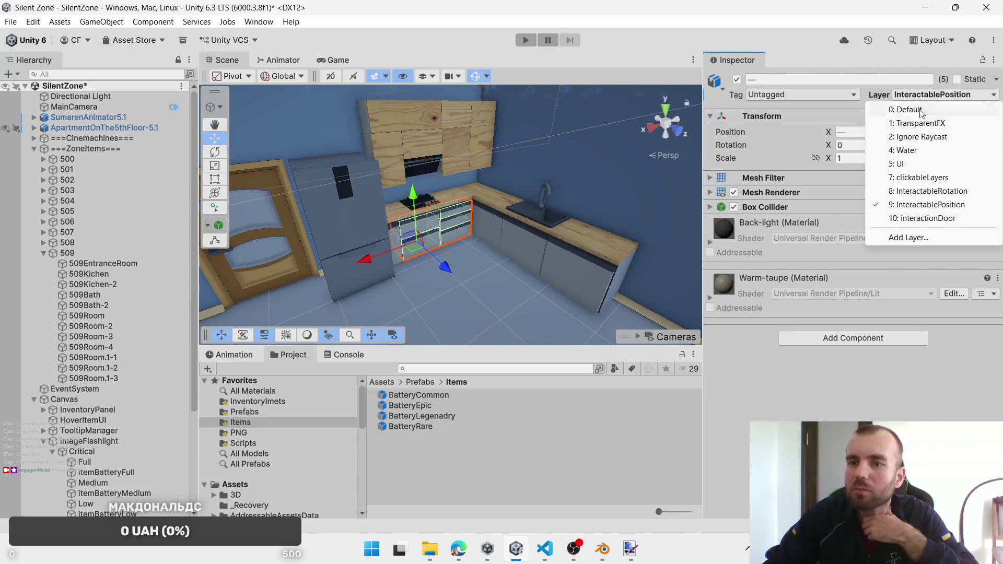
pyautogui.click(930, 207)
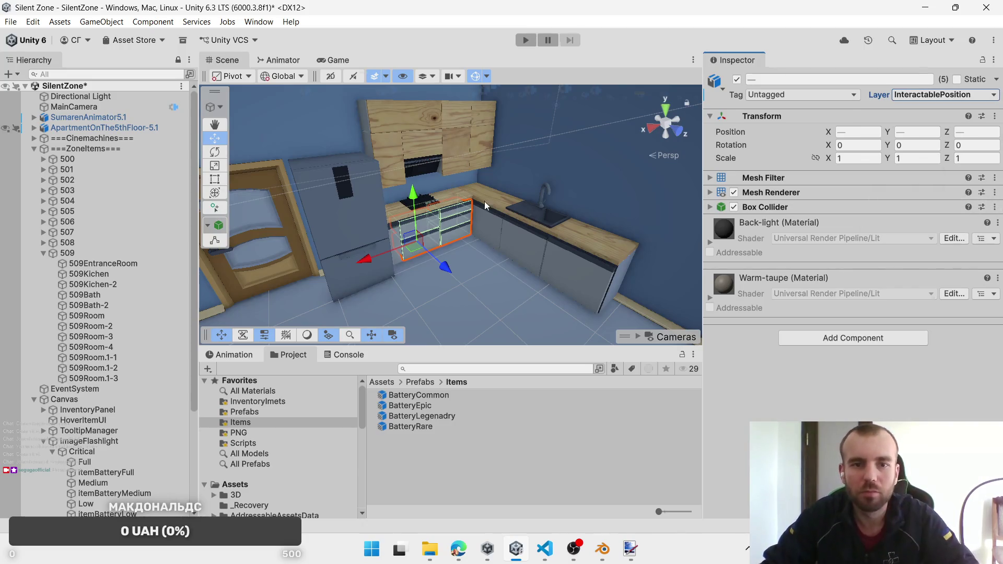
# Step: Add the upper cabinet doors and panels, fridge parts and right-hand lower cabinets to the selection
pyautogui.keyDown('ctrl'); pyautogui.click(468, 155); pyautogui.keyUp('ctrl')
pyautogui.keyDown('ctrl'); pyautogui.click(489, 134); pyautogui.keyUp('ctrl')
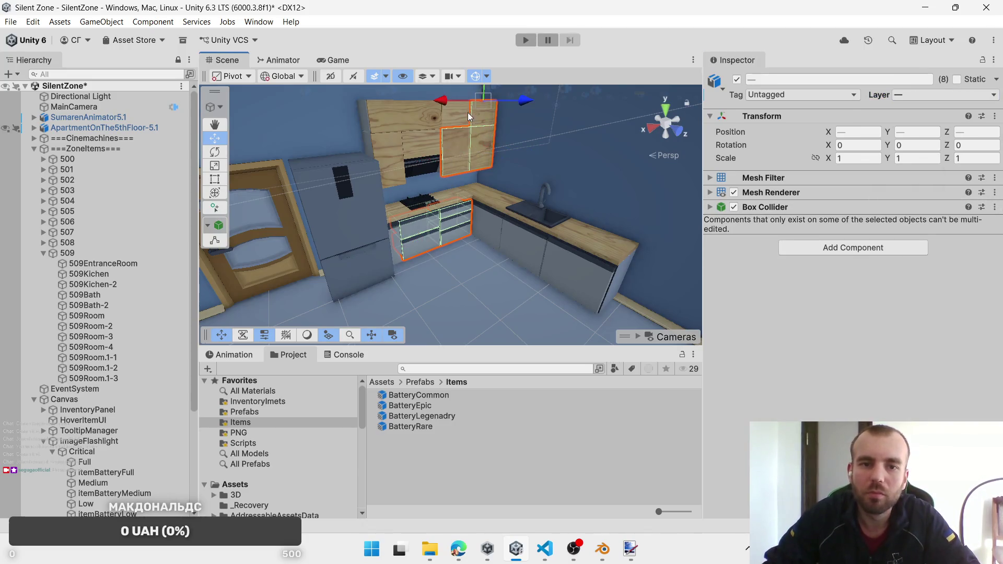
pyautogui.keyDown('ctrl'); pyautogui.click(415, 124); pyautogui.keyUp('ctrl')
pyautogui.keyDown('ctrl'); pyautogui.click(412, 148); pyautogui.keyUp('ctrl')
pyautogui.keyDown('ctrl'); pyautogui.click(389, 167); pyautogui.keyUp('ctrl')
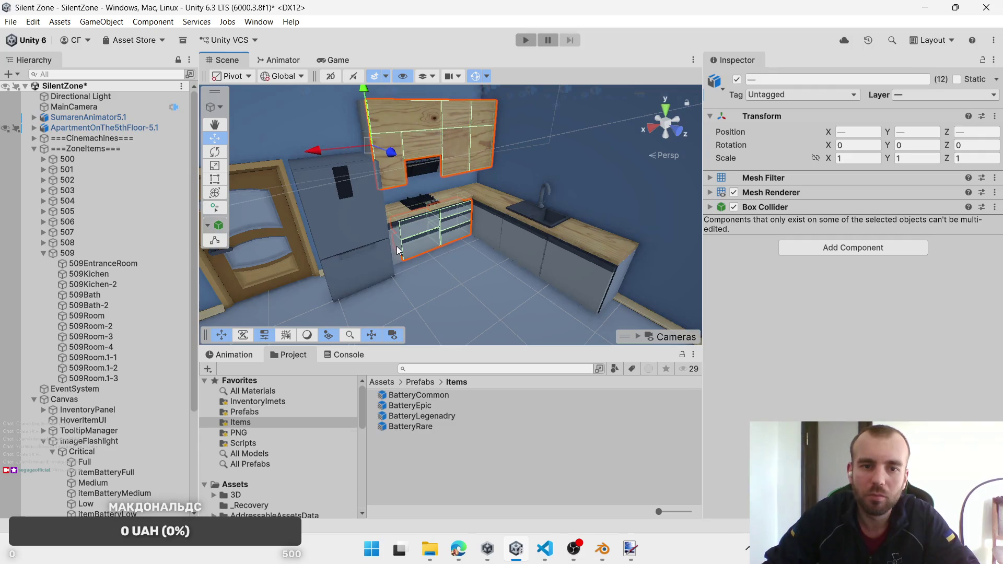
pyautogui.keyDown('ctrl'); pyautogui.click(357, 260); pyautogui.keyUp('ctrl')
pyautogui.keyDown('ctrl'); pyautogui.click(345, 209); pyautogui.keyUp('ctrl')
pyautogui.keyDown('ctrl'); pyautogui.click(498, 234); pyautogui.keyUp('ctrl')
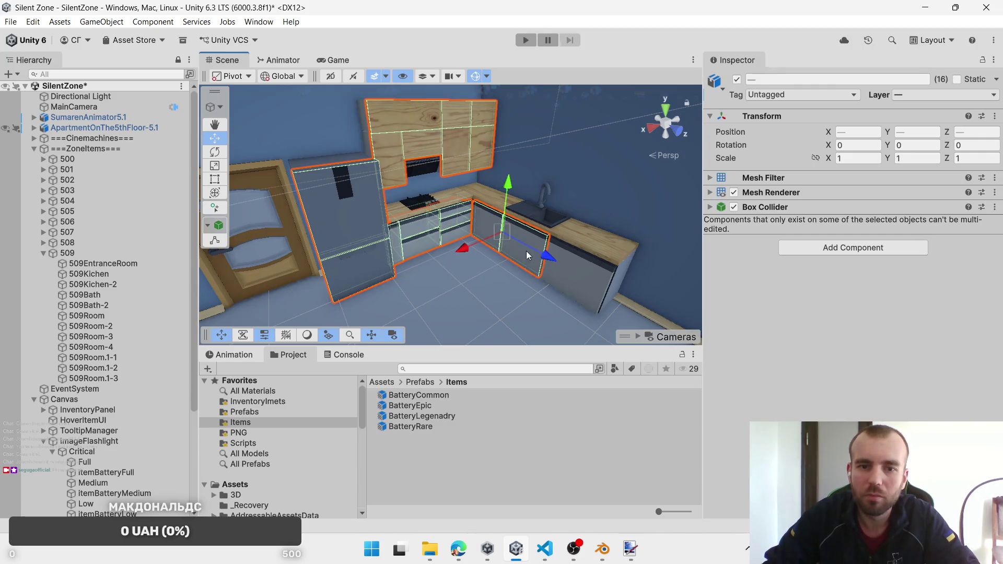
pyautogui.keyDown('ctrl'); pyautogui.click(525, 251); pyautogui.keyUp('ctrl')
pyautogui.keyDown('ctrl'); pyautogui.click(579, 268); pyautogui.keyUp('ctrl')
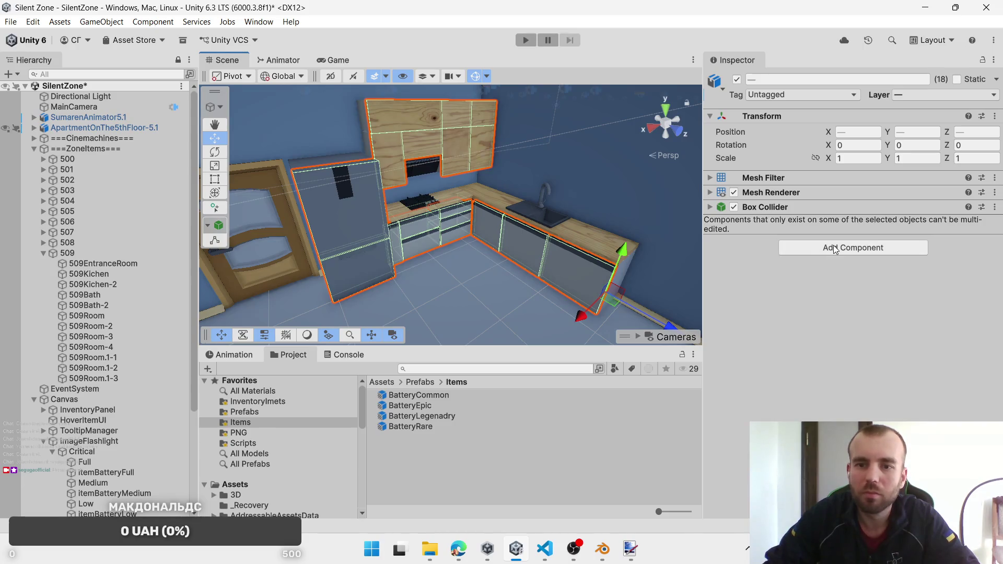
# Step: Add the Interactable Objects script with BatteryCommon, BatteryRare, BatteryEpic and BatteryLegenadry prefabs assigned
pyautogui.click(834, 247)
pyautogui.click(836, 318)
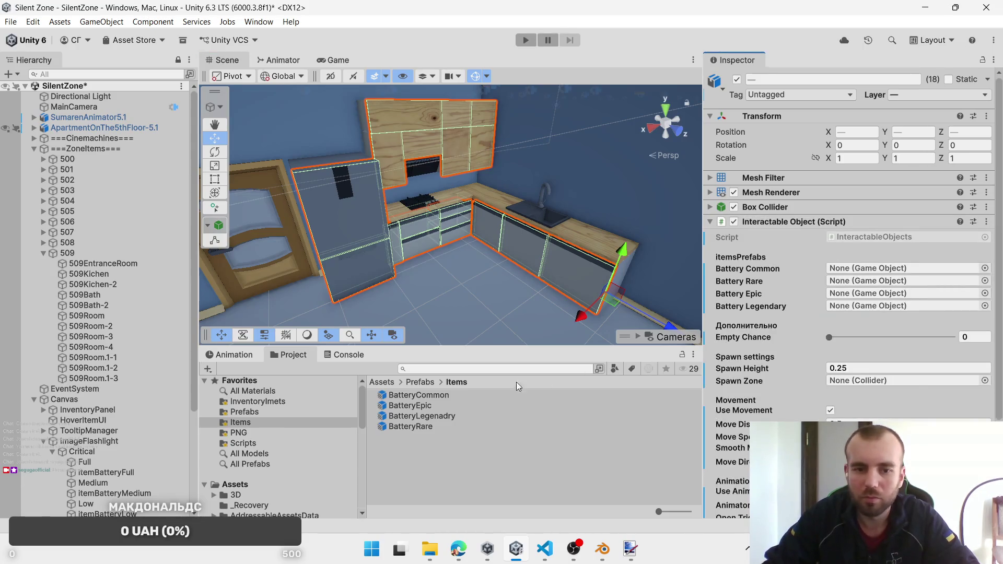
pyautogui.moveTo(436, 398)
pyautogui.mouseDown()
pyautogui.moveTo(815, 303)
pyautogui.moveTo(861, 268)
pyautogui.mouseUp()
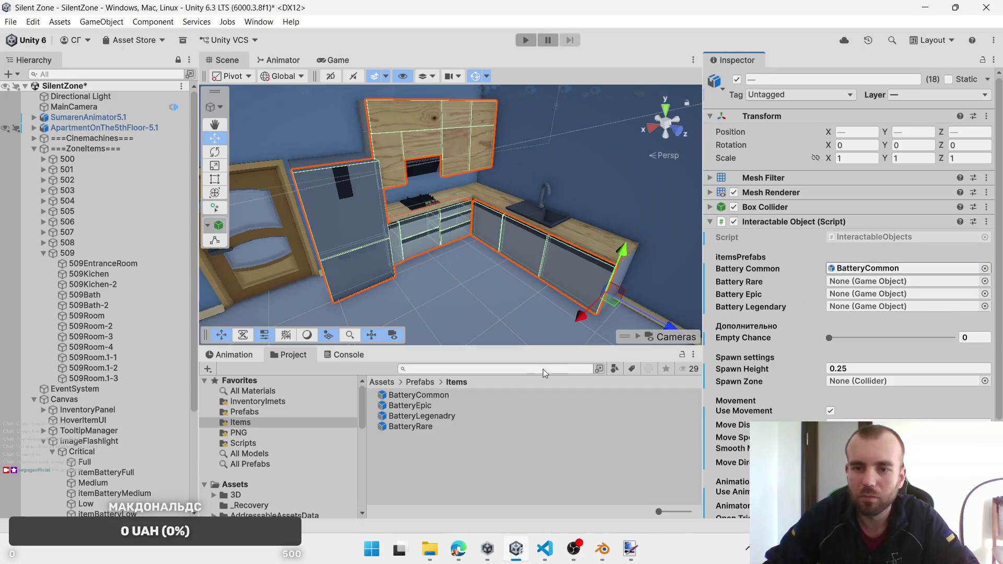
pyautogui.moveTo(415, 426); pyautogui.dragTo(884, 284)
pyautogui.moveTo(413, 405); pyautogui.dragTo(856, 294)
pyautogui.click(422, 417)
pyautogui.moveTo(422, 417); pyautogui.dragTo(856, 308)
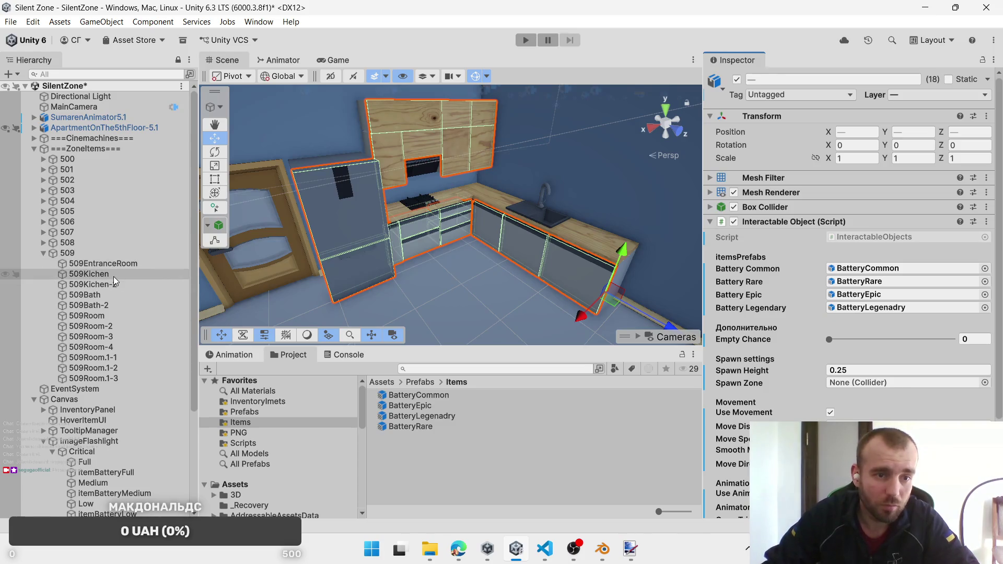
# Step: Set the Spawn Zone to the 509Kichen collider
pyautogui.press('f')
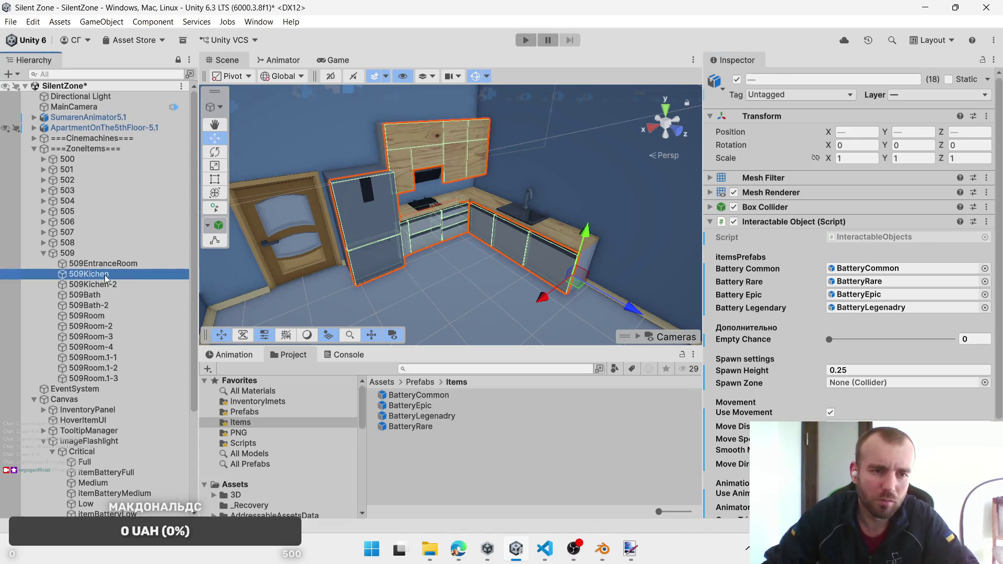
pyautogui.moveTo(105, 275)
pyautogui.mouseDown()
pyautogui.moveTo(914, 377)
pyautogui.moveTo(883, 382)
pyautogui.mouseUp()
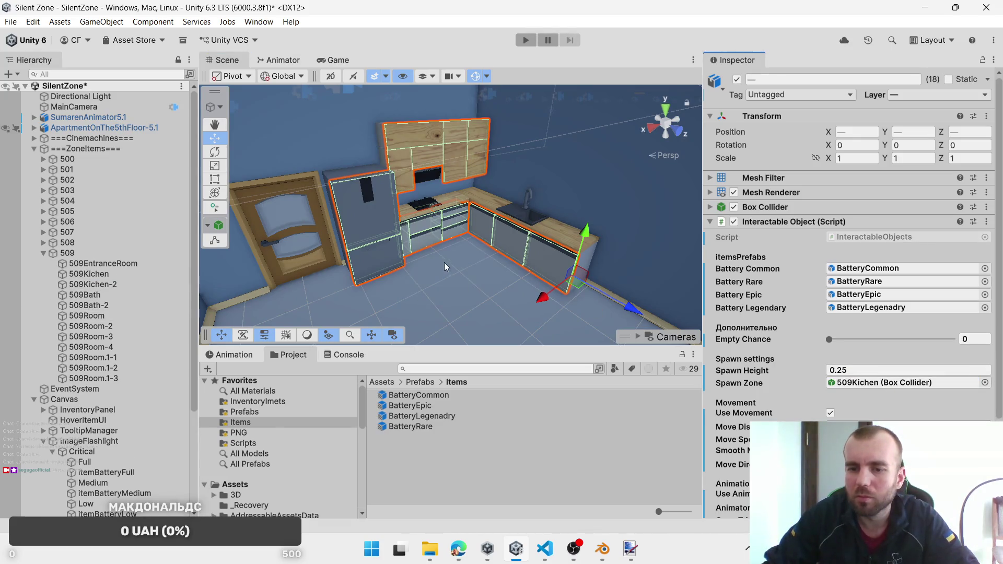
pyautogui.moveTo(516, 239)
pyautogui.mouseDown()
pyautogui.moveTo(53, 351)
pyautogui.moveTo(68, 323)
pyautogui.moveTo(99, 305)
pyautogui.mouseUp()
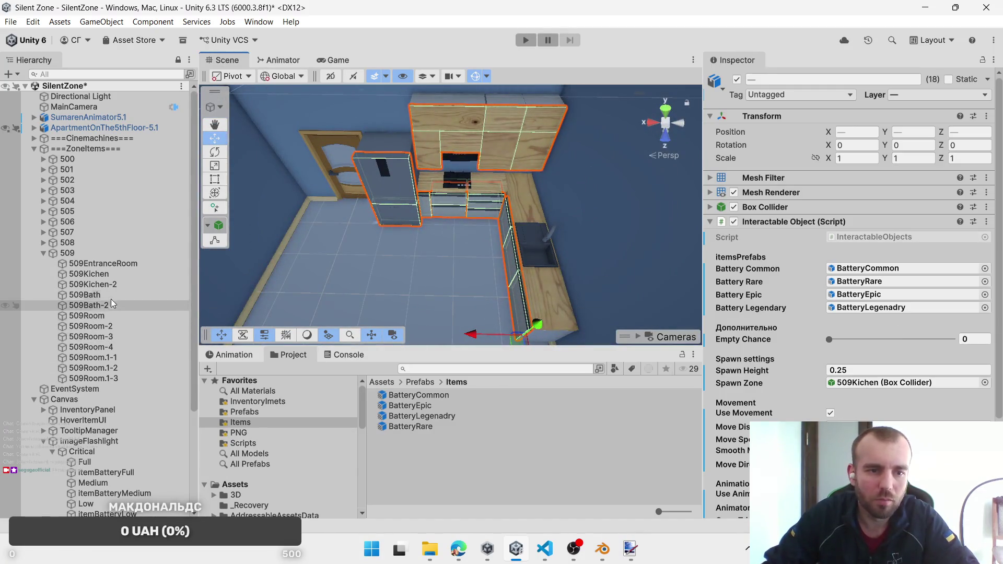
pyautogui.doubleClick(102, 274)
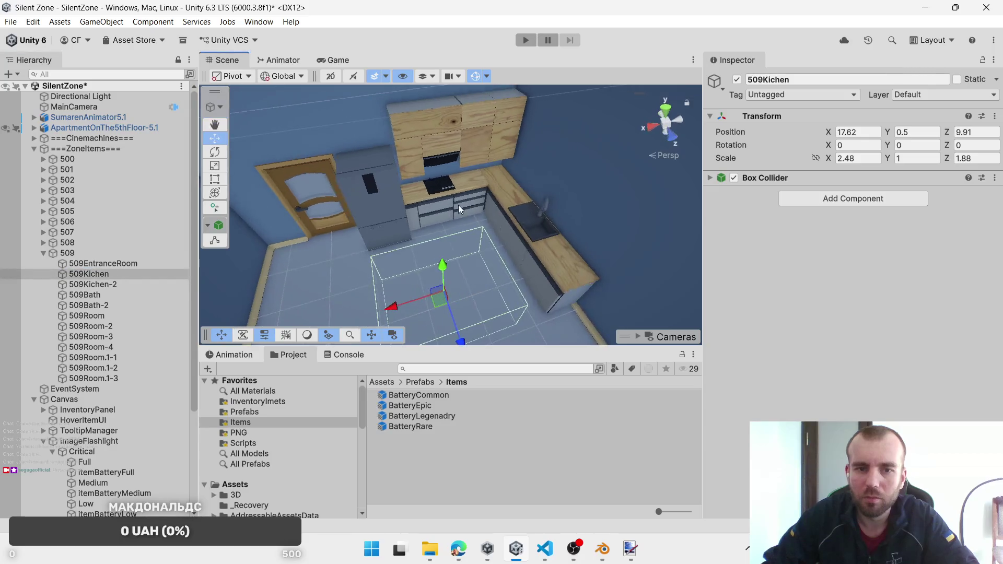
pyautogui.click(459, 205)
pyautogui.click(466, 199)
pyautogui.keyDown('shift'); pyautogui.click(468, 200); pyautogui.keyUp('shift')
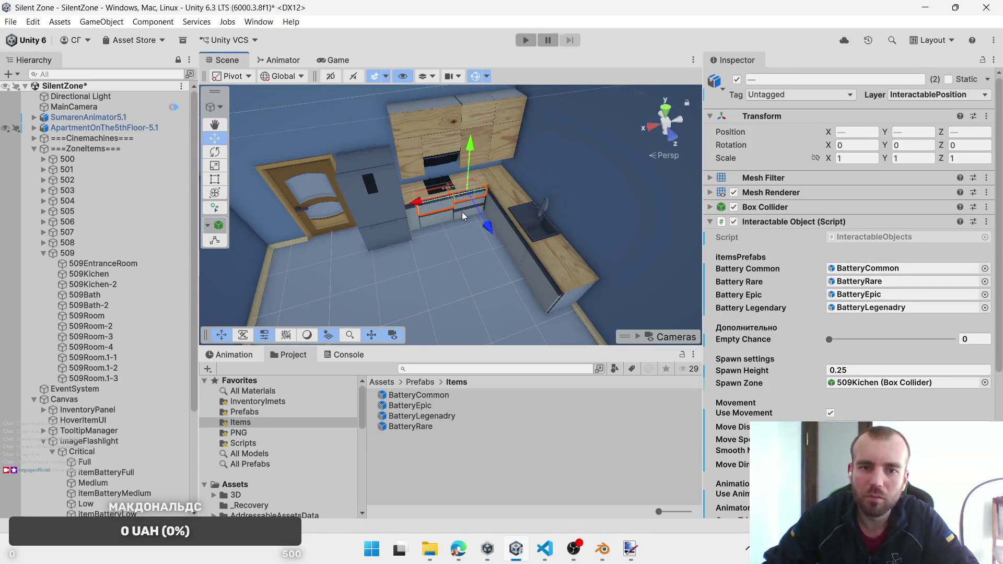
pyautogui.keyDown('shift'); pyautogui.click(462, 209); pyautogui.keyUp('shift')
pyautogui.keyDown('shift'); pyautogui.click(467, 206); pyautogui.keyUp('shift')
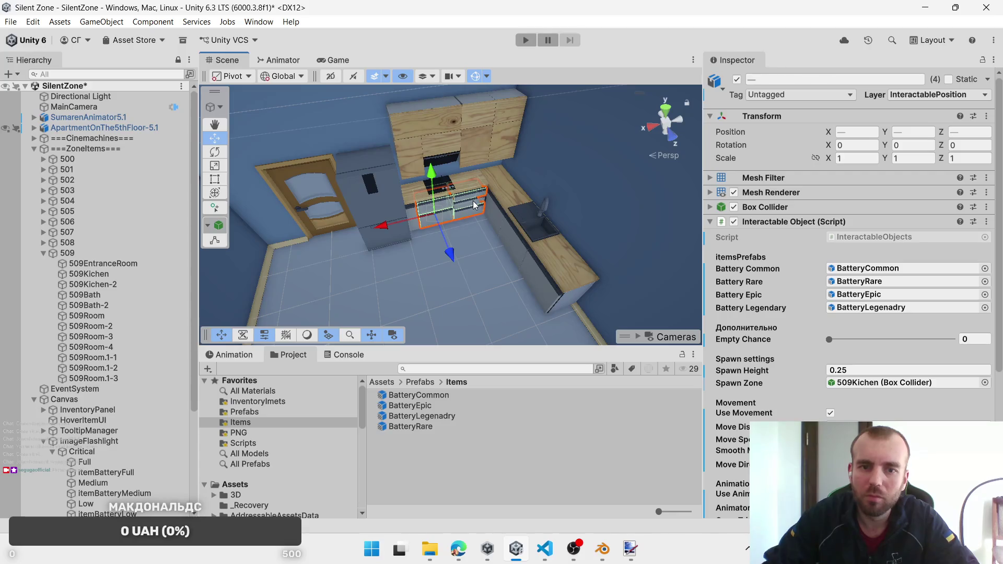
pyautogui.keyDown('shift'); pyautogui.click(473, 205); pyautogui.keyUp('shift')
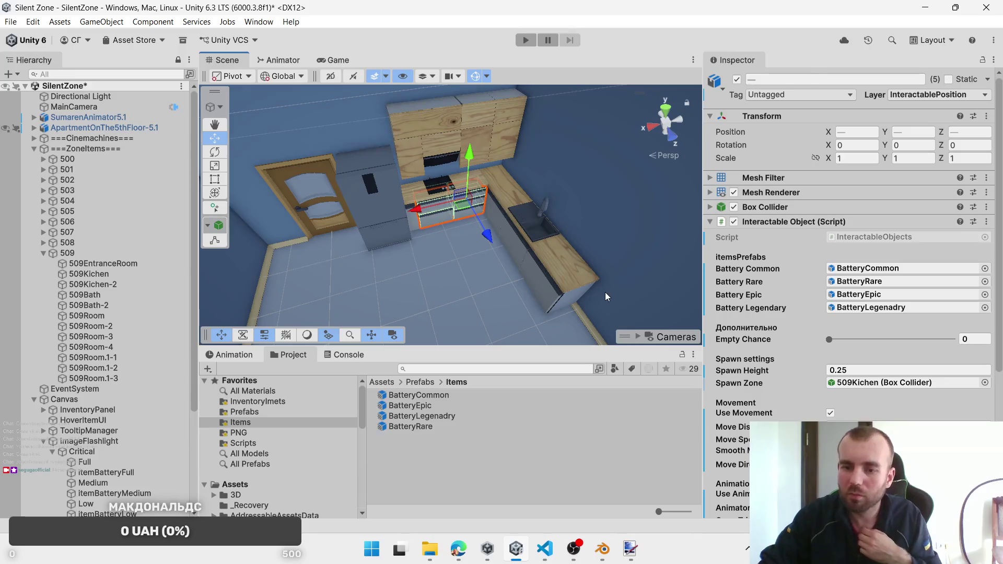
pyautogui.moveTo(372, 286)
pyautogui.mouseDown()
pyautogui.moveTo(470, 251)
pyautogui.moveTo(669, 203)
pyautogui.moveTo(576, 235)
pyautogui.moveTo(506, 224)
pyautogui.mouseUp()
# Step: Select the small cabinet's middle drawer, tall dark wall panel, lower drawer and top
pyautogui.click(515, 197)
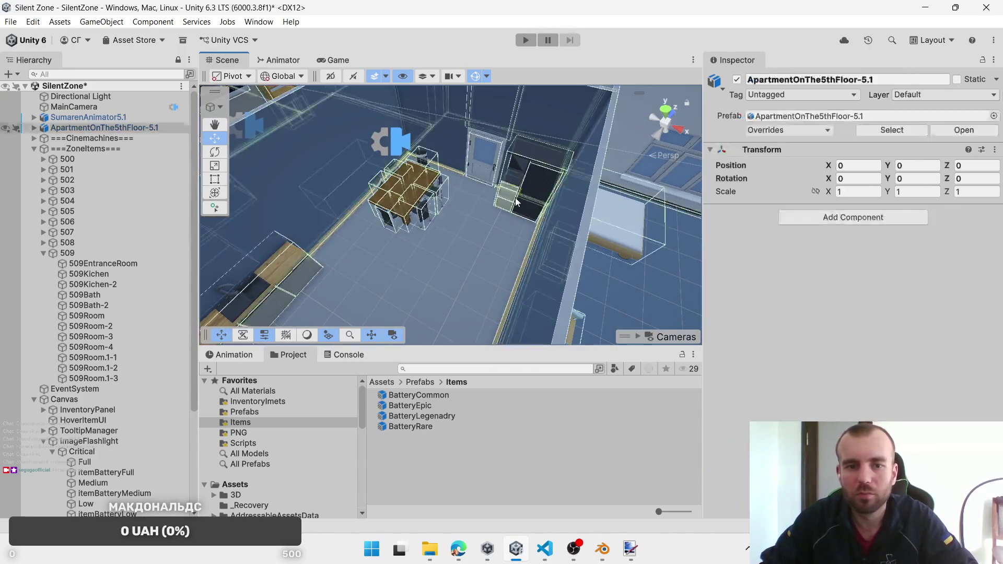
pyautogui.click(515, 197)
pyautogui.press('f')
pyautogui.scroll(-5, 459, 258)
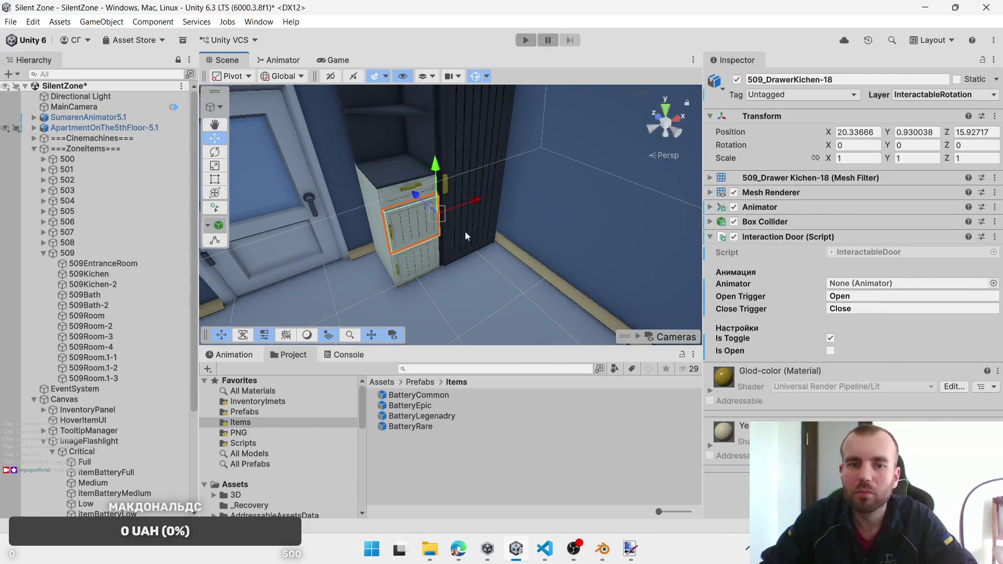
pyautogui.keyDown('ctrl'); pyautogui.click(465, 231); pyautogui.keyUp('ctrl')
pyautogui.keyDown('ctrl'); pyautogui.click(424, 262); pyautogui.keyUp('ctrl')
pyautogui.keyDown('ctrl'); pyautogui.click(411, 190); pyautogui.keyUp('ctrl')
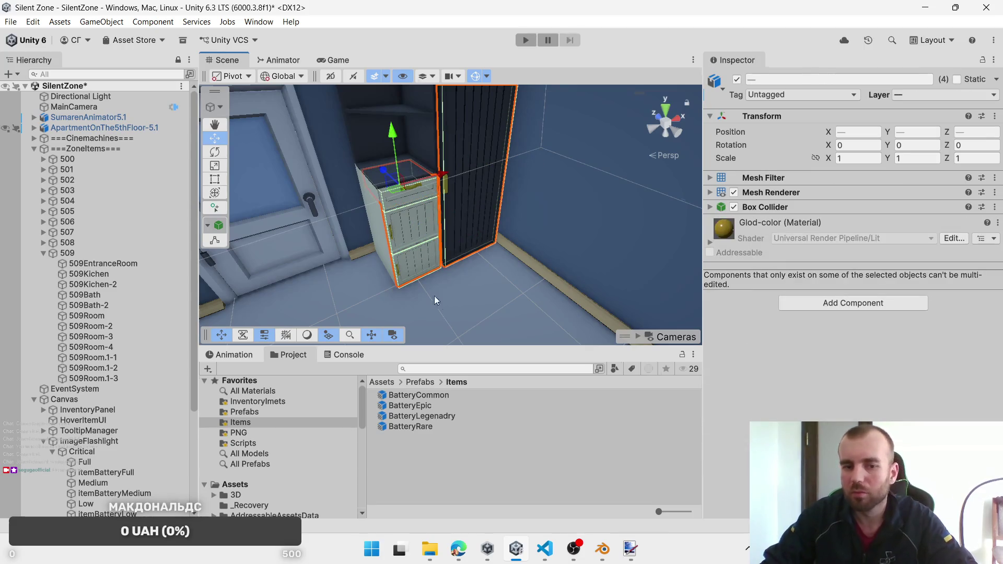
# Step: Inspect the cabinet's middle drawer, dark panel, top and bottom drawers one at a time
pyautogui.click(415, 245)
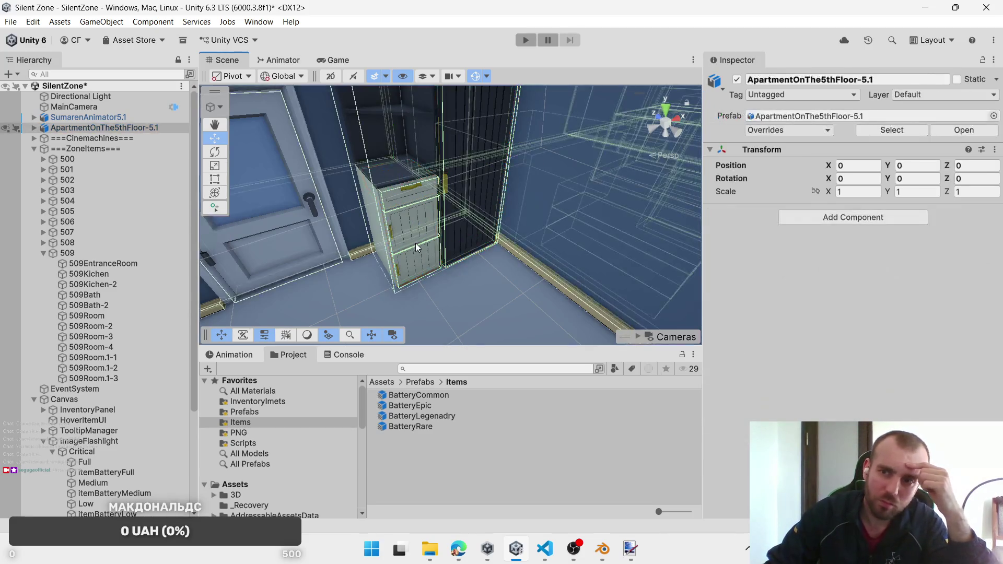
pyautogui.click(415, 243)
pyautogui.click(456, 237)
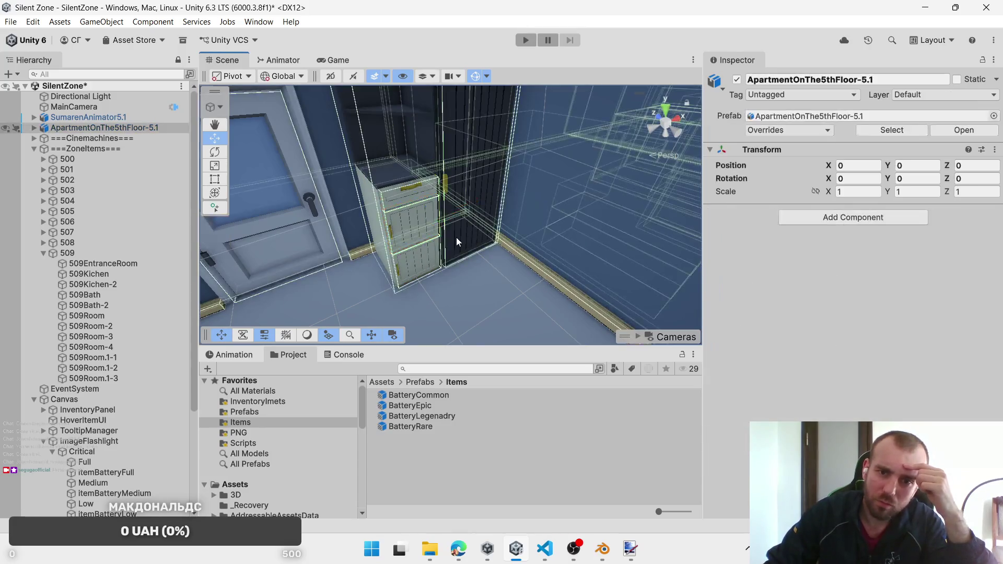
pyautogui.click(456, 237)
pyautogui.click(410, 194)
pyautogui.click(410, 193)
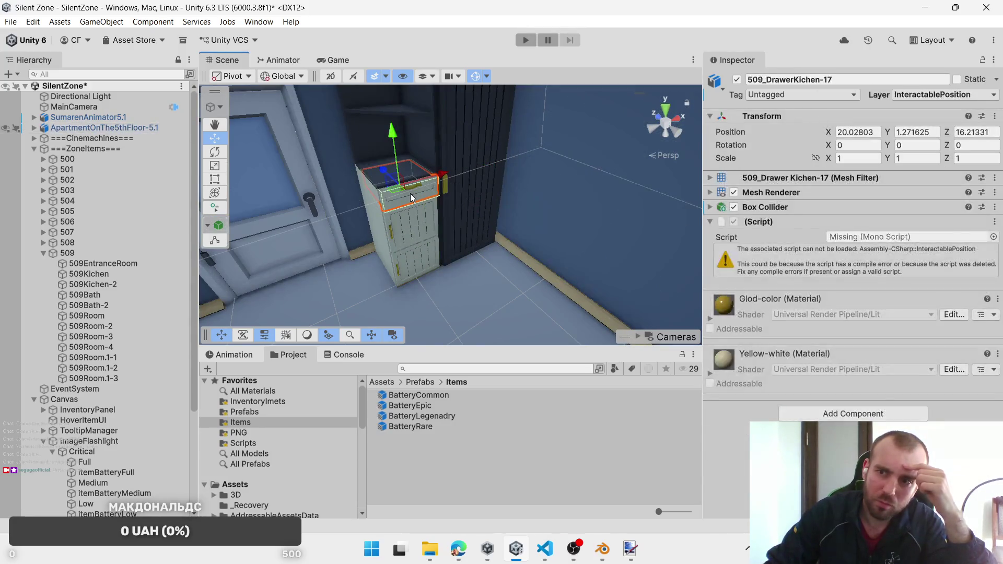
pyautogui.click(449, 214)
pyautogui.click(416, 228)
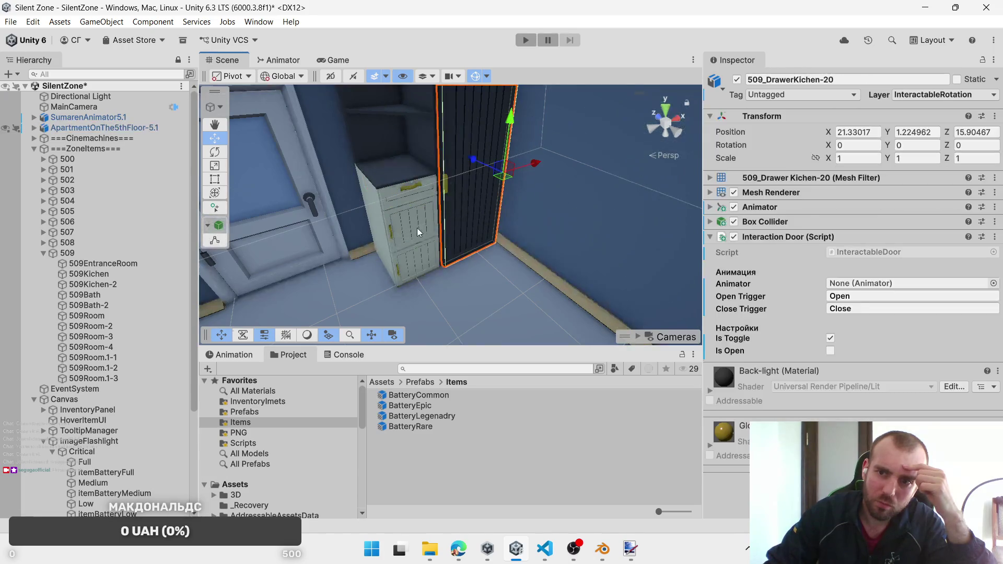
pyautogui.click(414, 228)
pyautogui.click(415, 230)
pyautogui.click(417, 259)
pyautogui.click(418, 260)
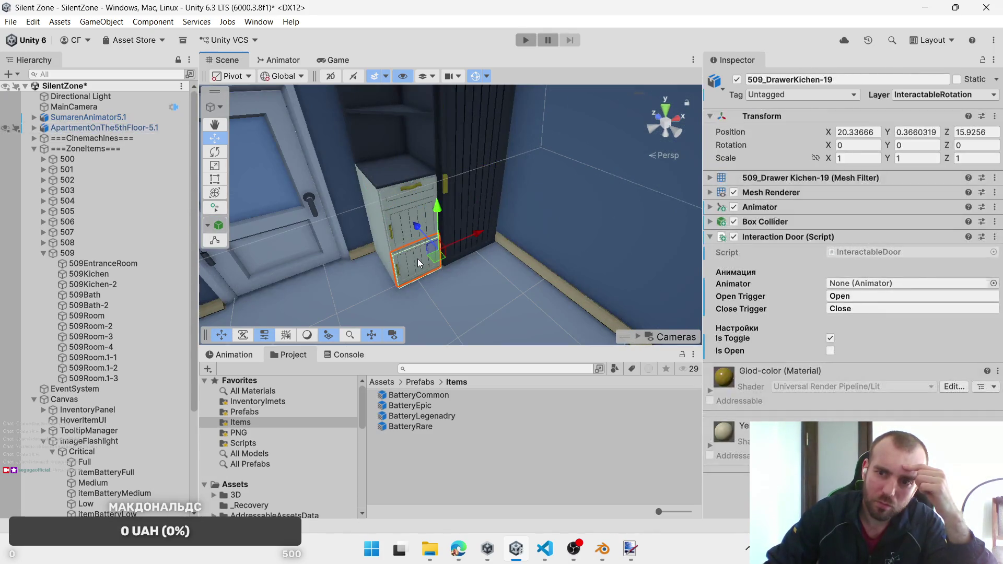
# Step: Remove the Interaction Door script from the middle drawer, bottom drawer and tall dark panel
pyautogui.keyDown('ctrl'); pyautogui.click(409, 205); pyautogui.keyUp('ctrl')
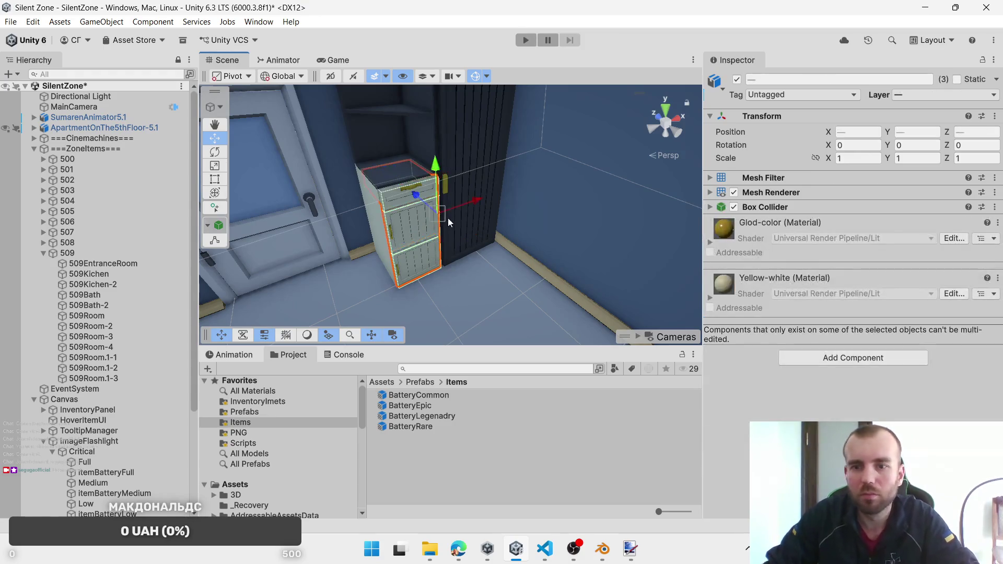
pyautogui.keyDown('ctrl'); pyautogui.click(450, 218); pyautogui.keyUp('ctrl')
pyautogui.click(422, 223)
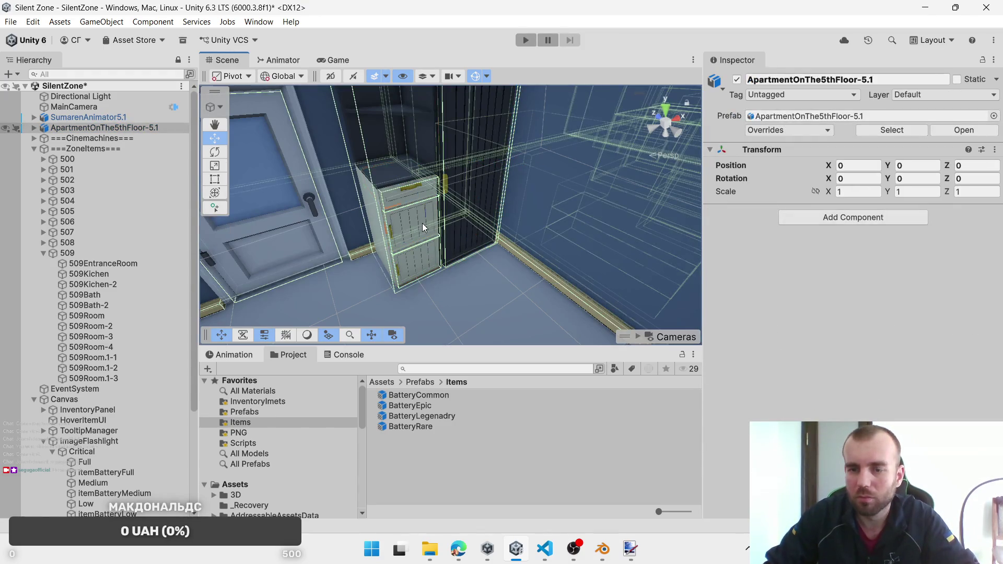
pyautogui.click(422, 224)
pyautogui.keyDown('ctrl'); pyautogui.click(401, 197); pyautogui.keyUp('ctrl')
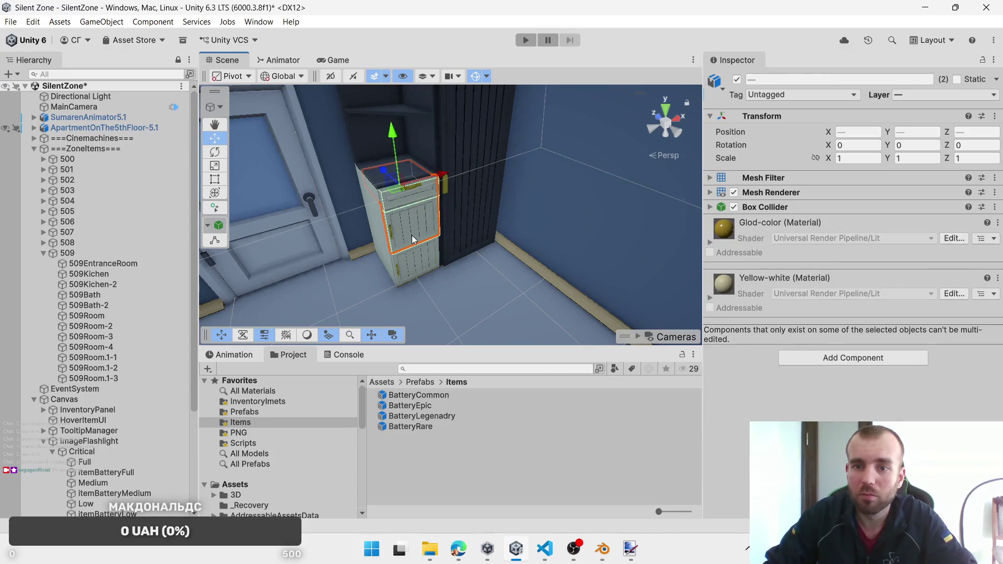
pyautogui.keyDown('ctrl'); pyautogui.click(418, 259); pyautogui.keyUp('ctrl')
pyautogui.keyDown('ctrl'); pyautogui.click(417, 259); pyautogui.keyUp('ctrl')
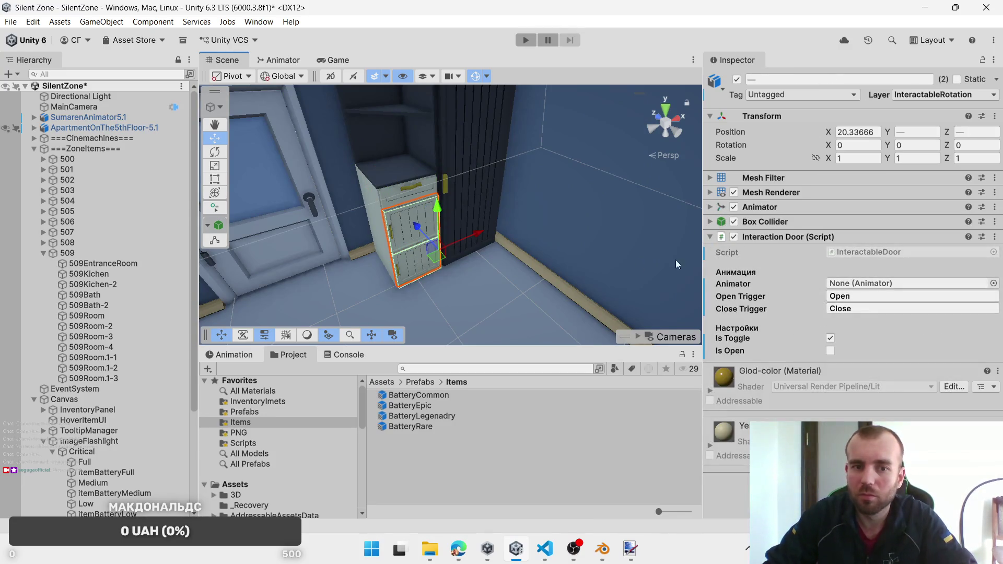
pyautogui.keyDown('ctrl'); pyautogui.click(472, 202); pyautogui.keyUp('ctrl')
pyautogui.rightClick(840, 240)
pyautogui.click(895, 291)
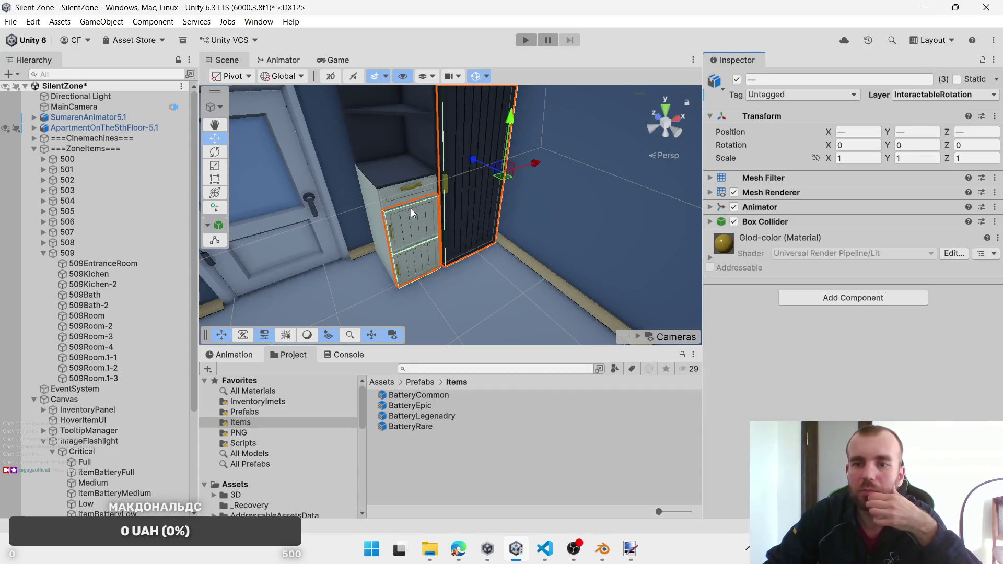
# Step: Remove the missing script from 509_DrawerKichen-17, then reselect it with the dark panel and middle door
pyautogui.click(397, 197)
pyautogui.click(398, 198)
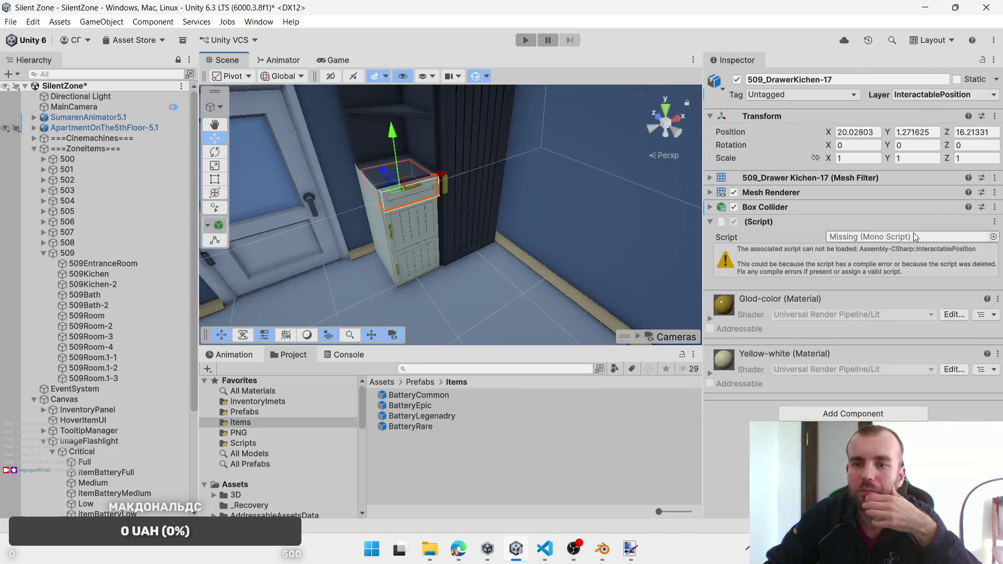
pyautogui.rightClick(772, 209)
pyautogui.rightClick(748, 225)
pyautogui.click(800, 279)
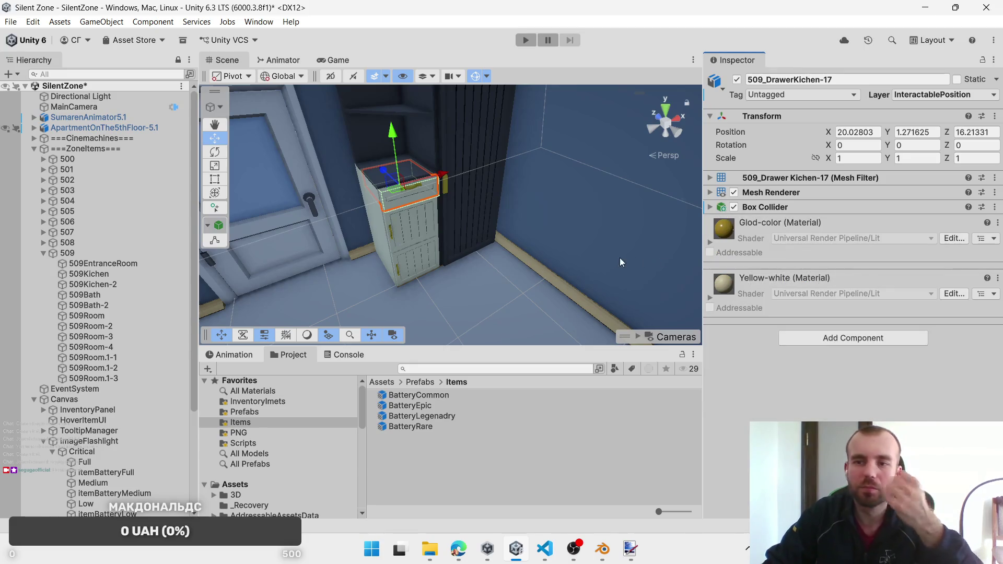
pyautogui.keyDown('ctrl'); pyautogui.click(490, 217); pyautogui.keyUp('ctrl')
pyautogui.keyDown('ctrl'); pyautogui.click(413, 226); pyautogui.keyUp('ctrl')
# Step: Add an Interactable Object script with BatteryCommon, BatteryRare, BatteryEpic and BatteryLegenadry assigned
pyautogui.click(826, 303)
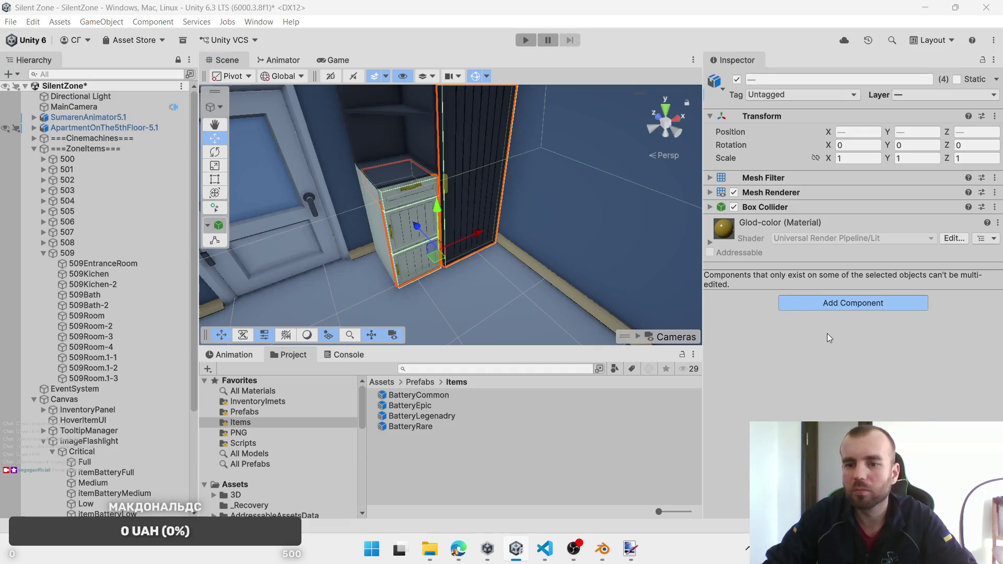
pyautogui.click(849, 370)
pyautogui.moveTo(417, 395)
pyautogui.mouseDown()
pyautogui.moveTo(851, 280)
pyautogui.moveTo(857, 269)
pyautogui.mouseUp()
pyautogui.moveTo(411, 426)
pyautogui.mouseDown()
pyautogui.moveTo(838, 303)
pyautogui.moveTo(867, 281)
pyautogui.mouseUp()
pyautogui.moveTo(439, 405); pyautogui.dragTo(851, 294)
pyautogui.moveTo(448, 418)
pyautogui.mouseDown()
pyautogui.moveTo(851, 295)
pyautogui.moveTo(877, 309)
pyautogui.mouseUp()
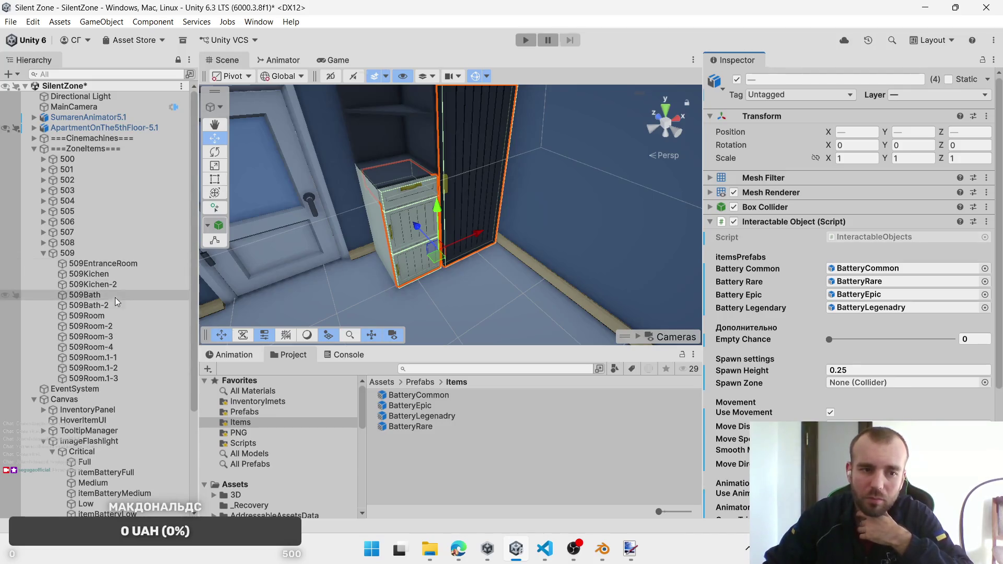
# Step: Set the Spawn Zone to 509Kichen-2 and check the kitchen drawer top's settings
pyautogui.moveTo(93, 284)
pyautogui.mouseDown()
pyautogui.moveTo(470, 340)
pyautogui.moveTo(835, 371)
pyautogui.moveTo(866, 387)
pyautogui.mouseUp()
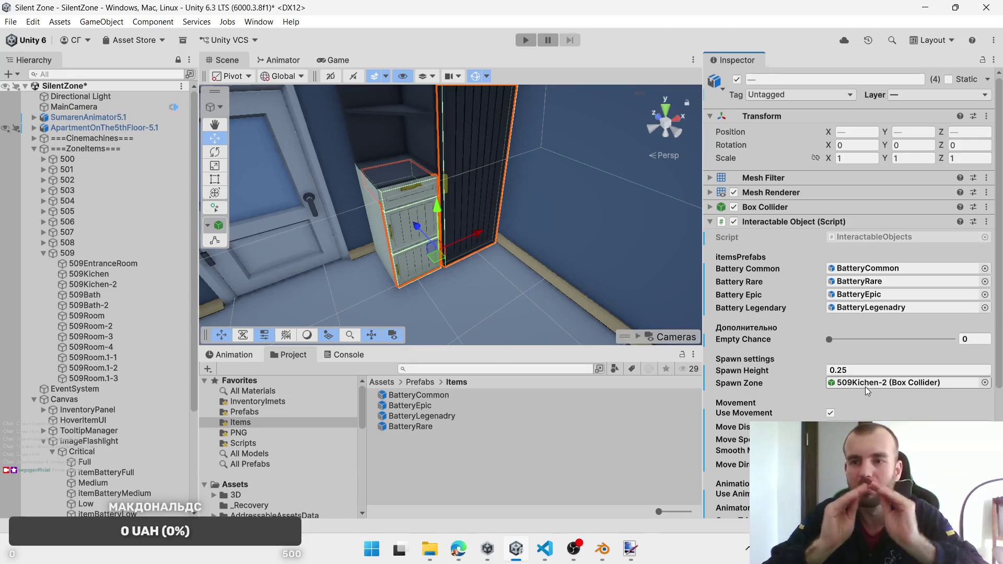
pyautogui.click(392, 204)
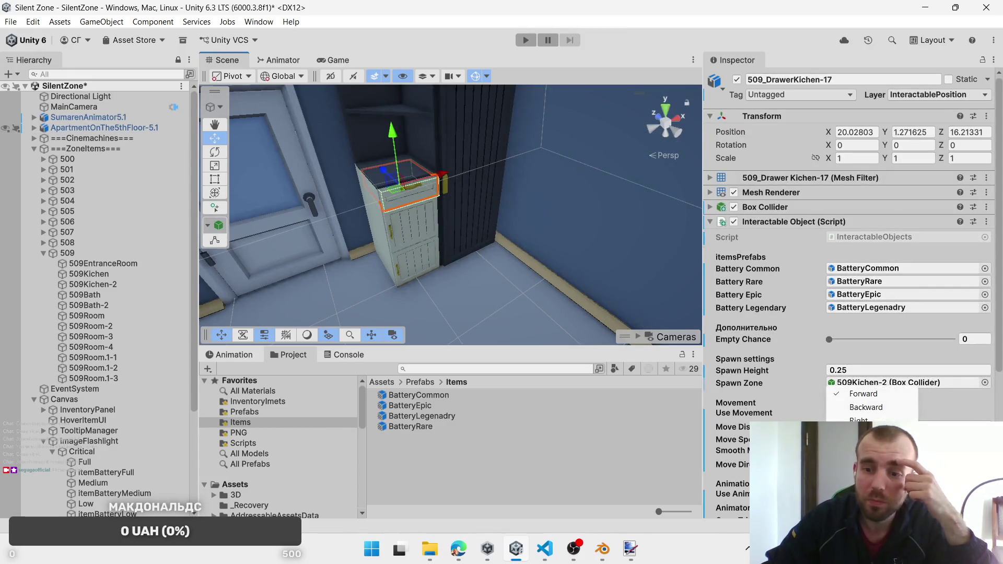
pyautogui.scroll(-3, 495, 231)
pyautogui.scroll(-5, 495, 231)
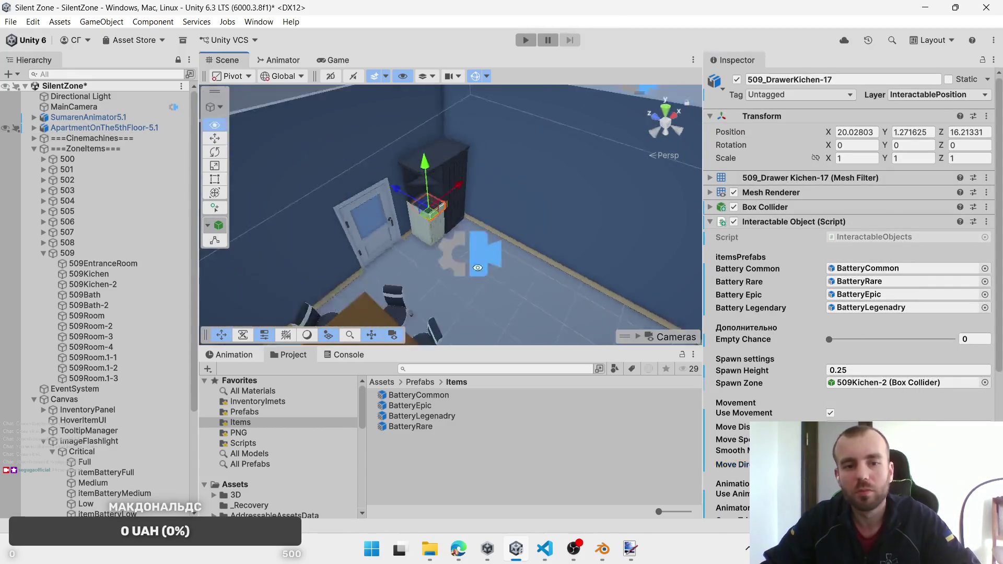
# Step: Select the three bedroom wardrobe doors and set their missing script to InteractableObjects
pyautogui.moveTo(495, 198)
pyautogui.mouseDown()
pyautogui.moveTo(581, 256)
pyautogui.moveTo(543, 223)
pyautogui.moveTo(433, 233)
pyautogui.mouseUp()
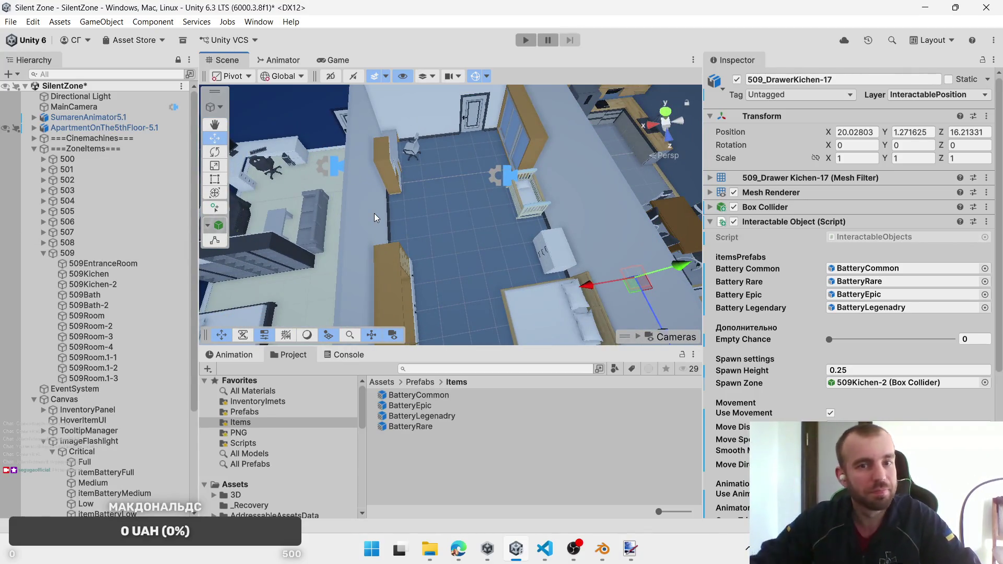
pyautogui.click(539, 158)
pyautogui.click(539, 158)
pyautogui.press('f')
pyautogui.moveTo(440, 179)
pyautogui.mouseDown()
pyautogui.moveTo(541, 164)
pyautogui.moveTo(450, 198)
pyautogui.mouseUp()
pyautogui.moveTo(409, 168); pyautogui.dragTo(633, 237)
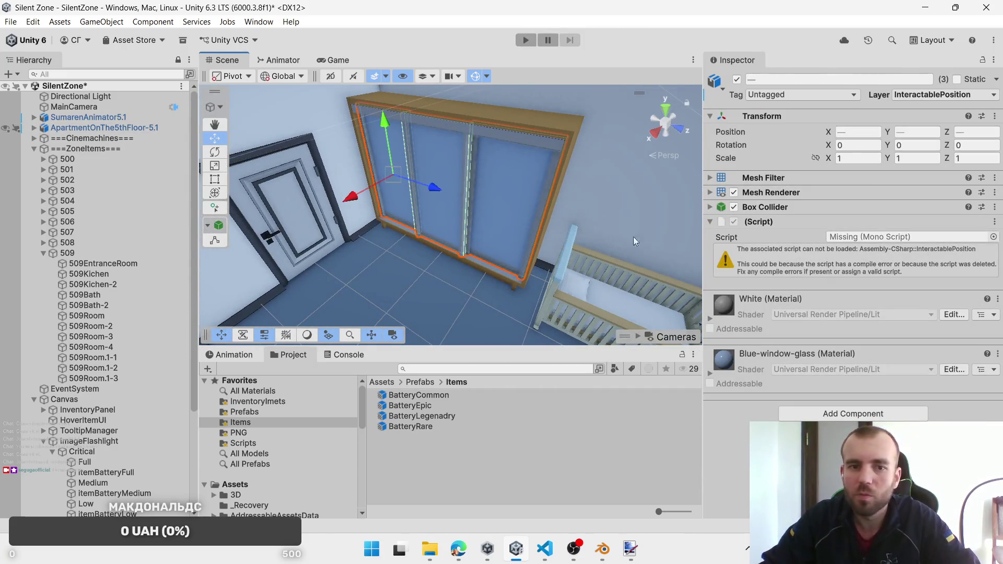
pyautogui.click(994, 238)
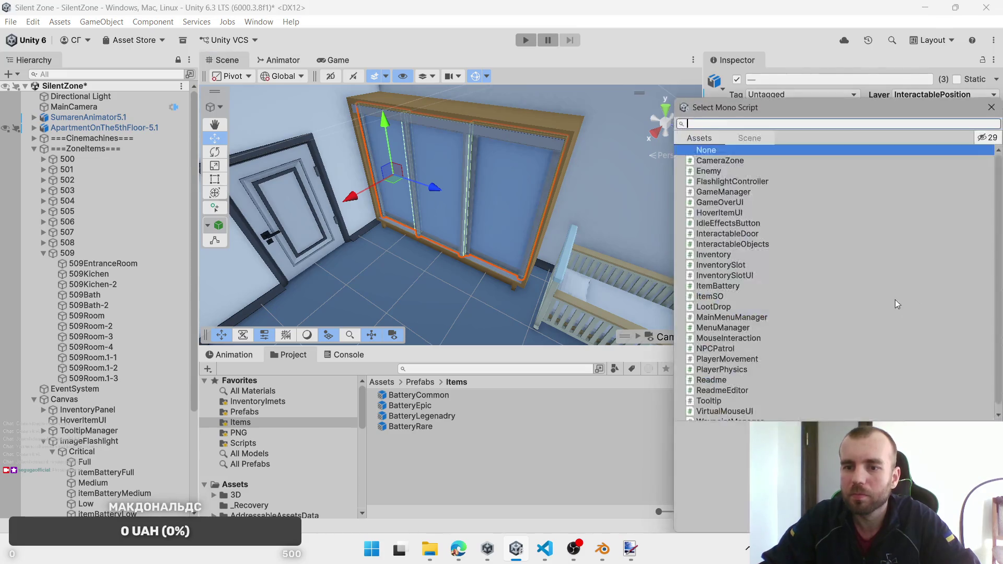
pyautogui.doubleClick(752, 242)
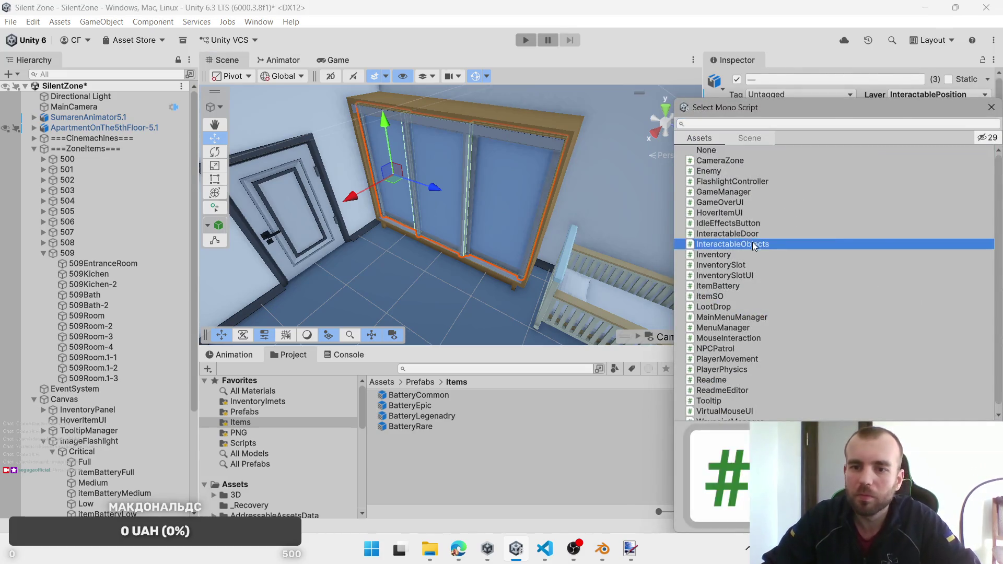
# Step: Assign BatteryCommon, BatteryRare and BatteryLegenadry prefabs and set Spawn Zone to 509Room
pyautogui.moveTo(418, 396)
pyautogui.mouseDown()
pyautogui.moveTo(883, 268)
pyautogui.moveTo(414, 406)
pyautogui.moveTo(898, 308)
pyautogui.moveTo(895, 294)
pyautogui.mouseUp()
pyautogui.moveTo(432, 422); pyautogui.dragTo(898, 282)
pyautogui.moveTo(437, 421); pyautogui.dragTo(903, 309)
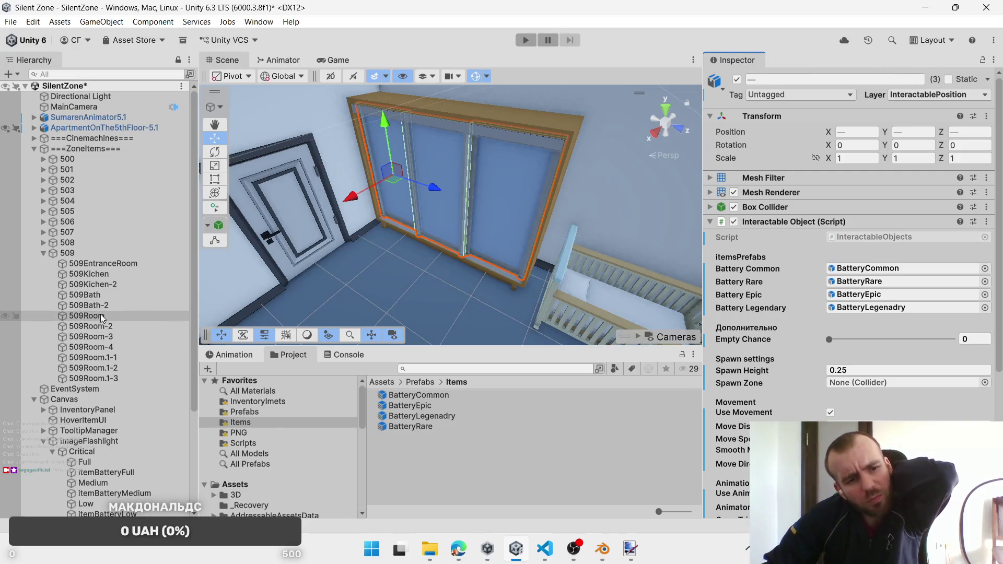
pyautogui.moveTo(102, 318)
pyautogui.mouseDown()
pyautogui.moveTo(470, 355)
pyautogui.moveTo(857, 373)
pyautogui.moveTo(869, 384)
pyautogui.mouseUp()
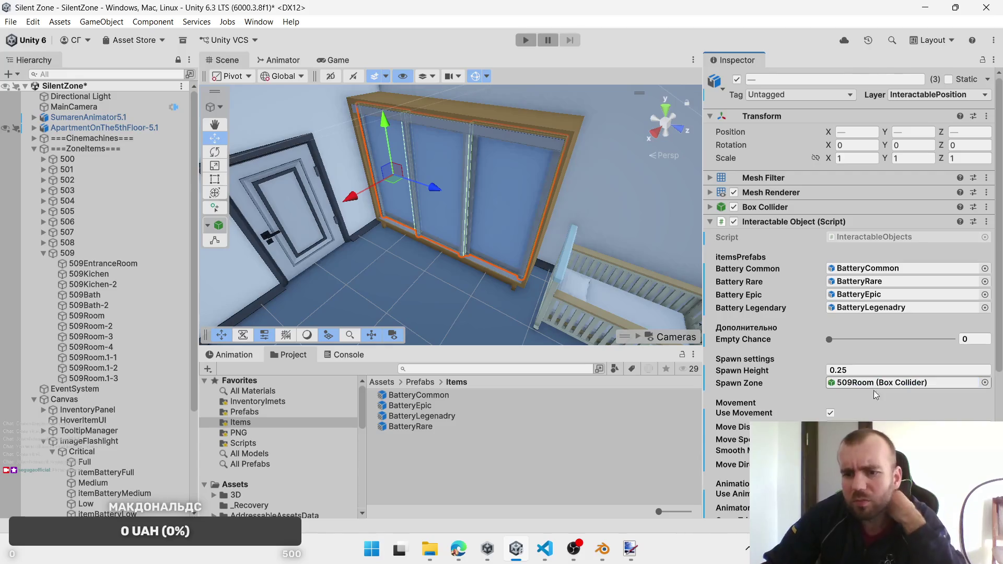
# Step: Check the 509Room spawn zone and the left and right wardrobe doors' settings
pyautogui.scroll(-3, 870, 396)
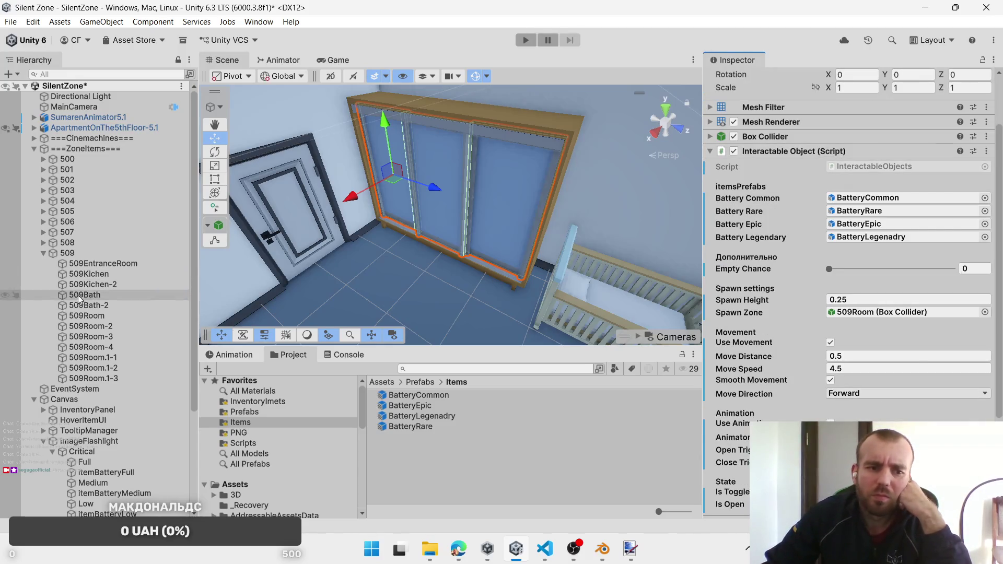
pyautogui.click(111, 314)
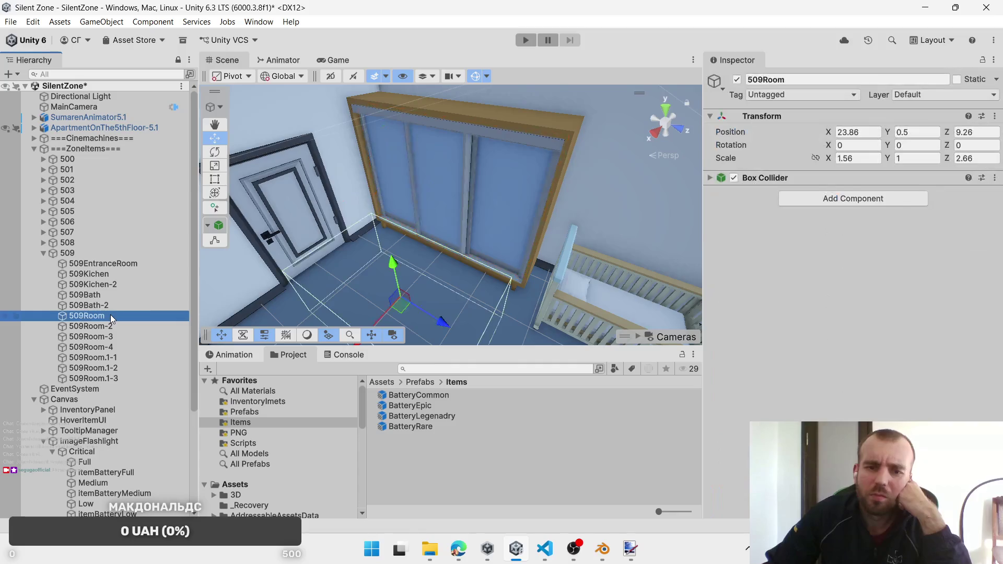
pyautogui.click(396, 179)
pyautogui.click(396, 179)
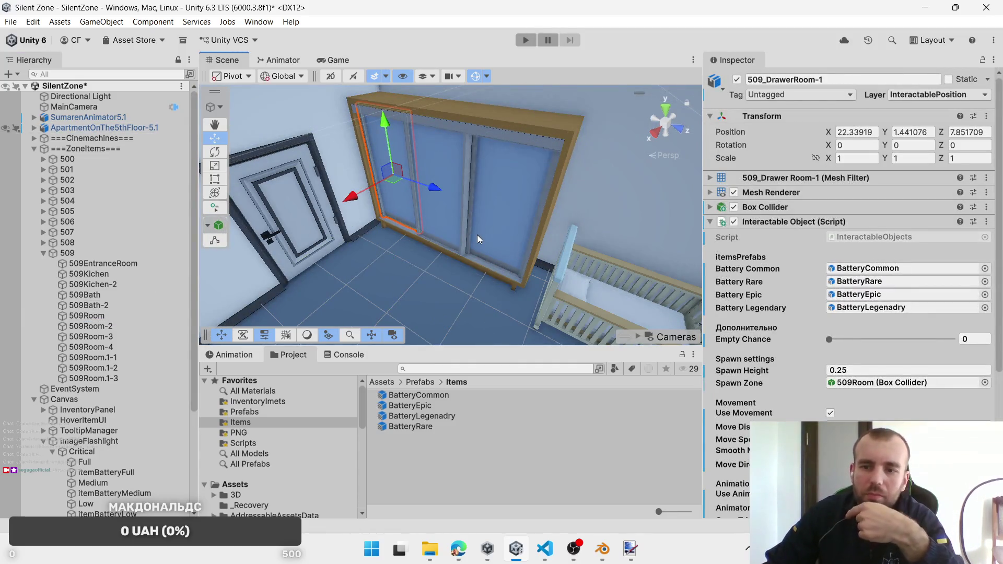
pyautogui.click(506, 234)
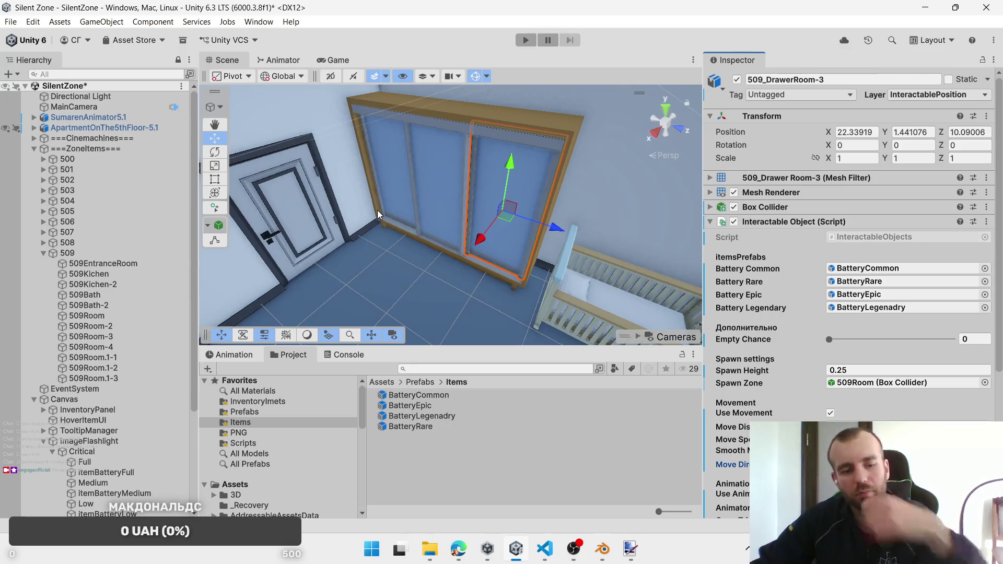
pyautogui.moveTo(377, 210)
pyautogui.mouseDown()
pyautogui.moveTo(462, 234)
pyautogui.moveTo(448, 223)
pyautogui.moveTo(457, 196)
pyautogui.moveTo(470, 194)
pyautogui.moveTo(473, 206)
pyautogui.mouseUp()
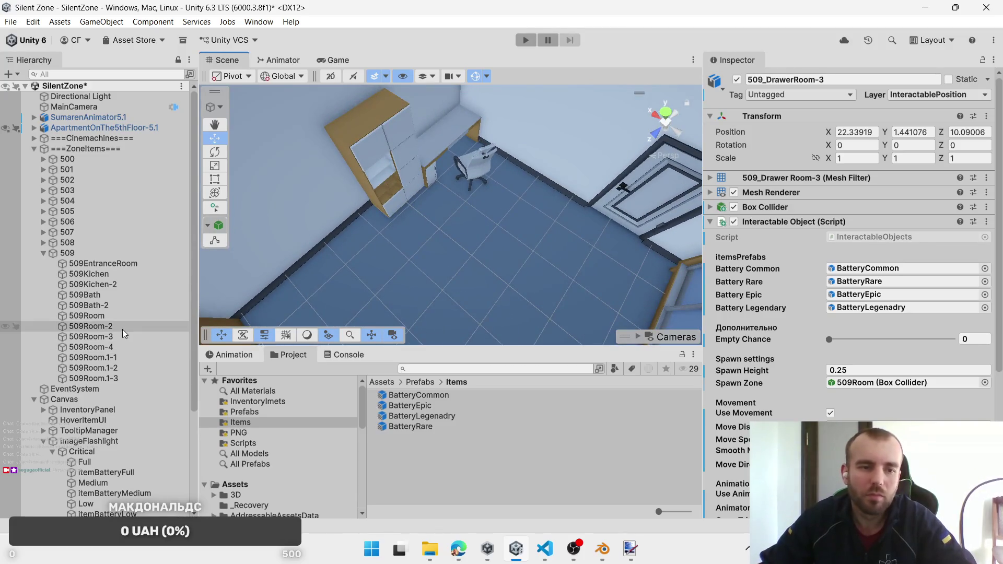
# Step: Remove the broken missing script from desk drawer 509_DrawerRoom-4
pyautogui.doubleClick(101, 327)
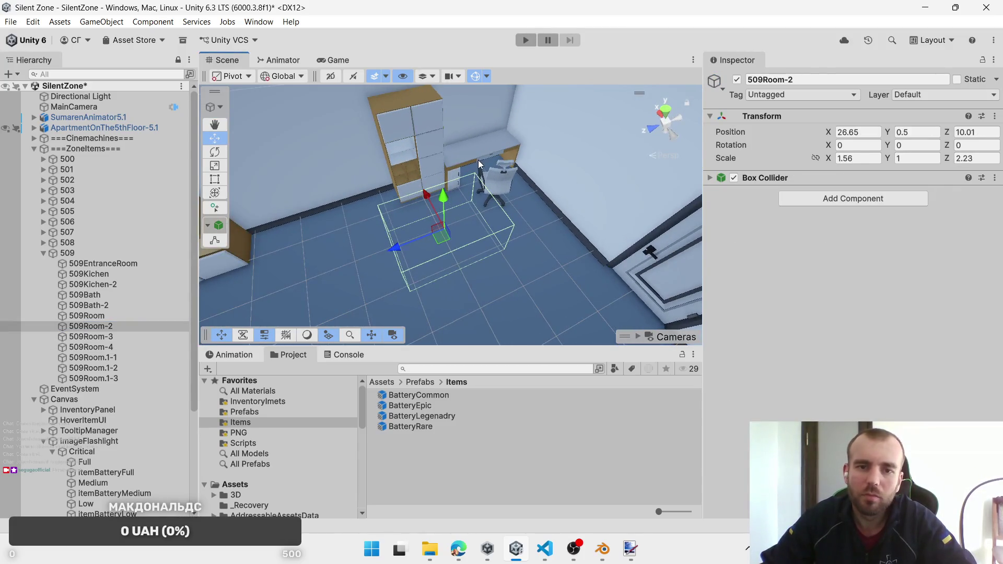
pyautogui.click(478, 160)
pyautogui.click(477, 159)
pyautogui.keyDown('ctrl'); pyautogui.click(455, 183); pyautogui.keyUp('ctrl')
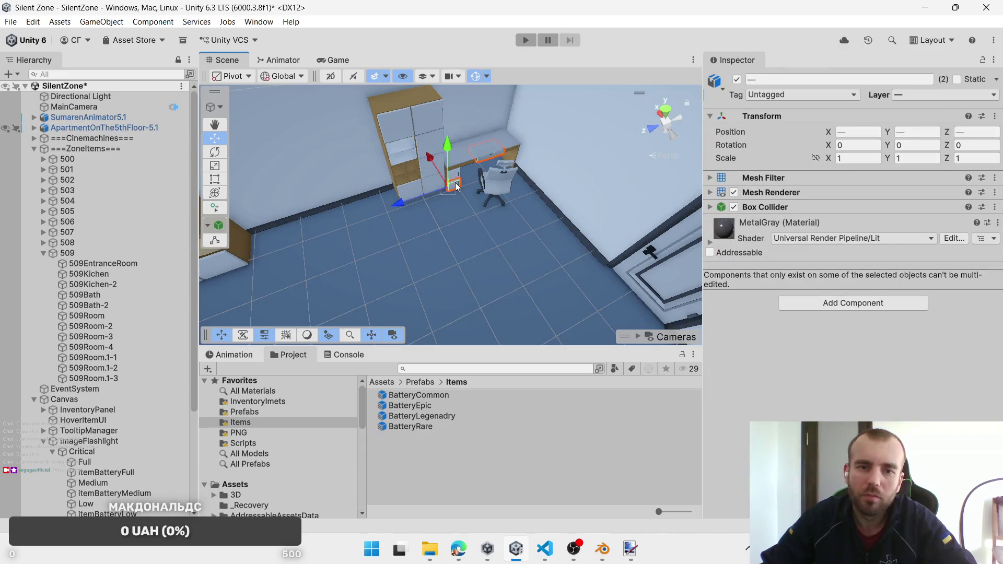
pyautogui.scroll(5, 462, 220)
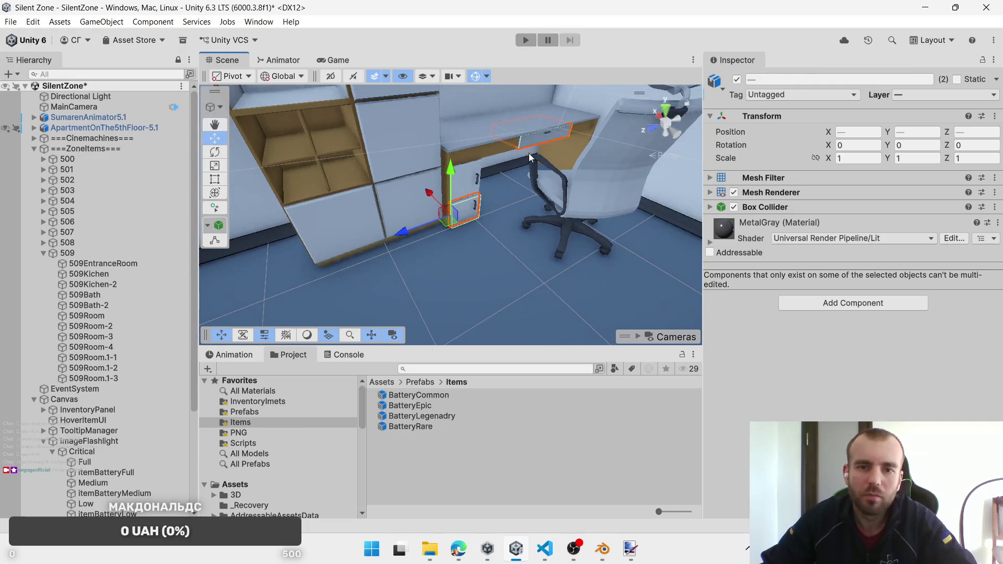
pyautogui.click(527, 153)
pyautogui.click(521, 156)
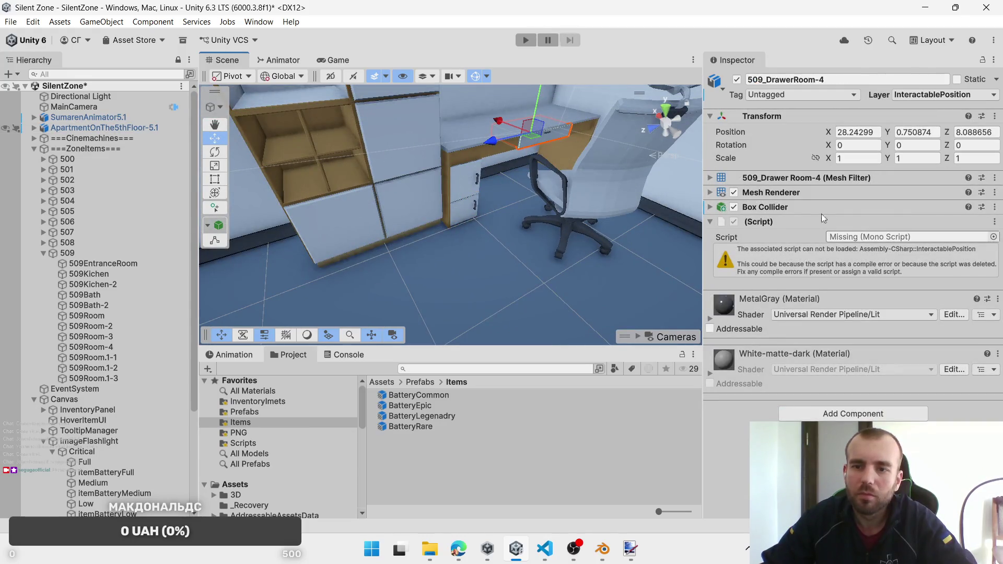
pyautogui.rightClick(760, 221)
pyautogui.click(789, 274)
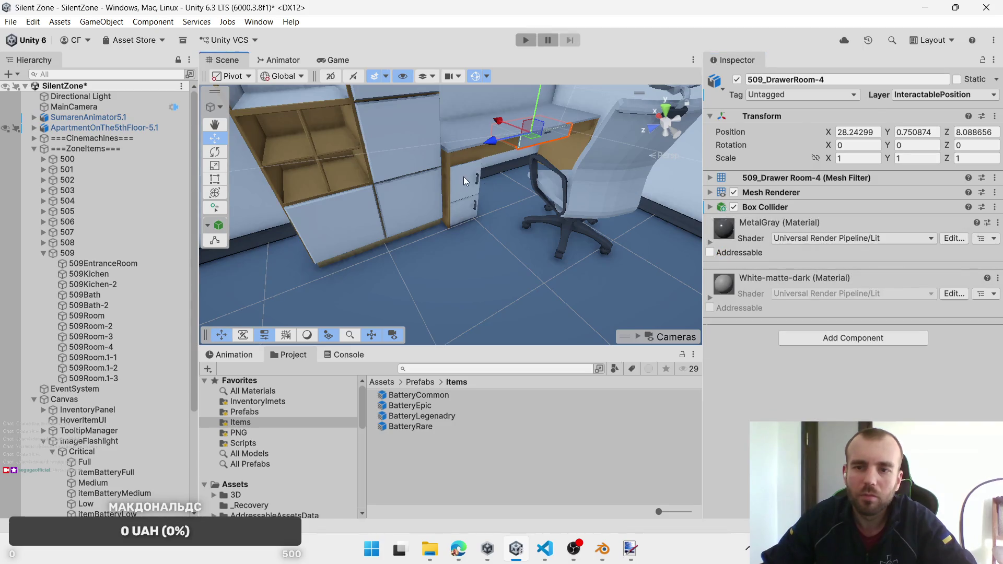
# Step: Select 509_DrawerRoom-6 and the desk-area cabinet doors and remove their door interaction script
pyautogui.click(463, 176)
pyautogui.click(469, 211)
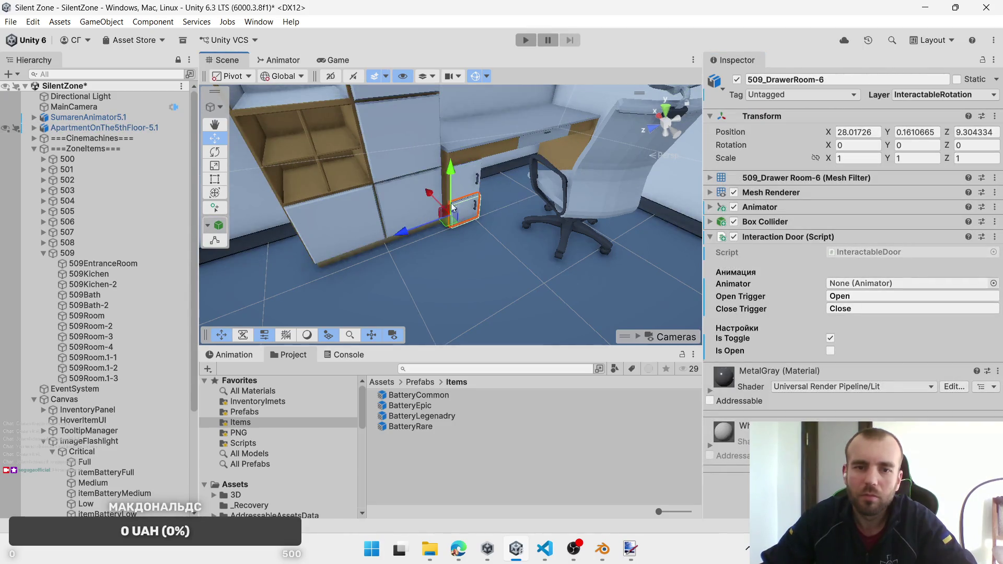
pyautogui.keyDown('shift'); pyautogui.click(462, 177); pyautogui.keyUp('shift')
pyautogui.keyDown('shift'); pyautogui.click(390, 140); pyautogui.keyUp('shift')
pyautogui.keyDown('shift'); pyautogui.click(397, 110); pyautogui.keyUp('shift')
pyautogui.keyDown('shift'); pyautogui.click(337, 233); pyautogui.keyUp('shift')
pyautogui.press('f')
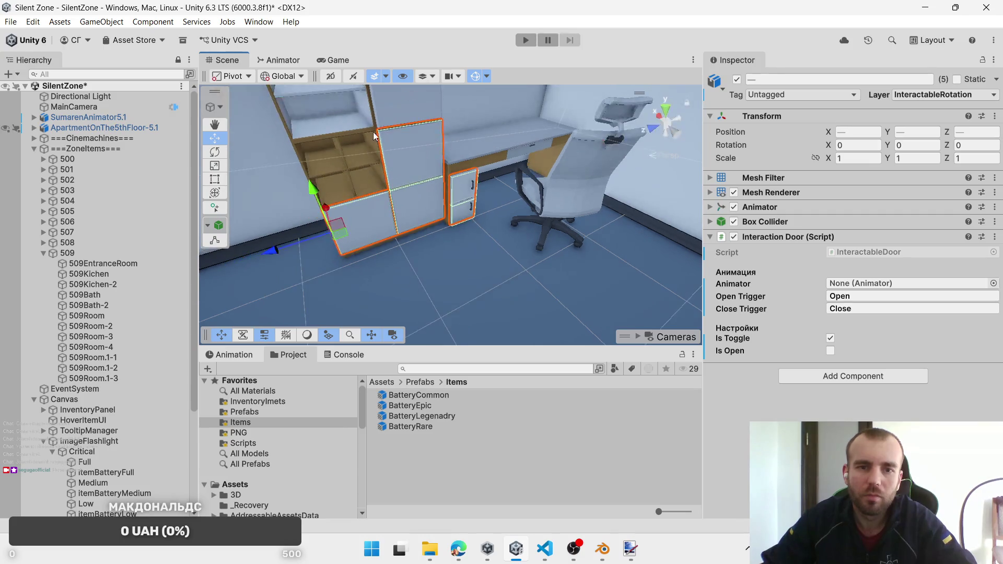
pyautogui.scroll(-3, 415, 172)
pyautogui.keyDown('shift'); pyautogui.click(423, 133); pyautogui.keyUp('shift')
pyautogui.keyDown('shift'); pyautogui.click(400, 99); pyautogui.keyUp('shift')
pyautogui.keyDown('shift'); pyautogui.click(366, 104); pyautogui.keyUp('shift')
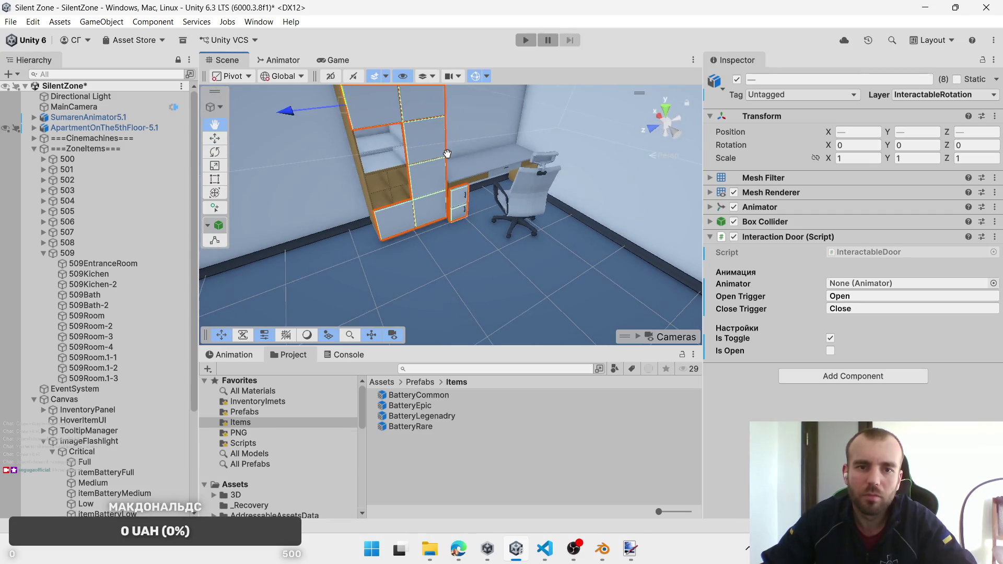
pyautogui.rightClick(784, 237)
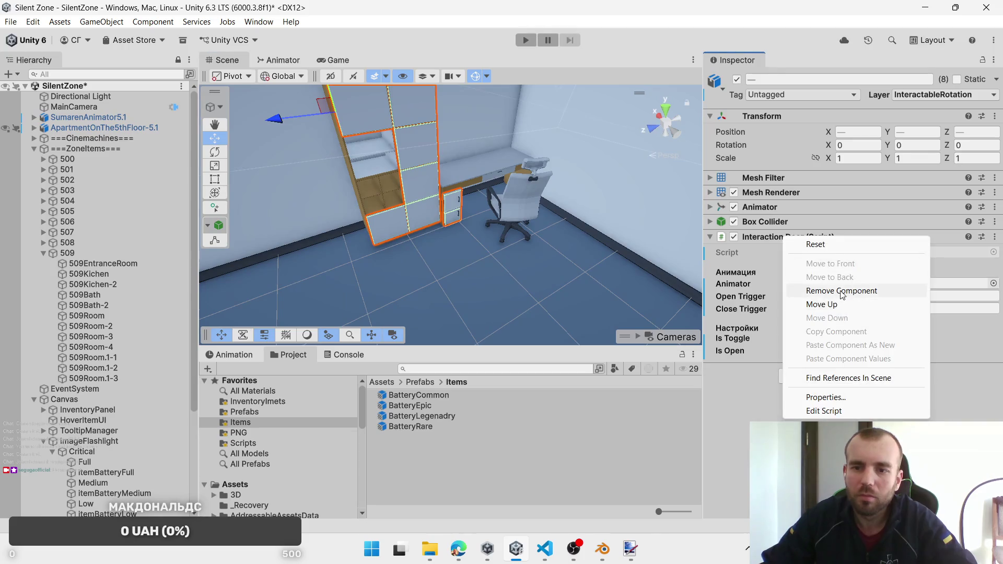
pyautogui.click(857, 289)
# Step: Add the desk drawer and give all pieces an Interactable Object with the four battery prefabs
pyautogui.keyDown('shift'); pyautogui.click(494, 182); pyautogui.keyUp('shift')
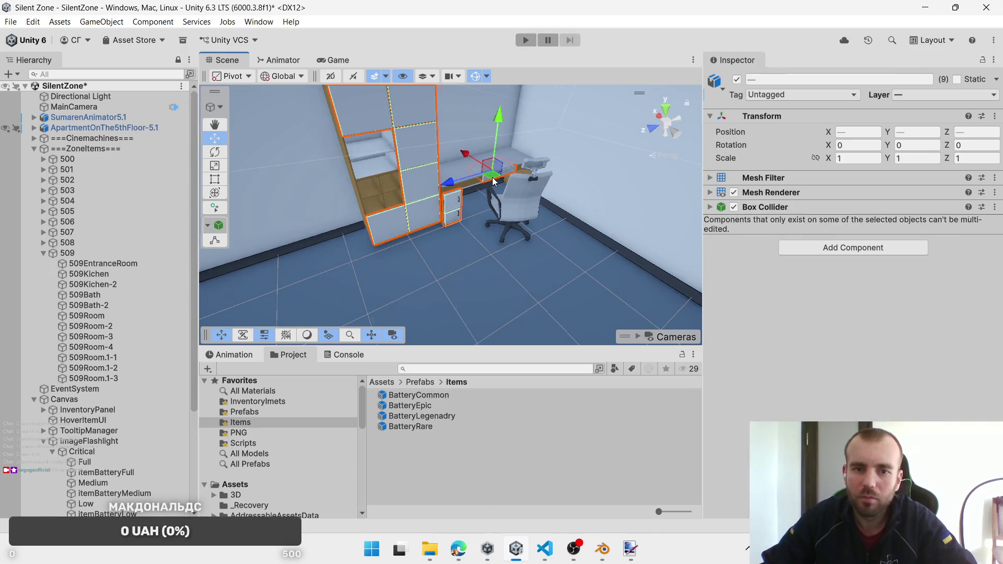
pyautogui.click(794, 249)
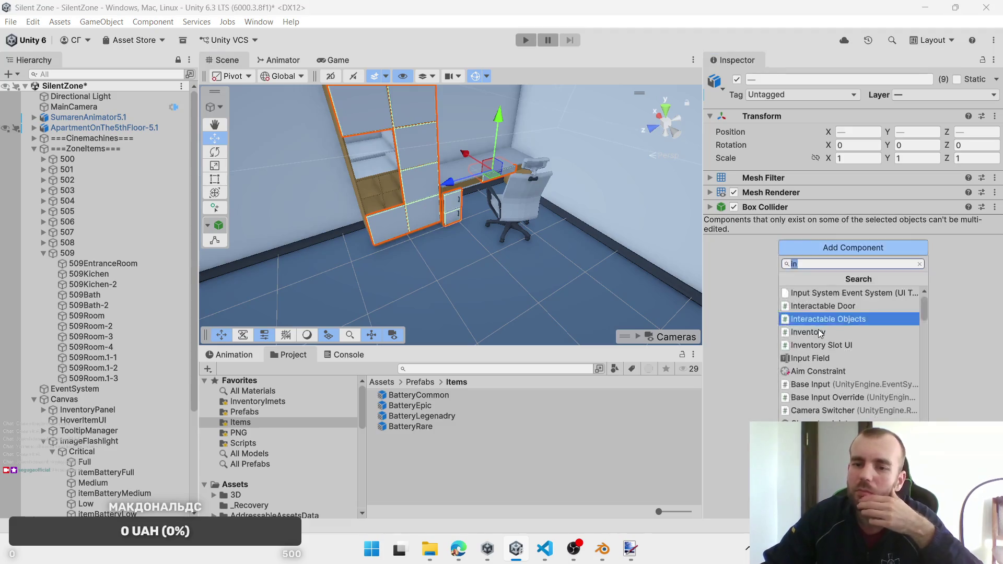
pyautogui.click(831, 325)
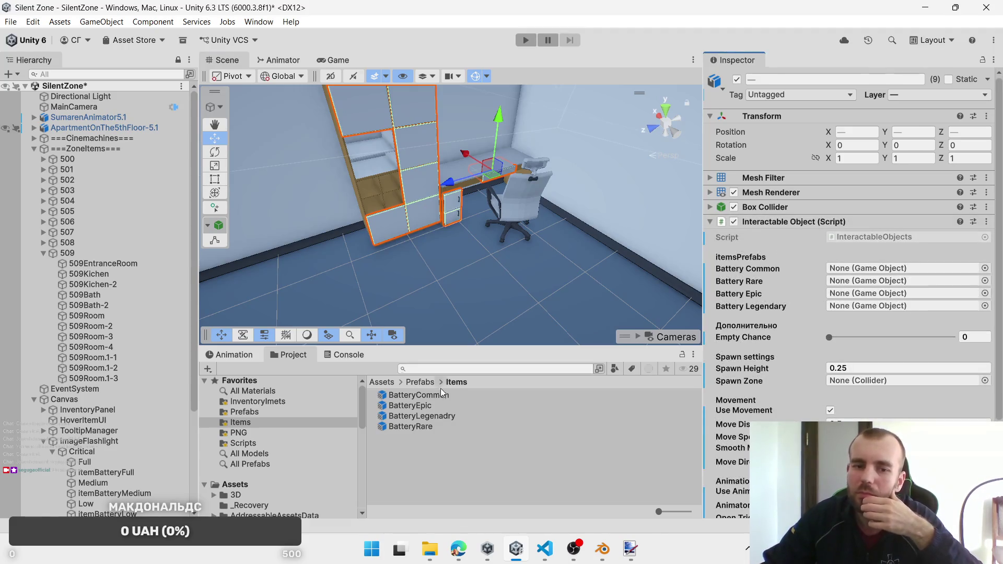
pyautogui.moveTo(418, 395); pyautogui.dragTo(862, 268)
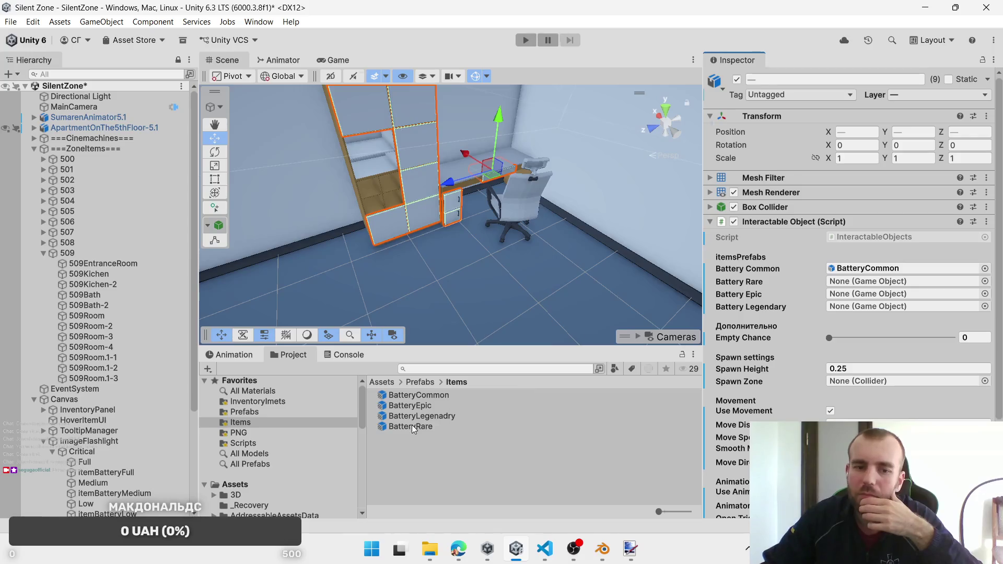
pyautogui.moveTo(411, 427); pyautogui.dragTo(862, 281)
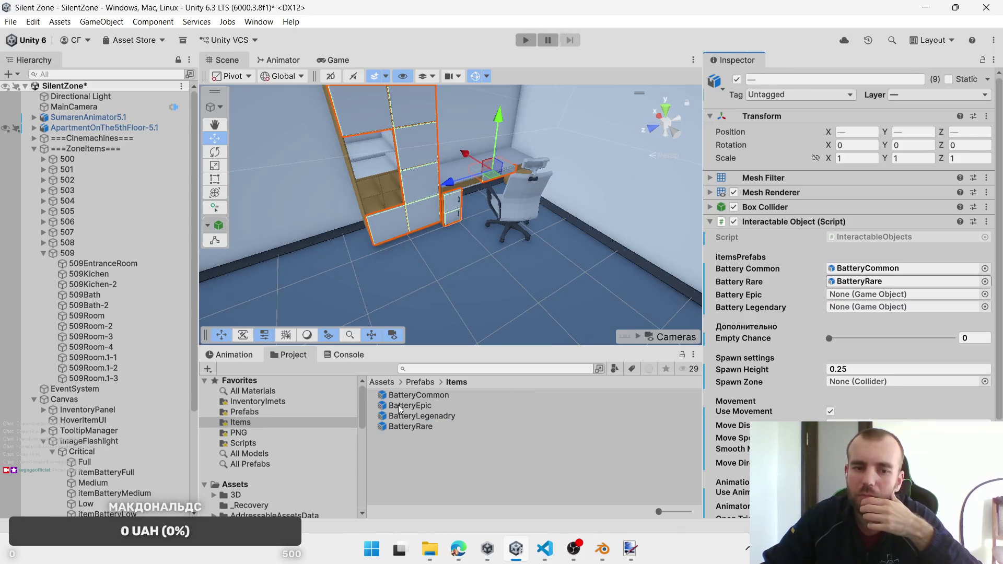
pyautogui.moveTo(398, 409)
pyautogui.mouseDown()
pyautogui.moveTo(862, 306)
pyautogui.moveTo(861, 295)
pyautogui.mouseUp()
pyautogui.moveTo(452, 416)
pyautogui.mouseDown()
pyautogui.moveTo(852, 319)
pyautogui.moveTo(862, 308)
pyautogui.mouseUp()
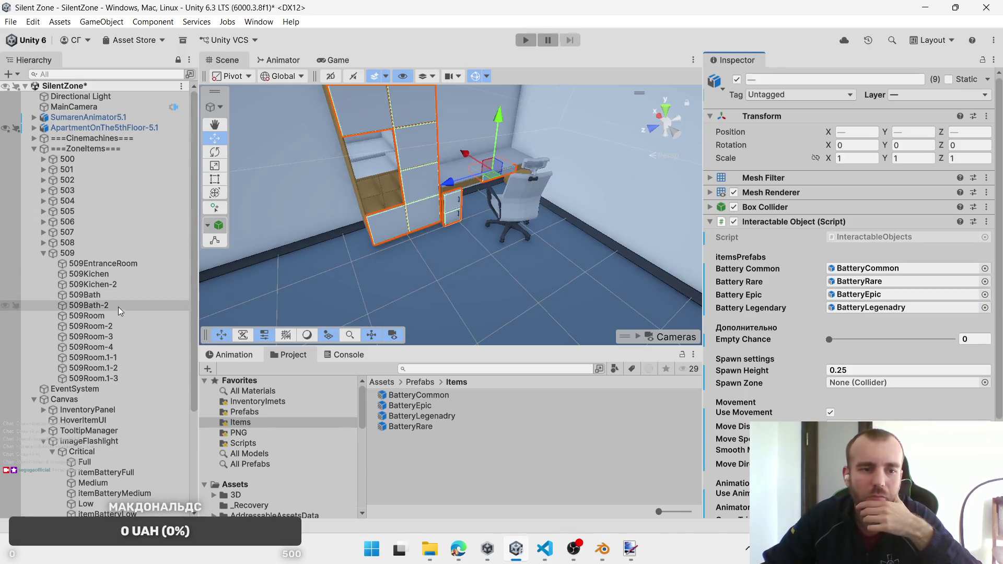
# Step: Set the Spawn Zone to 509Room-2 and review 509_DrawerRoom-4's movement direction options
pyautogui.moveTo(99, 326); pyautogui.dragTo(846, 386)
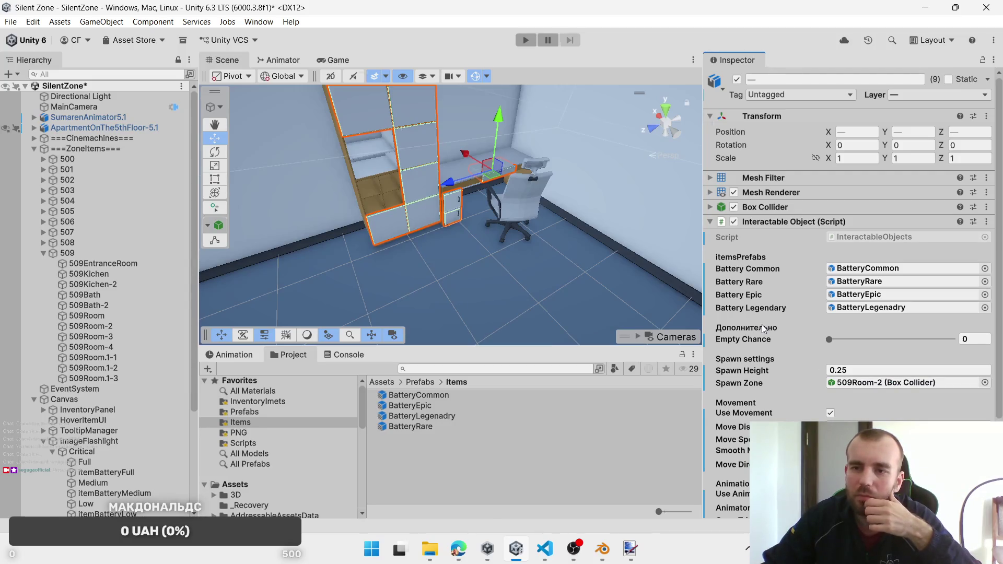
pyautogui.click(507, 176)
pyautogui.click(507, 175)
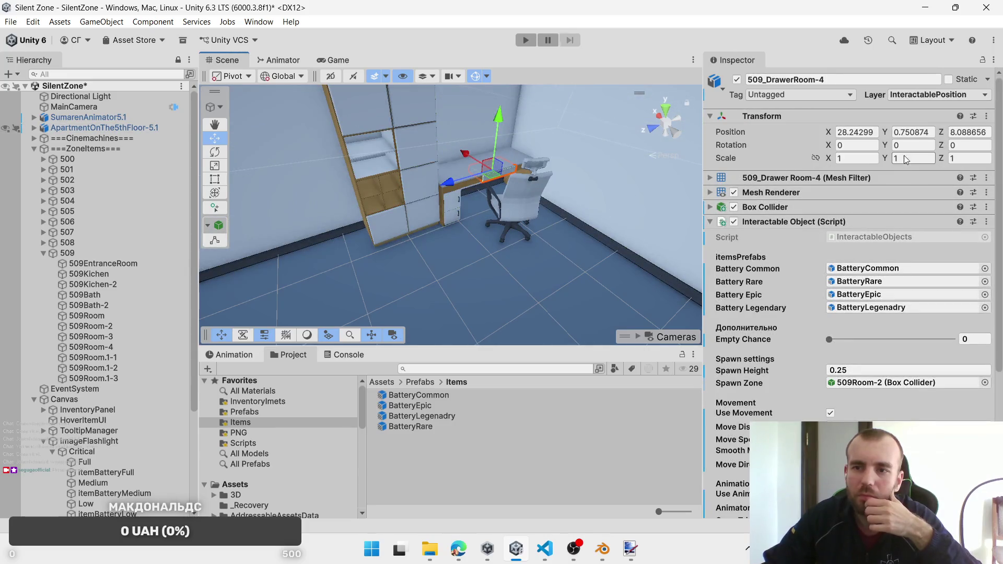
pyautogui.click(861, 465)
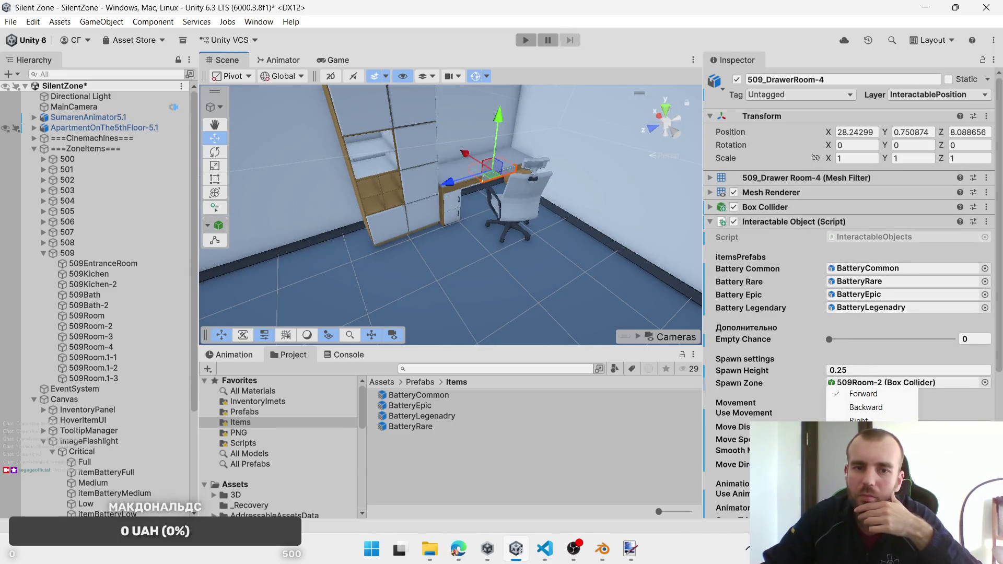
pyautogui.click(875, 420)
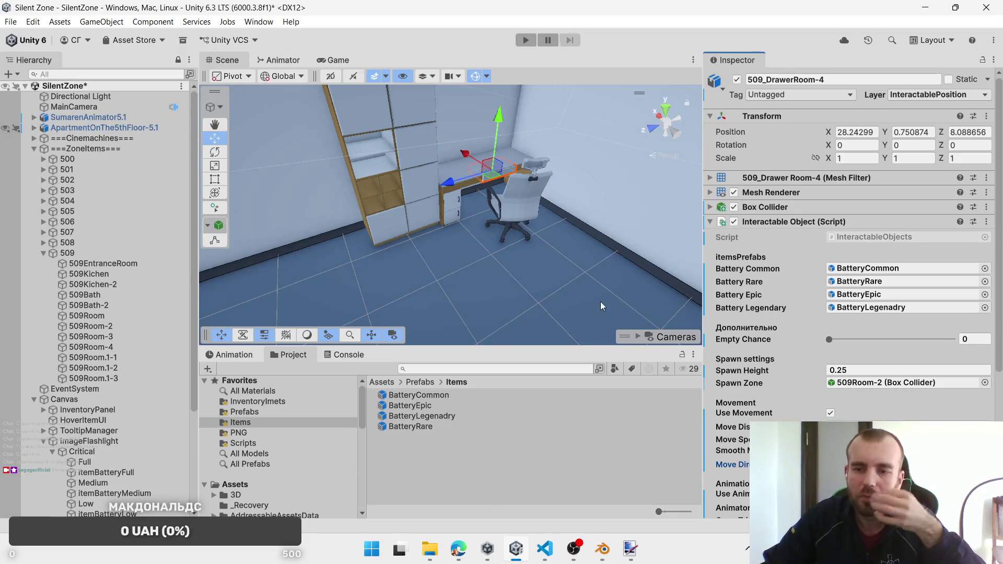
pyautogui.moveTo(548, 283)
pyautogui.mouseDown()
pyautogui.moveTo(559, 257)
pyautogui.moveTo(313, 292)
pyautogui.mouseUp()
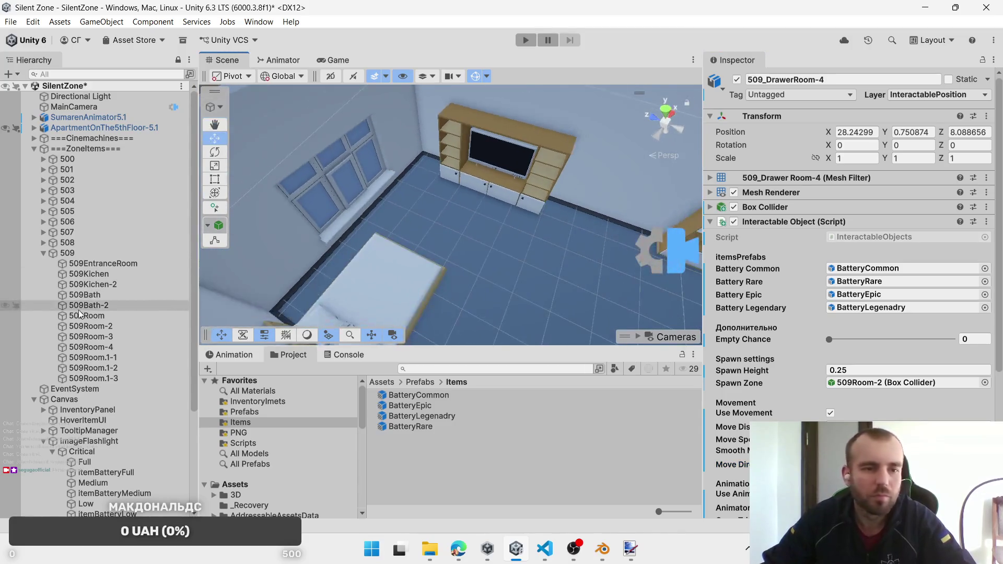
# Step: Select the four TV-stand drawers and replace Interaction Door with Interactable Object
pyautogui.click(114, 336)
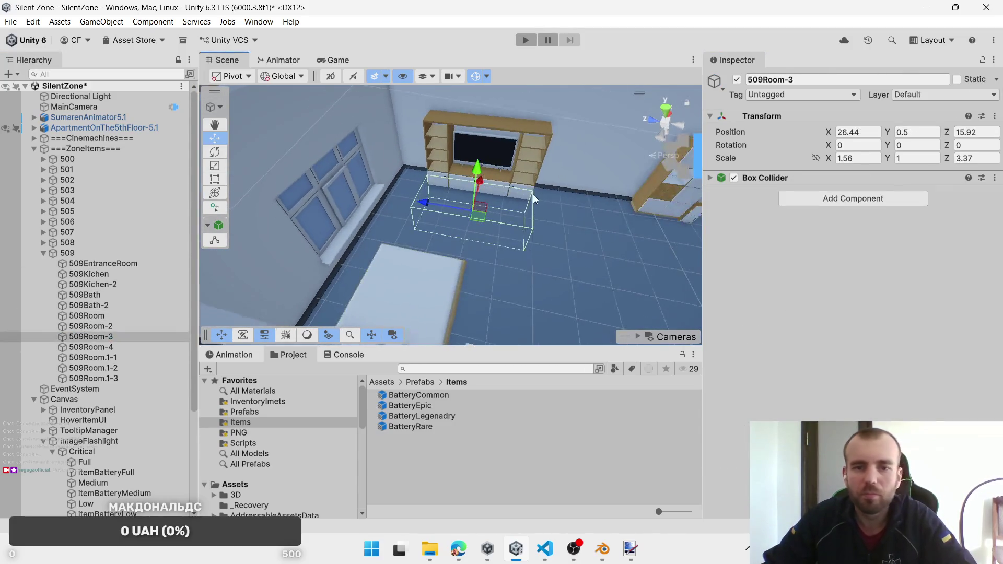
pyautogui.click(530, 195)
pyautogui.click(503, 195)
pyautogui.keyDown('shift'); pyautogui.click(503, 190); pyautogui.keyUp('shift')
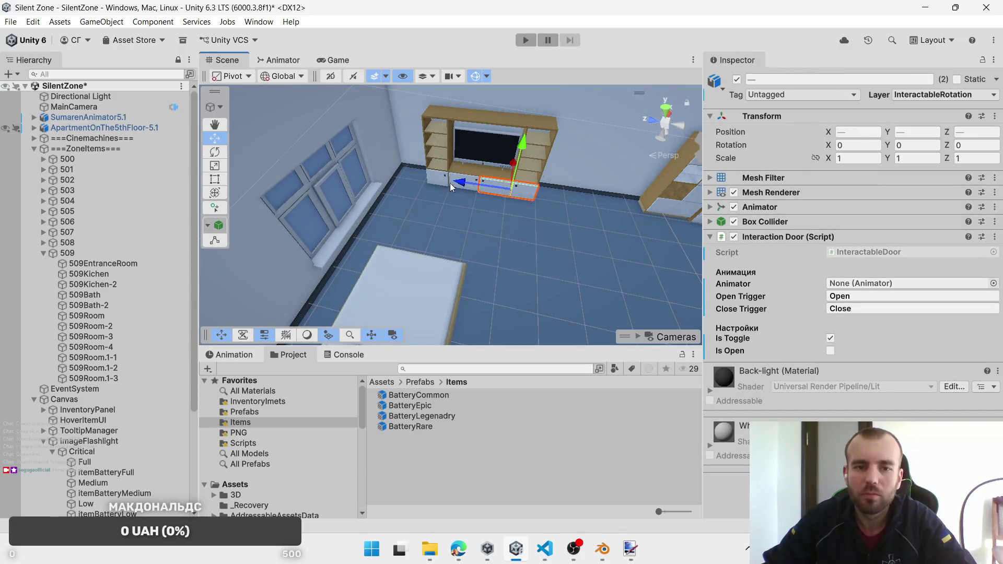
pyautogui.keyDown('shift'); pyautogui.click(468, 182); pyautogui.keyUp('shift')
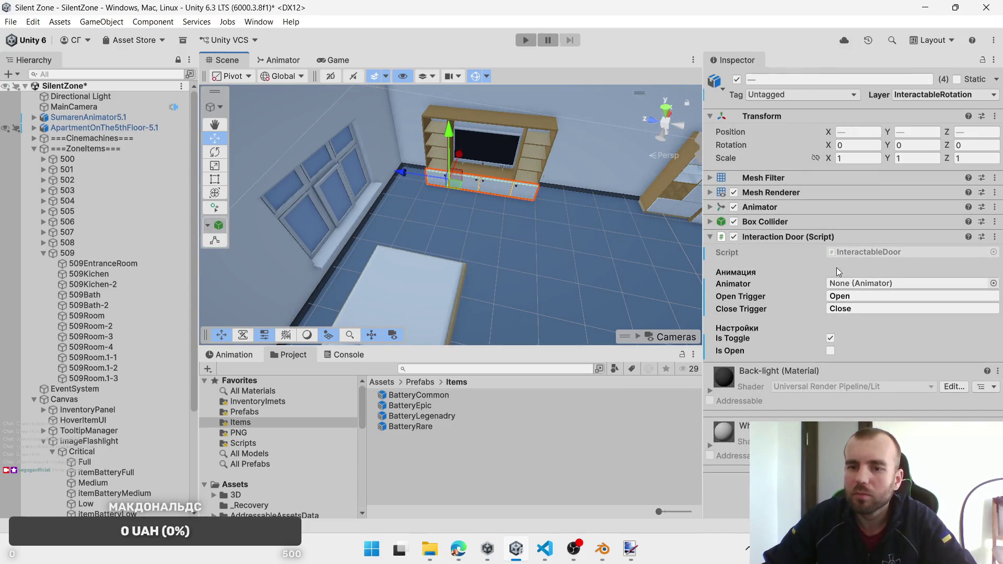
pyautogui.rightClick(800, 239)
pyautogui.click(888, 294)
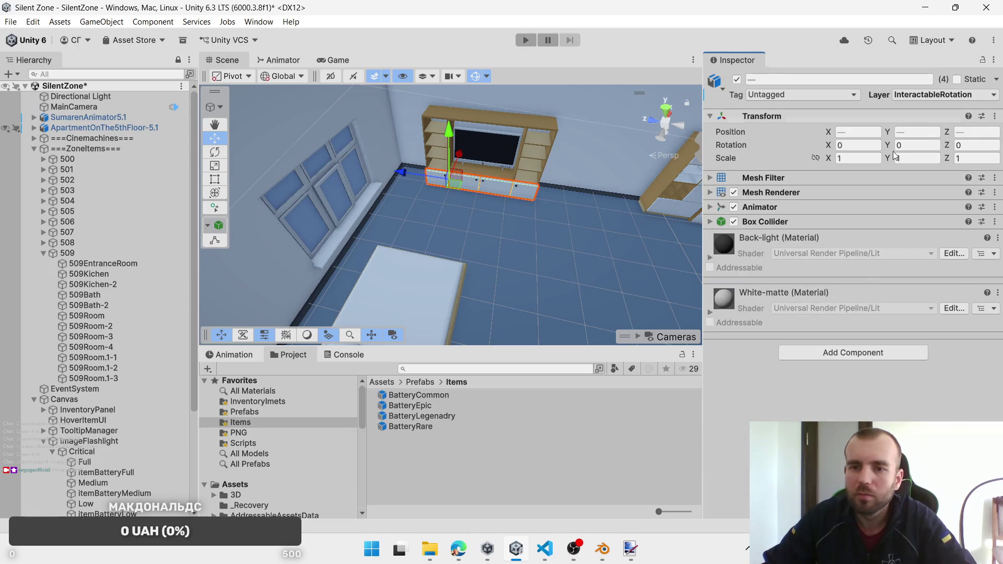
pyautogui.click(827, 355)
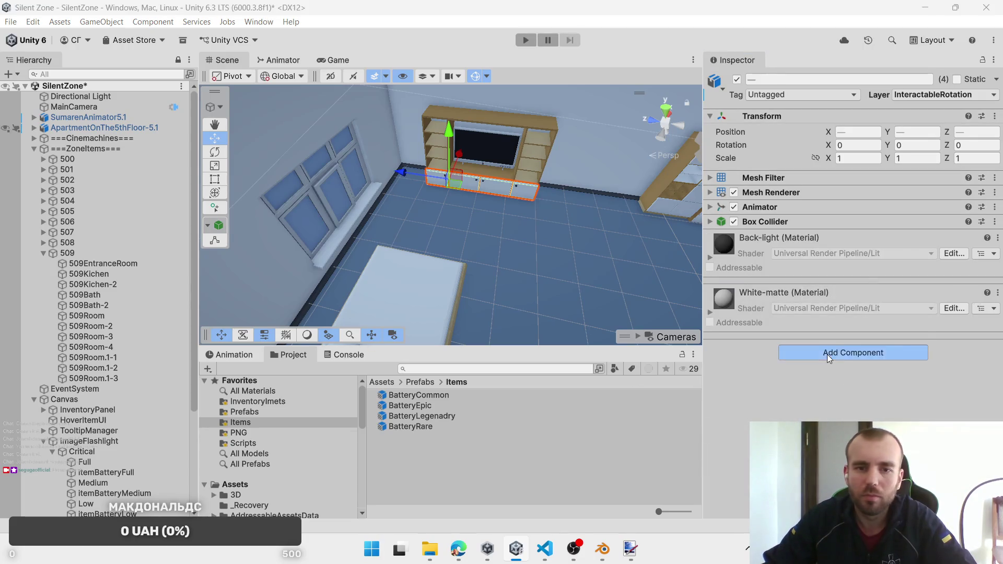
pyautogui.click(835, 389)
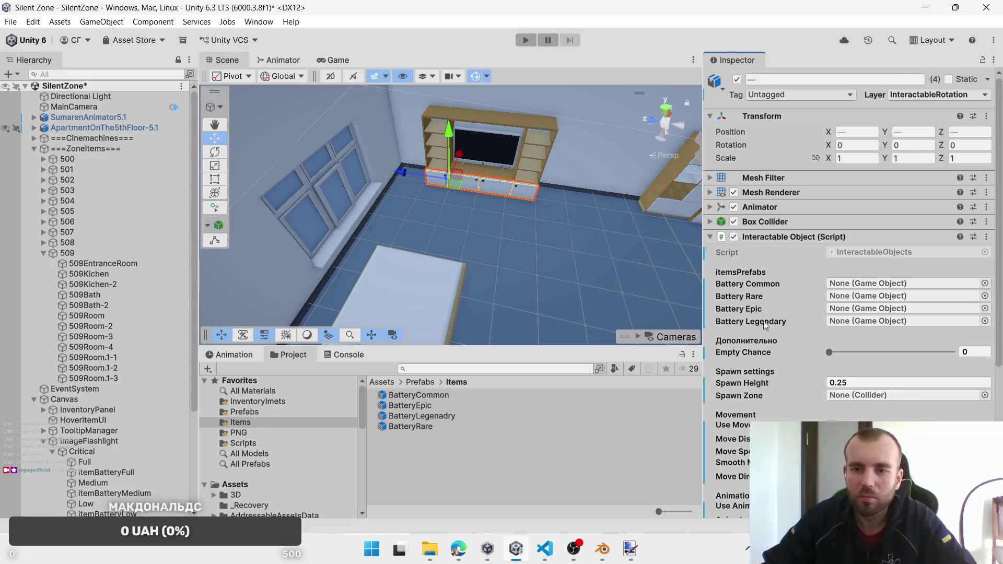
# Step: Assign BatteryCommon, BatteryRare, BatteryEpic and BatteryLegenadry to the drawers' battery slots
pyautogui.moveTo(416, 396); pyautogui.dragTo(836, 283)
pyautogui.moveTo(909, 307); pyautogui.dragTo(908, 299)
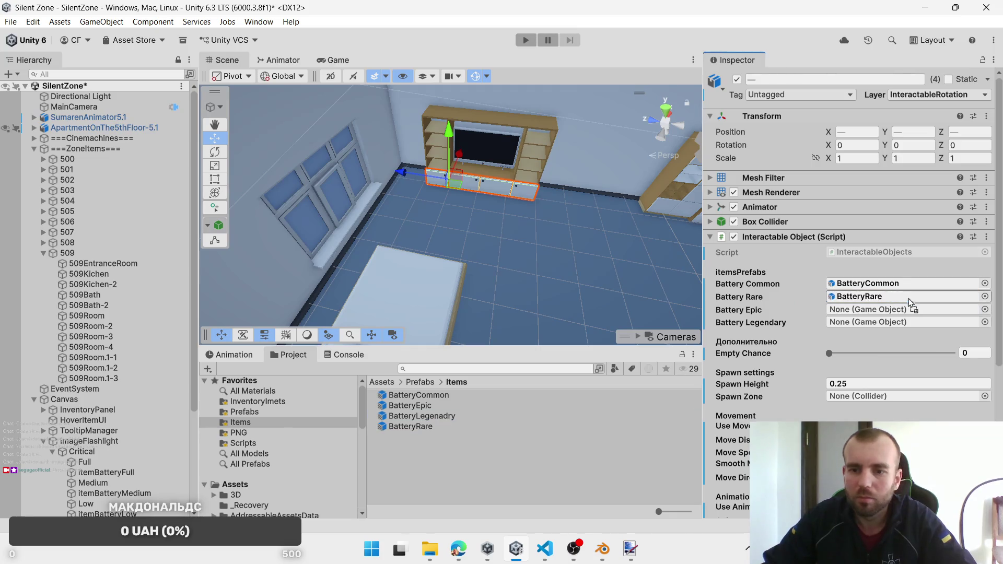
pyautogui.click(421, 397)
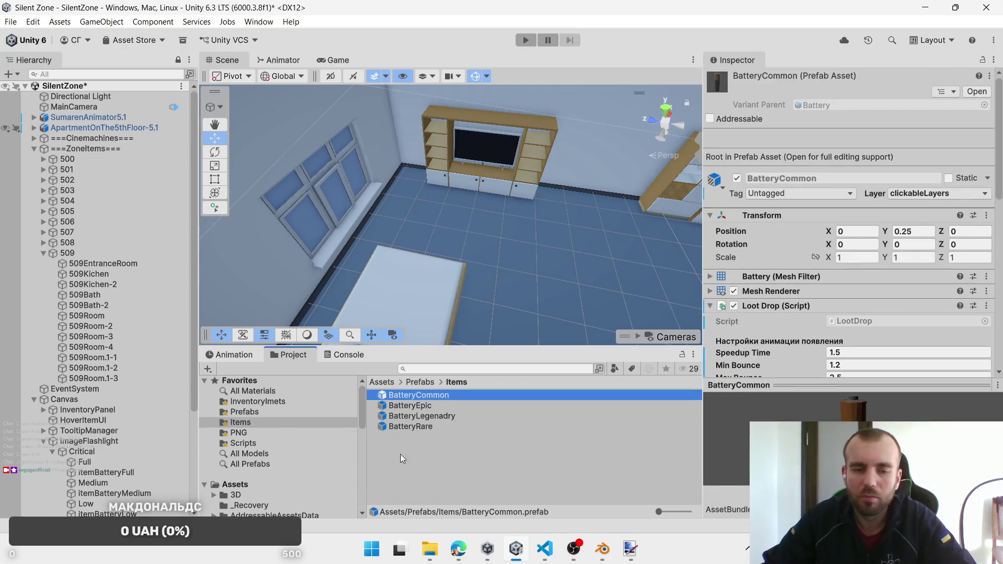
pyautogui.hotkey('ctrl', 'z')
pyautogui.moveTo(412, 405)
pyautogui.mouseDown()
pyautogui.moveTo(600, 345)
pyautogui.moveTo(888, 309)
pyautogui.mouseUp()
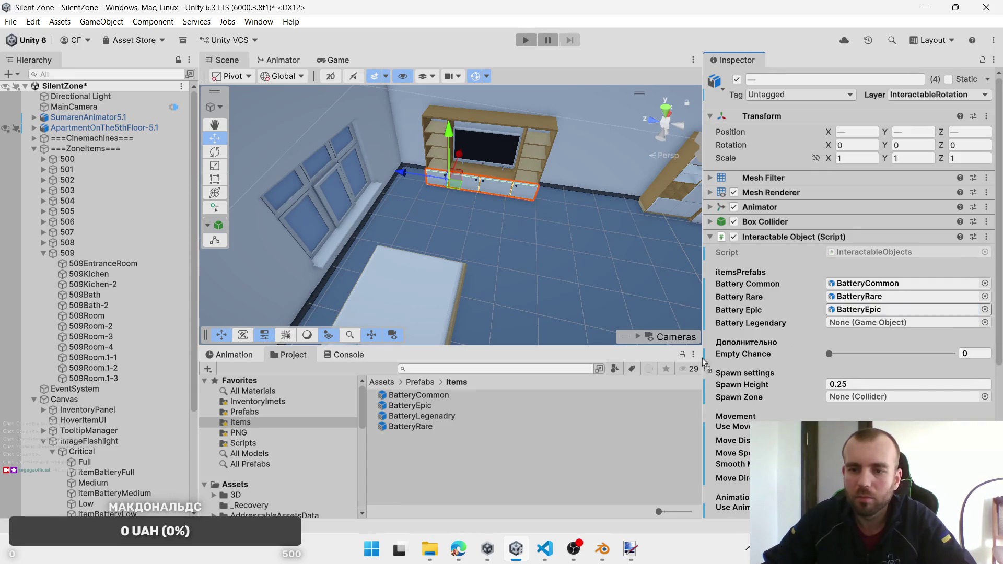
pyautogui.moveTo(440, 422); pyautogui.dragTo(847, 326)
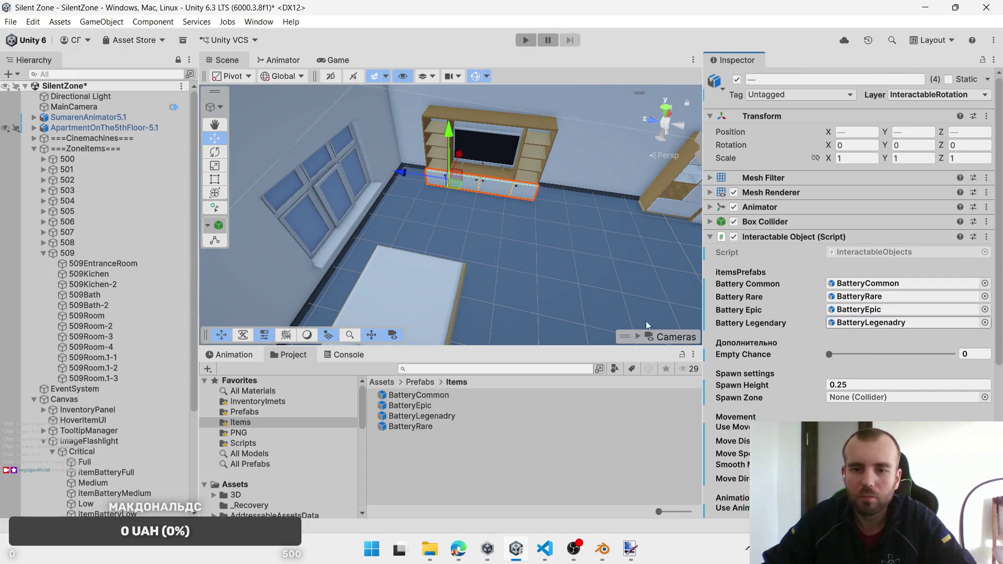
# Step: Set 509Room-3 as the drawers' spawn zone and check its bounds
pyautogui.moveTo(110, 338)
pyautogui.mouseDown()
pyautogui.moveTo(897, 346)
pyautogui.moveTo(889, 399)
pyautogui.mouseUp()
pyautogui.moveTo(575, 293); pyautogui.dragTo(418, 301)
pyautogui.click(111, 337)
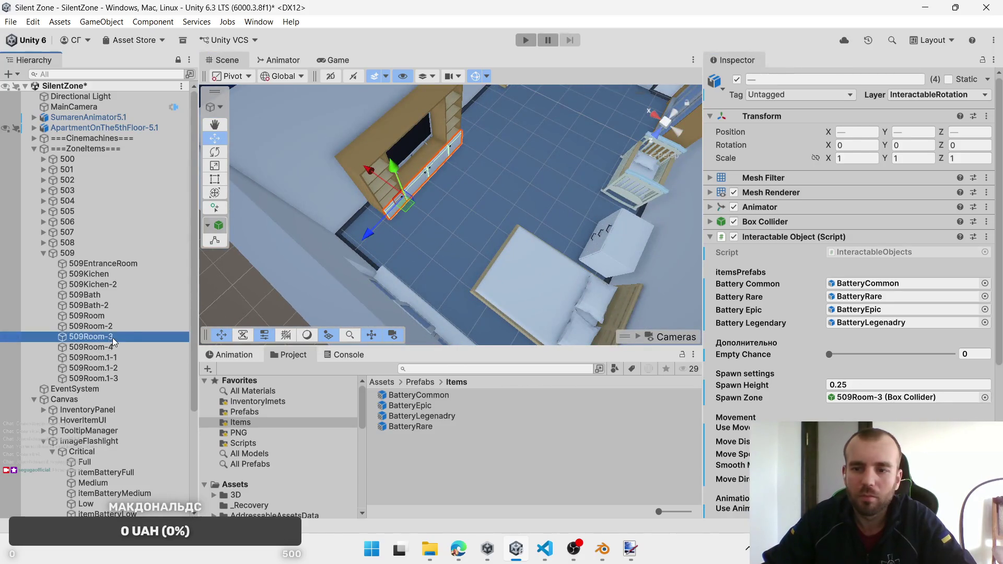
pyautogui.moveTo(437, 230)
pyautogui.mouseDown()
pyautogui.moveTo(409, 240)
pyautogui.moveTo(579, 215)
pyautogui.moveTo(500, 228)
pyautogui.mouseUp()
# Step: Select the bedroom dresser's drawers and put them on the InteractablePosition layer
pyautogui.click(506, 181)
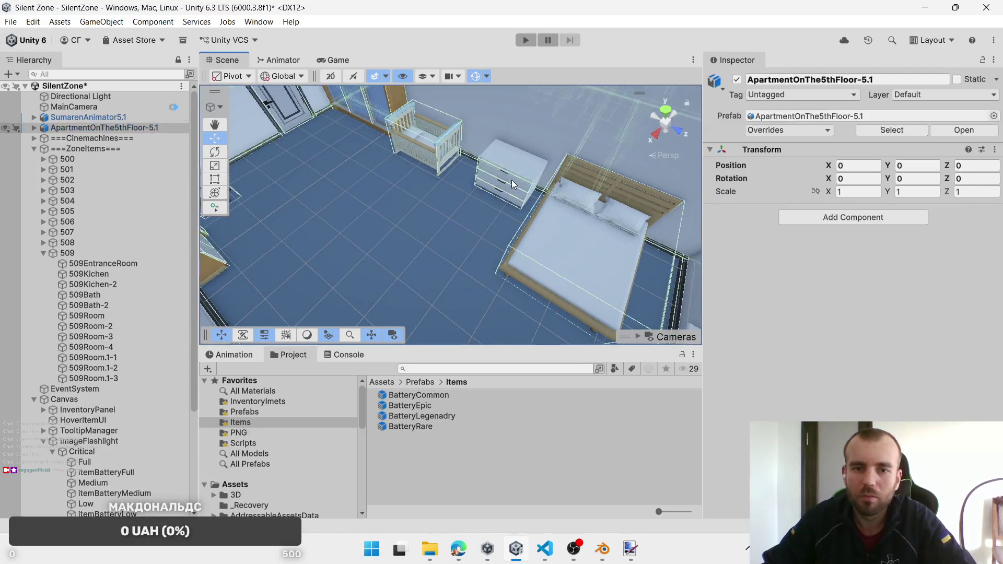
pyautogui.click(512, 184)
pyautogui.keyDown('shift'); pyautogui.click(512, 188); pyautogui.keyUp('shift')
pyautogui.keyDown('shift'); pyautogui.click(511, 202); pyautogui.keyUp('shift')
pyautogui.click(511, 202)
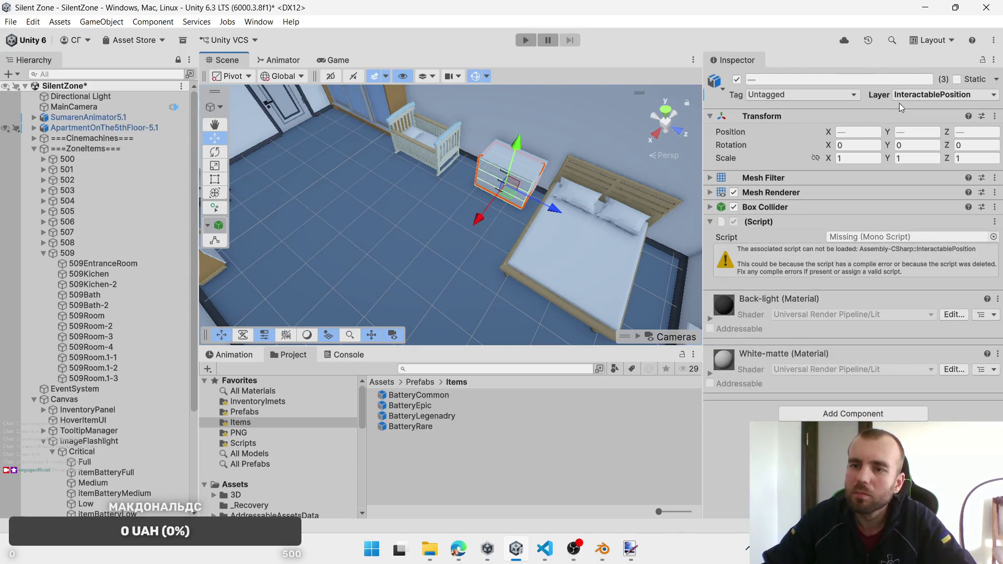
pyautogui.click(912, 95)
pyautogui.click(919, 205)
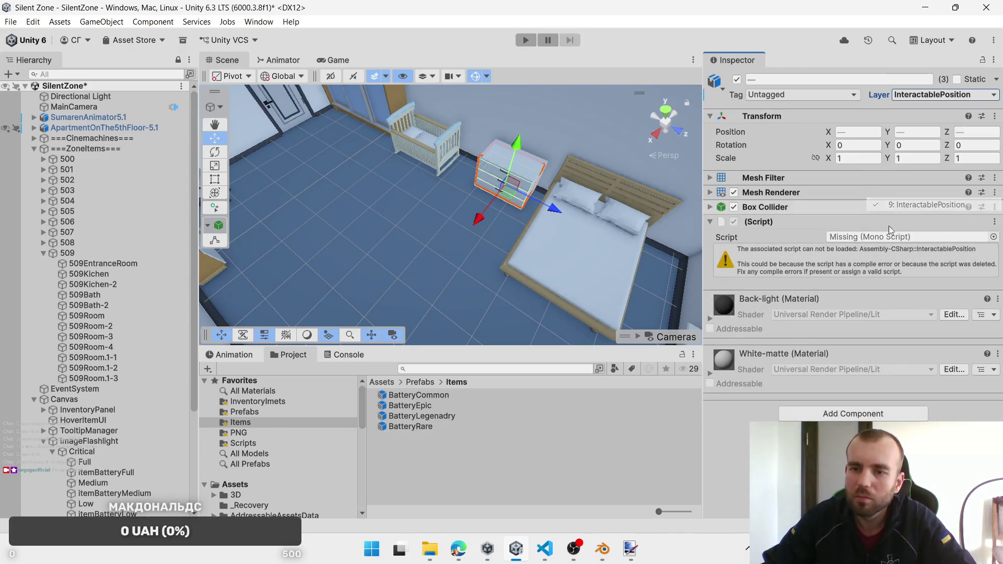
# Step: Assign the InteractableObjects script to the missing slot, plus all four battery prefabs
pyautogui.click(993, 236)
pyautogui.doubleClick(753, 245)
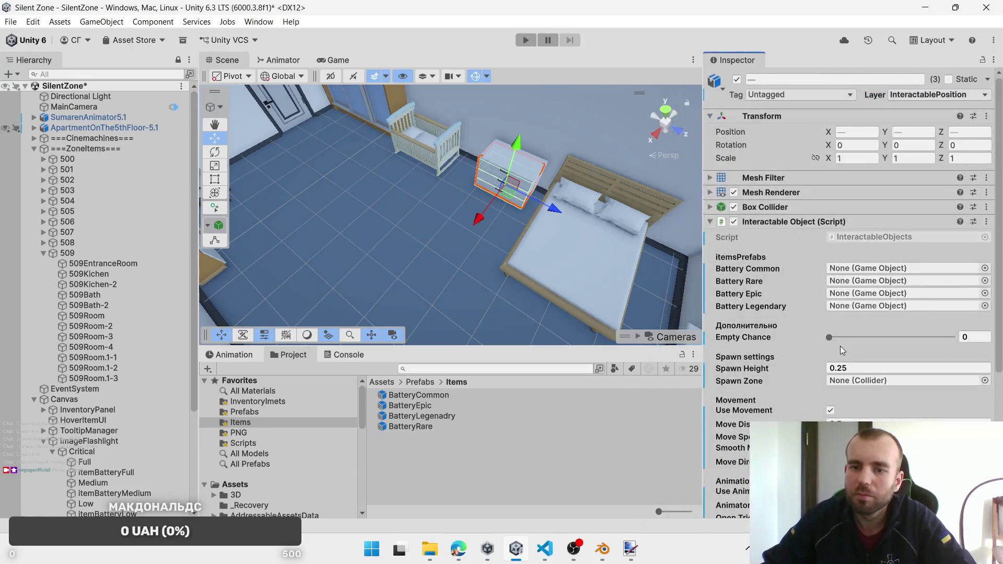
pyautogui.moveTo(443, 395)
pyautogui.mouseDown()
pyautogui.moveTo(887, 305)
pyautogui.moveTo(903, 268)
pyautogui.mouseUp()
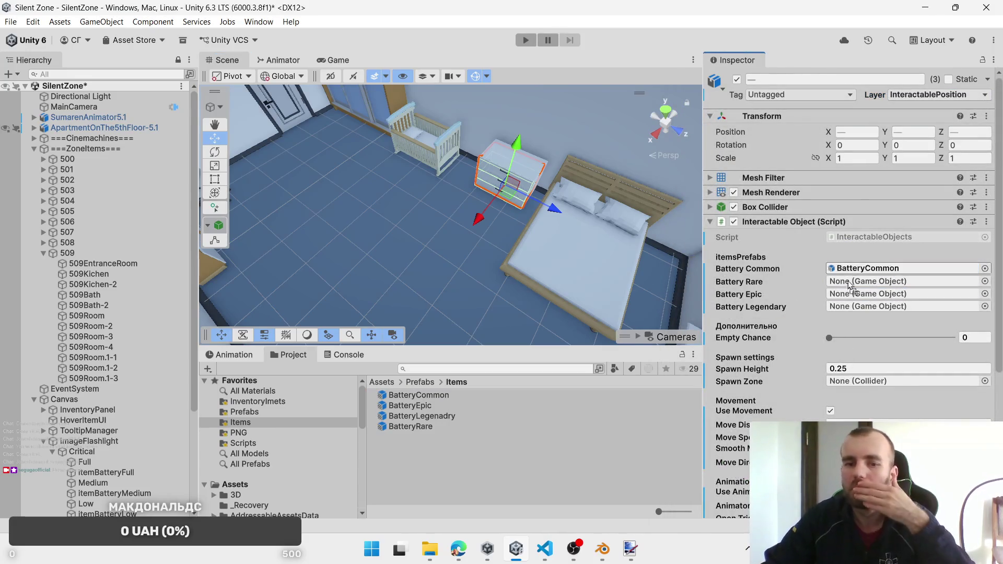
pyautogui.moveTo(418, 427); pyautogui.dragTo(880, 281)
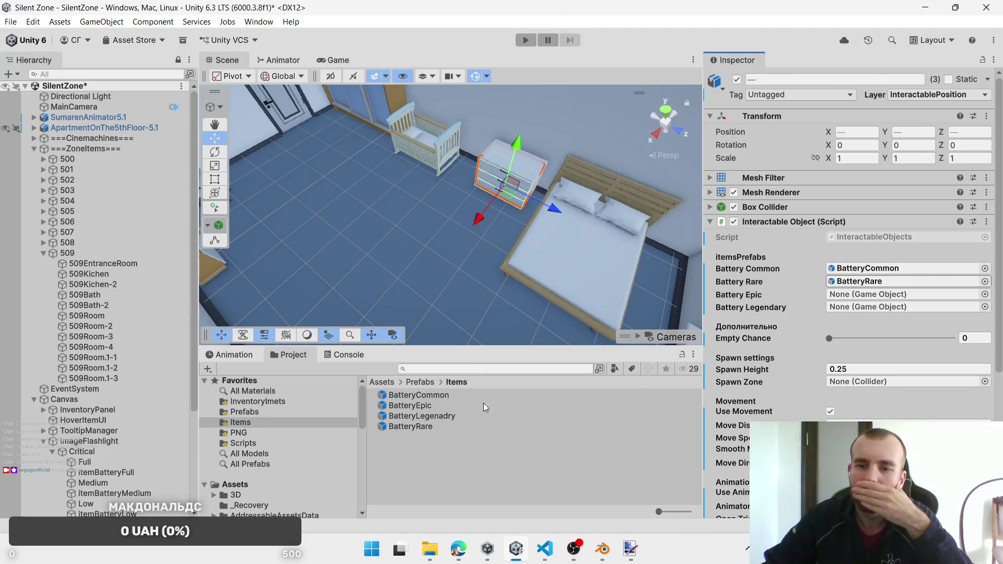
pyautogui.moveTo(409, 405); pyautogui.dragTo(880, 295)
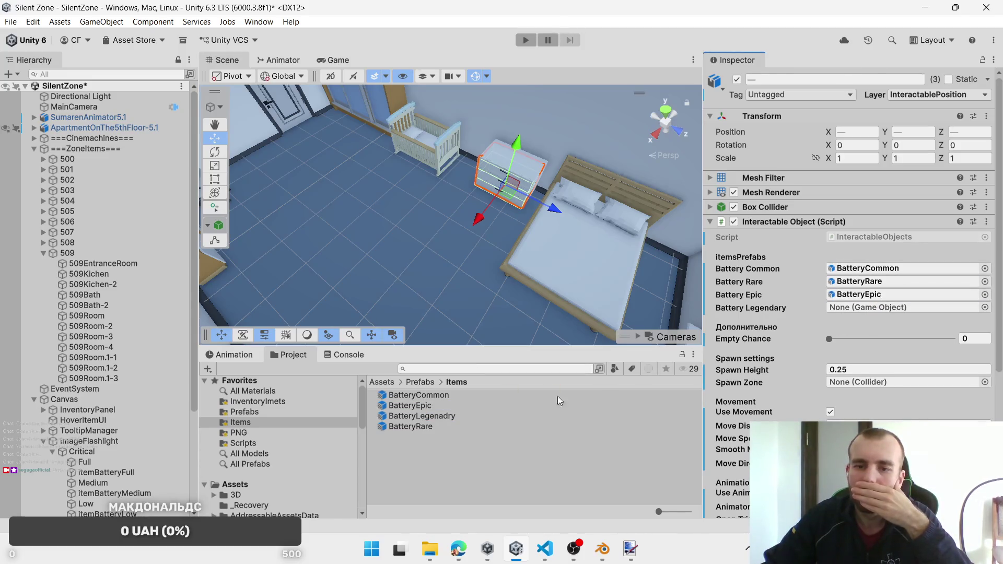
pyautogui.moveTo(430, 418)
pyautogui.mouseDown()
pyautogui.moveTo(872, 296)
pyautogui.moveTo(880, 308)
pyautogui.mouseUp()
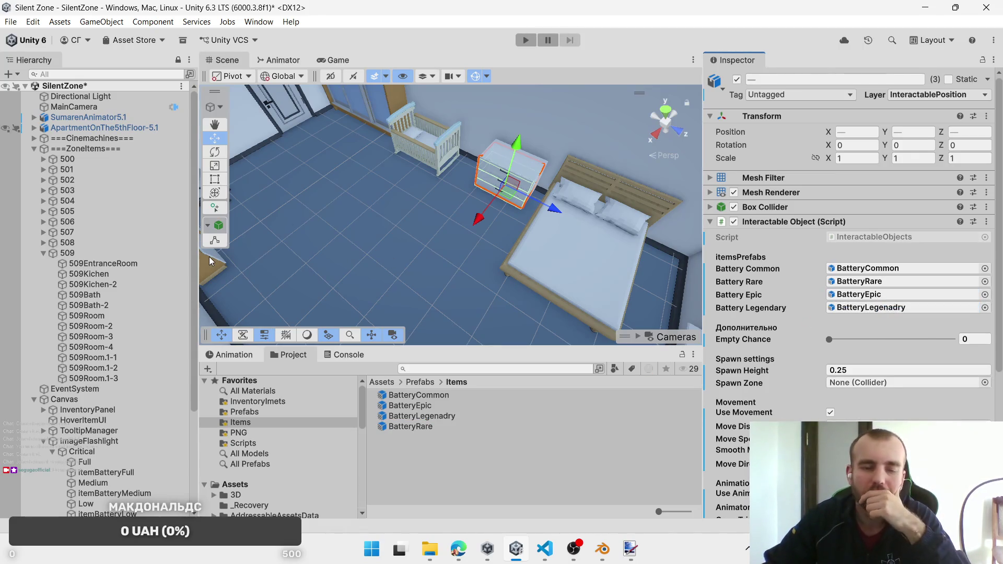
# Step: Set 509Room-4 as the dresser's spawn zone, then bring the desk corner into view
pyautogui.moveTo(98, 349); pyautogui.dragTo(860, 383)
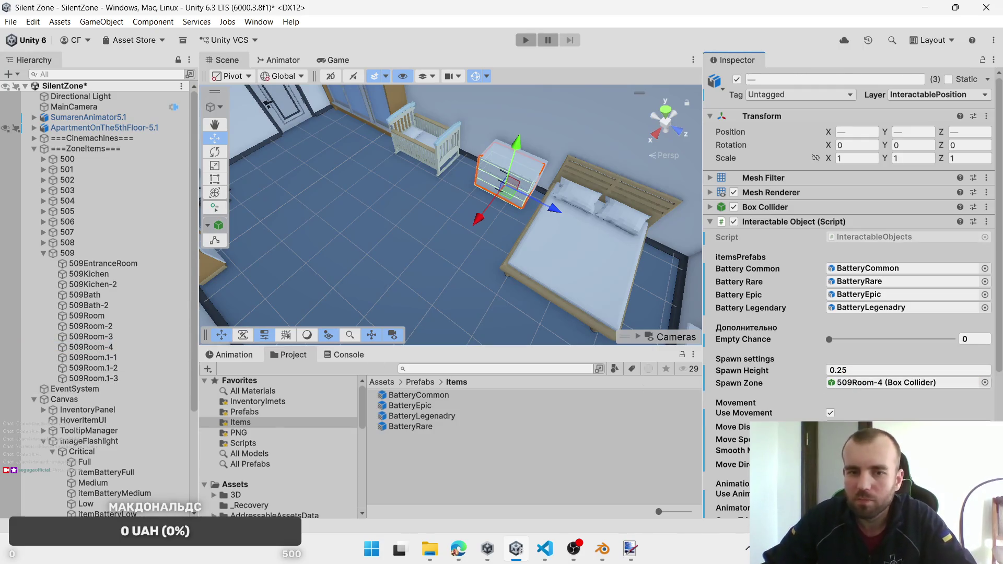
pyautogui.click(862, 464)
pyautogui.click(551, 278)
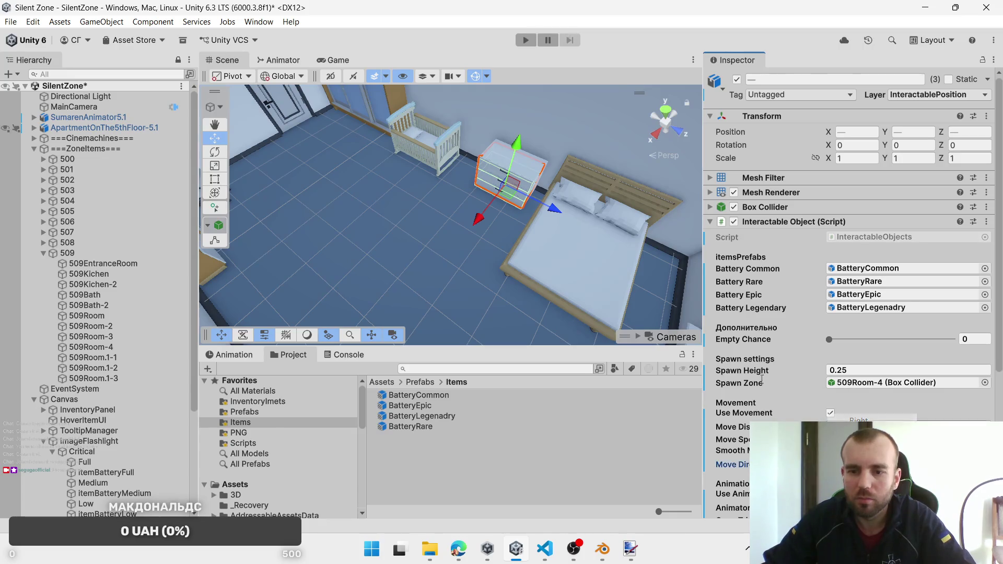
pyautogui.scroll(-5, 552, 277)
pyautogui.moveTo(551, 278)
pyautogui.mouseDown()
pyautogui.moveTo(567, 279)
pyautogui.moveTo(482, 260)
pyautogui.moveTo(568, 234)
pyautogui.moveTo(96, 282)
pyautogui.mouseUp()
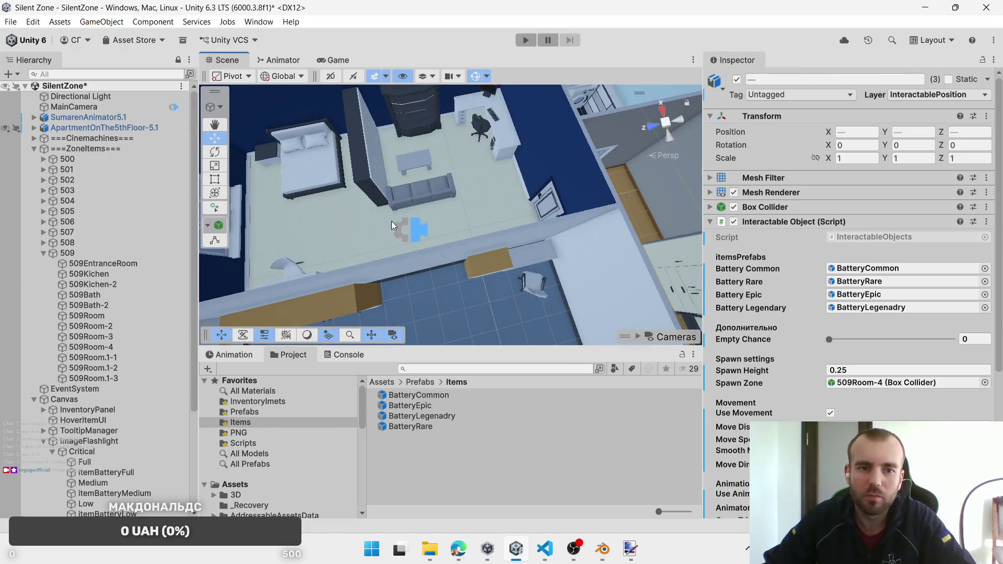
pyautogui.moveTo(503, 217)
pyautogui.mouseDown()
pyautogui.moveTo(436, 250)
pyautogui.moveTo(512, 117)
pyautogui.moveTo(451, 260)
pyautogui.moveTo(478, 173)
pyautogui.mouseUp()
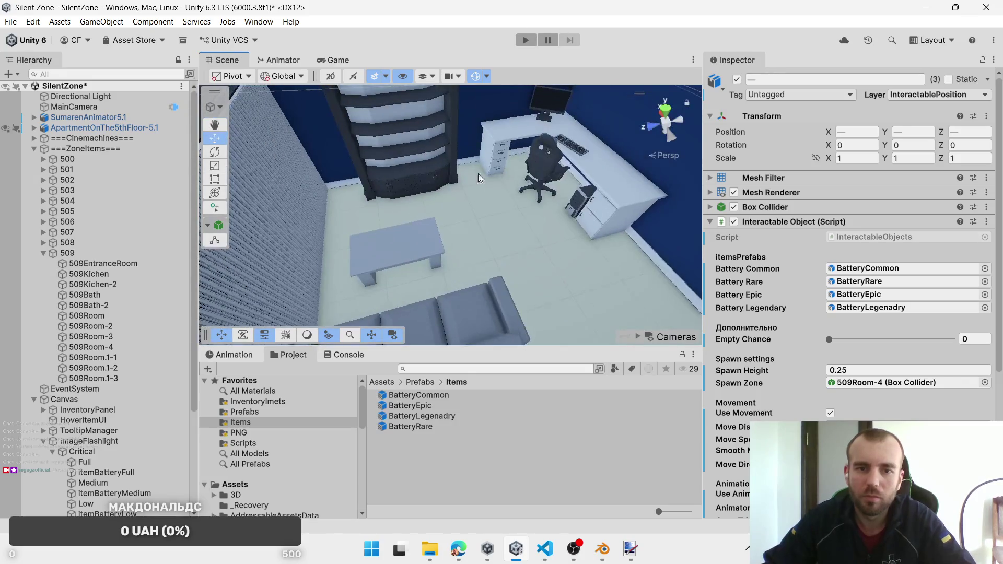
pyautogui.click(498, 162)
# Step: Select the desk drawers, starting with 509_DrawerRoom2-5, and frame them in the view
pyautogui.click(498, 162)
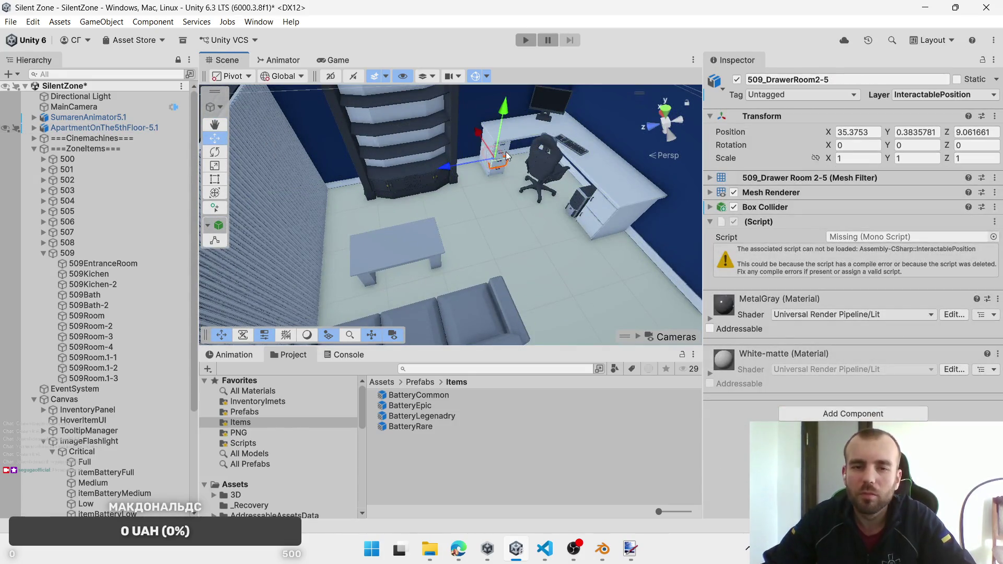
pyautogui.keyDown('shift'); pyautogui.click(505, 160); pyautogui.keyUp('shift')
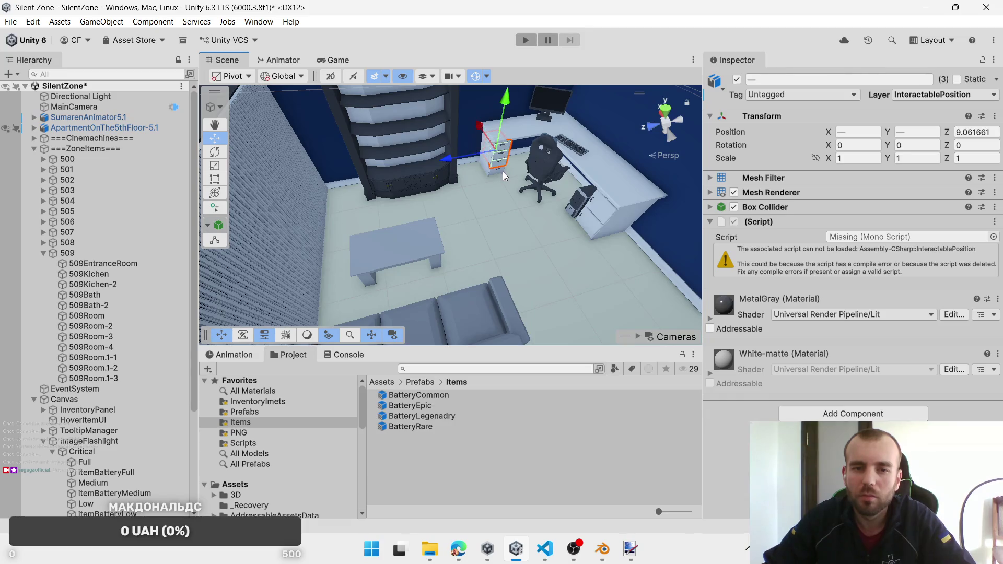
pyautogui.keyDown('shift'); pyautogui.click(503, 171); pyautogui.keyUp('shift')
pyautogui.press('f')
pyautogui.scroll(-10, 504, 194)
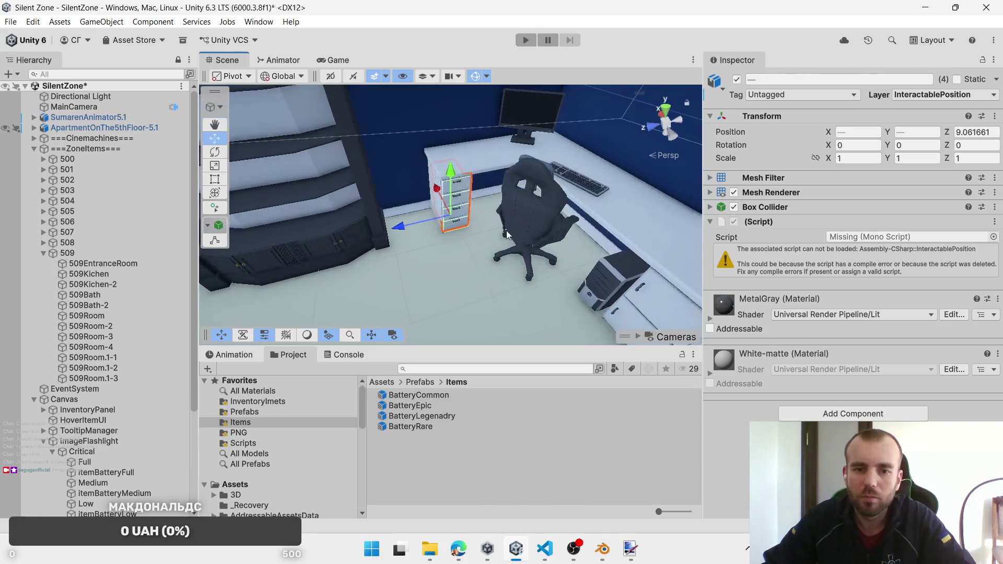
pyautogui.scroll(5, 499, 250)
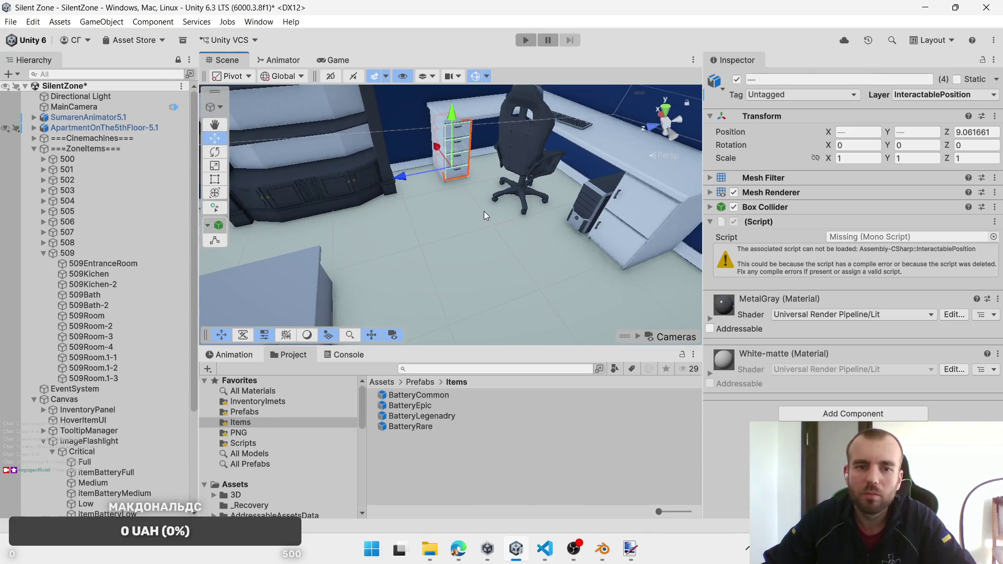
pyautogui.scroll(2, 484, 211)
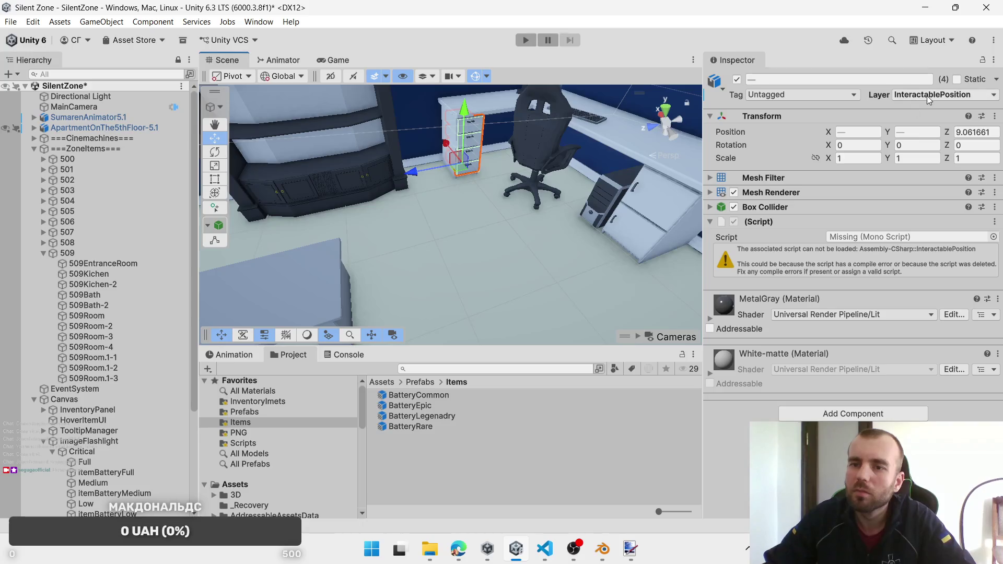
# Step: Assign InteractableObjects to the missing script slot with the Common, Rare, Epic and Legenadry batteries
pyautogui.click(993, 237)
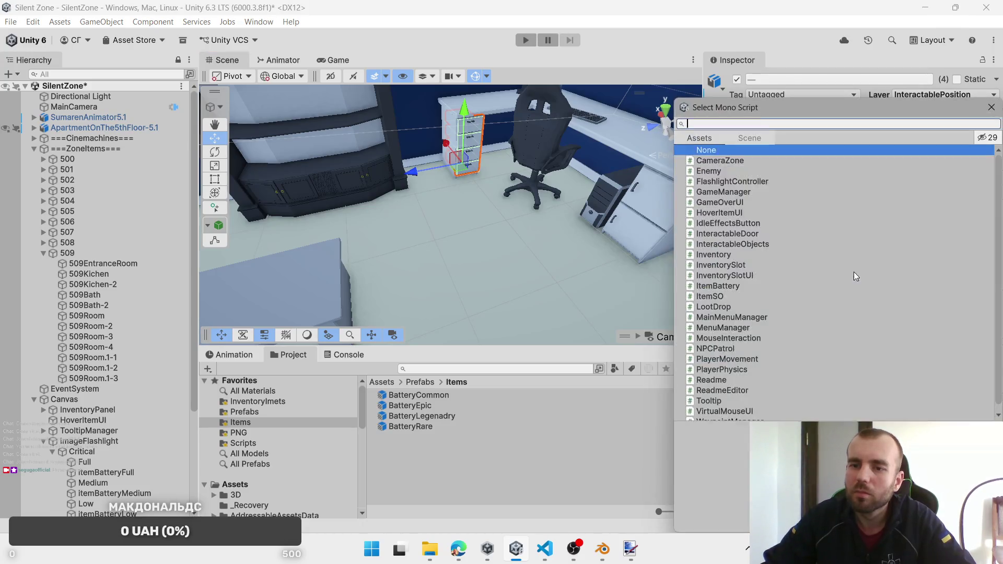
pyautogui.doubleClick(767, 244)
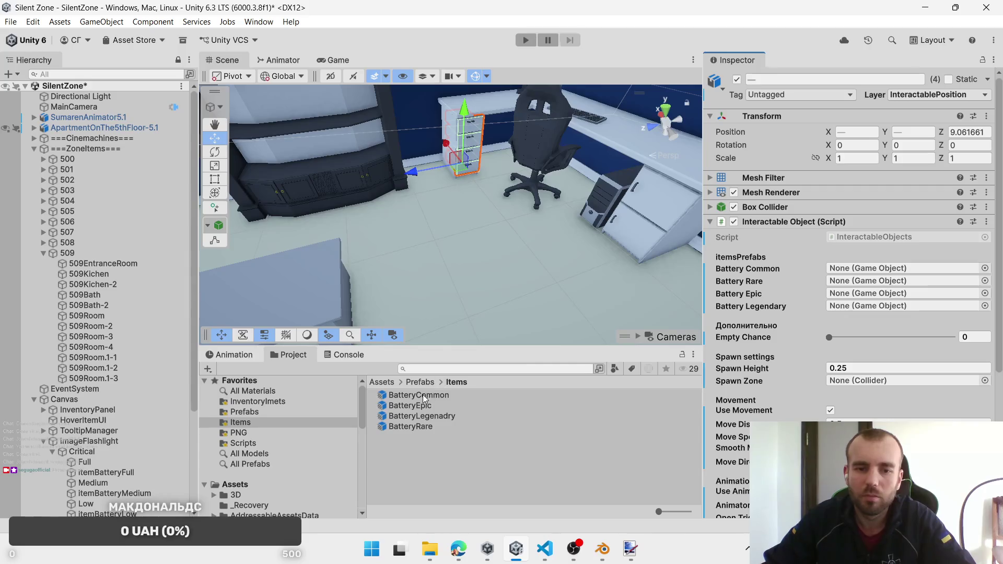
pyautogui.moveTo(422, 394); pyautogui.dragTo(887, 271)
pyautogui.moveTo(422, 426); pyautogui.dragTo(867, 282)
pyautogui.moveTo(434, 400)
pyautogui.mouseDown()
pyautogui.moveTo(616, 340)
pyautogui.moveTo(862, 294)
pyautogui.mouseUp()
pyautogui.moveTo(419, 417); pyautogui.dragTo(864, 308)
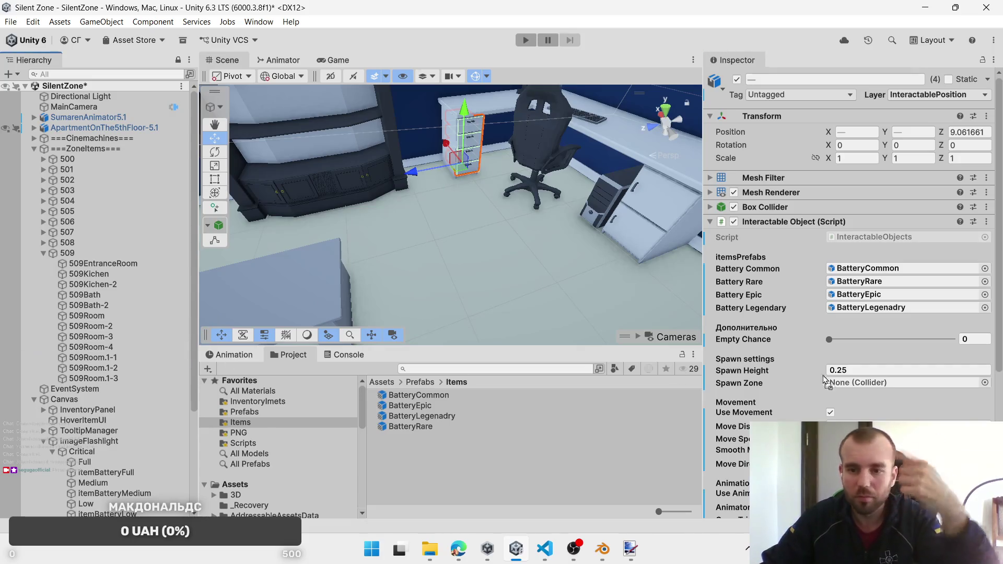
# Step: Set the spawn zone to 509Room.1-1 and the move direction to Left
pyautogui.moveTo(823, 375); pyautogui.dragTo(854, 385)
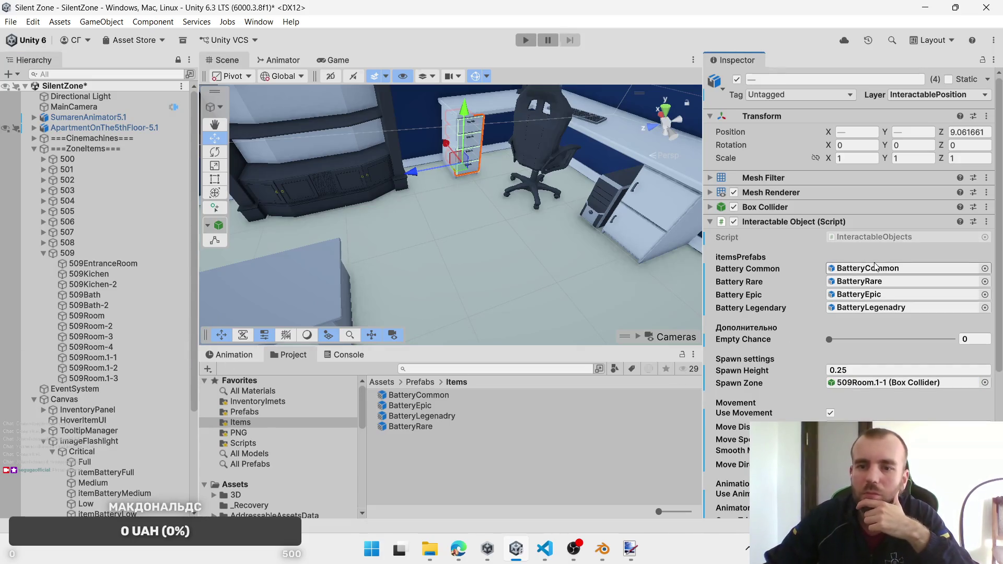
pyautogui.scroll(-6, 871, 279)
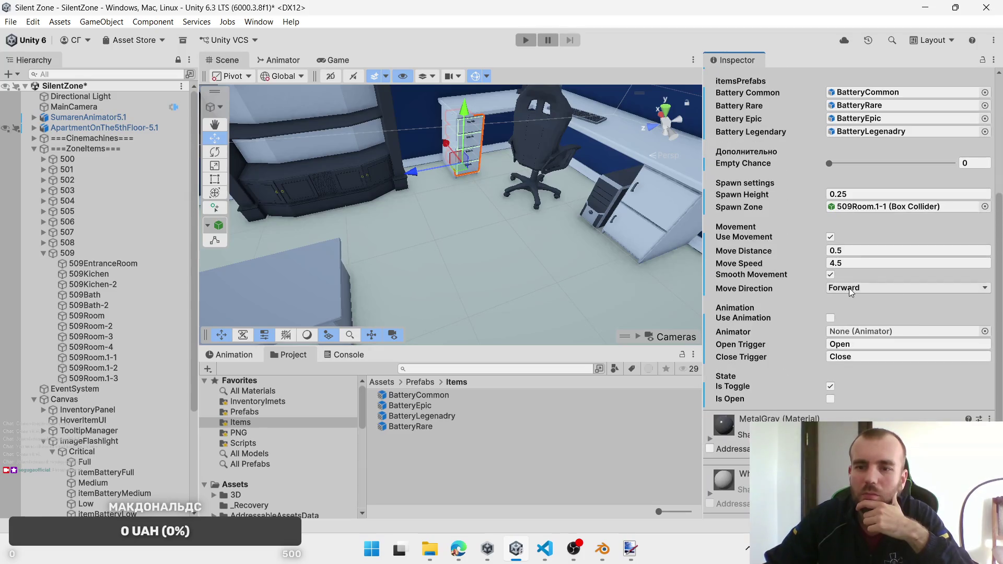
pyautogui.click(852, 292)
pyautogui.click(862, 319)
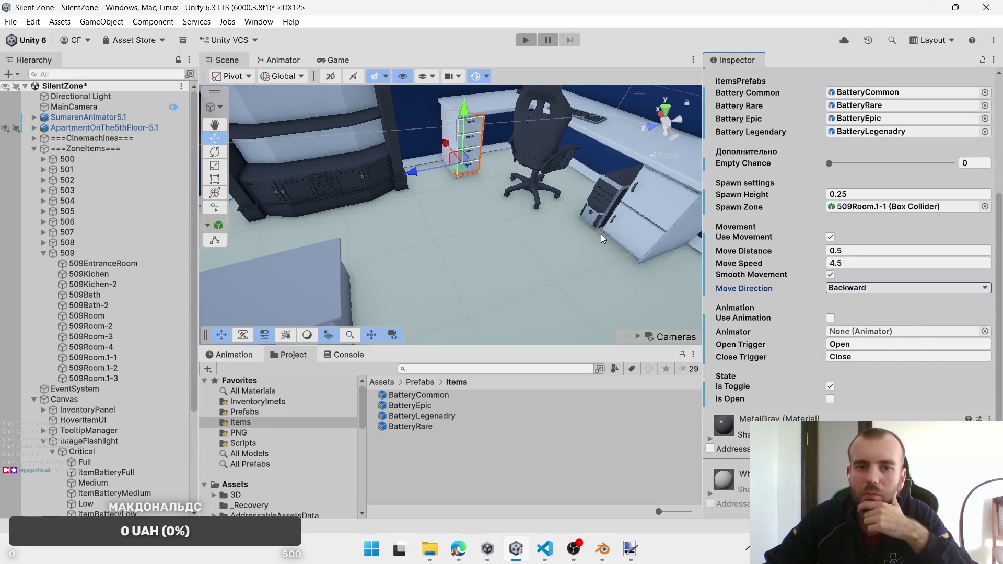
pyautogui.click(854, 290)
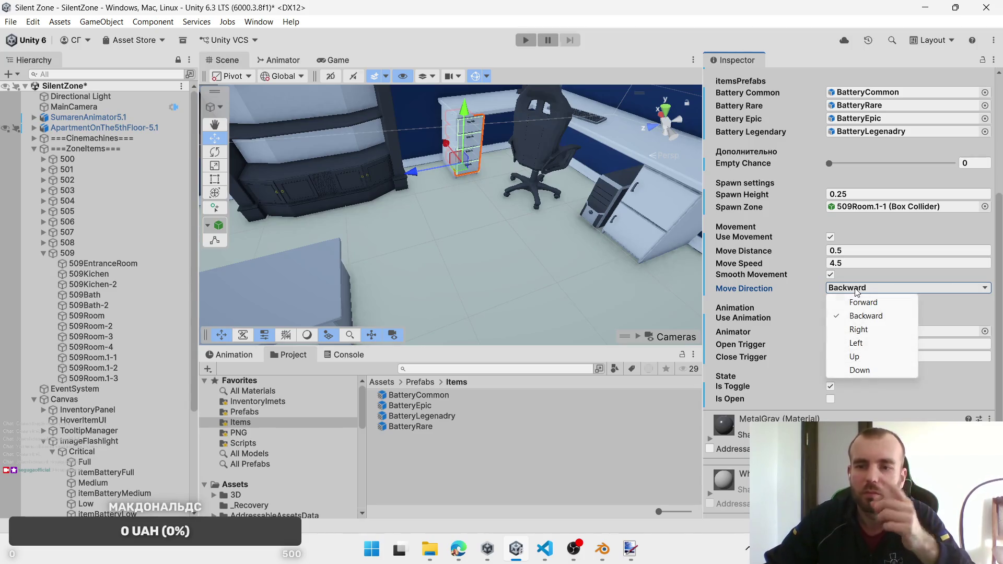
pyautogui.click(859, 342)
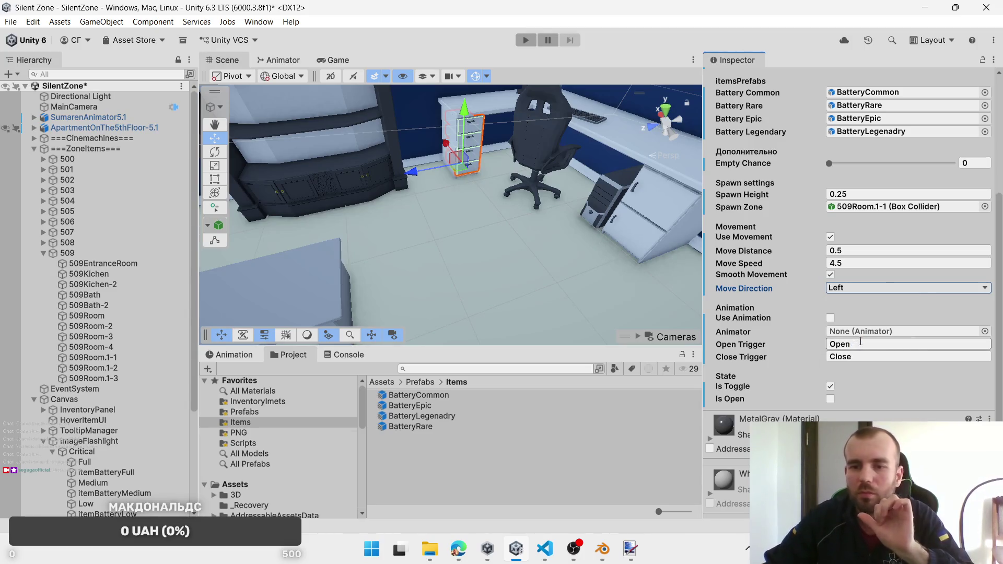
pyautogui.click(659, 230)
# Step: Select the six cabinet doors from 509_DrawerRoom2-1 and swap Interaction Door for Interactable Object
pyautogui.click(653, 234)
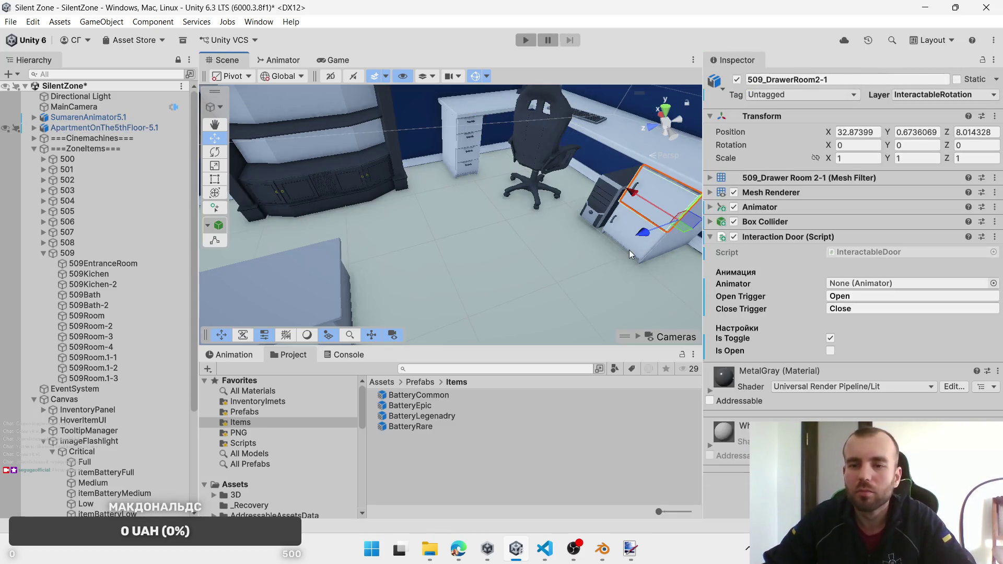
pyautogui.keyDown('ctrl'); pyautogui.click(636, 255); pyautogui.keyUp('ctrl')
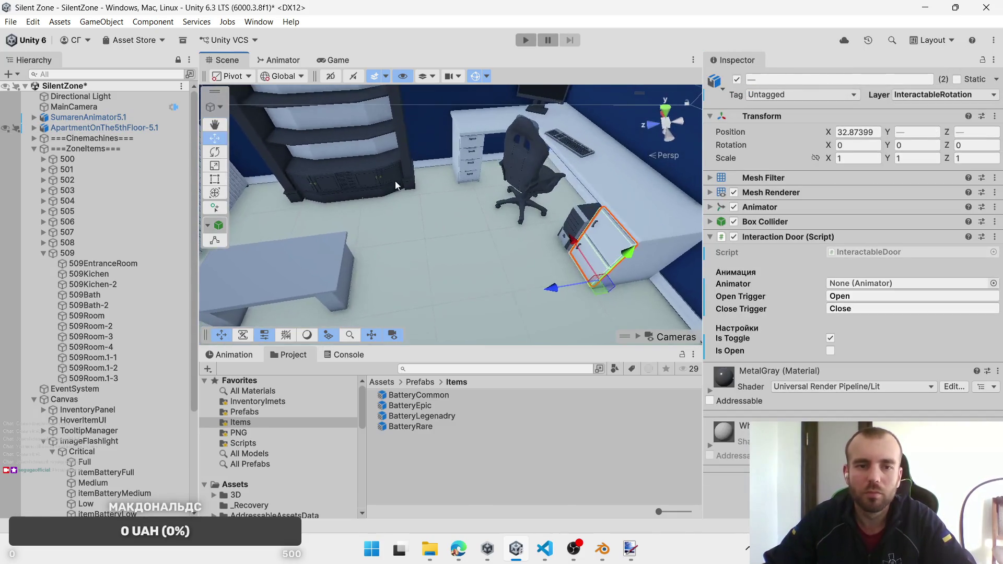
pyautogui.keyDown('ctrl'); pyautogui.click(368, 180); pyautogui.keyUp('ctrl')
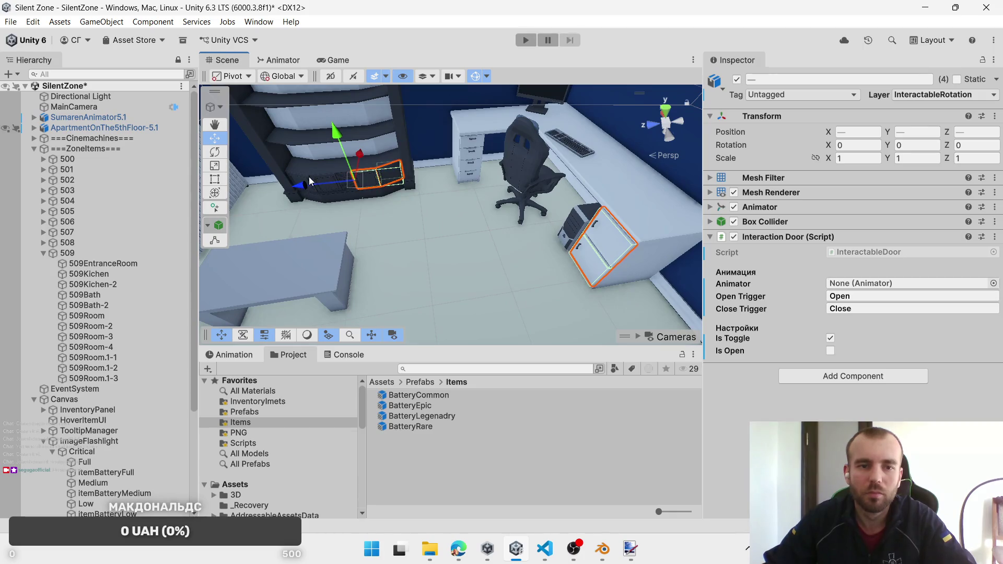
pyautogui.keyDown('ctrl'); pyautogui.click(309, 177); pyautogui.keyUp('ctrl')
pyautogui.keyDown('ctrl'); pyautogui.click(324, 189); pyautogui.keyUp('ctrl')
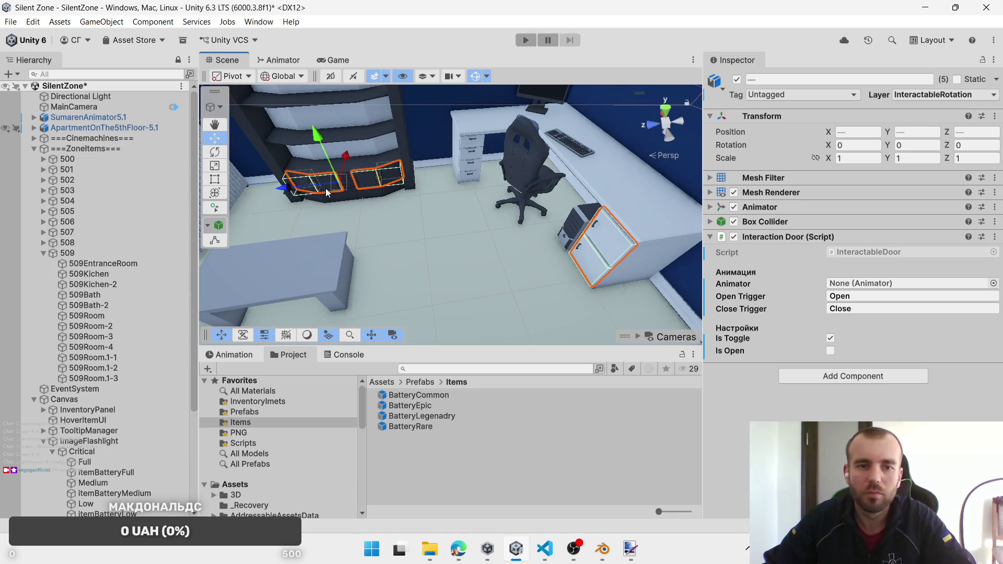
pyautogui.rightClick(823, 239)
pyautogui.click(883, 292)
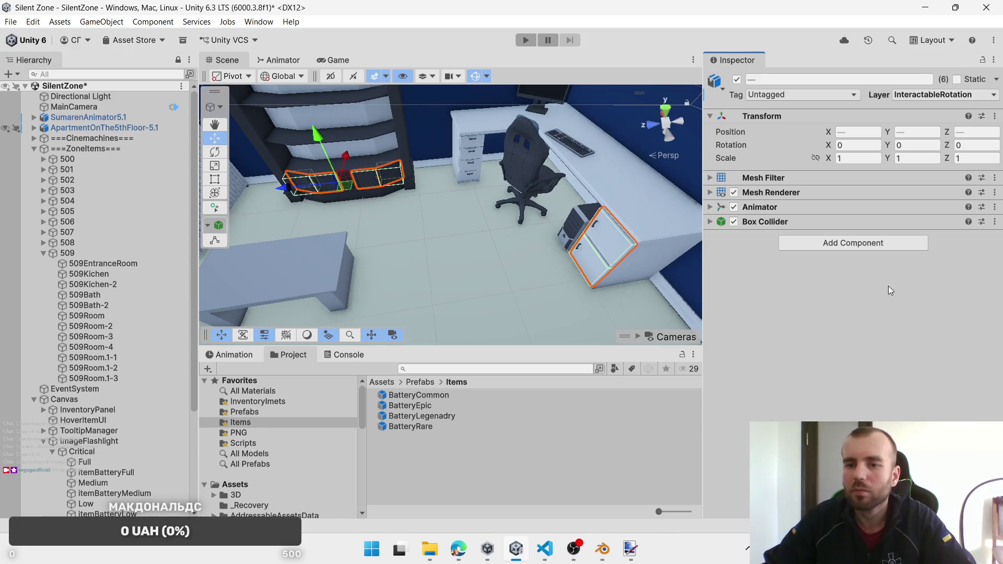
pyautogui.click(870, 238)
pyautogui.click(857, 313)
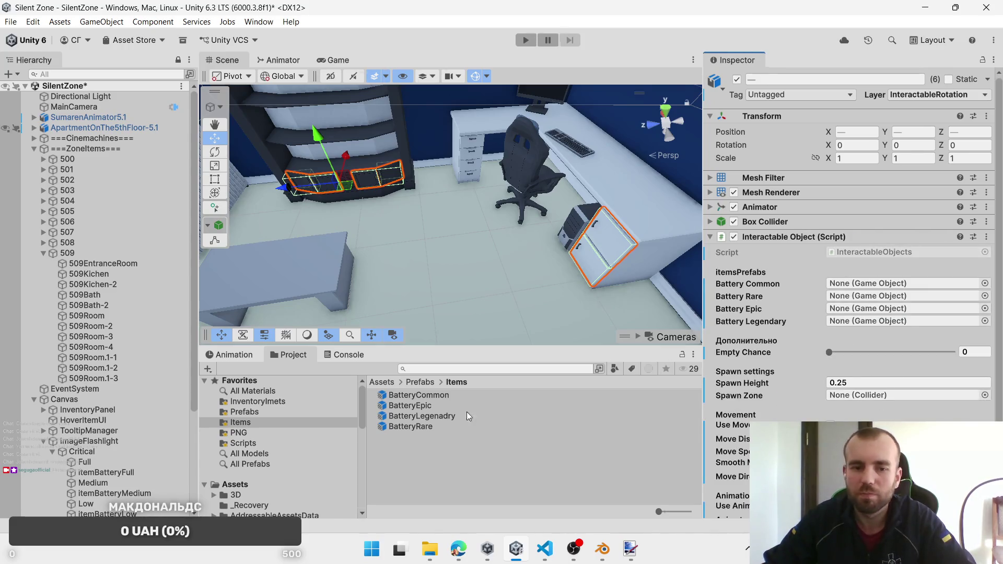
# Step: Assign BatteryCommon and BatteryRare and set 509Room.1-1 as the spawn zone
pyautogui.moveTo(413, 396); pyautogui.dragTo(852, 284)
pyautogui.click(413, 427)
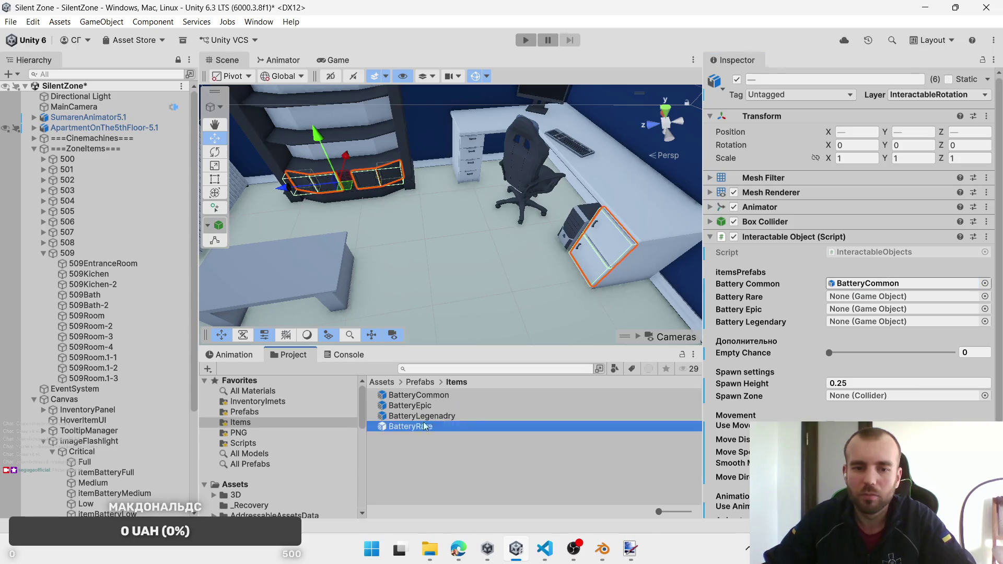
pyautogui.moveTo(425, 427)
pyautogui.mouseDown()
pyautogui.moveTo(846, 301)
pyautogui.moveTo(859, 300)
pyautogui.moveTo(856, 325)
pyautogui.mouseUp()
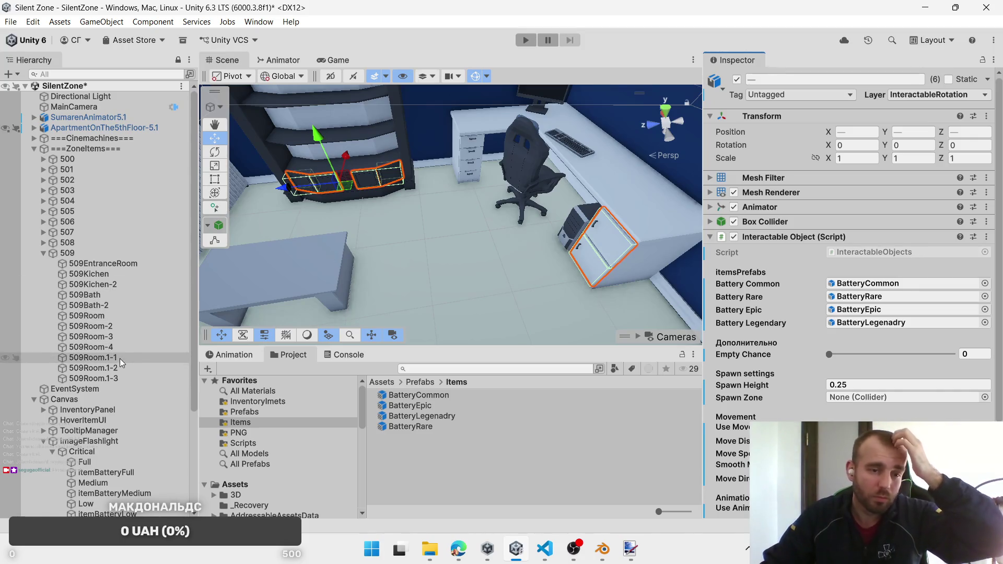
pyautogui.moveTo(120, 359)
pyautogui.mouseDown()
pyautogui.moveTo(865, 388)
pyautogui.moveTo(888, 398)
pyautogui.mouseUp()
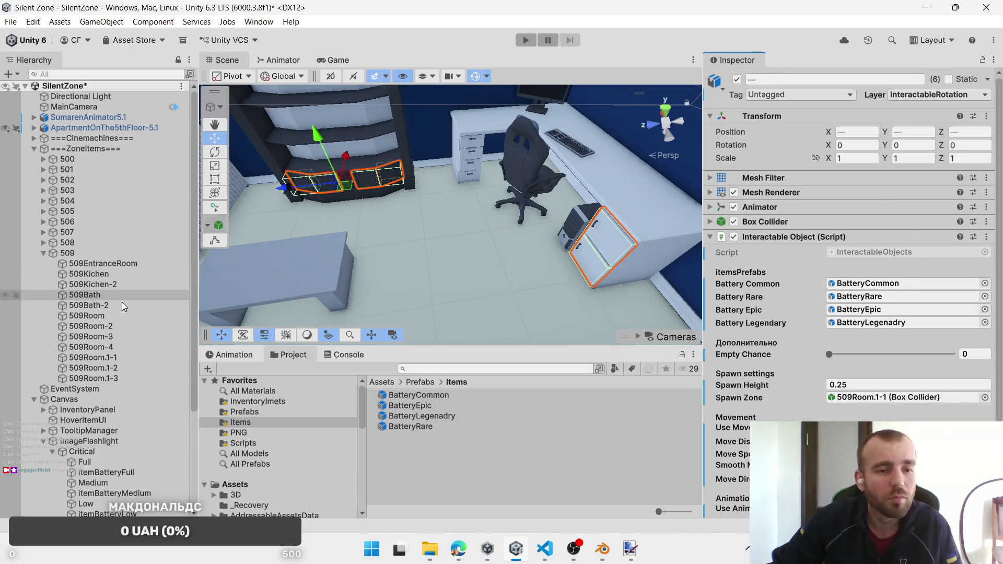
pyautogui.click(117, 358)
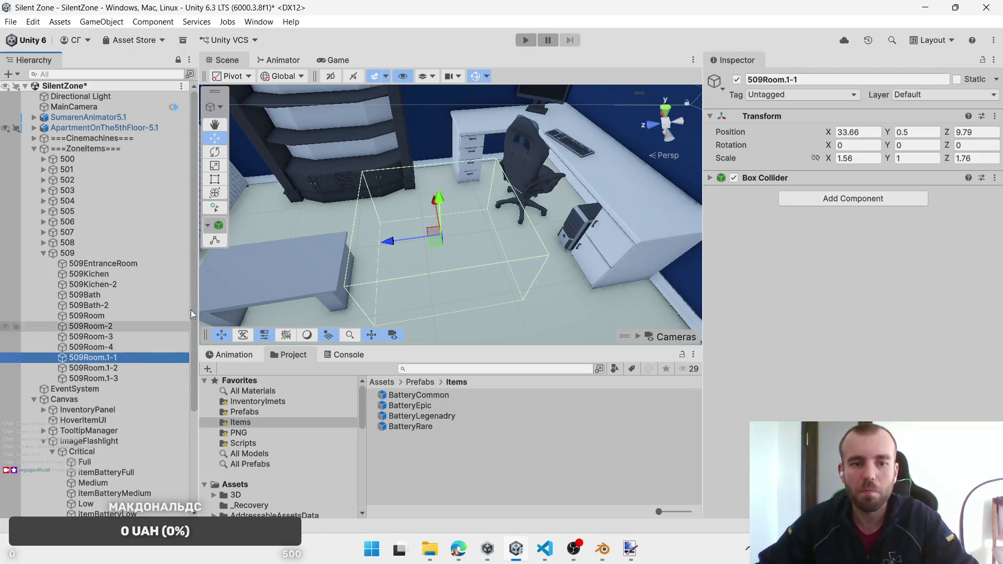
# Step: Frame the 509Room.1-2 zone and select bedside drawer 509_DrawerRoom2-13
pyautogui.moveTo(313, 261)
pyautogui.mouseDown()
pyautogui.moveTo(378, 239)
pyautogui.moveTo(360, 246)
pyautogui.moveTo(365, 259)
pyautogui.mouseUp()
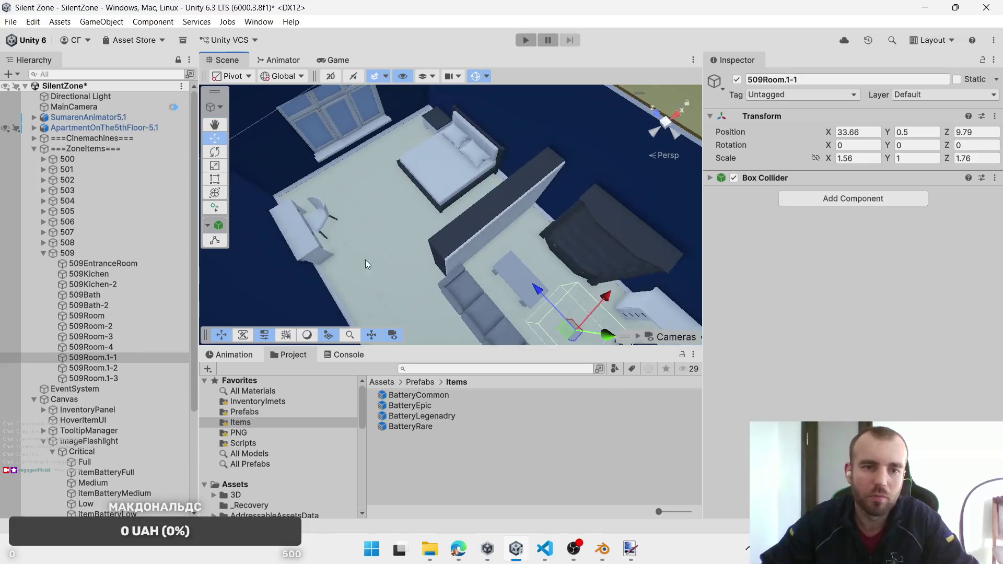
pyautogui.click(150, 371)
pyautogui.doubleClick(146, 371)
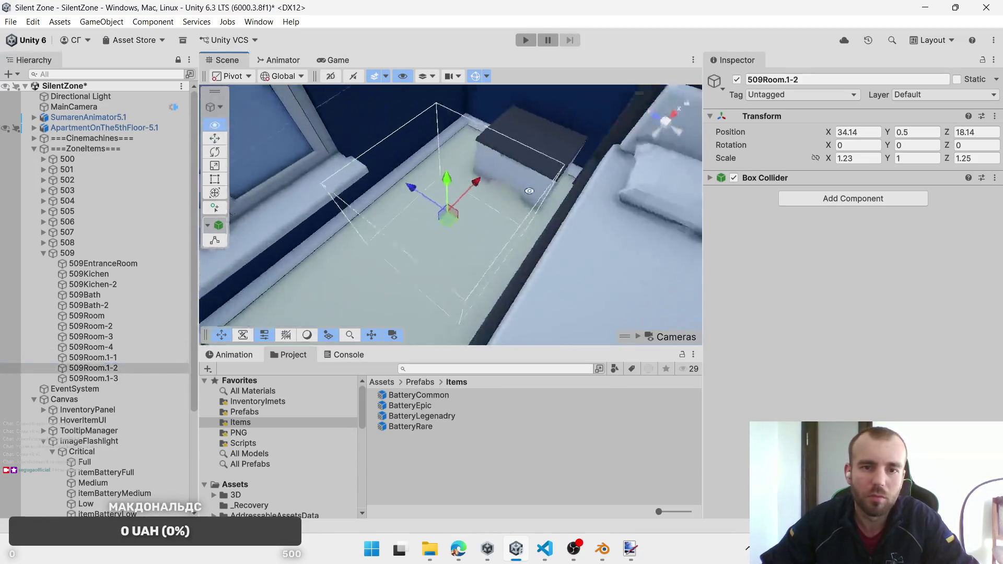
pyautogui.click(527, 180)
pyautogui.click(527, 182)
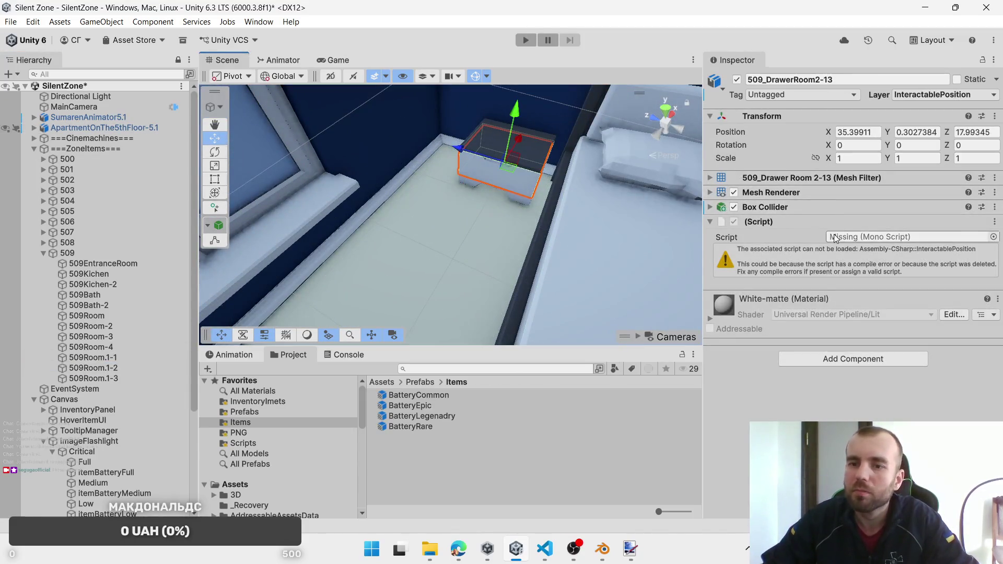
# Step: Give 509_DrawerRoom2-13 the InteractableObjects script with all four battery prefabs
pyautogui.click(992, 237)
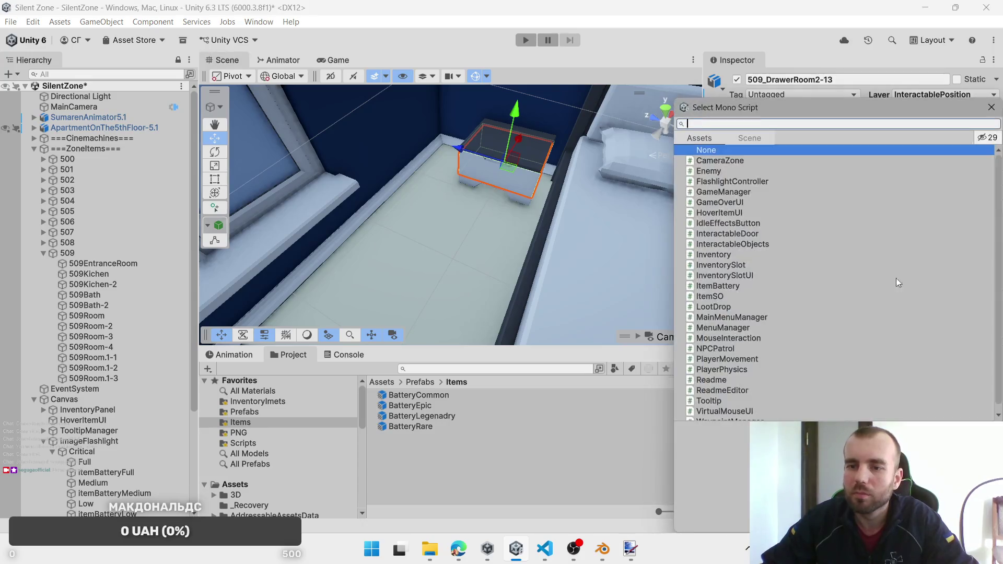
pyautogui.doubleClick(757, 243)
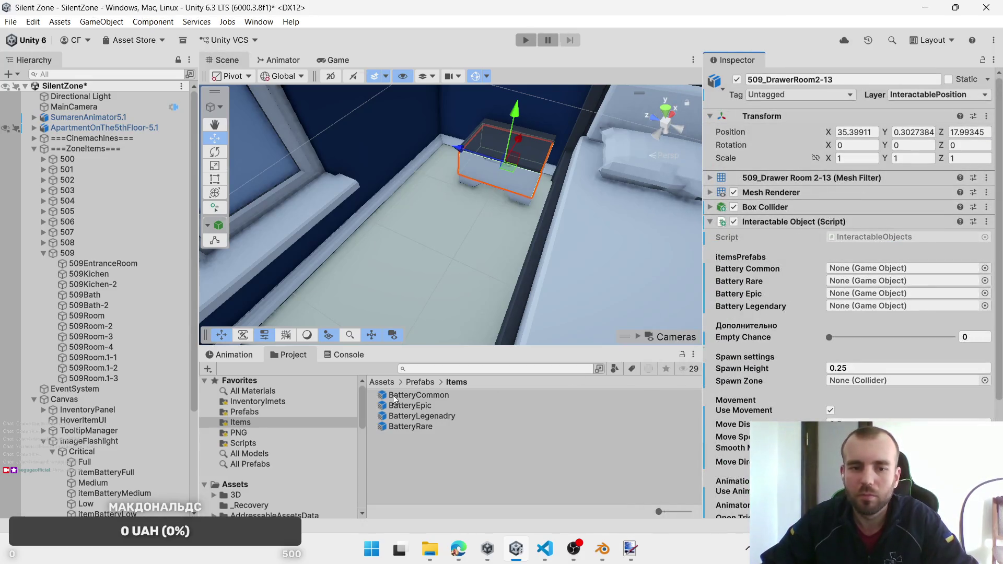
pyautogui.moveTo(395, 400)
pyautogui.mouseDown()
pyautogui.moveTo(878, 268)
pyautogui.moveTo(886, 285)
pyautogui.mouseUp()
pyautogui.moveTo(418, 408); pyautogui.dragTo(883, 295)
pyautogui.click(445, 415)
pyautogui.moveTo(445, 415); pyautogui.dragTo(854, 309)
pyautogui.moveTo(425, 425)
pyautogui.mouseDown()
pyautogui.moveTo(883, 265)
pyautogui.moveTo(888, 278)
pyautogui.mouseUp()
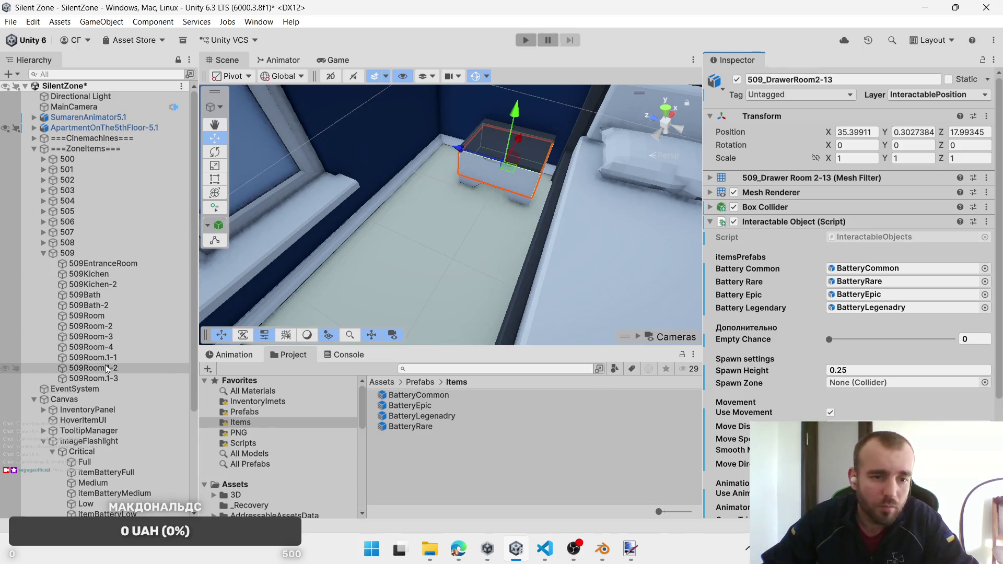
# Step: Set the drawer's spawn zone to 509Room.1-2, leaving the move direction unchanged
pyautogui.moveTo(105, 364); pyautogui.dragTo(885, 383)
pyautogui.scroll(-3, 901, 409)
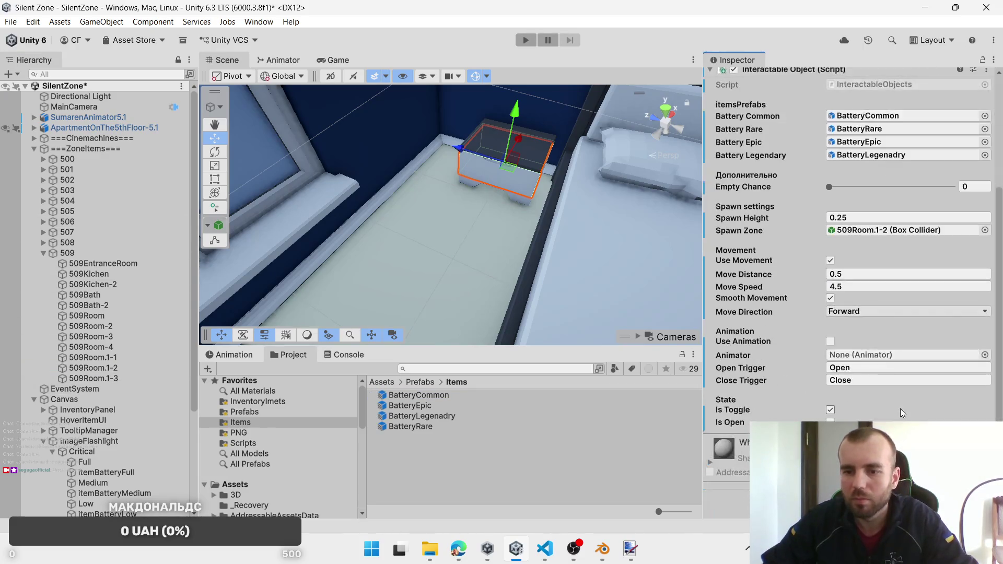
pyautogui.scroll(4, 899, 408)
pyautogui.moveTo(666, 266)
pyautogui.mouseDown()
pyautogui.moveTo(353, 285)
pyautogui.moveTo(633, 351)
pyautogui.mouseUp()
pyautogui.click(878, 464)
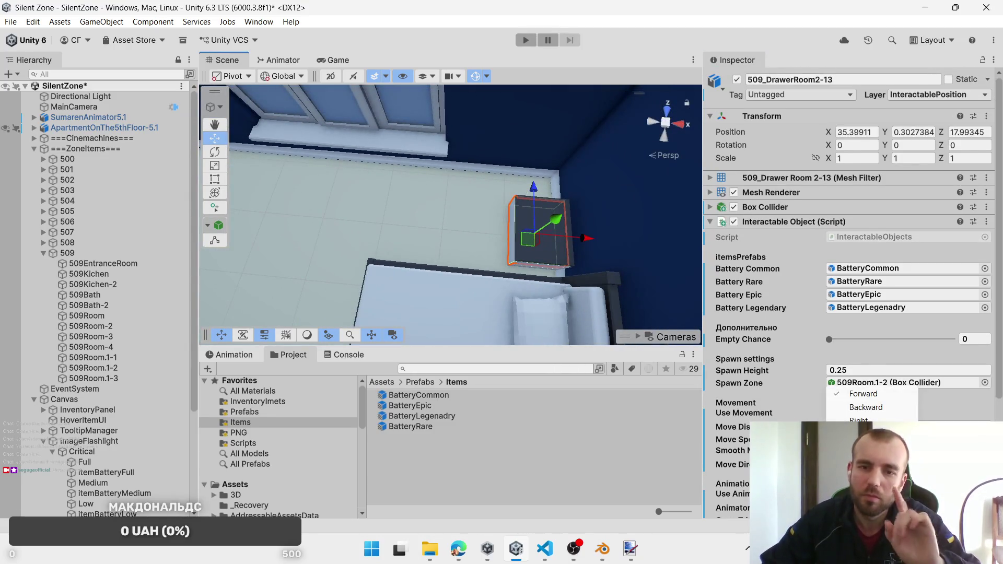
pyautogui.click(867, 434)
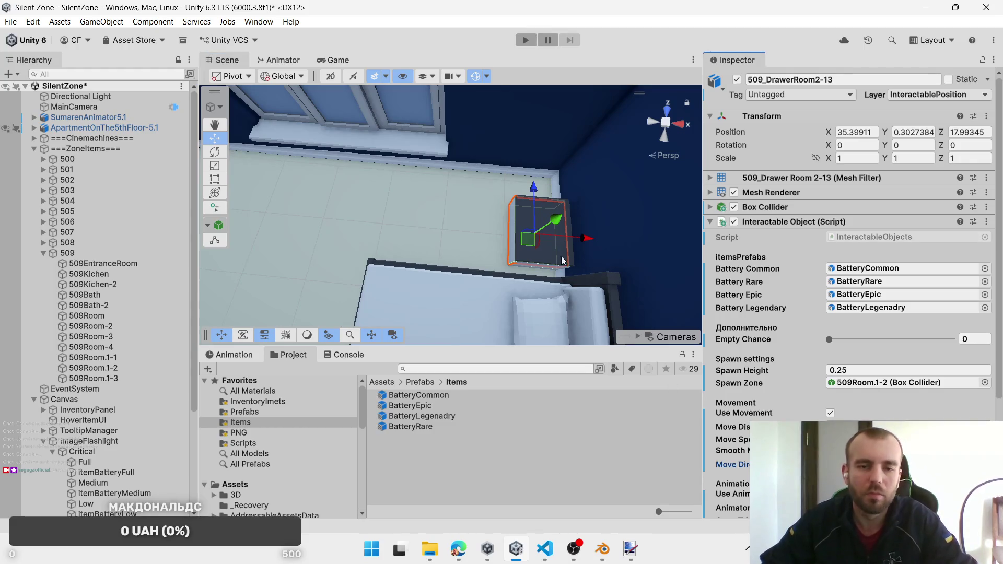
# Step: Select both desk drawers, which still carry the Interaction Door script
pyautogui.moveTo(561, 256)
pyautogui.mouseDown()
pyautogui.moveTo(503, 232)
pyautogui.moveTo(533, 180)
pyautogui.mouseUp()
pyautogui.click(415, 178)
pyautogui.click(453, 139)
pyautogui.keyDown('ctrl'); pyautogui.click(467, 233); pyautogui.keyUp('ctrl')
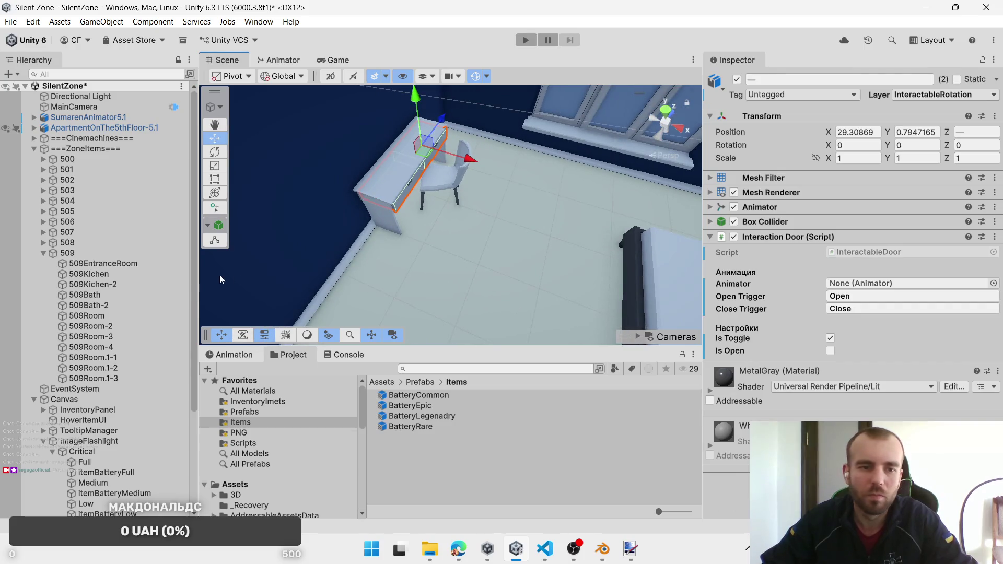
# Step: Replace the desk drawers' Interaction Door with Interactable Object on the InteractablePosition layer
pyautogui.rightClick(830, 236)
pyautogui.click(883, 288)
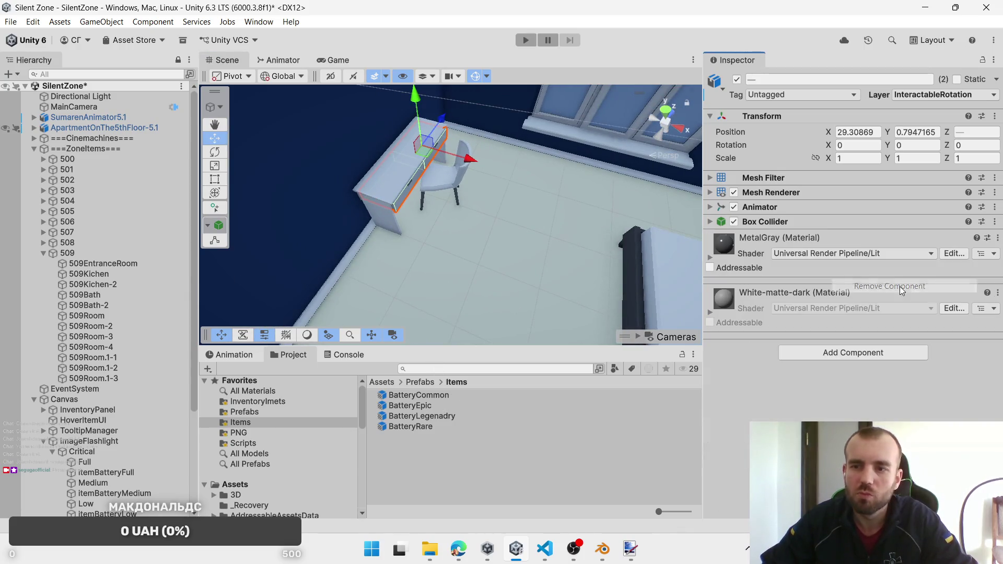
pyautogui.click(943, 95)
pyautogui.click(926, 205)
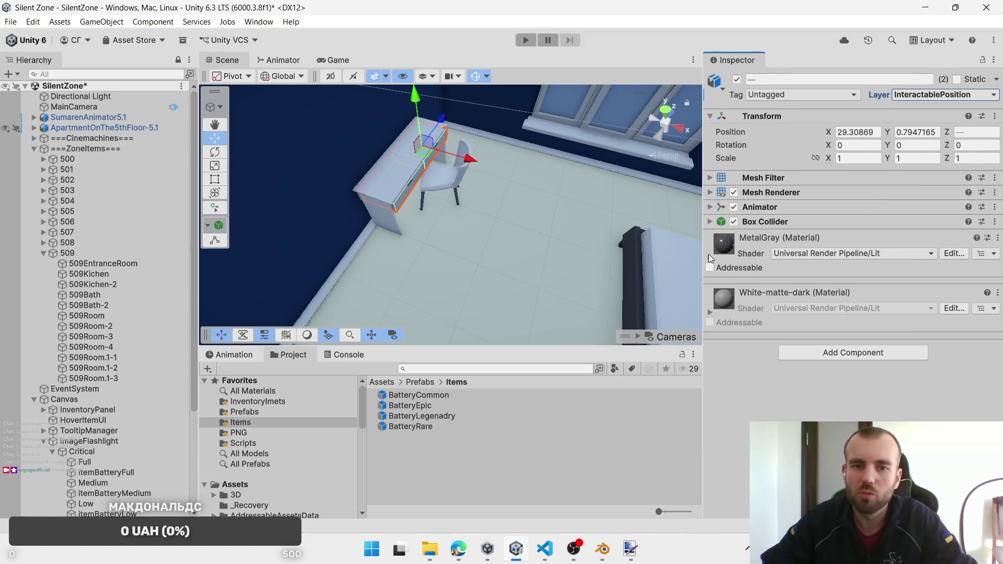
pyautogui.click(862, 357)
pyautogui.click(854, 397)
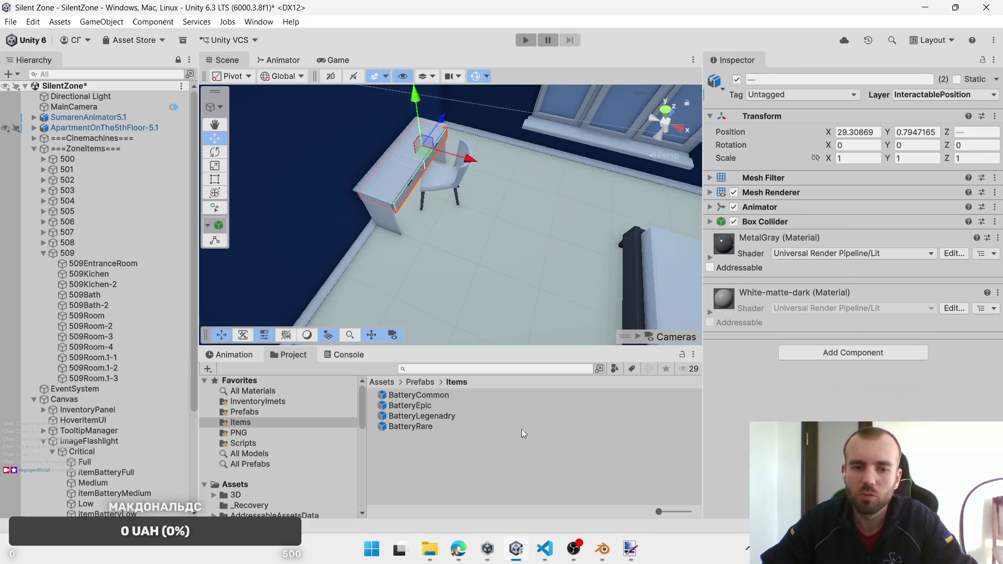
# Step: Assign the battery prefabs and set 509Room.1-3 as the desk drawers' spawn zone
pyautogui.moveTo(879, 296); pyautogui.dragTo(878, 285)
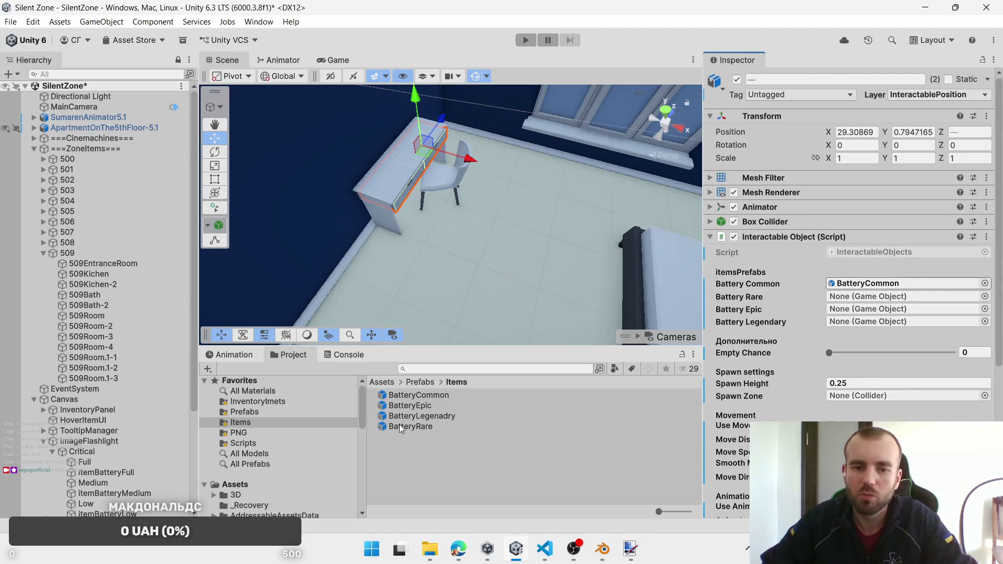
pyautogui.moveTo(845, 321); pyautogui.dragTo(882, 297)
pyautogui.moveTo(410, 405)
pyautogui.mouseDown()
pyautogui.moveTo(909, 313)
pyautogui.moveTo(593, 387)
pyautogui.moveTo(895, 322)
pyautogui.mouseUp()
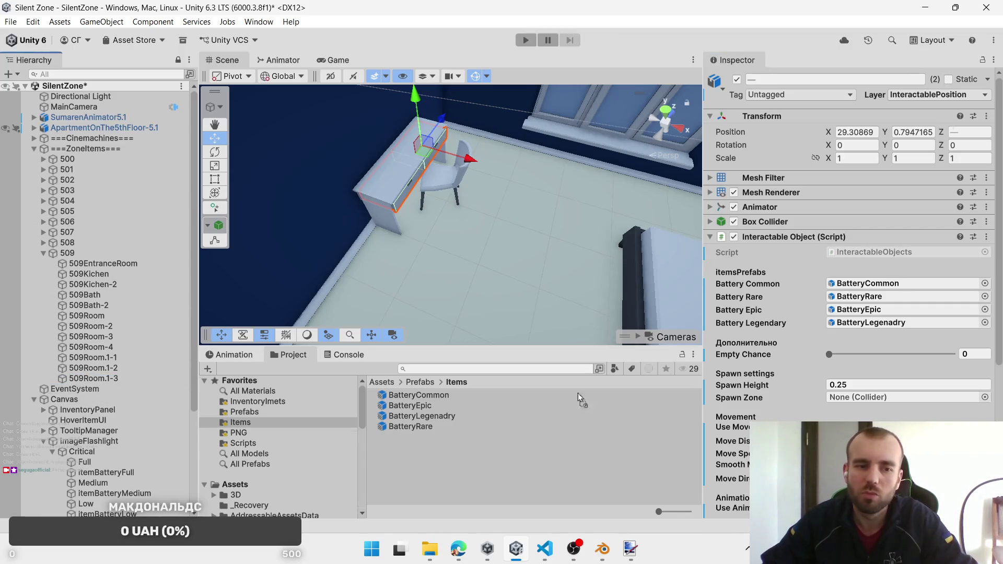
pyautogui.moveTo(858, 397); pyautogui.dragTo(877, 397)
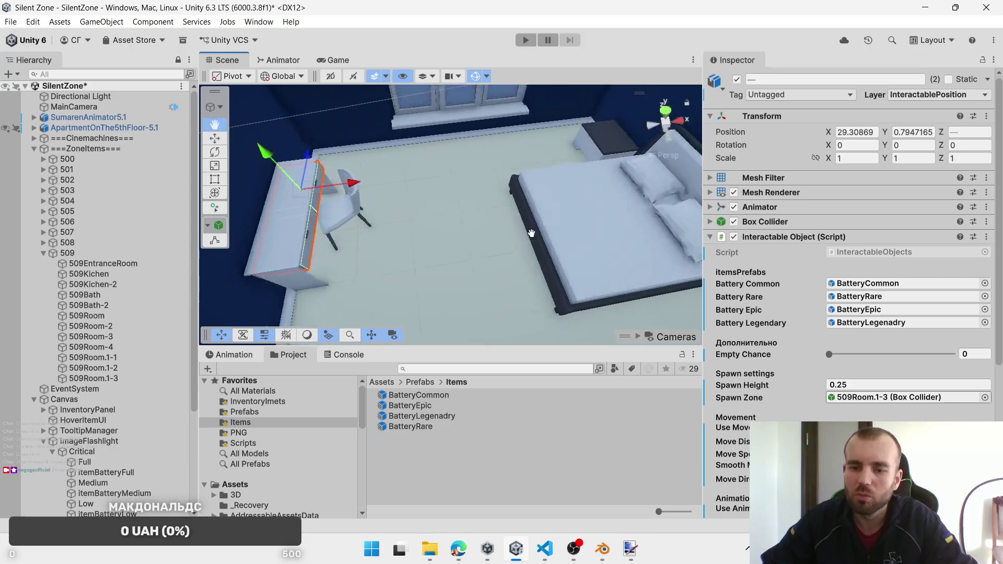
pyautogui.click(888, 479)
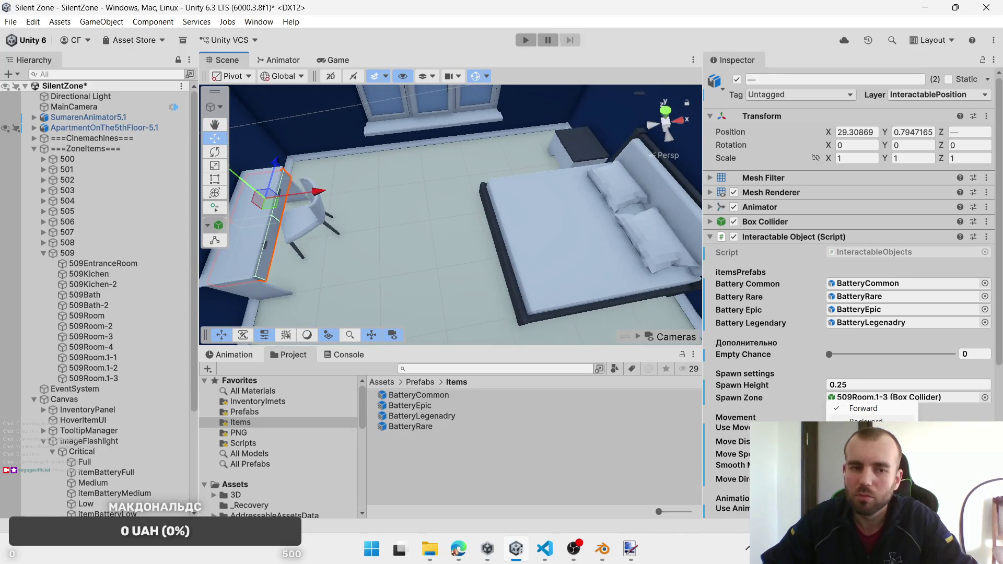
pyautogui.moveTo(555, 281)
pyautogui.mouseDown()
pyautogui.moveTo(649, 267)
pyautogui.moveTo(562, 246)
pyautogui.mouseUp()
pyautogui.click(508, 186)
# Step: Select top desk drawer 509_DrawerRoom2-3 and collapse the 509 apartment's room list
pyautogui.moveTo(479, 227); pyautogui.dragTo(761, 164)
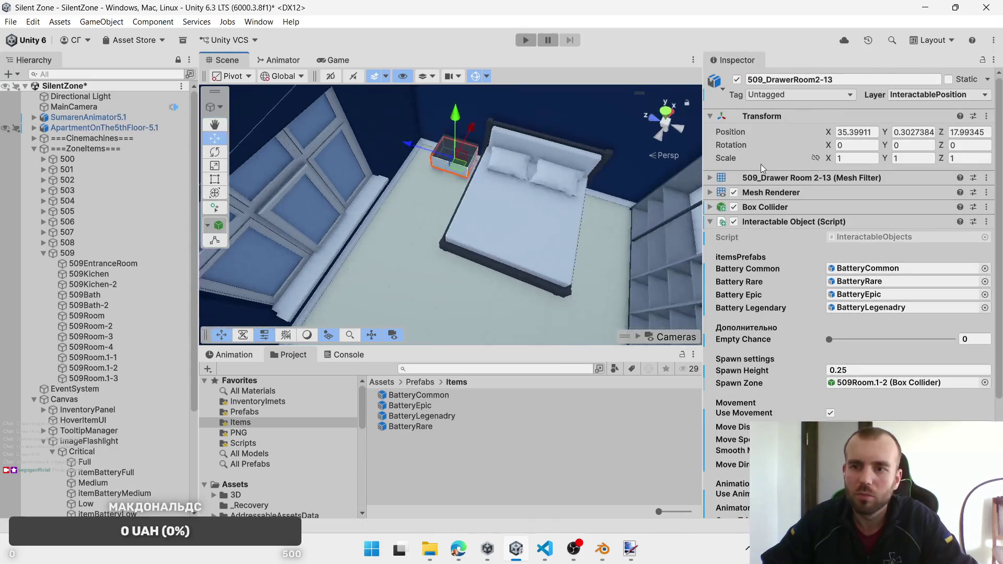
pyautogui.moveTo(600, 226)
pyautogui.mouseDown()
pyautogui.moveTo(531, 219)
pyautogui.moveTo(538, 224)
pyautogui.mouseUp()
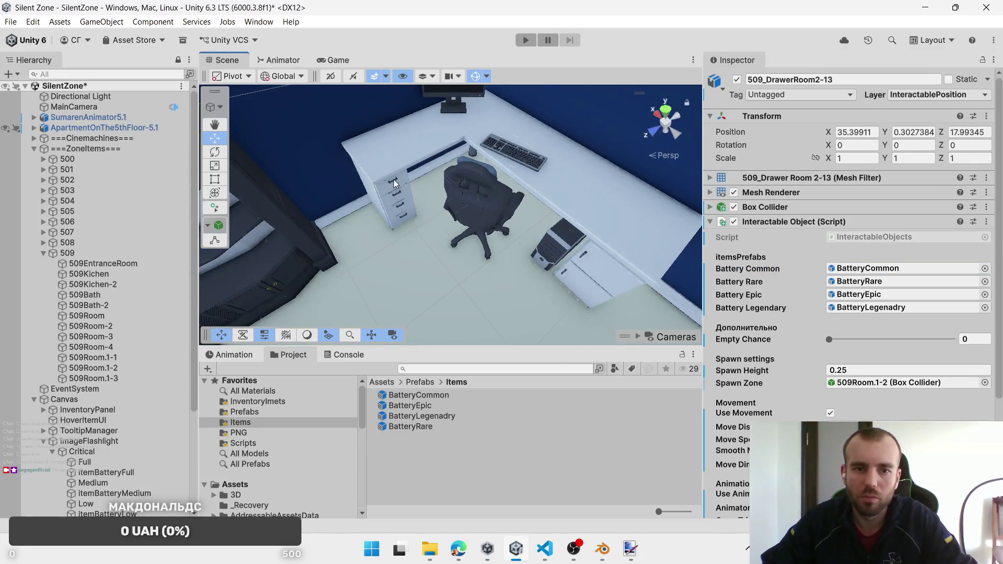
pyautogui.click(394, 180)
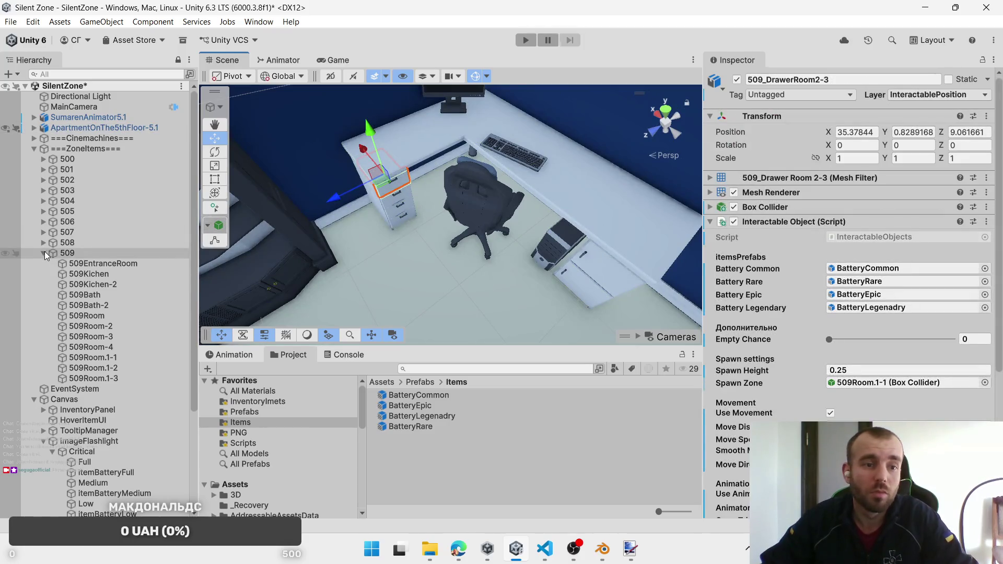
pyautogui.click(44, 253)
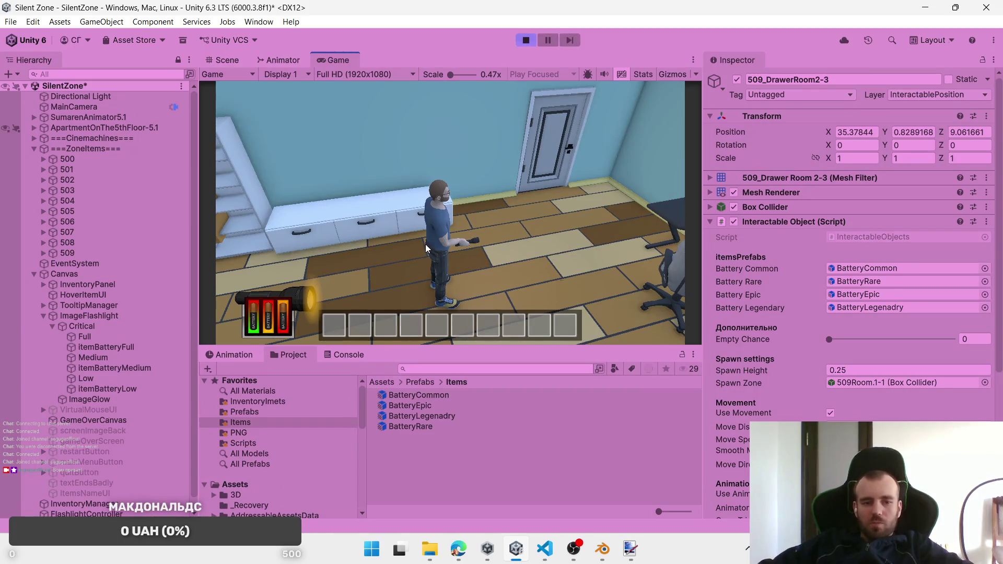
# Step: In the running game, open the drawer cabinet, collect two batteries, and open more drawers
pyautogui.press('e')
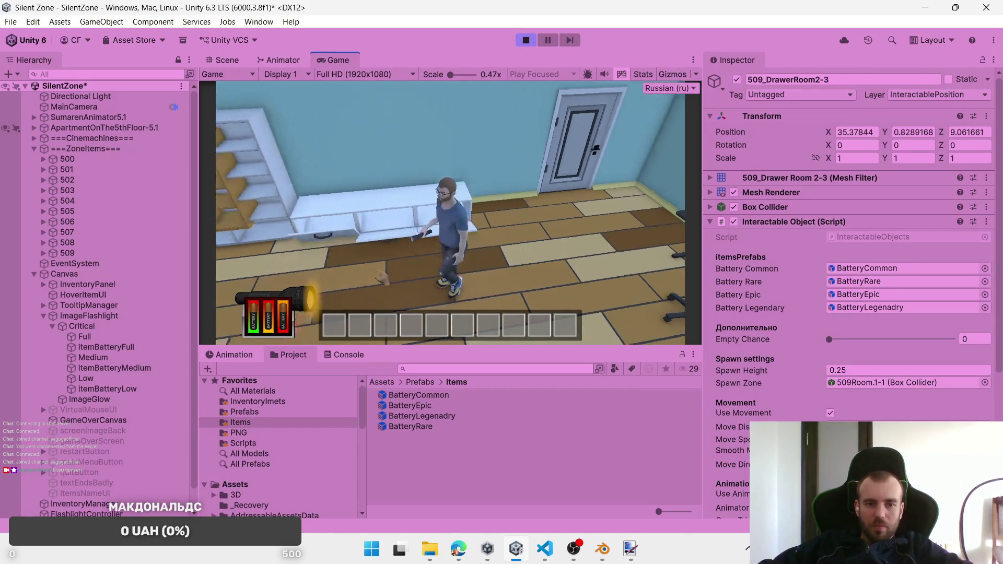
pyautogui.click(358, 270)
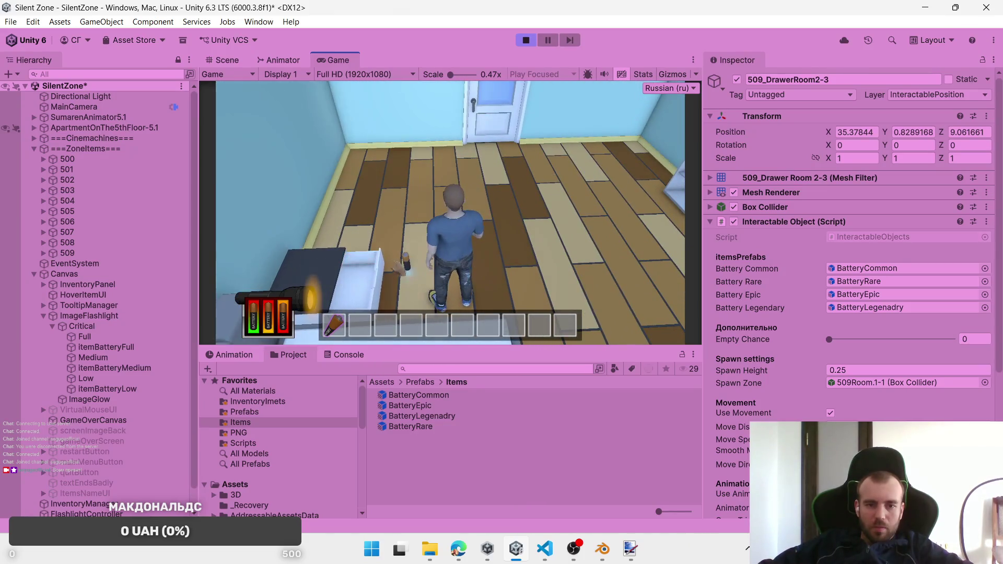
pyautogui.click(413, 269)
pyautogui.press('w')
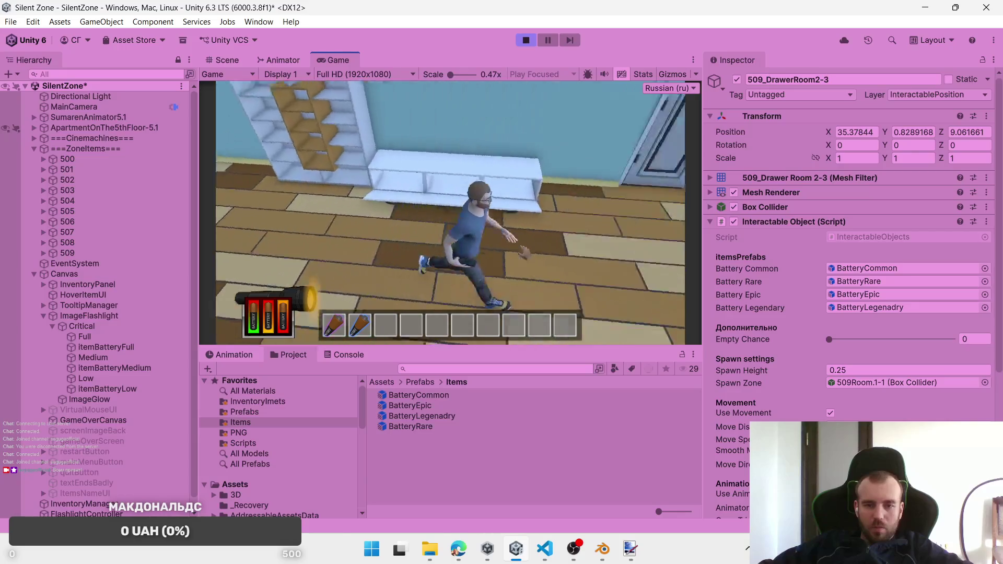
pyautogui.click(580, 264)
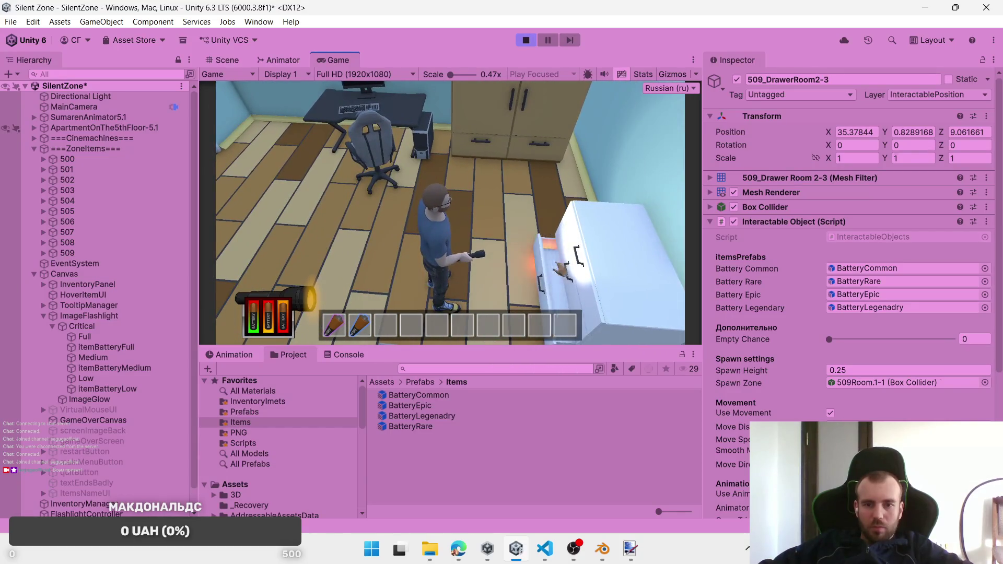
pyautogui.click(491, 131)
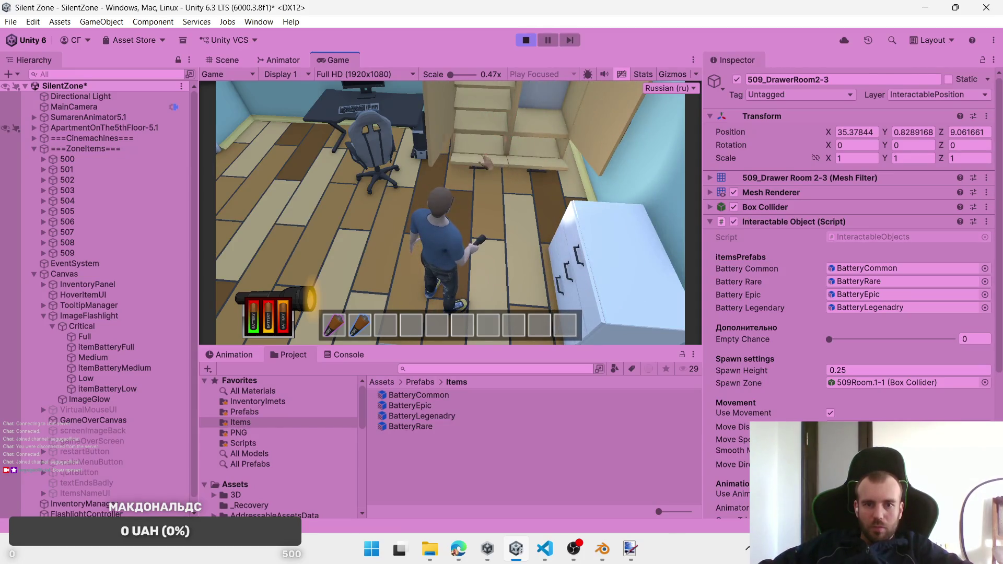
# Step: Walk the character through the hallway into the bathroom and back out
pyautogui.press('a')
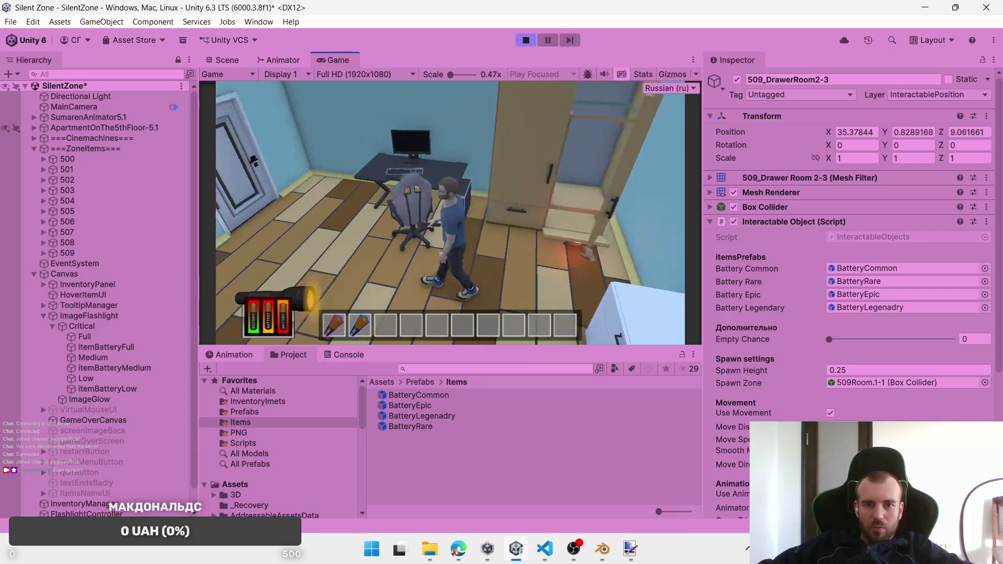
pyautogui.press('w')
pyautogui.press('w')
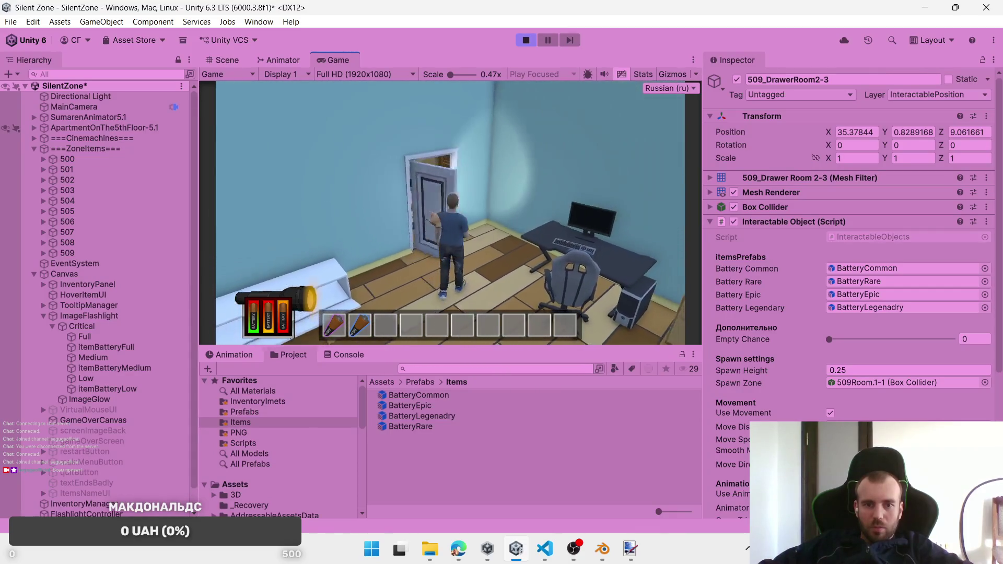
pyautogui.press('w')
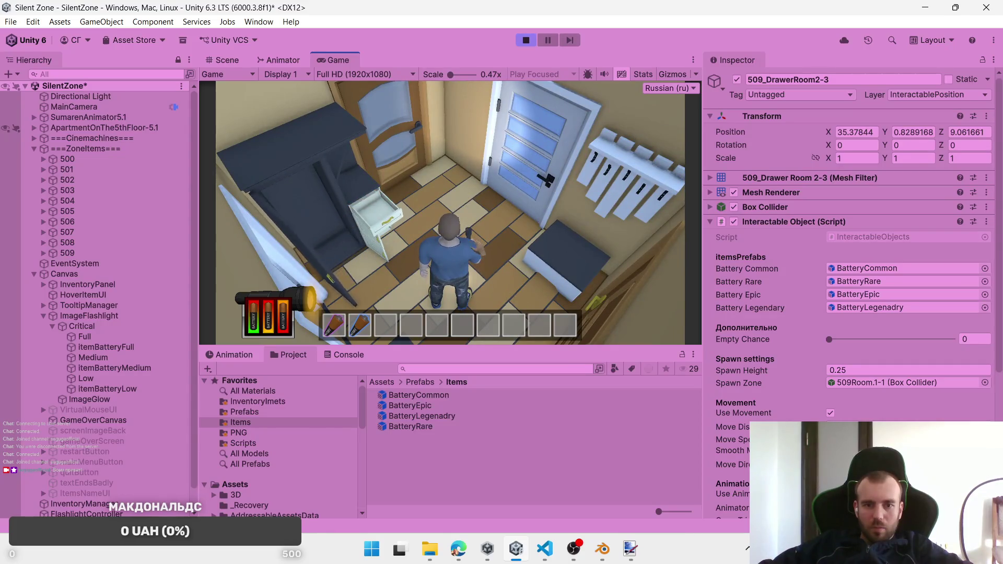
pyautogui.press('w')
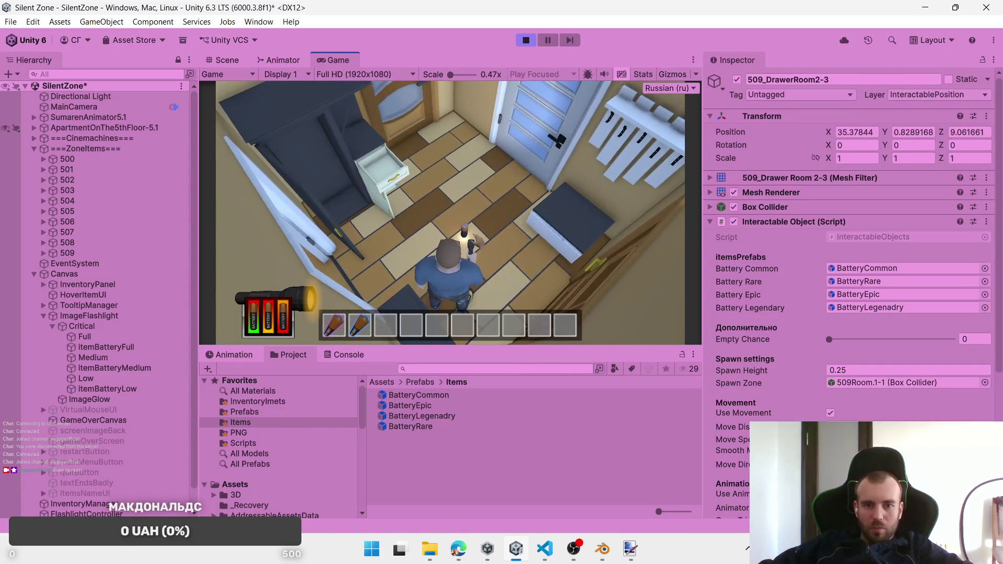
pyautogui.press('w')
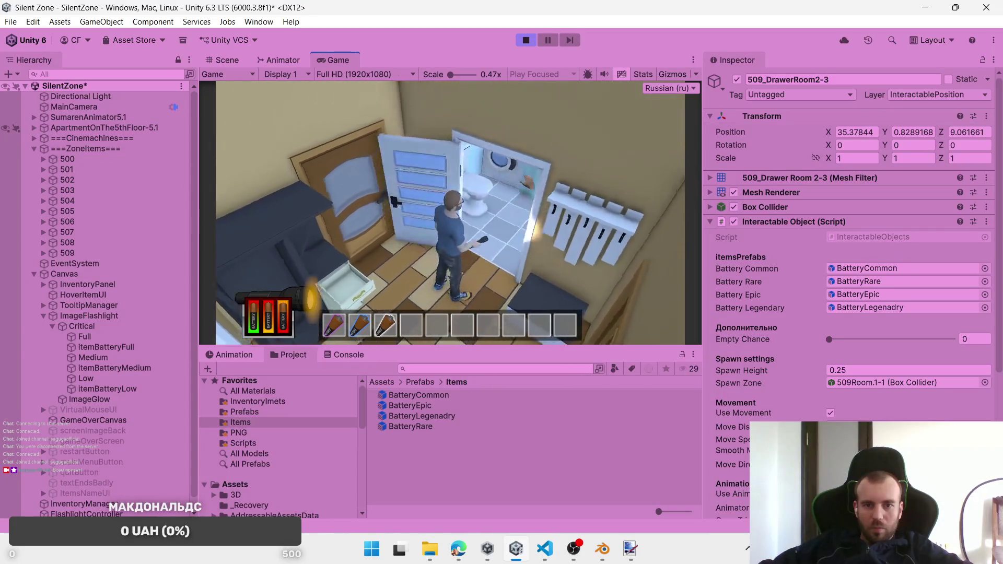
pyautogui.press('w')
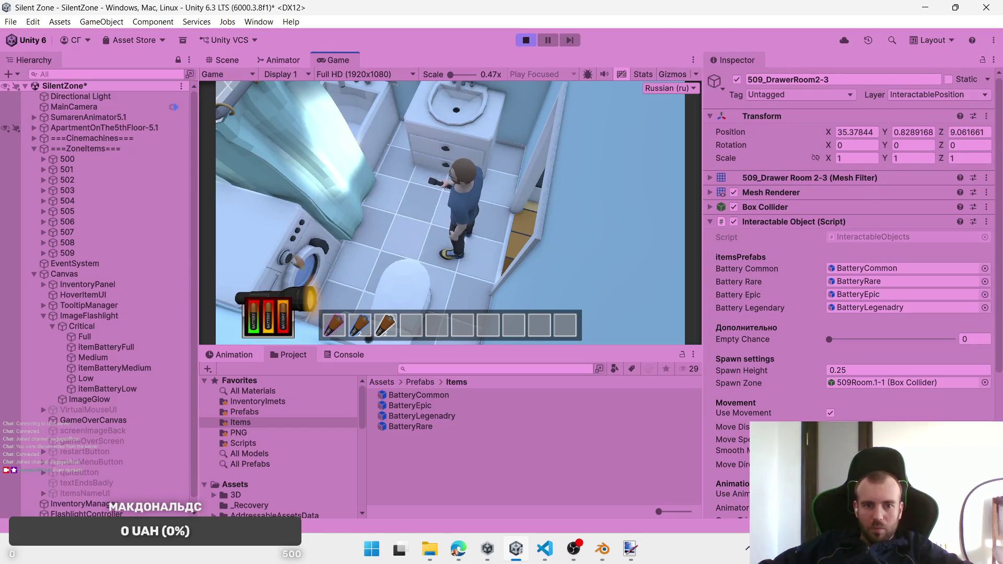
pyautogui.press('s')
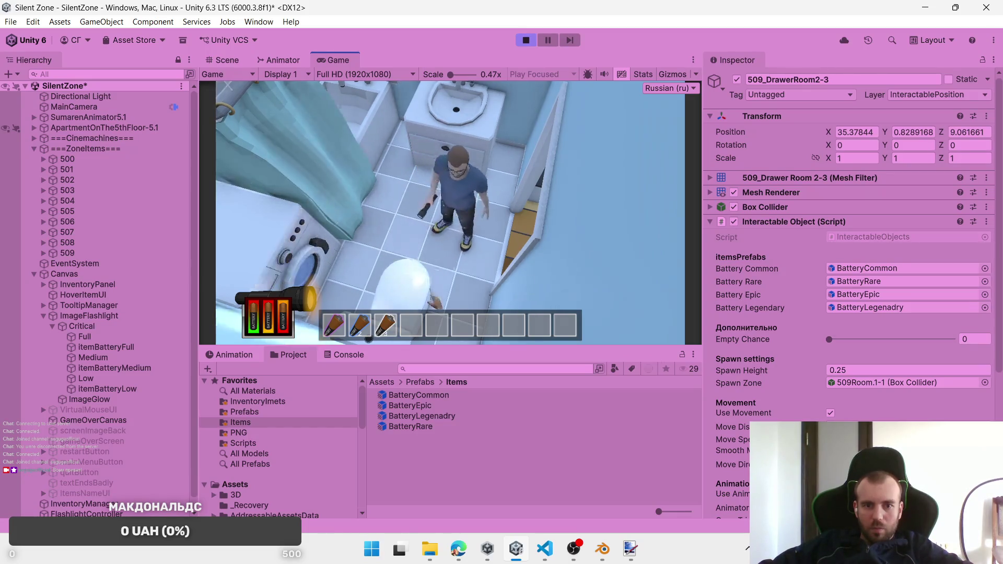
# Step: Walk into the kitchen and open the sink cabinet
pyautogui.moveTo(389, 330)
pyautogui.press('a')
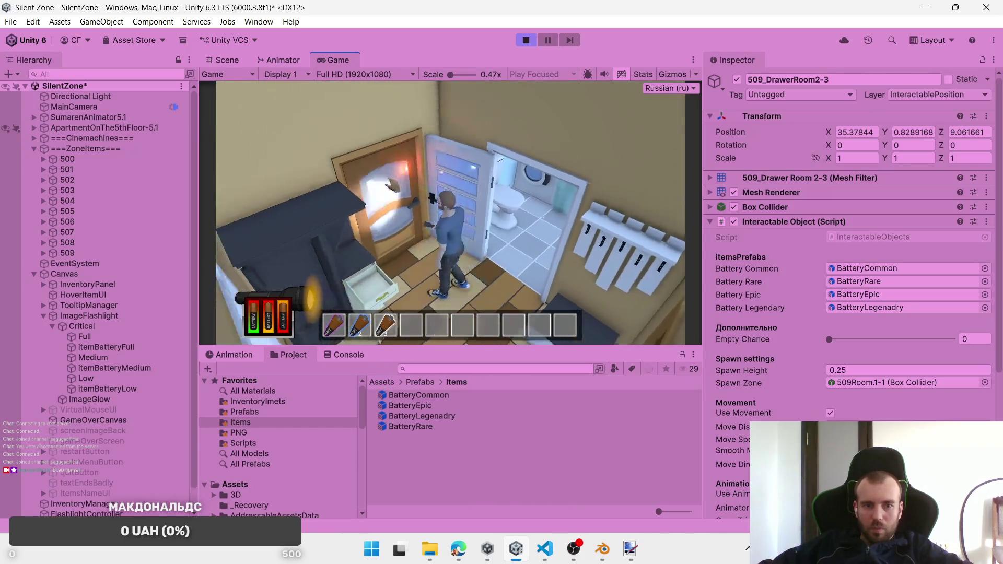
pyautogui.press('a')
pyautogui.moveTo(349, 337)
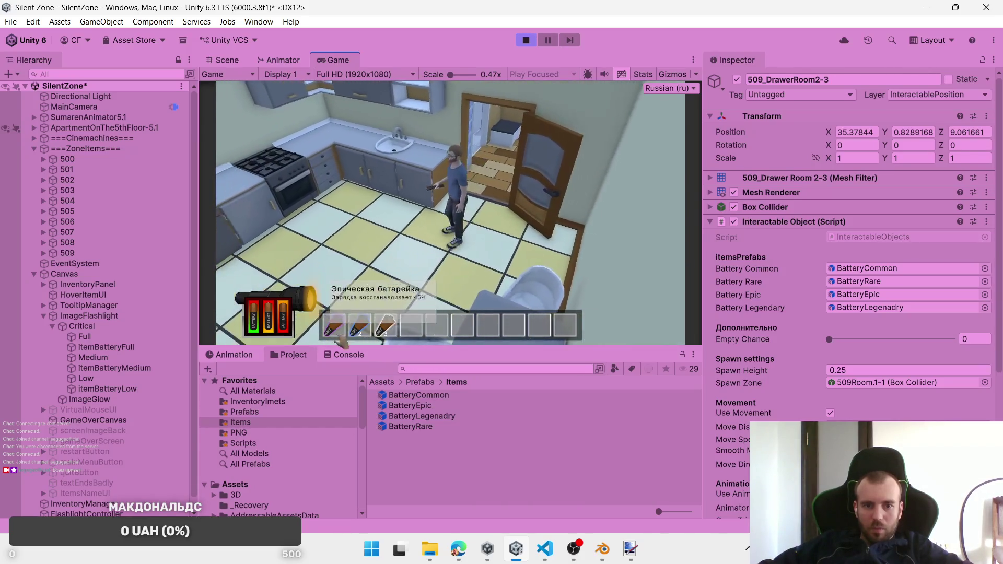
pyautogui.press('w')
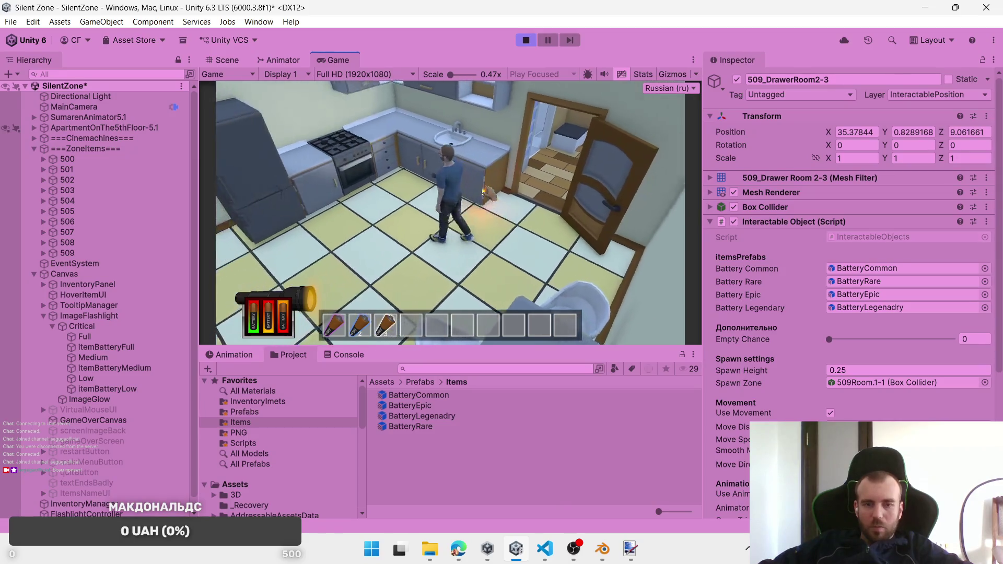
pyautogui.press('e')
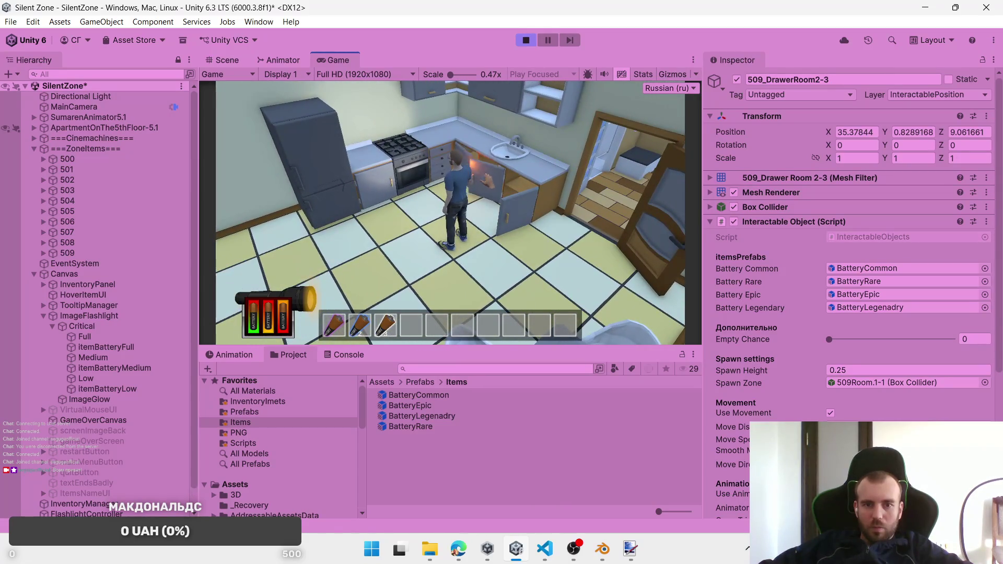
# Step: Open the TV-stand drawer to spawn a battery, then head to the bathroom doorway
pyautogui.press('a')
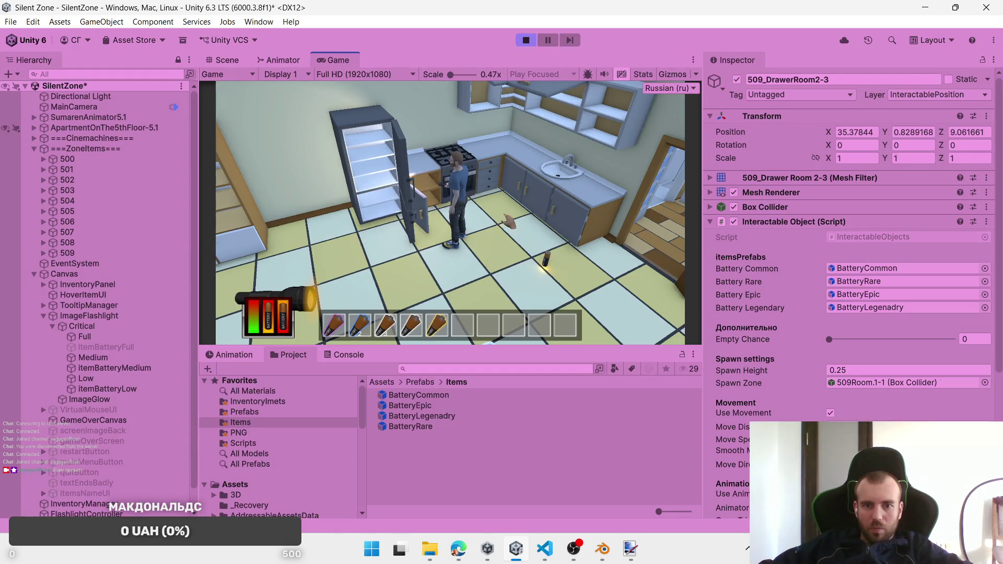
pyautogui.press('a')
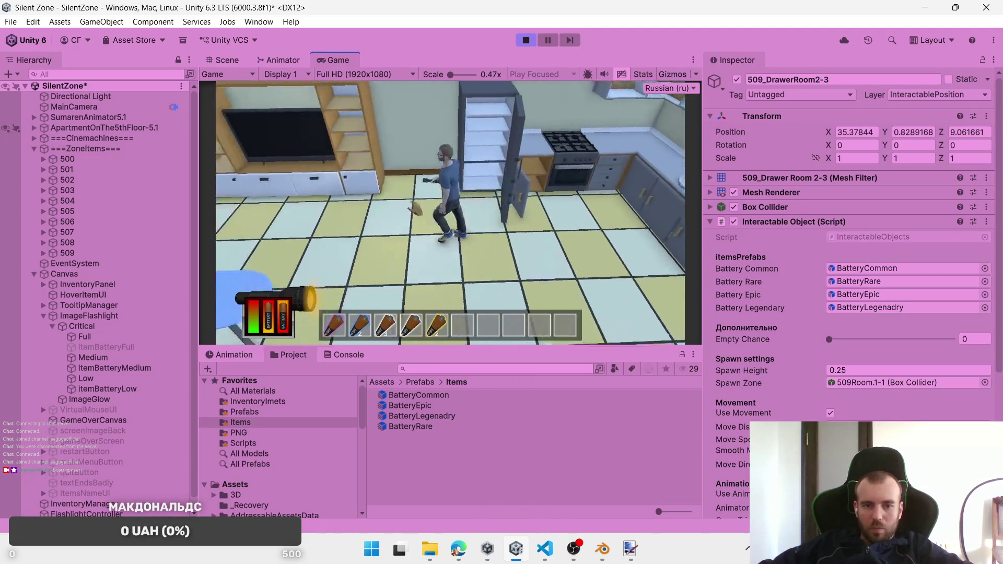
pyautogui.click(397, 188)
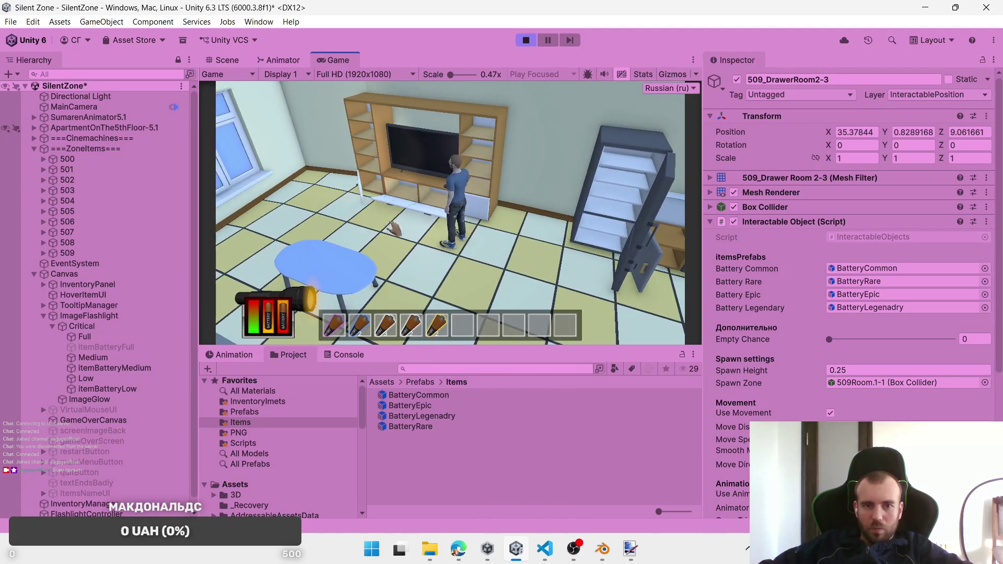
pyautogui.press('s')
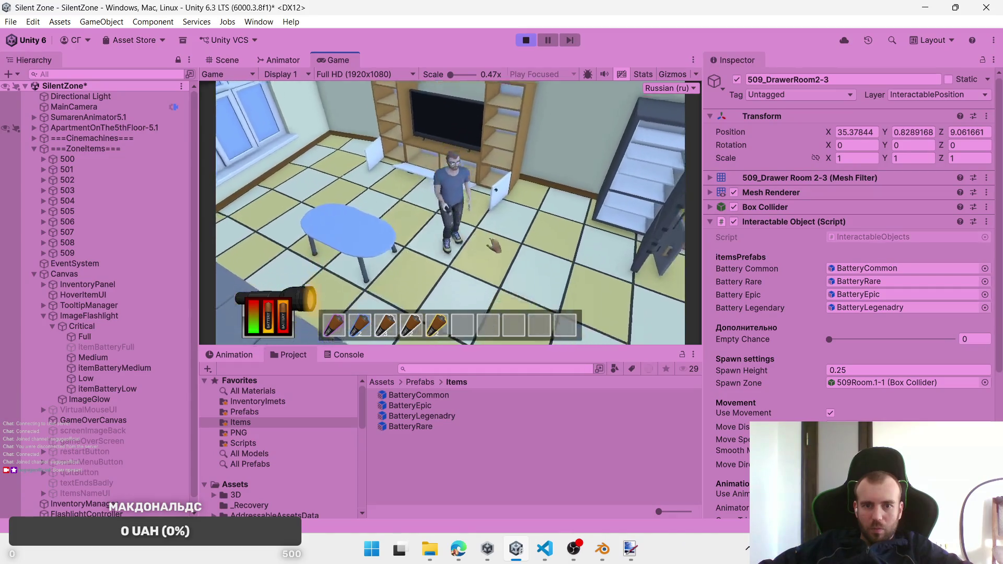
pyautogui.press('w')
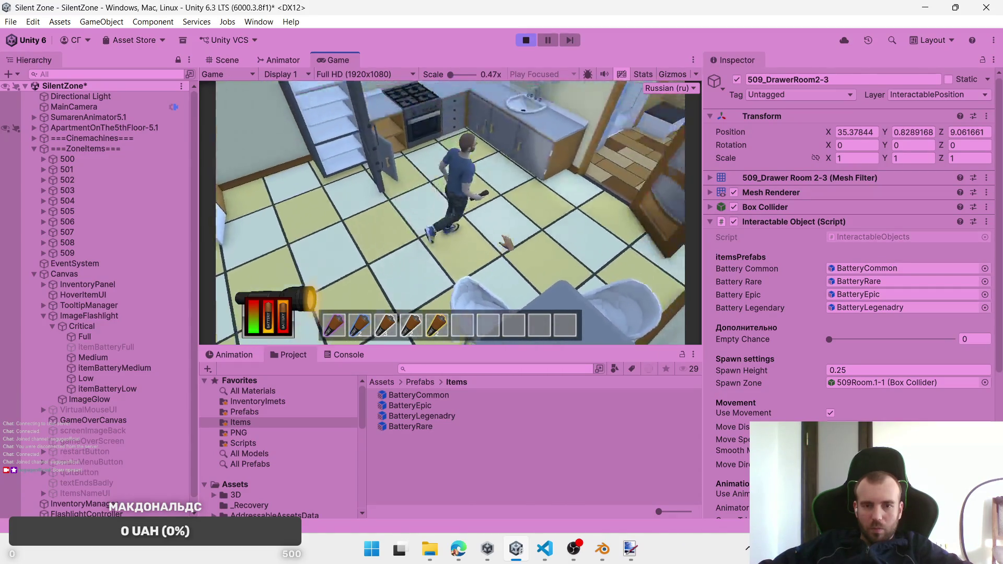
pyautogui.press('w')
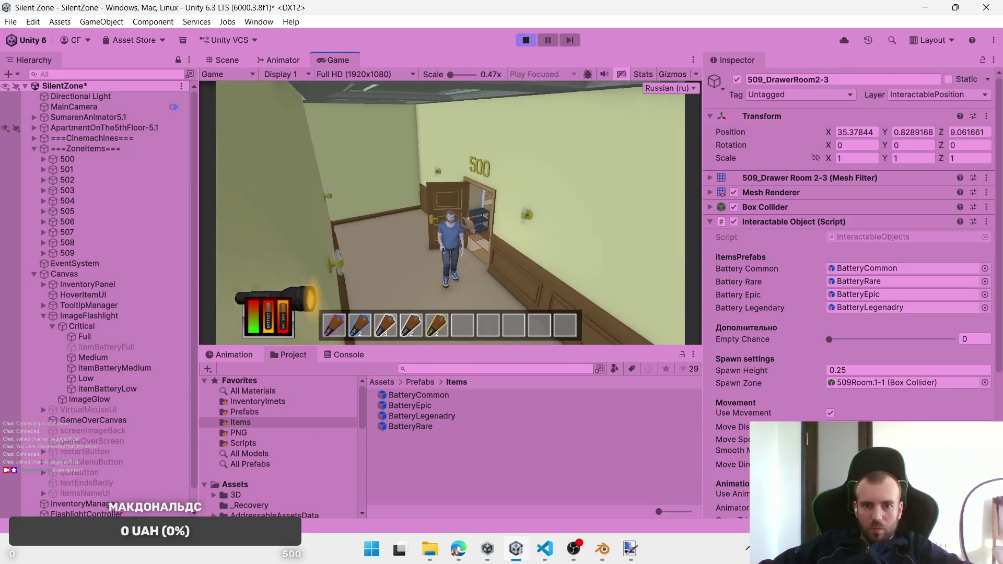
# Step: Walk into room 501 and open the upper green cabinet door to spawn a battery
pyautogui.press('w')
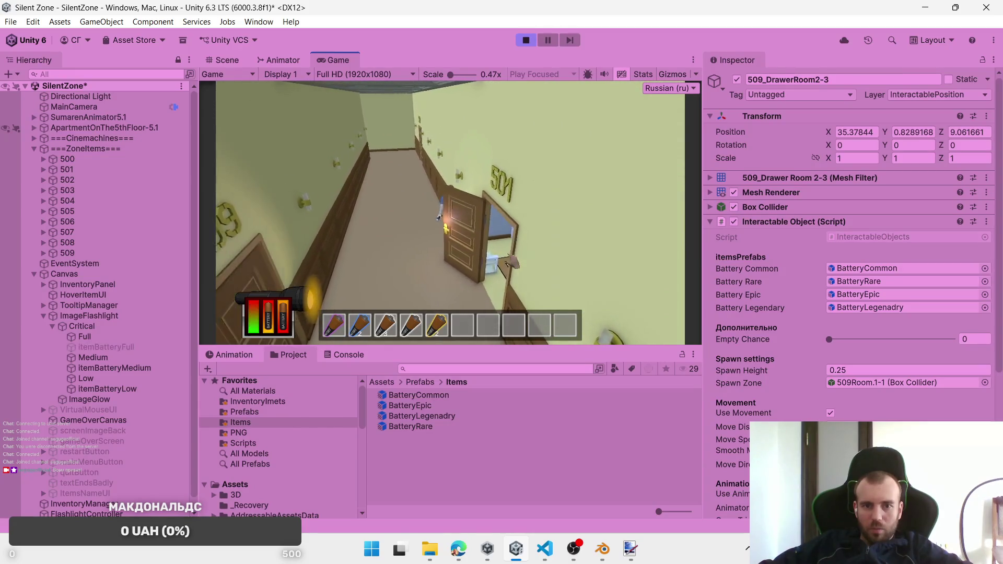
pyautogui.press('w')
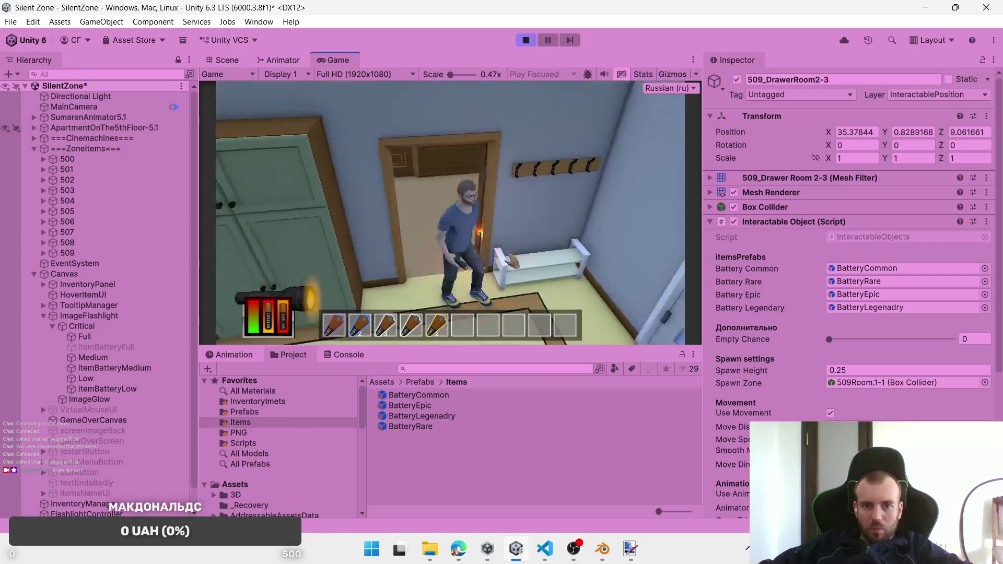
pyautogui.press('w')
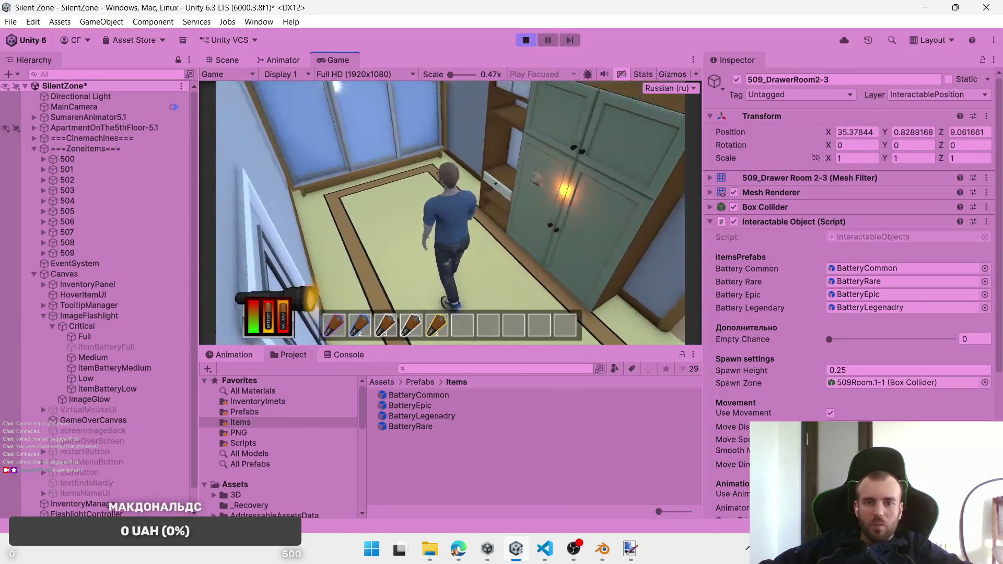
pyautogui.press('e')
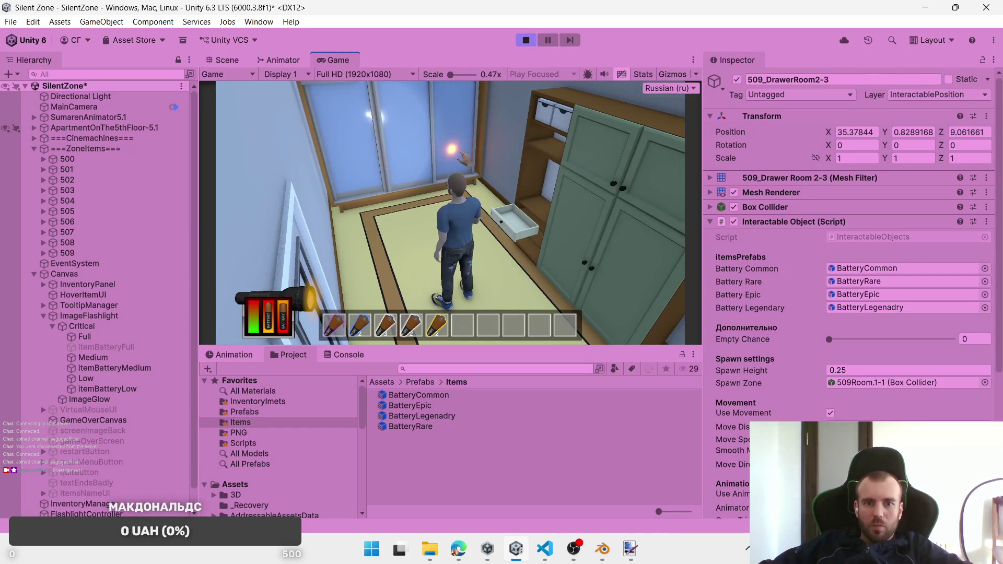
# Step: At the dresser, close the open drawer and open the lower-left drawer
pyautogui.press('a')
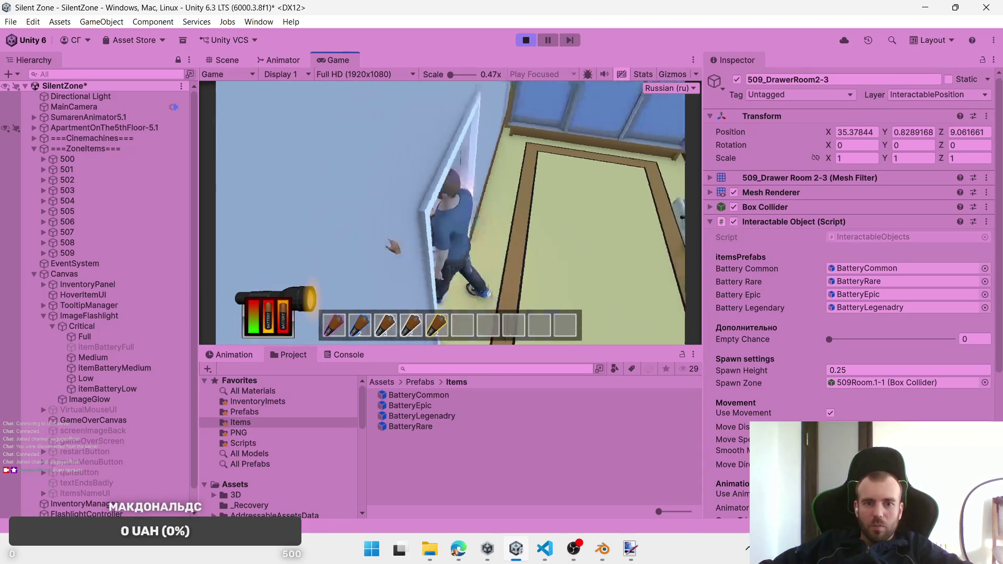
pyautogui.press('s')
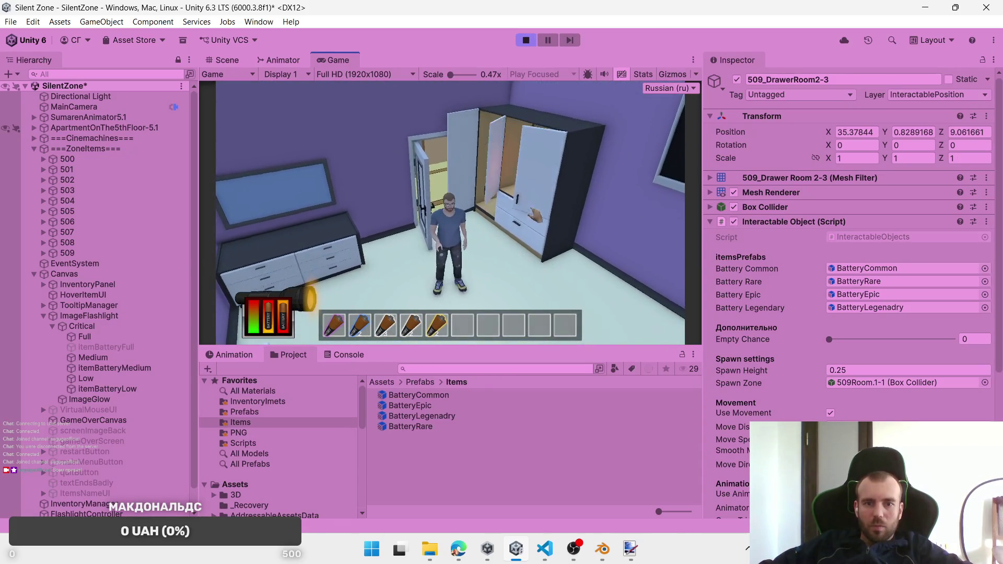
pyautogui.press('a')
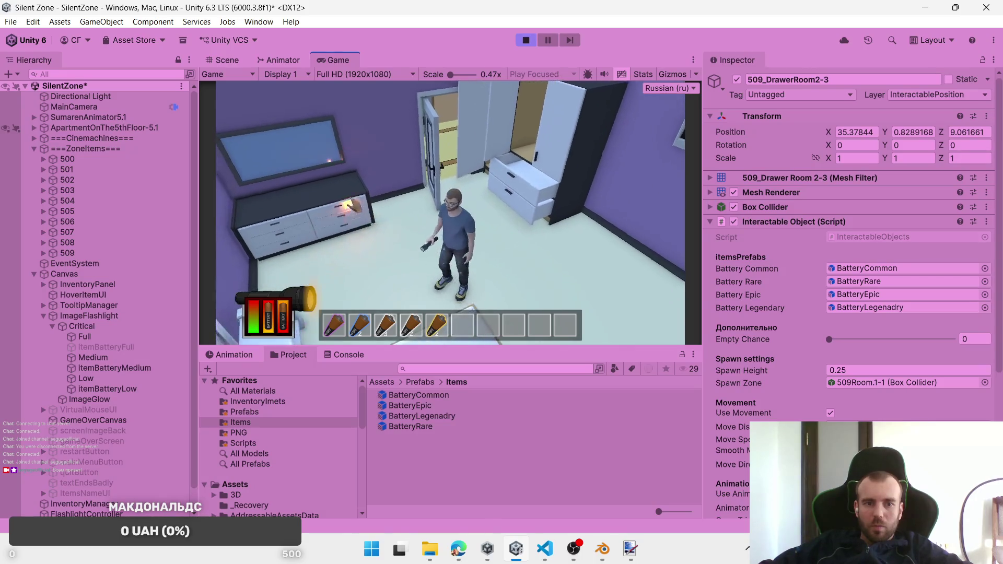
pyautogui.click(359, 223)
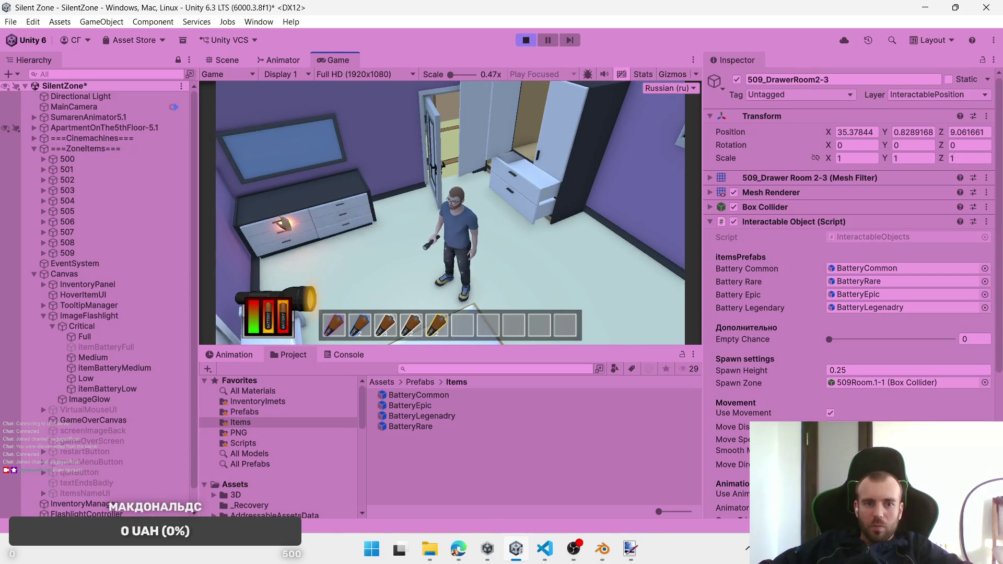
pyautogui.click(301, 240)
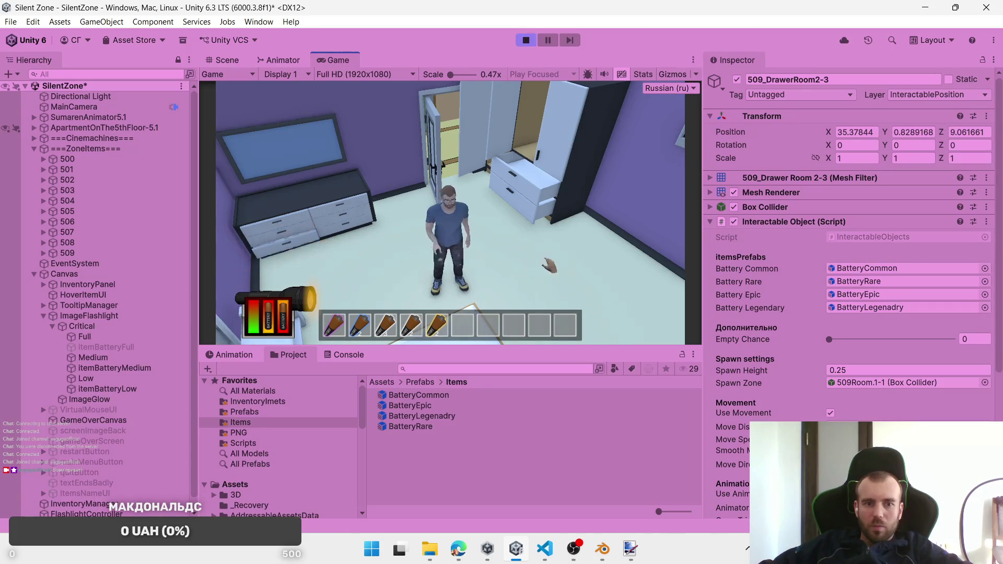
# Step: Walk past the desk and wardrobe, through the next room, into the bathroom
pyautogui.press('d')
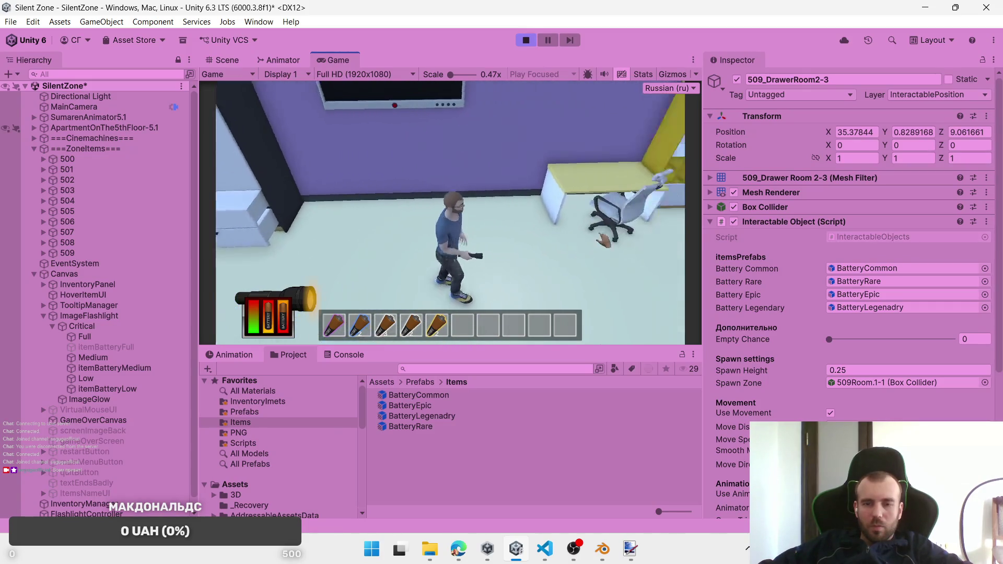
pyautogui.press('w')
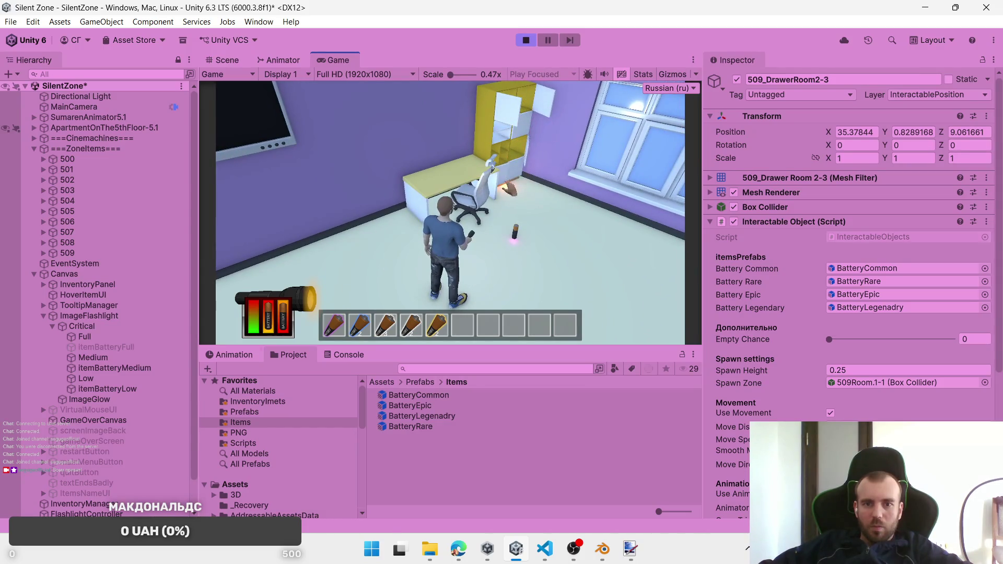
pyautogui.press('a')
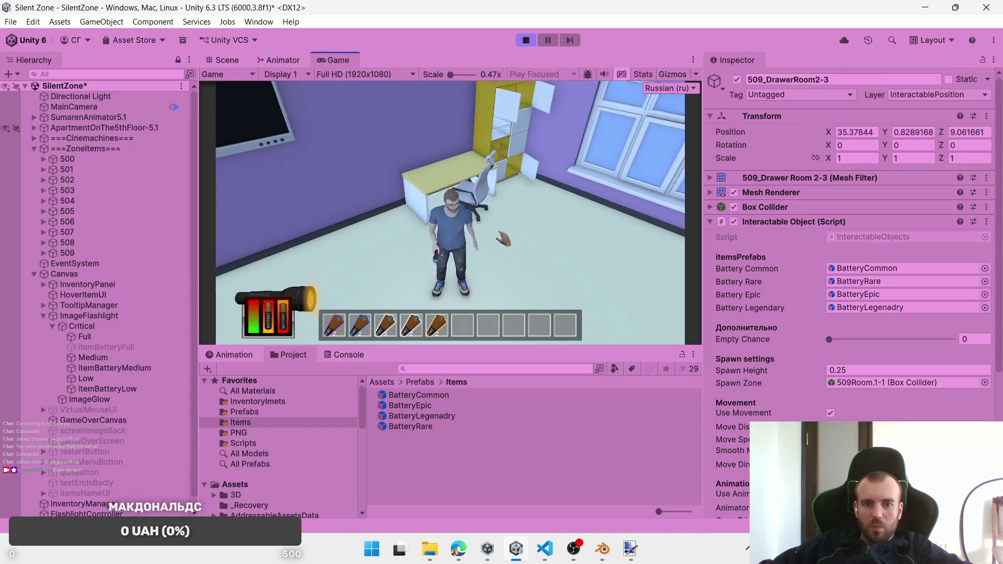
pyautogui.press('w')
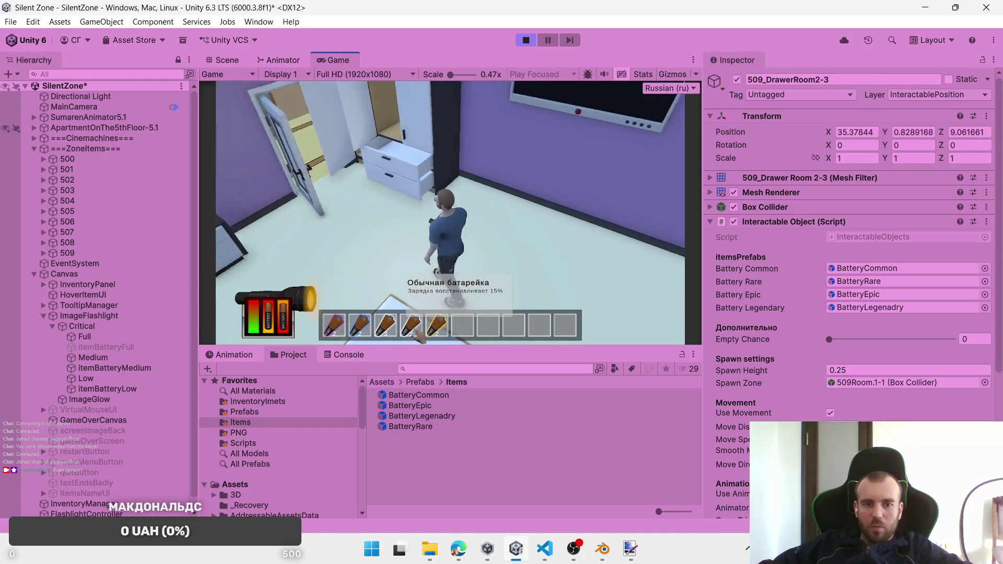
pyautogui.press('w')
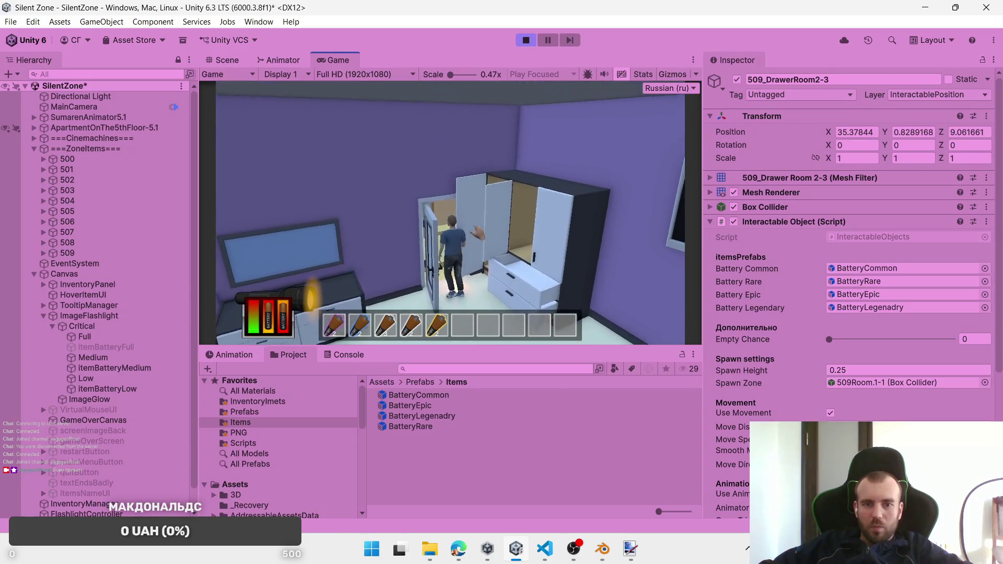
pyautogui.press('w')
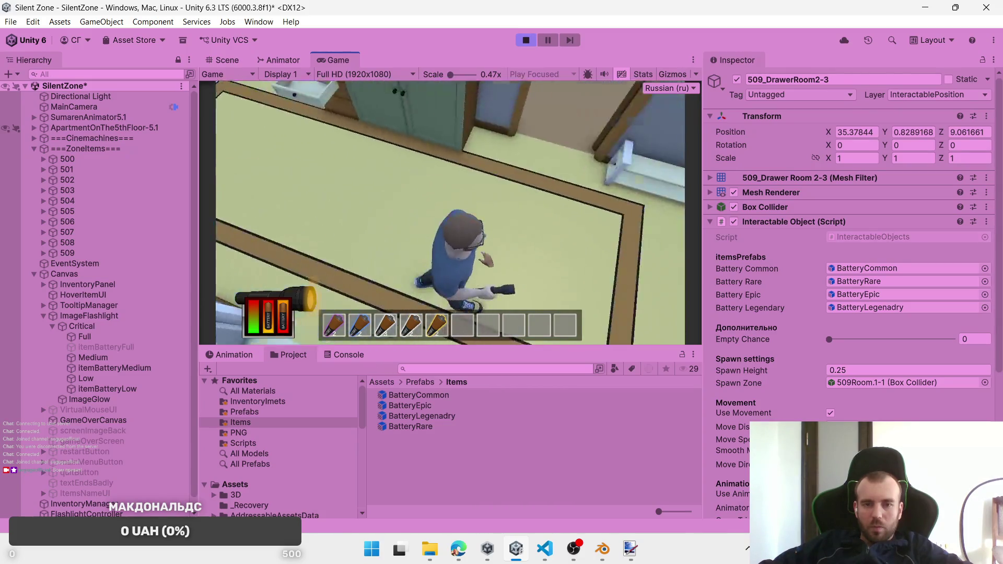
pyautogui.press('w')
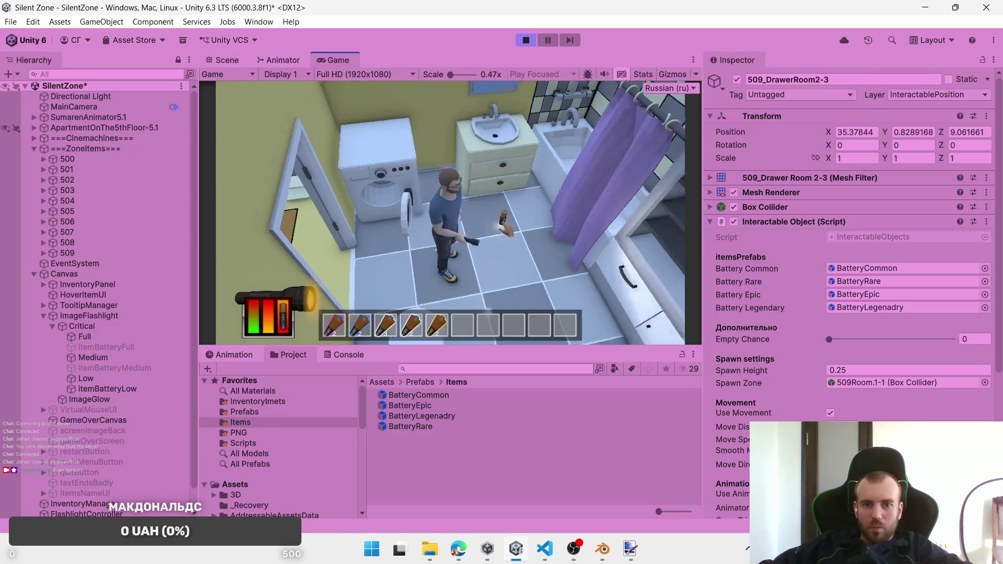
# Step: Pick up the bathroom battery, recharge the flashlight, and walk to the kitchen counter
pyautogui.click(503, 225)
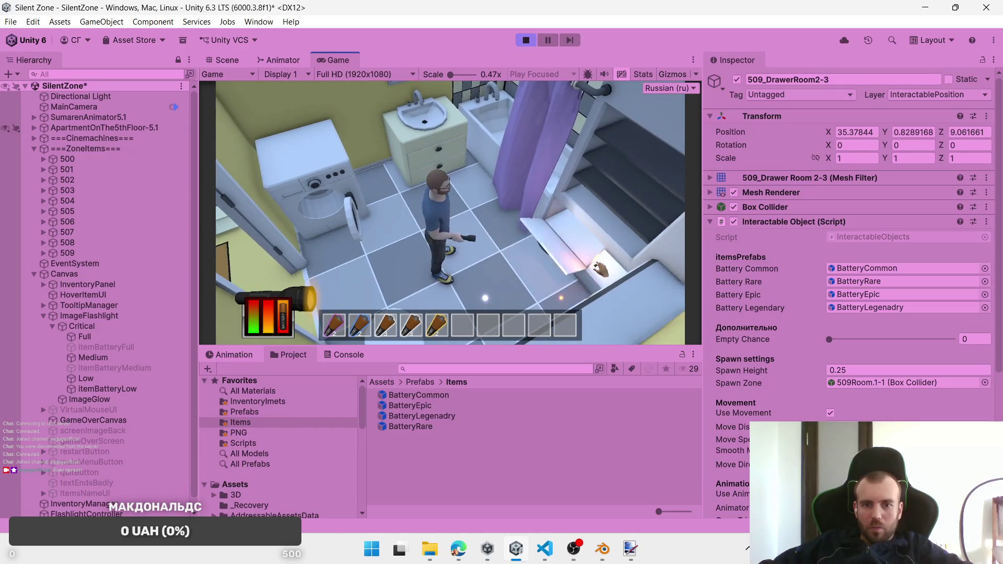
pyautogui.press('s')
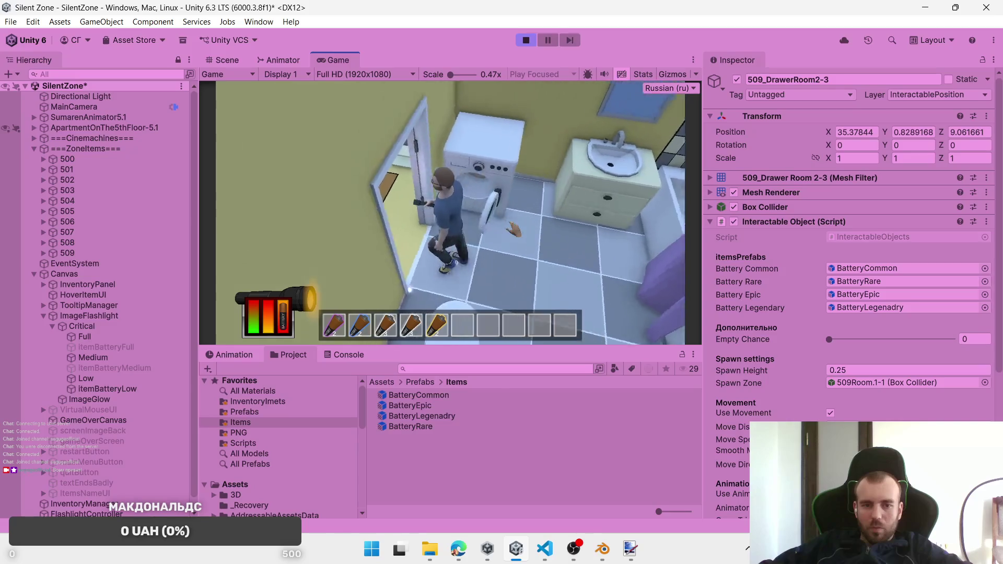
pyautogui.press('r')
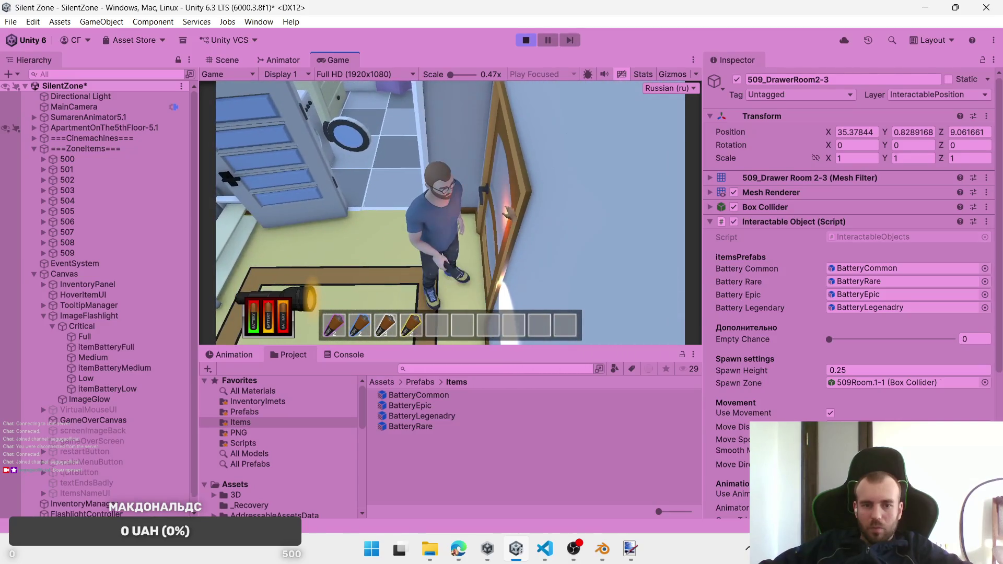
pyautogui.press('d')
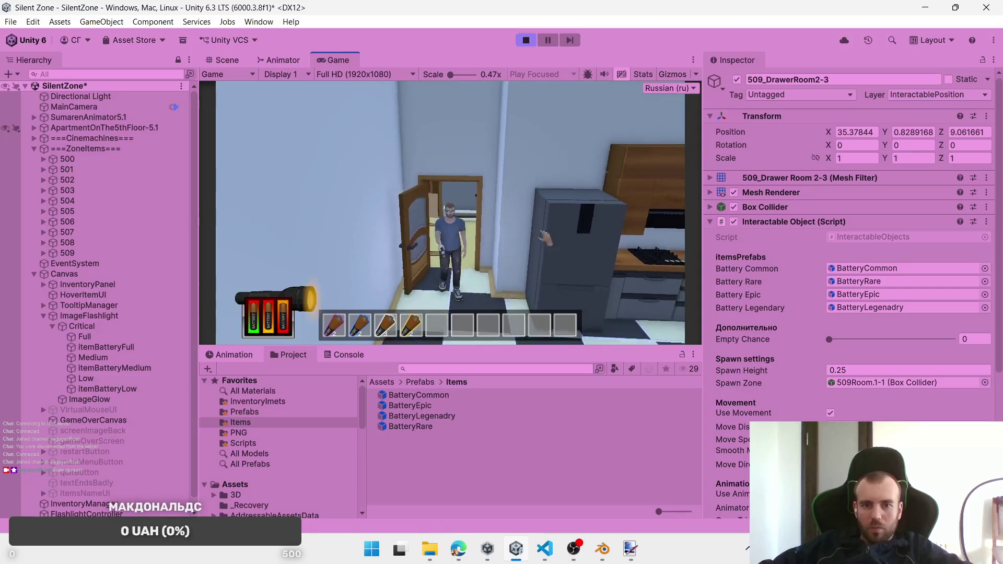
pyautogui.press('s')
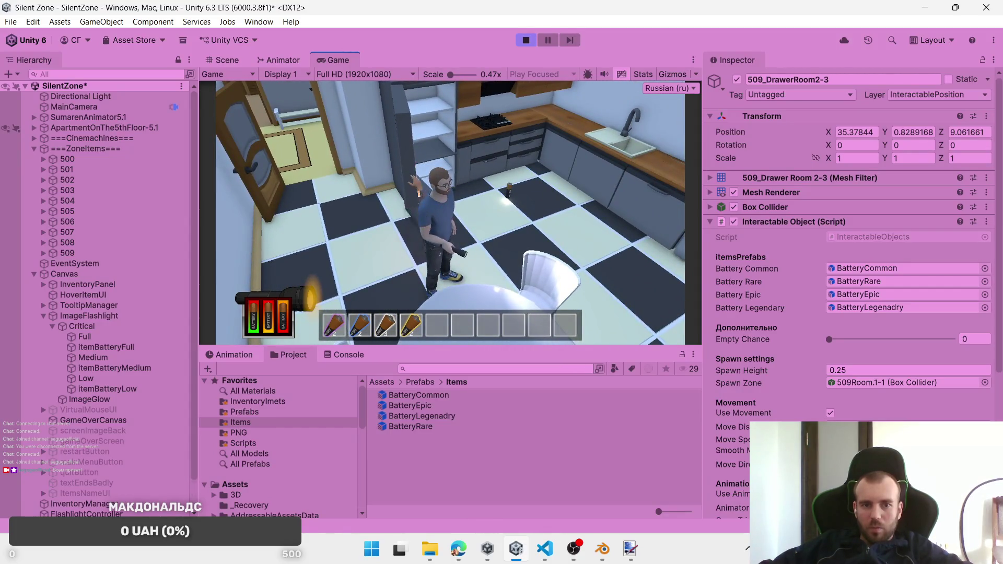
pyautogui.press('w')
# Step: Grab the counter battery, then loot the upper kitchen cabinet, right-hand drawer, and oven-side cabinet
pyautogui.click(491, 290)
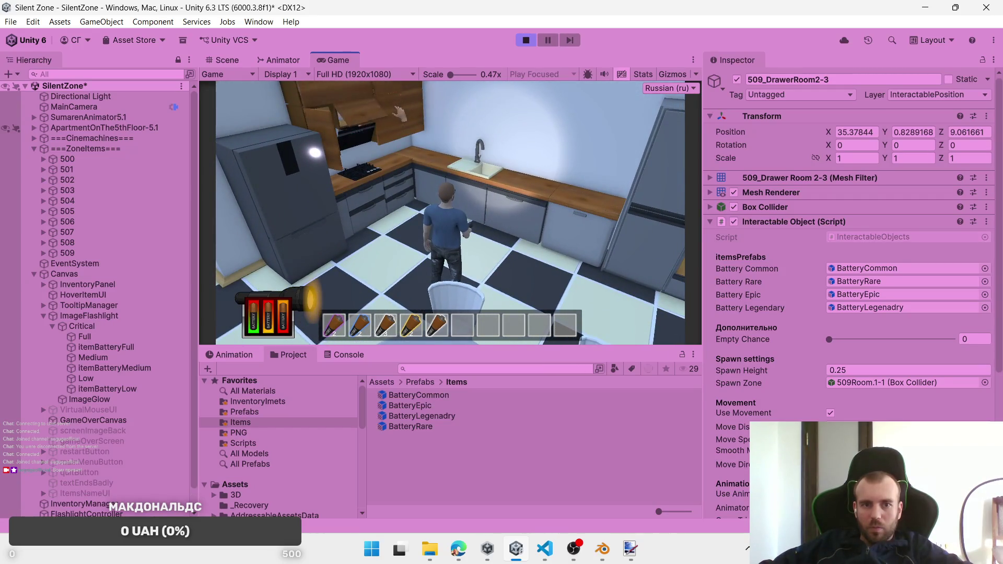
pyautogui.click(418, 95)
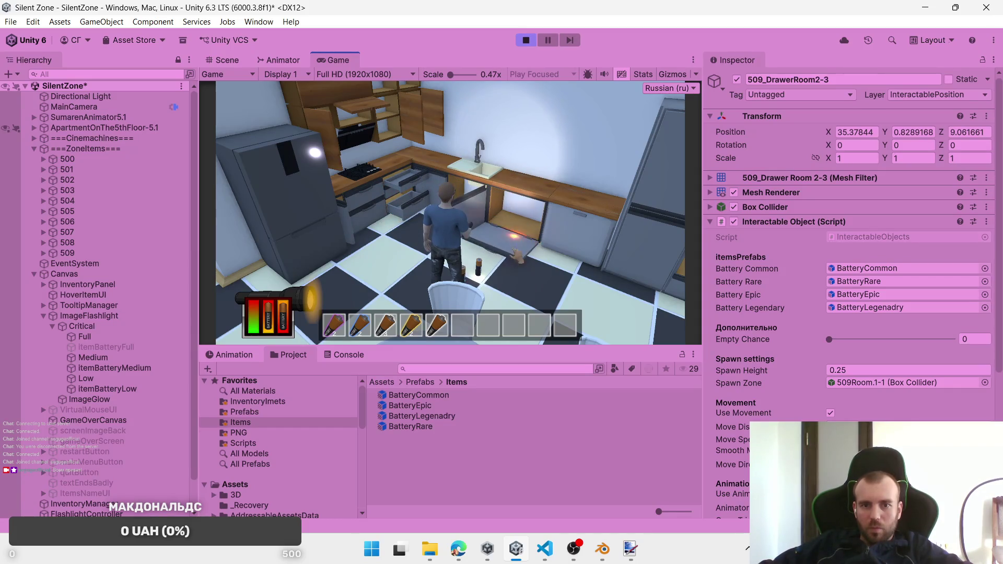
pyautogui.click(602, 198)
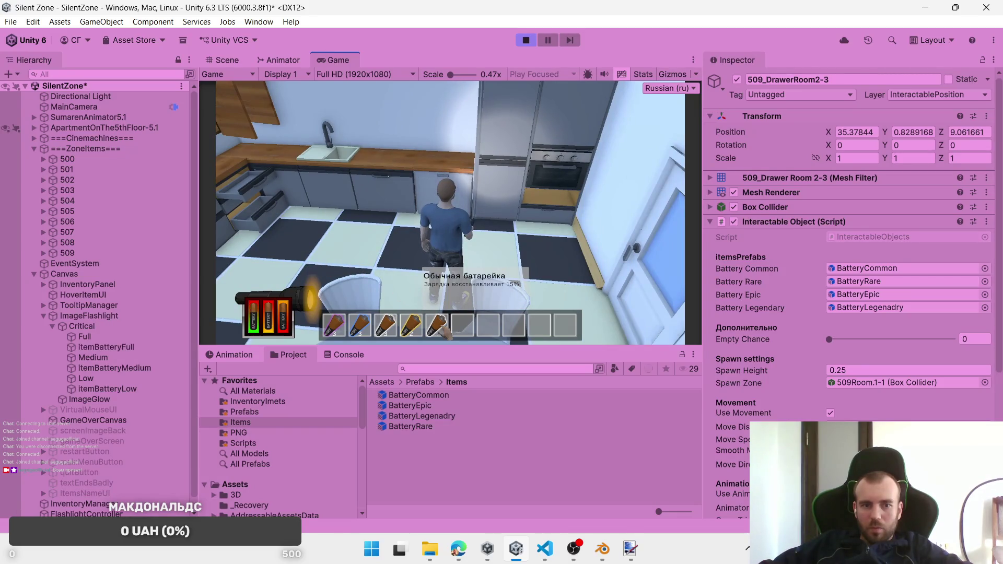
pyautogui.click(549, 142)
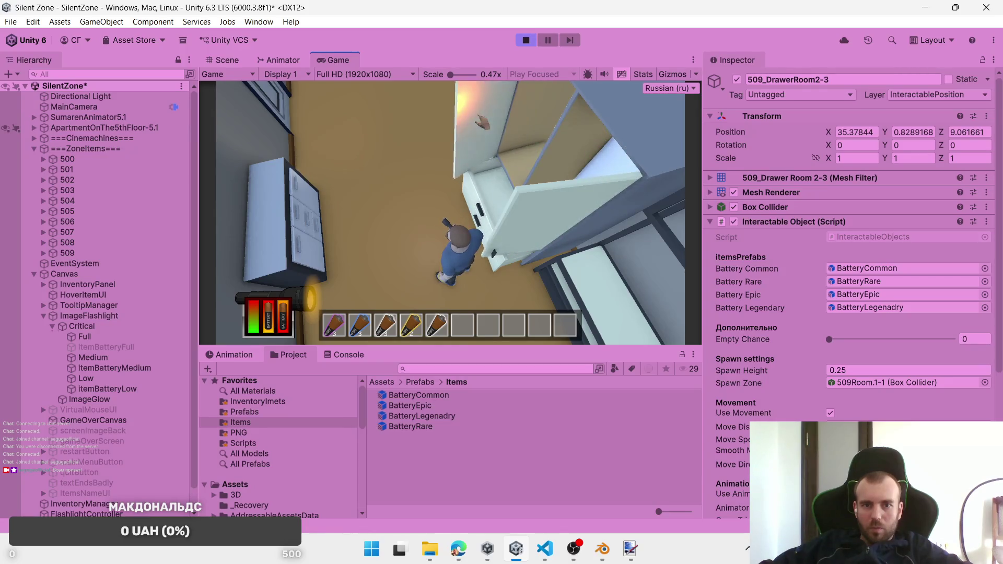
pyautogui.press('e')
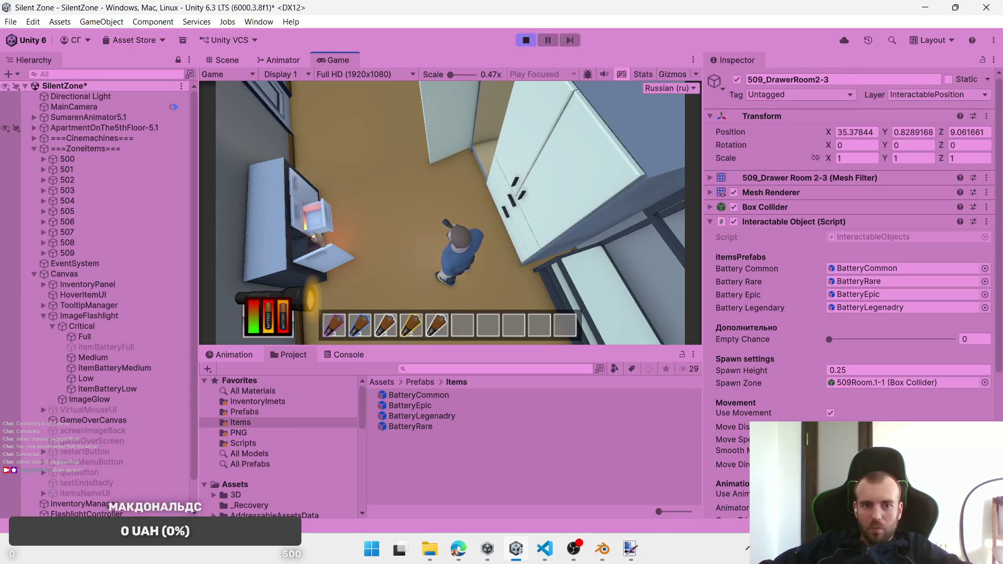
# Step: Check the console log, close the drawer, and walk back into the drawer room
pyautogui.click(344, 356)
pyautogui.click(331, 201)
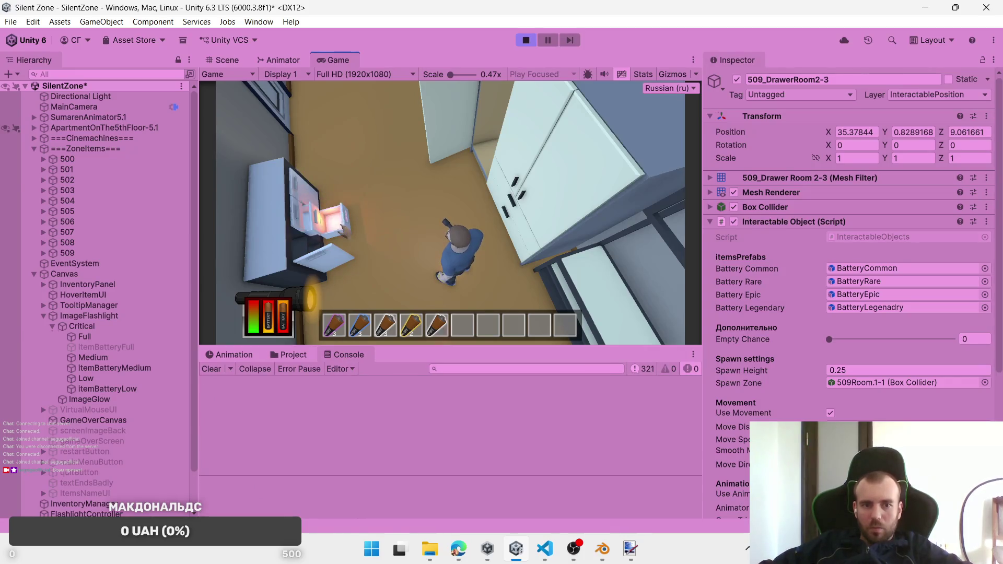
pyautogui.press('w')
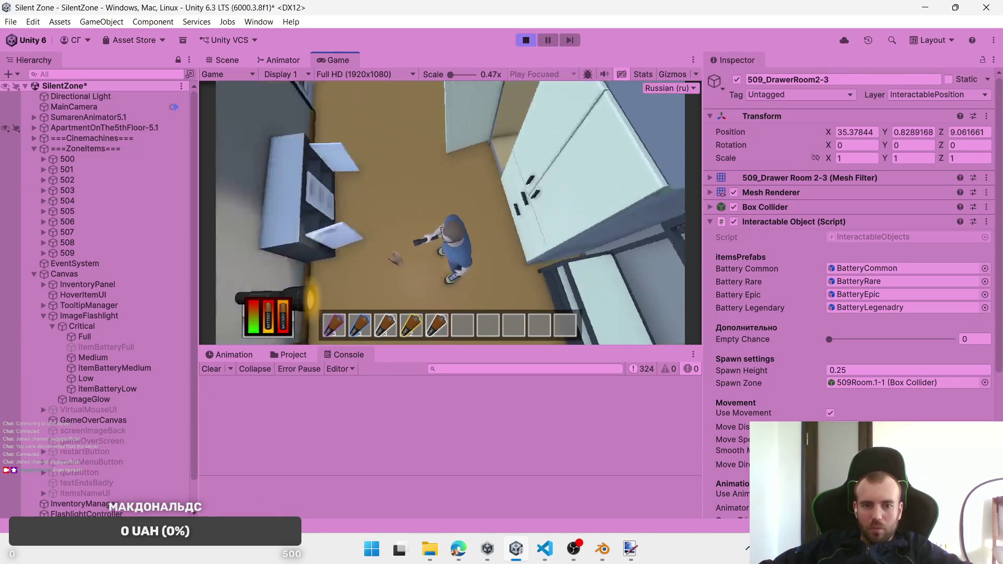
pyautogui.press('w')
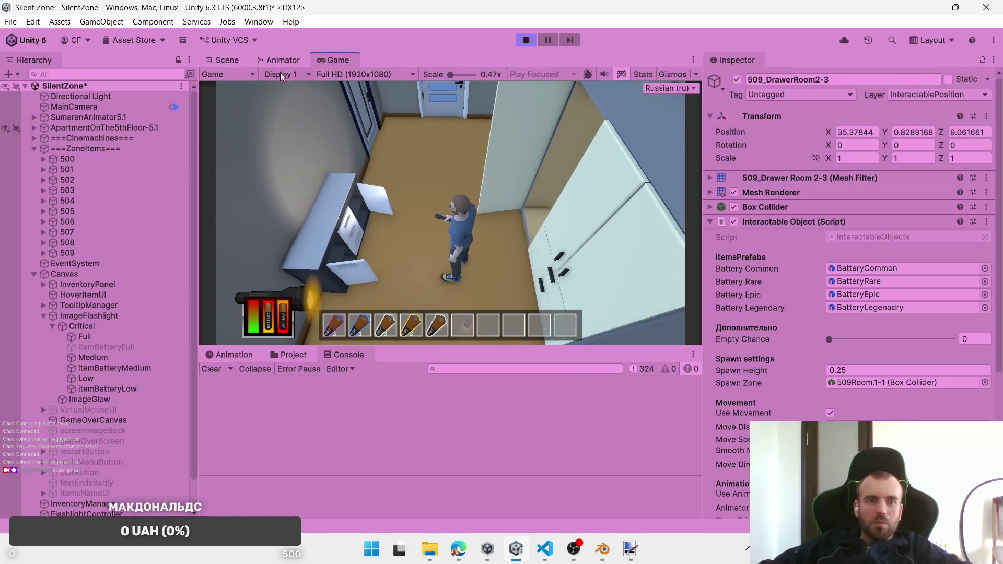
# Step: Stop the game, then frame room 509 and its drawer 509_DrawerEntranceRoom-6 in the Scene view
pyautogui.click(519, 36)
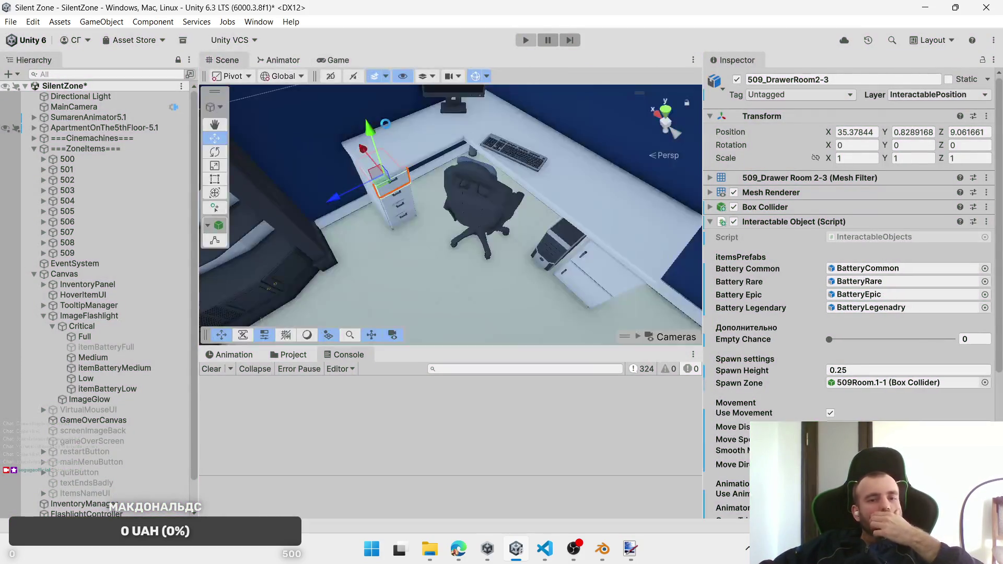
pyautogui.doubleClick(67, 253)
pyautogui.moveTo(525, 190); pyautogui.dragTo(499, 205)
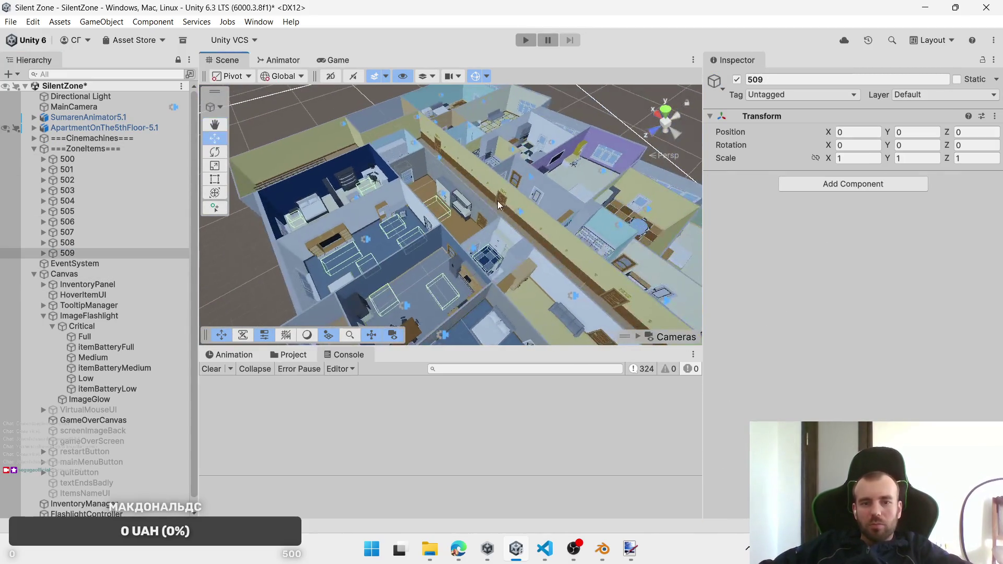
pyautogui.click(451, 199)
pyautogui.click(442, 199)
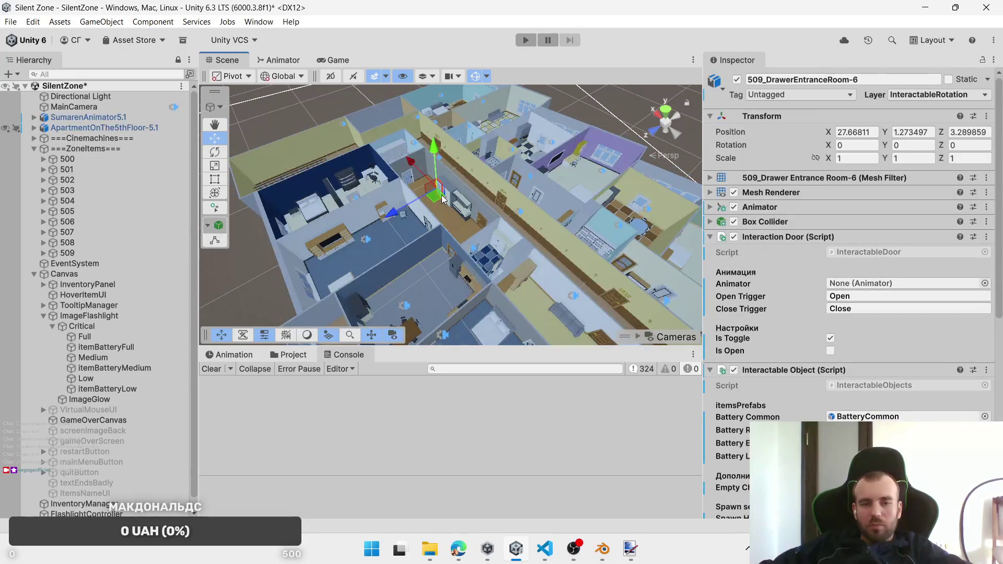
pyautogui.press('f')
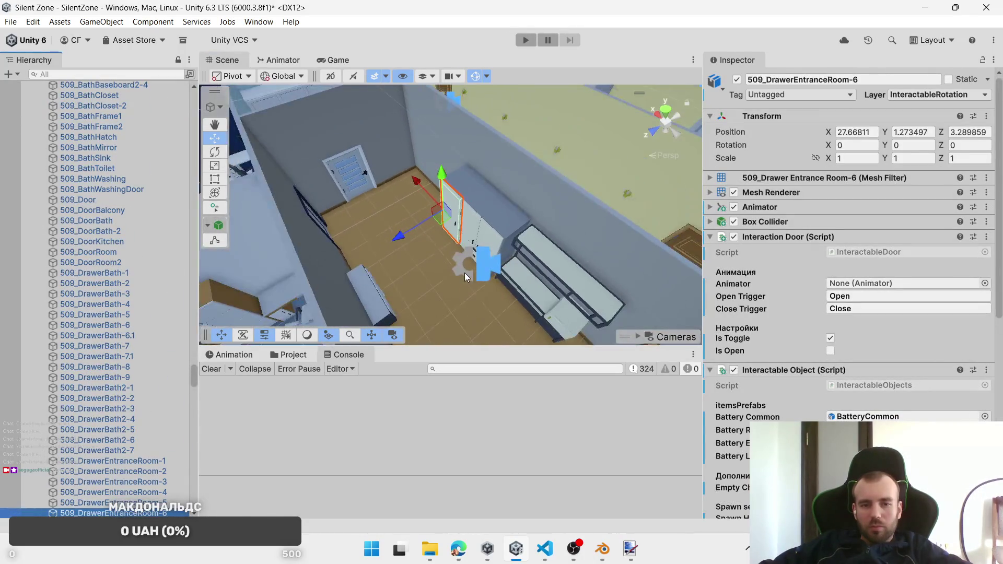
# Step: Select the 509-C-EntranceRoom camera, drag it to a new spot, and play
pyautogui.click(477, 271)
pyautogui.moveTo(389, 252)
pyautogui.mouseDown()
pyautogui.moveTo(544, 271)
pyautogui.moveTo(424, 183)
pyautogui.mouseUp()
pyautogui.moveTo(369, 140)
pyautogui.mouseDown()
pyautogui.moveTo(465, 188)
pyautogui.moveTo(491, 262)
pyautogui.moveTo(440, 230)
pyautogui.mouseUp()
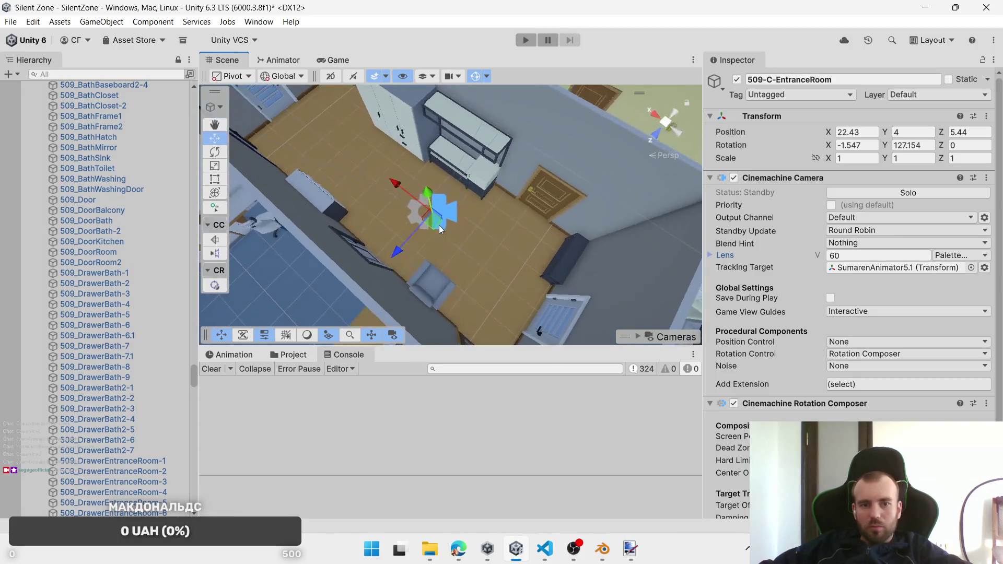
pyautogui.click(533, 40)
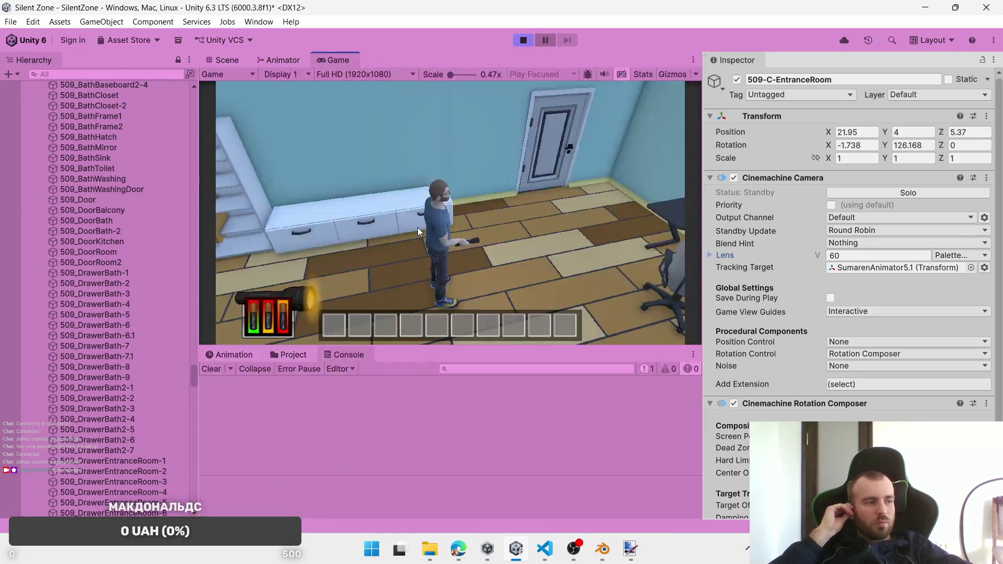
# Step: Walk through the door into the entrance hall and pick up the floor battery
pyautogui.press('w')
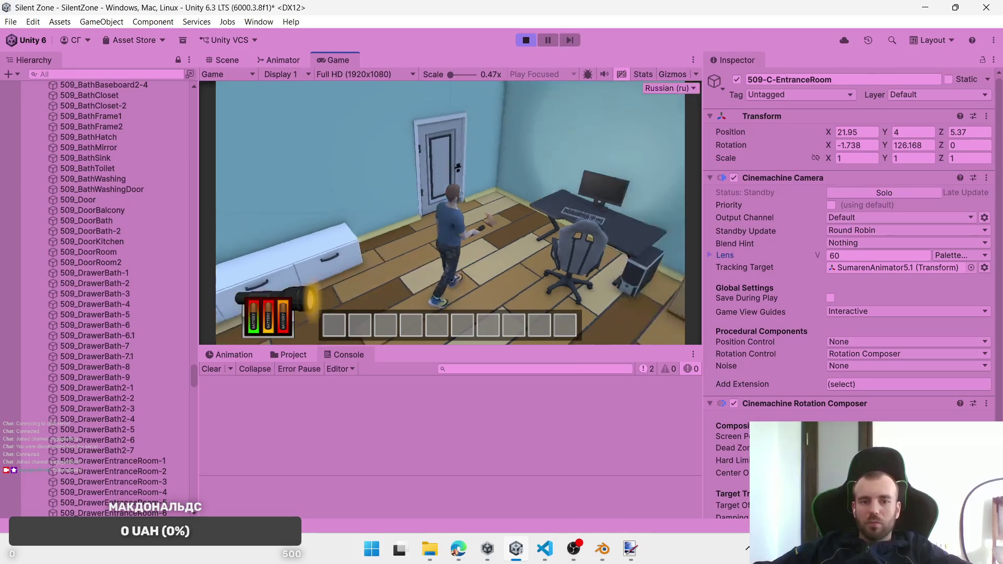
pyautogui.press('w')
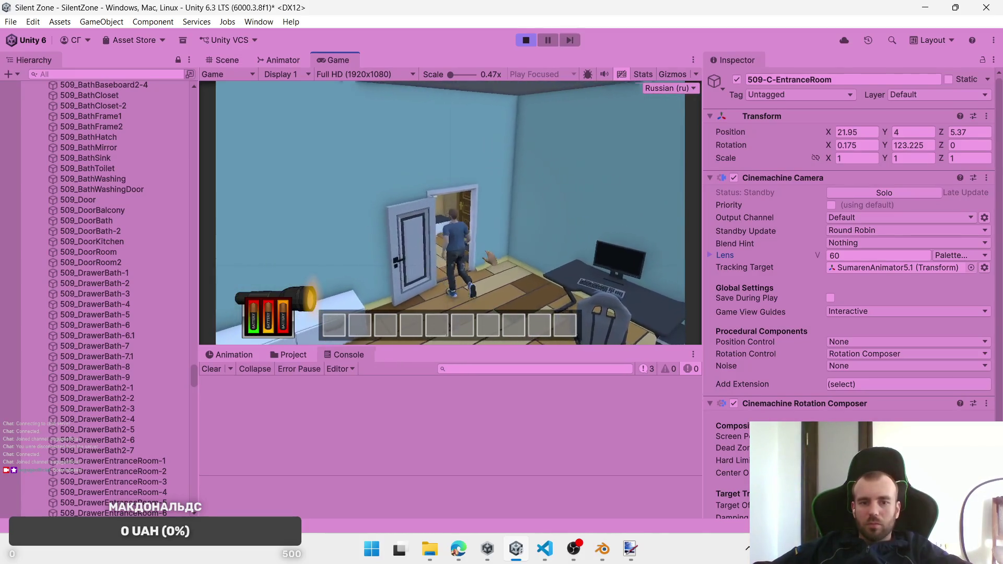
pyautogui.press('w')
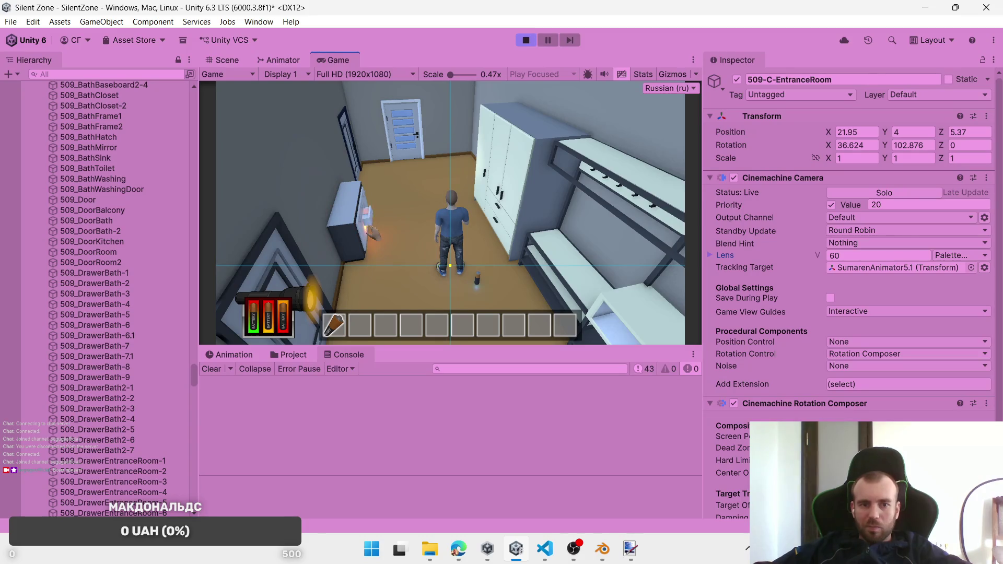
pyautogui.click(476, 277)
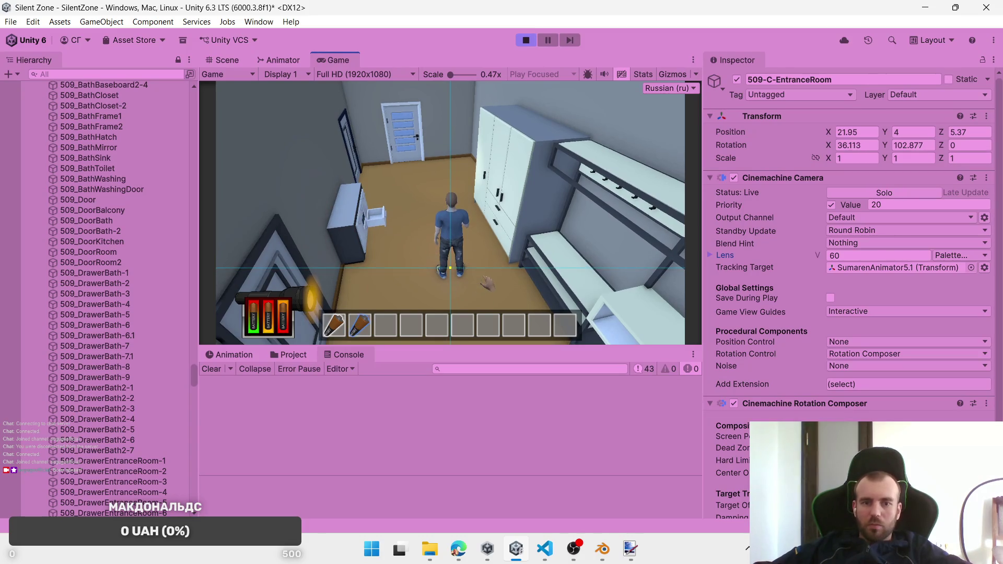
# Step: Stop the game, shift the entrance-room camera to 22.17, 4, 4.81, and replay
pyautogui.click(525, 42)
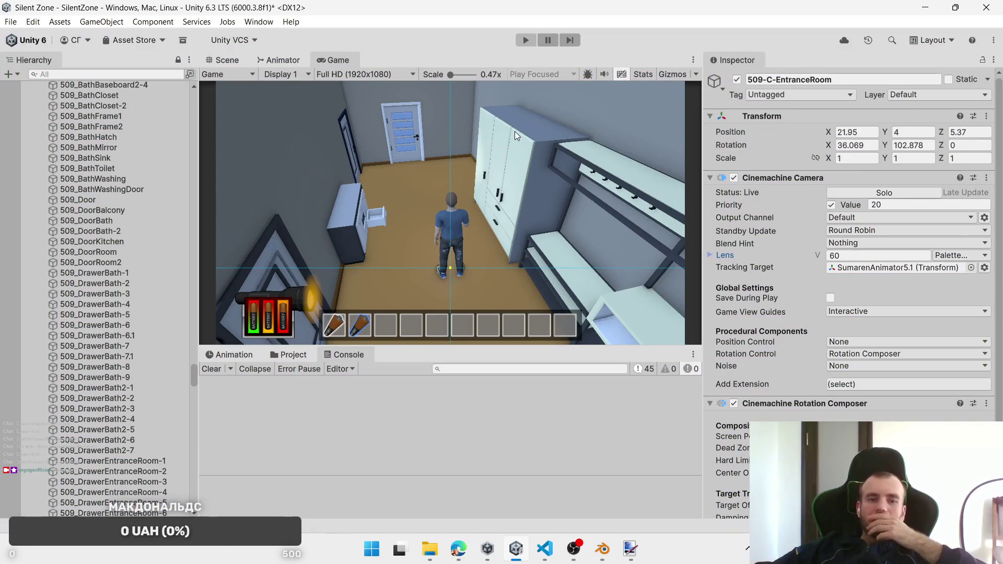
pyautogui.moveTo(473, 215); pyautogui.dragTo(468, 203)
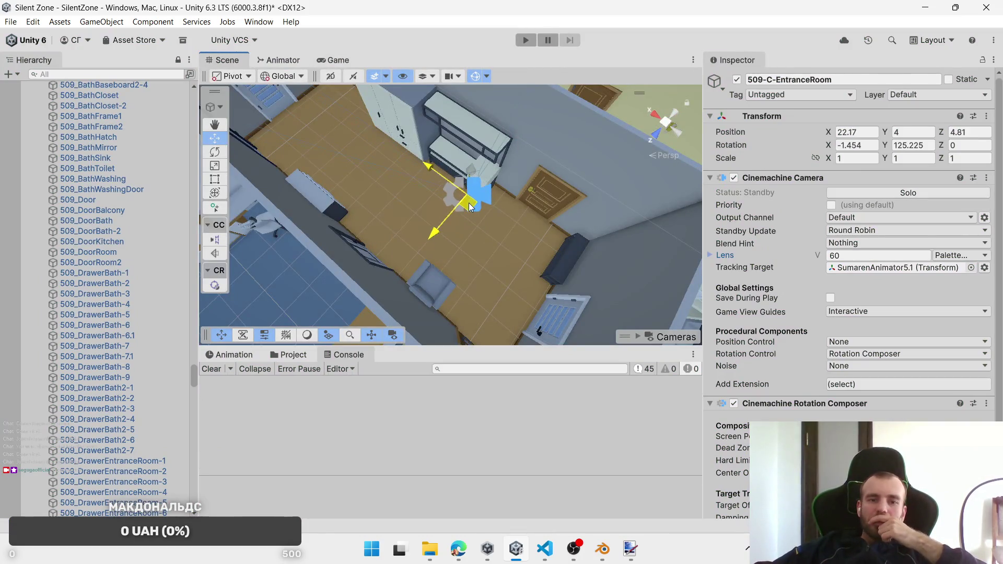
pyautogui.click(525, 41)
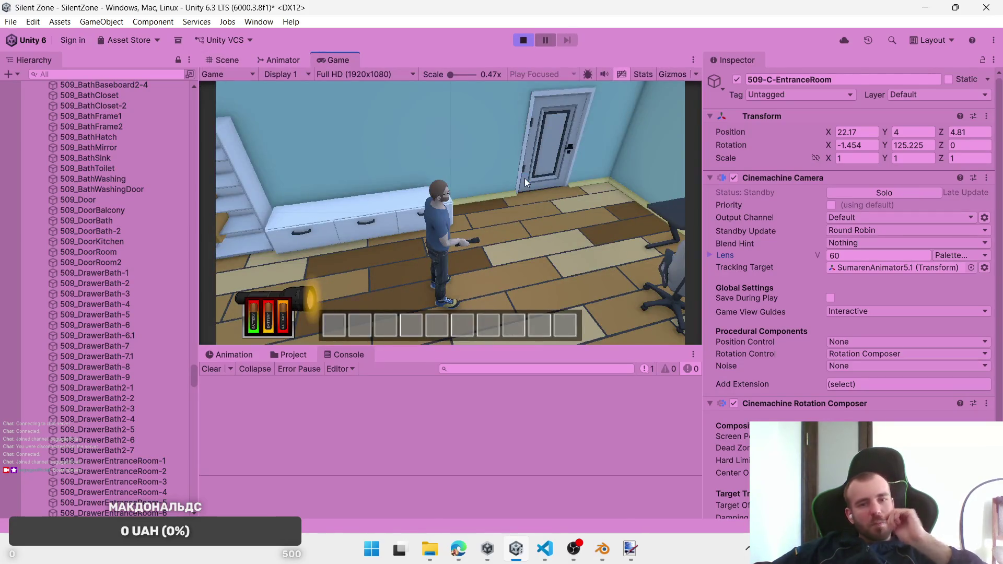
# Step: Walk out to the corridor, back in through door 509, and open the white wardrobe door
pyautogui.press('w')
pyautogui.press('w')
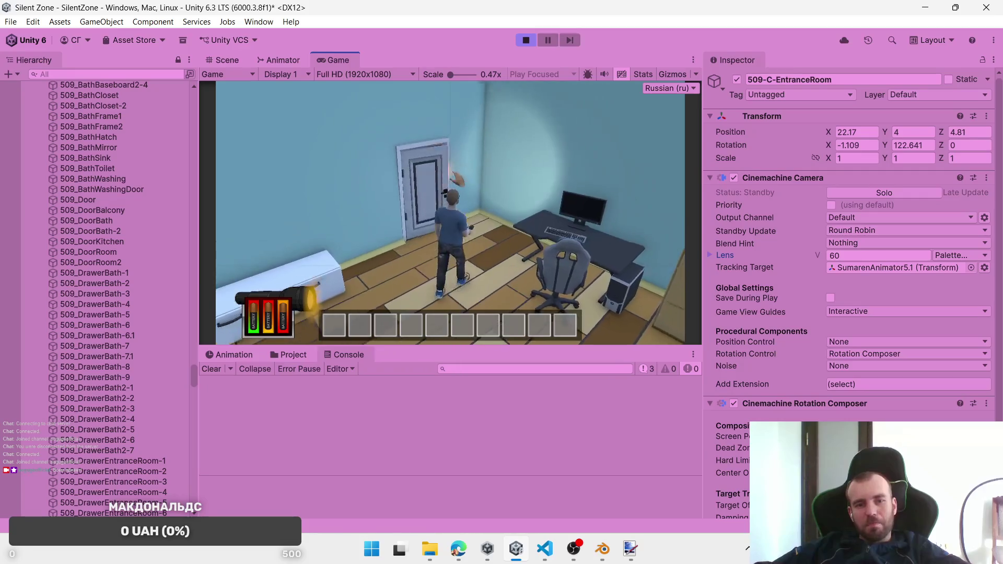
pyautogui.press('w')
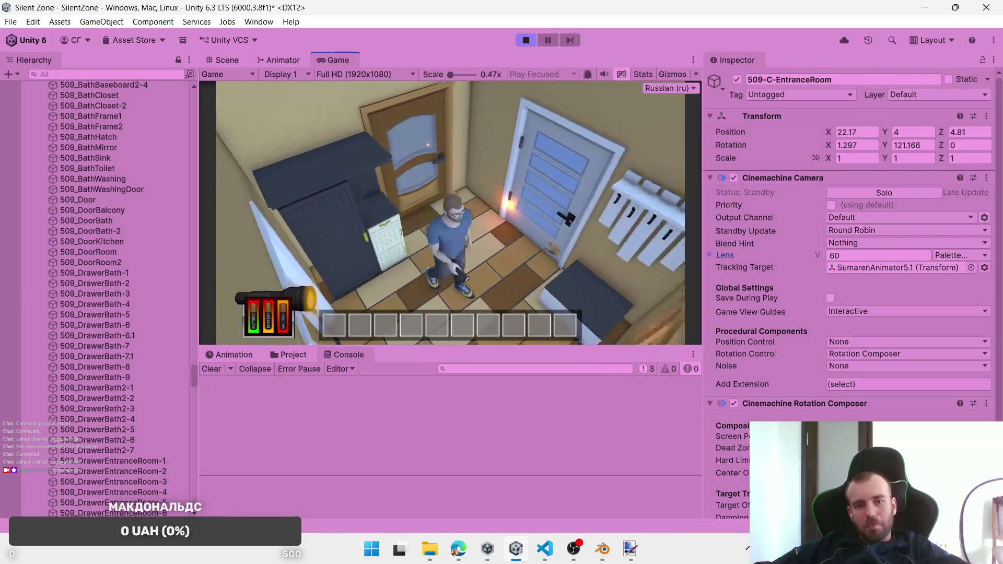
pyautogui.press('w')
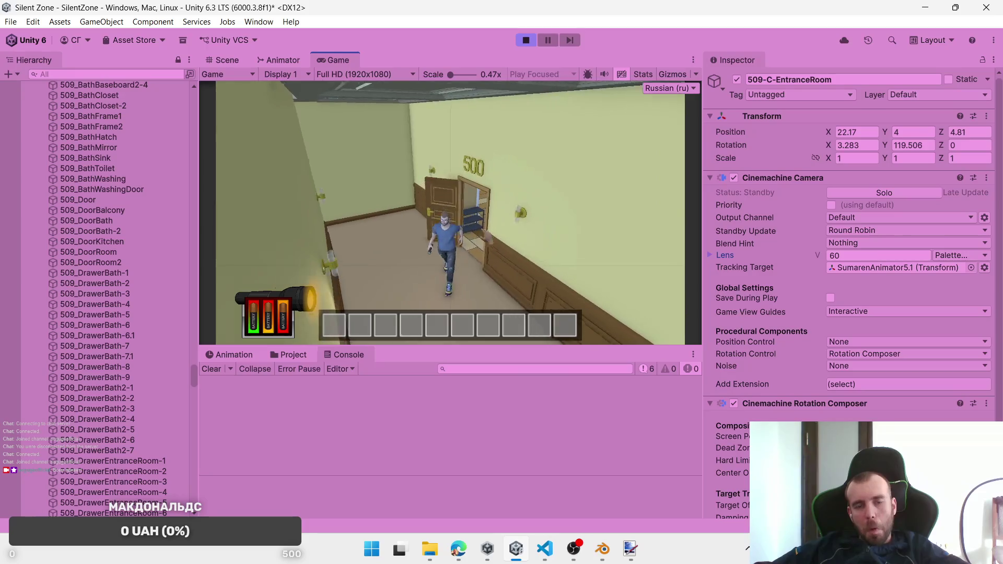
pyautogui.press('w')
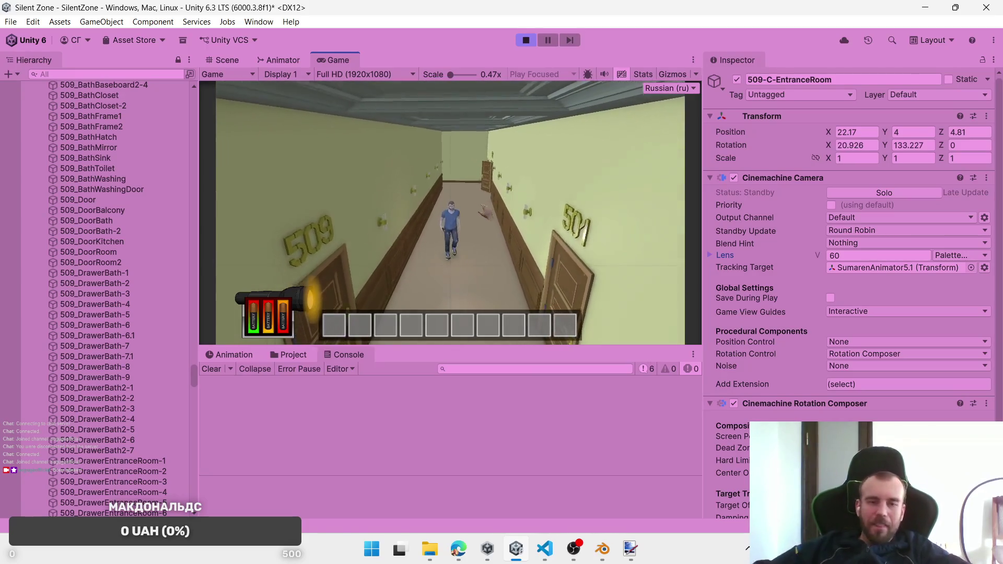
pyautogui.press('w')
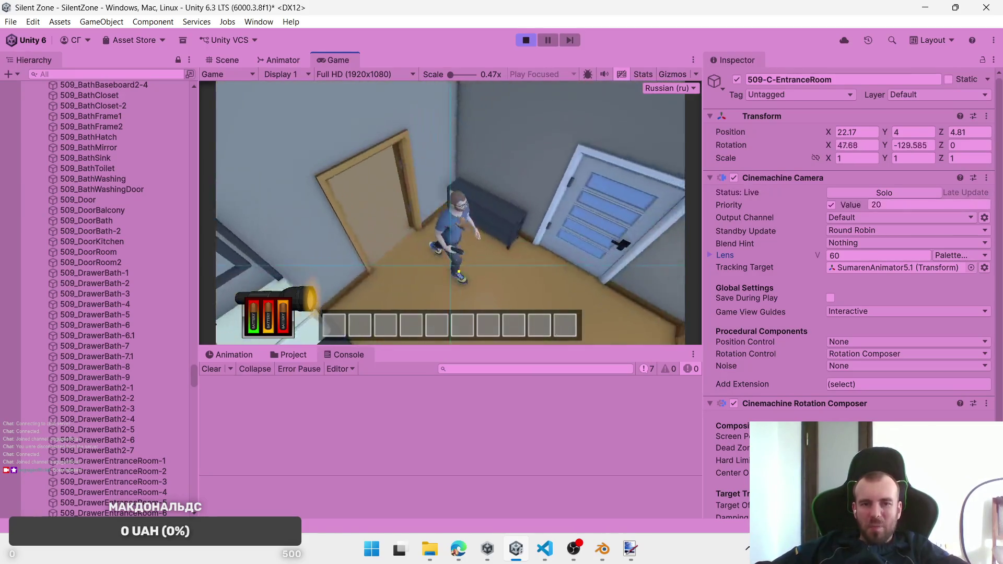
pyautogui.press('w')
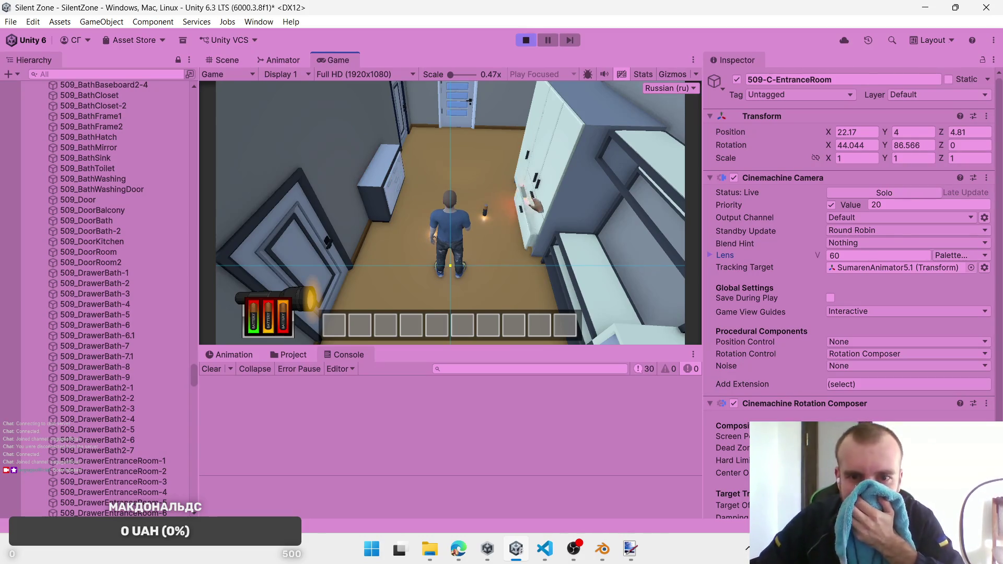
pyautogui.click(528, 200)
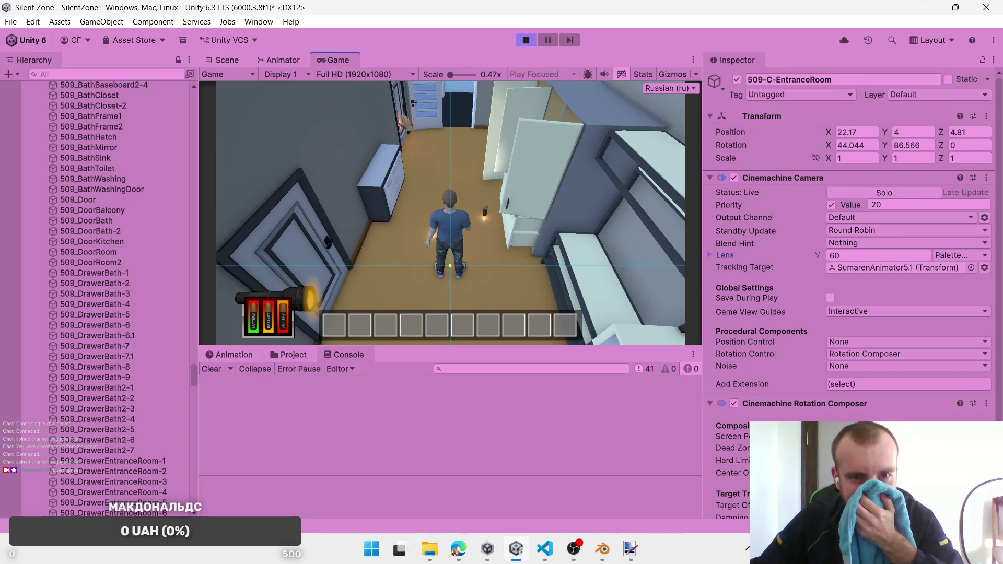
# Step: Walk through the bathroom and entrance into the blue office toward its desk
pyautogui.press('w')
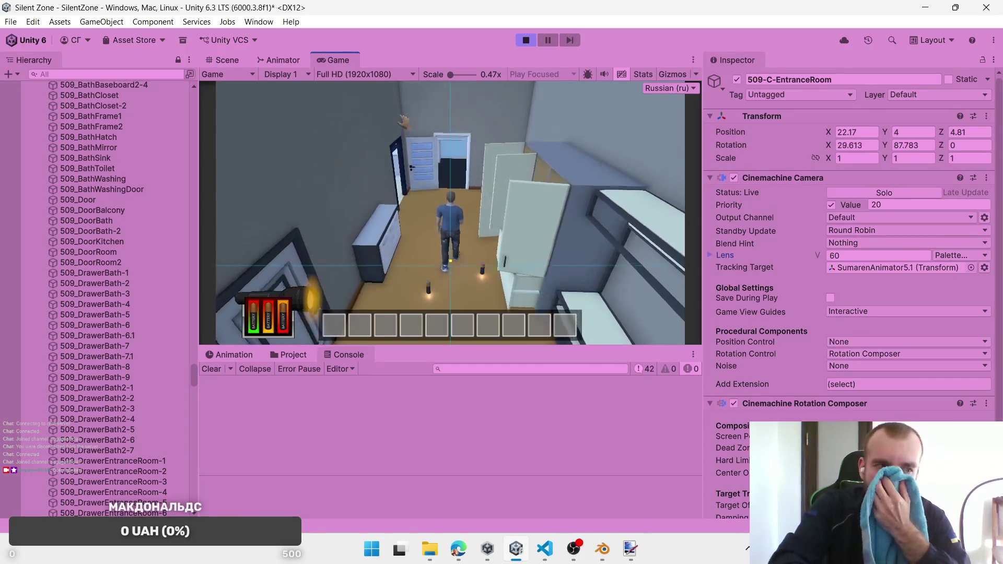
pyautogui.press('w')
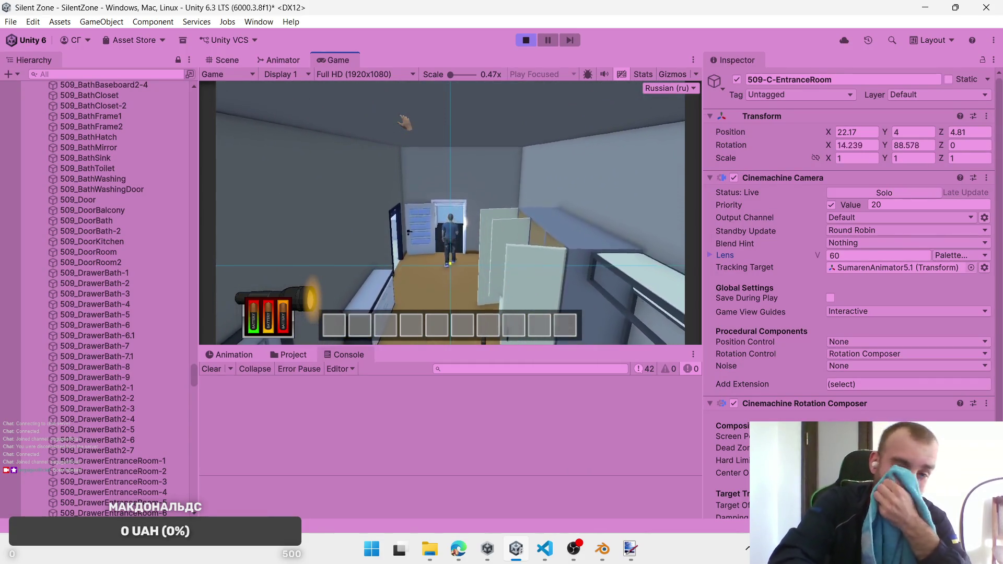
pyautogui.press('w')
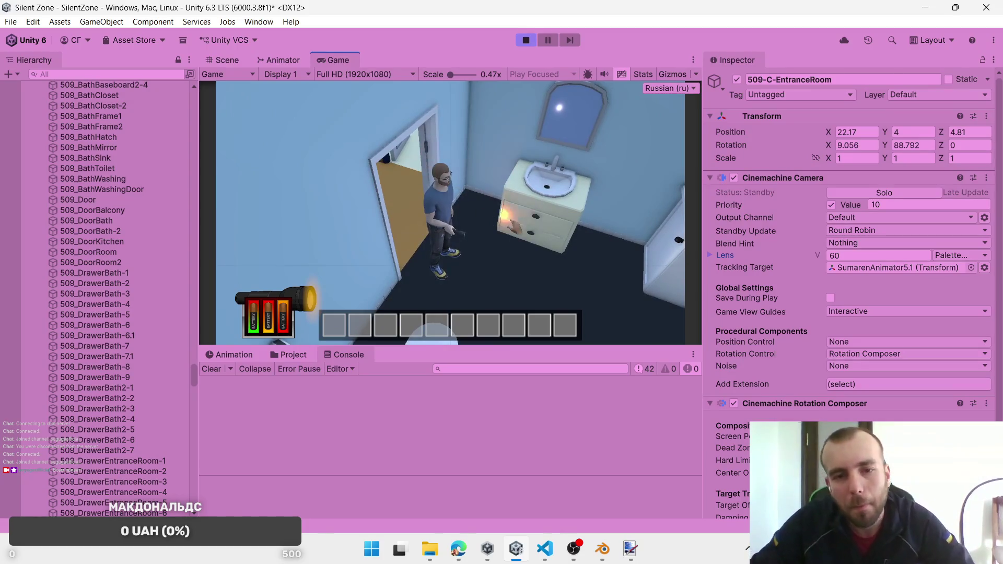
pyautogui.press('d')
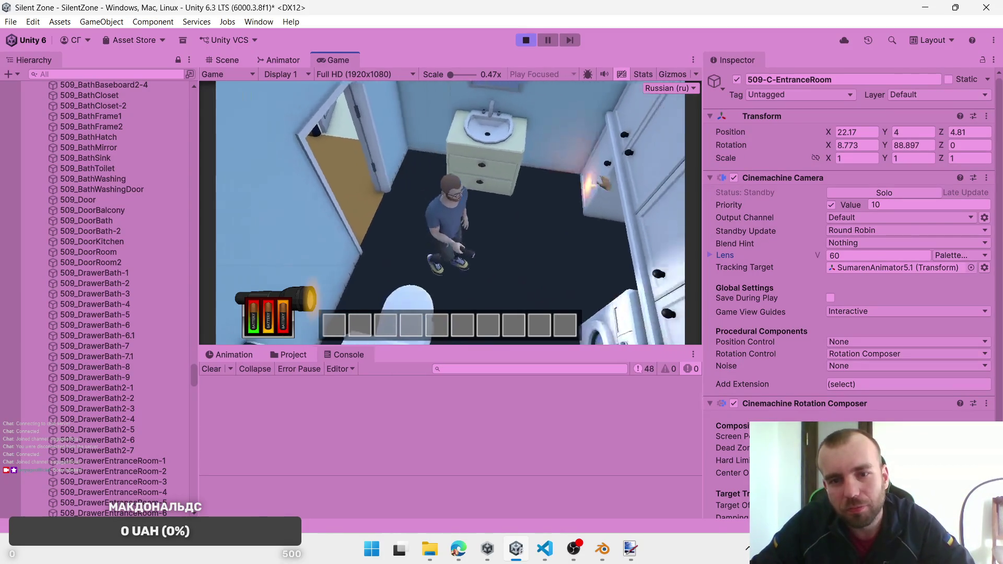
pyautogui.press('d')
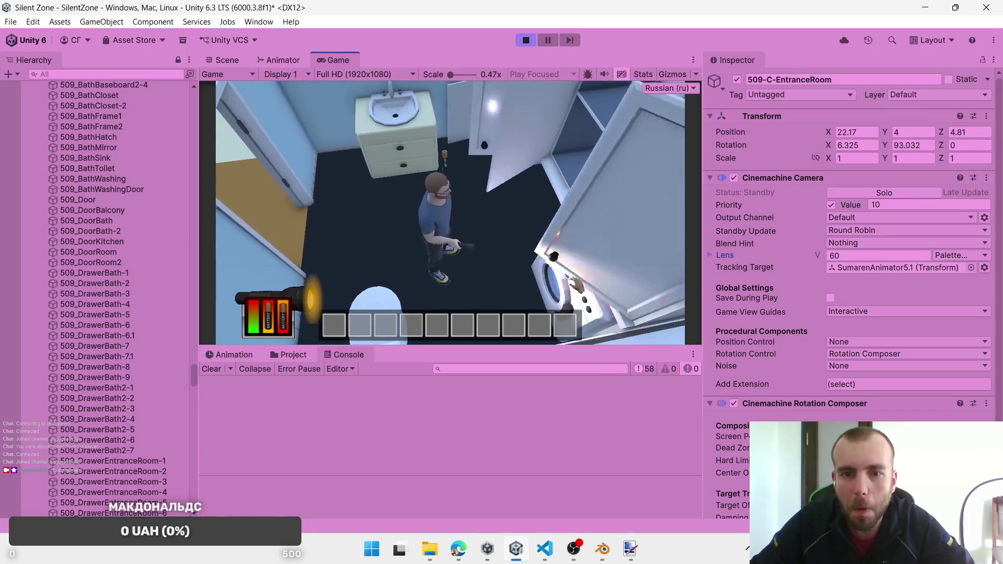
pyautogui.press('w')
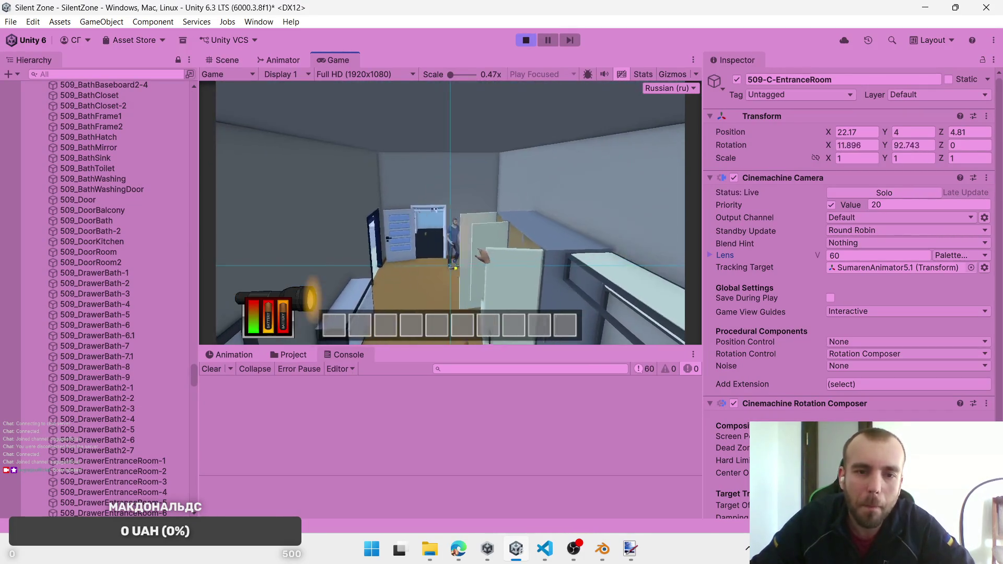
pyautogui.press('w')
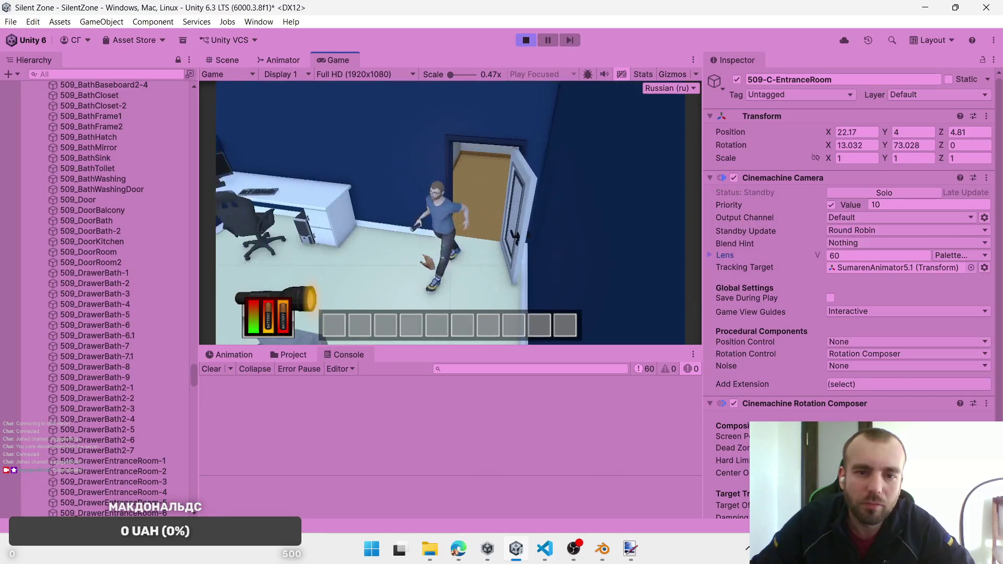
pyautogui.press('w')
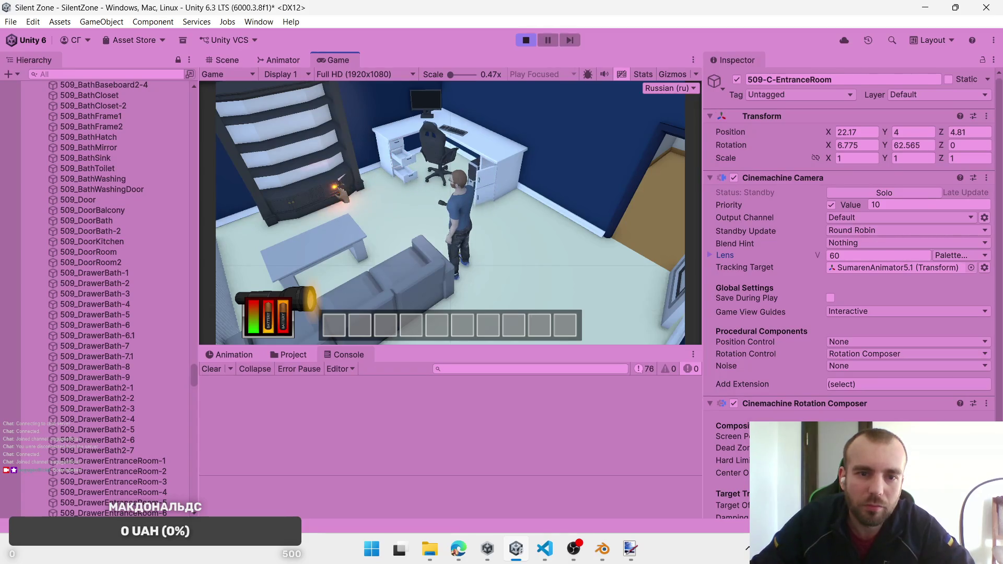
# Step: Walk back from the desk through the entrance room into the bedroom by the shelves
pyautogui.press('s')
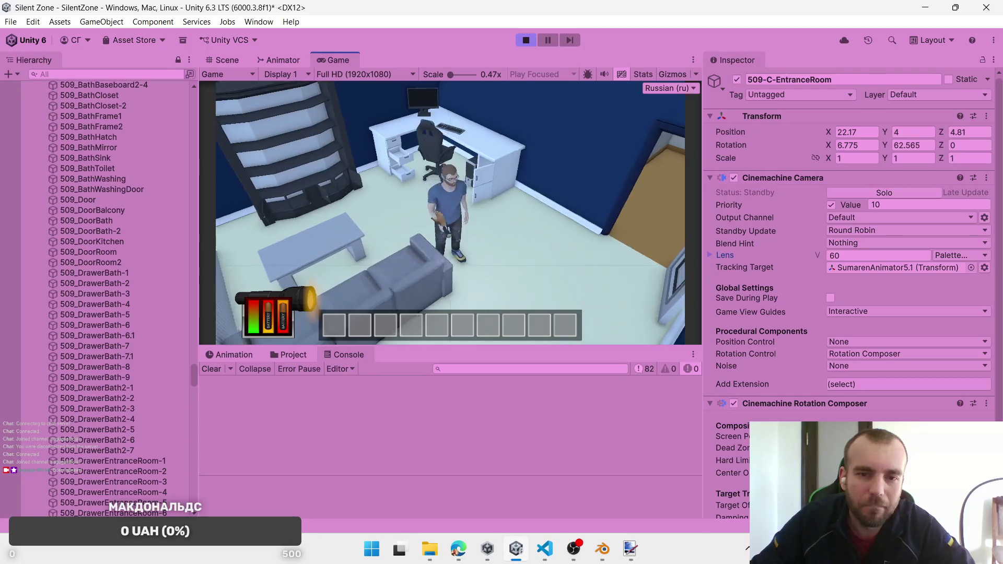
pyautogui.press('w')
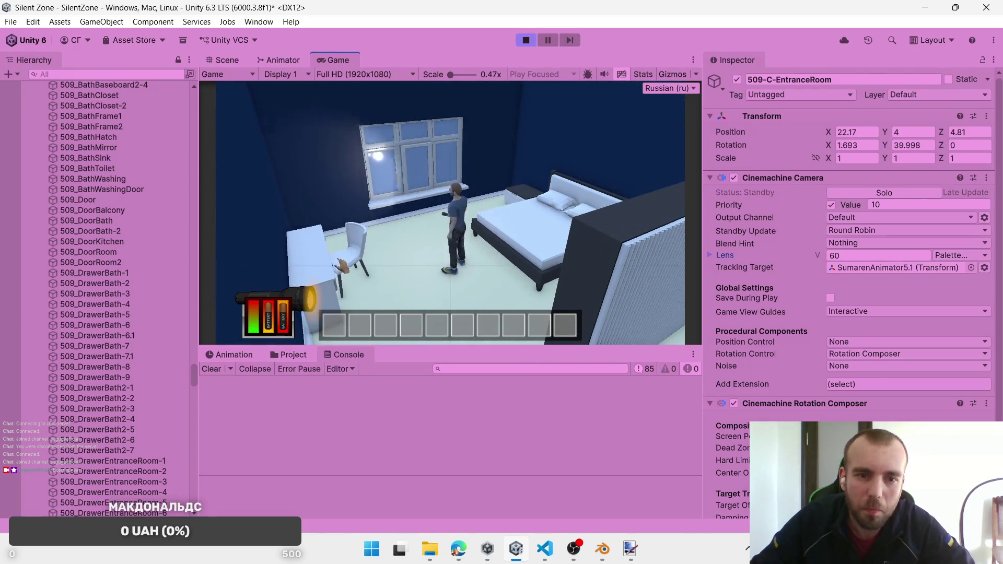
pyautogui.press('s')
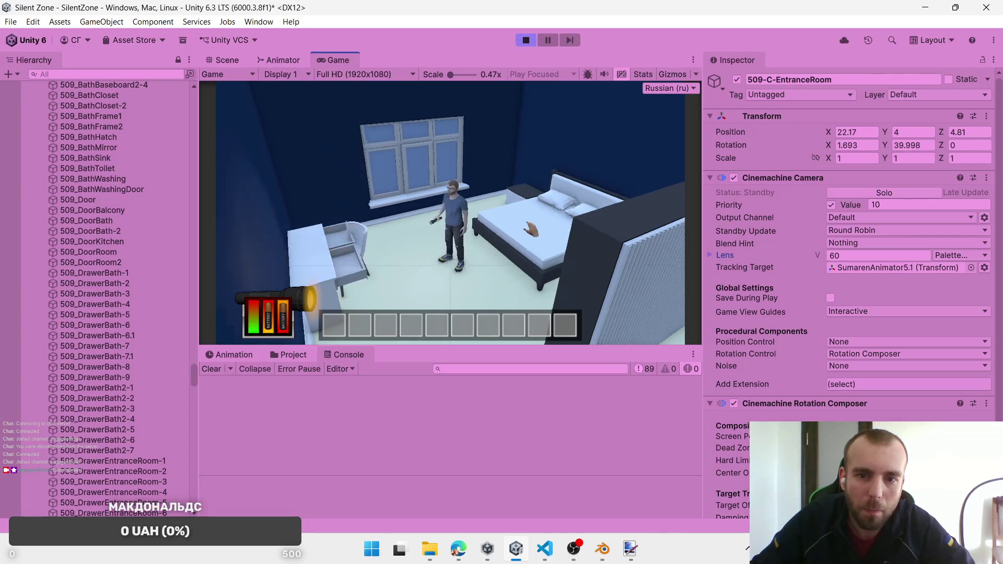
pyautogui.press('w')
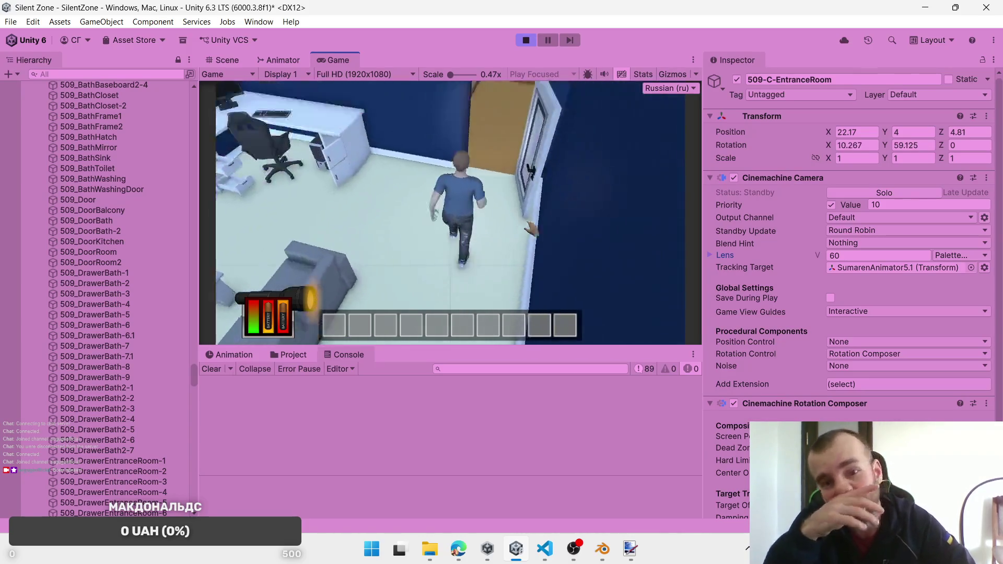
pyautogui.press('w')
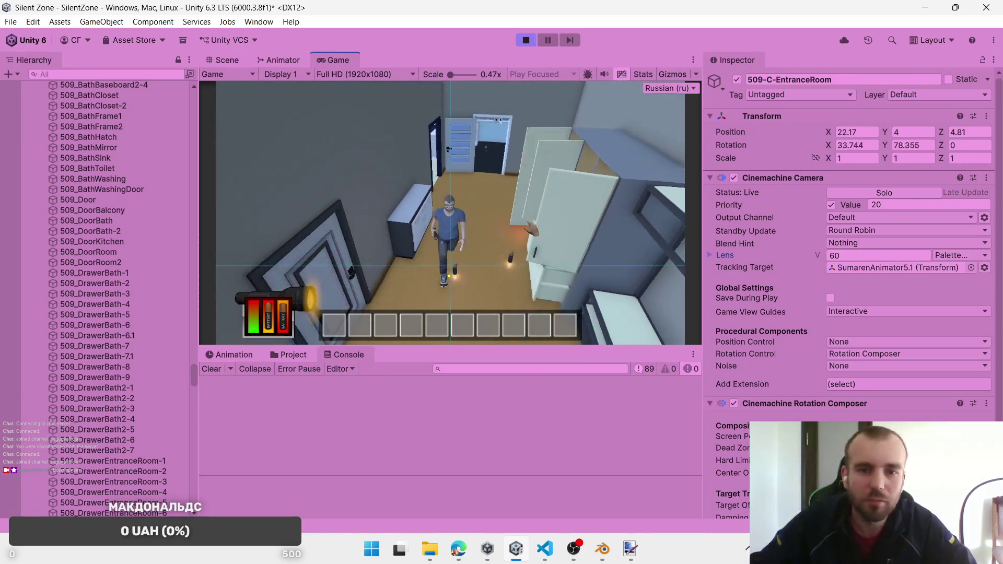
pyautogui.press('w')
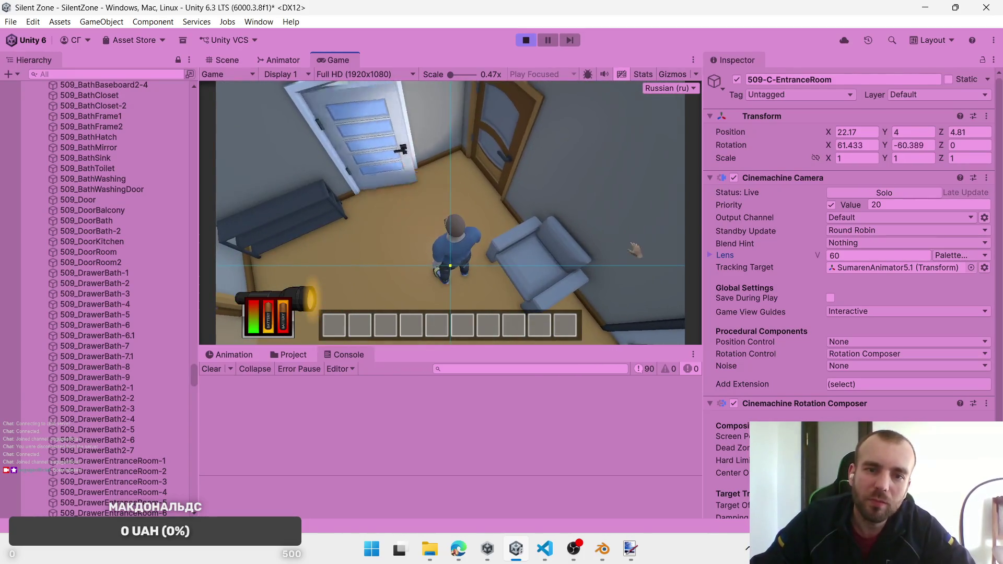
pyautogui.press('w')
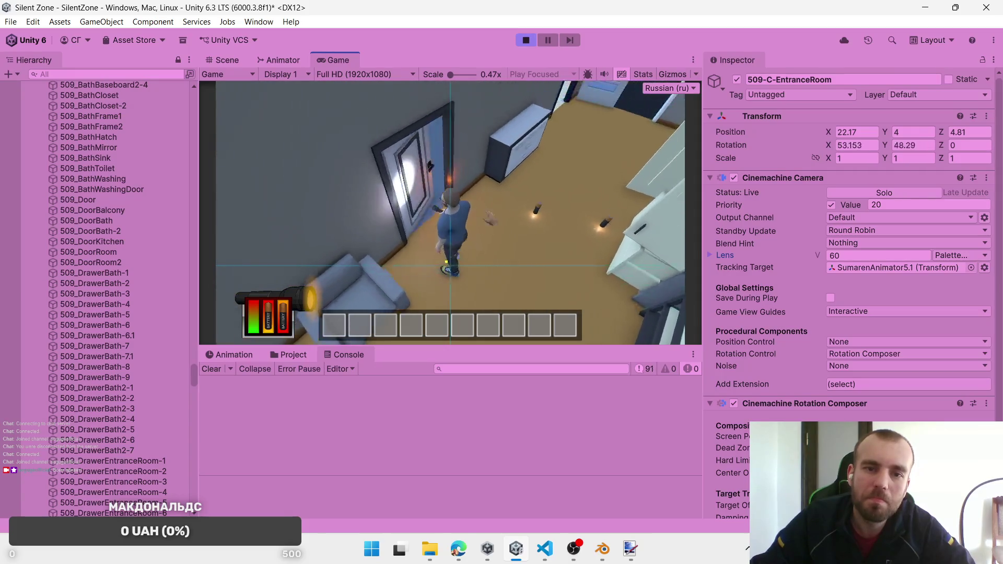
pyautogui.press('w')
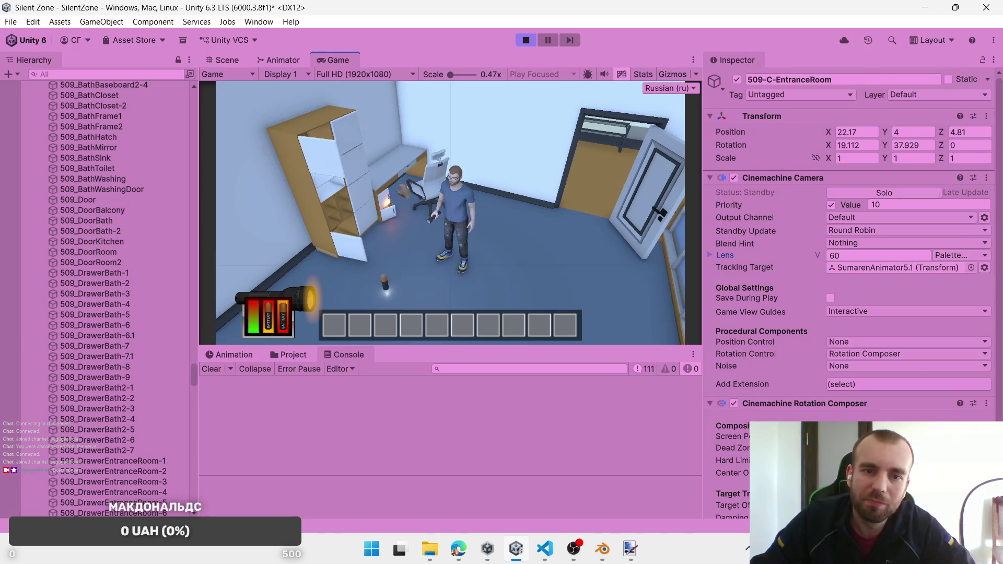
# Step: Pick up the dropped battery, open the TV cabinet, and recharge the flashlight
pyautogui.press('w')
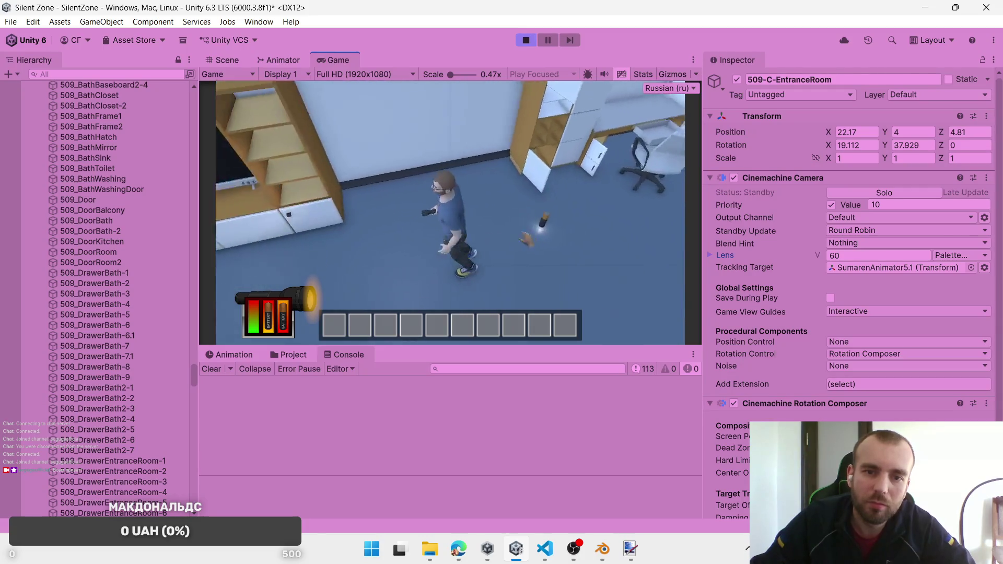
pyautogui.press('e')
pyautogui.press('w')
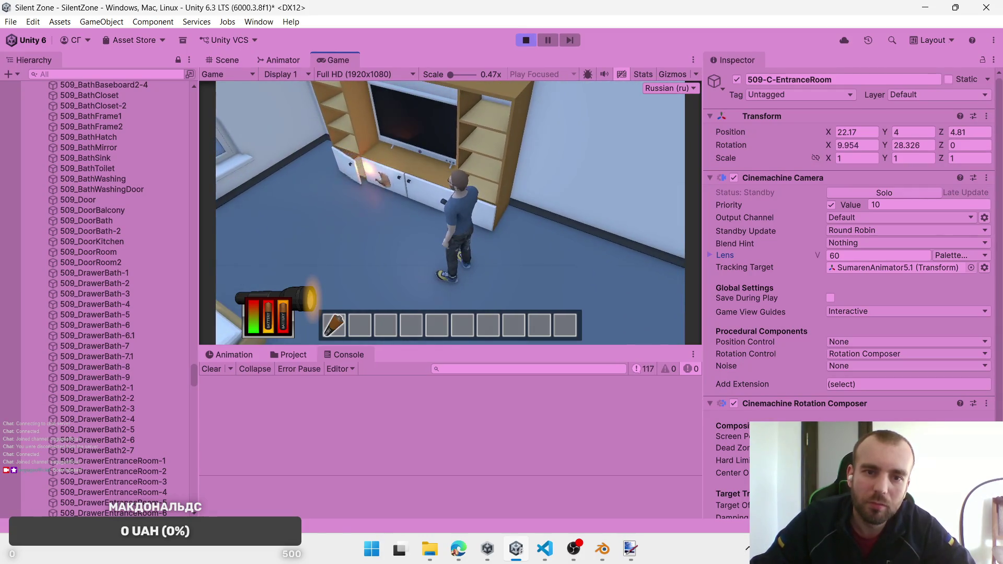
pyautogui.press('s')
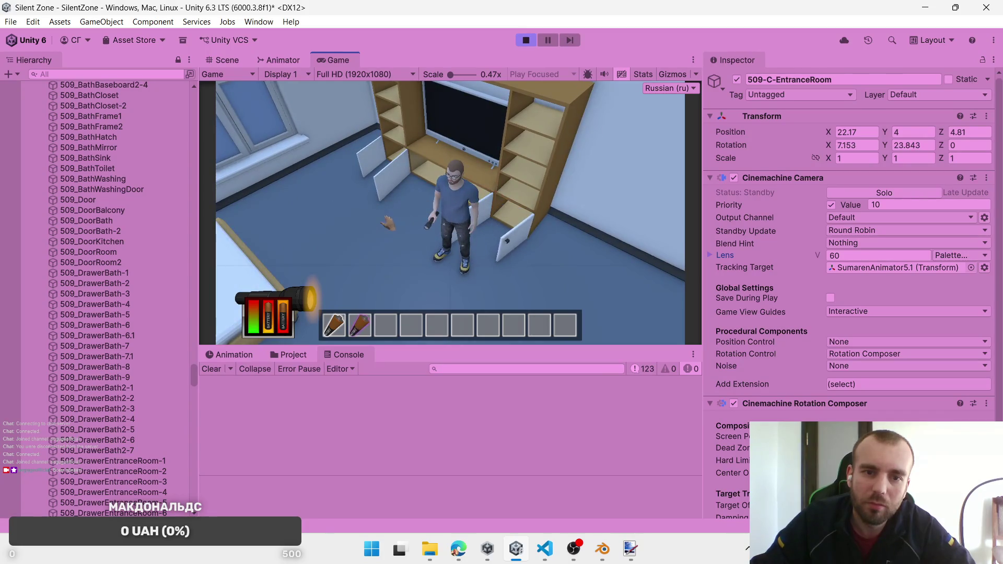
pyautogui.press('r')
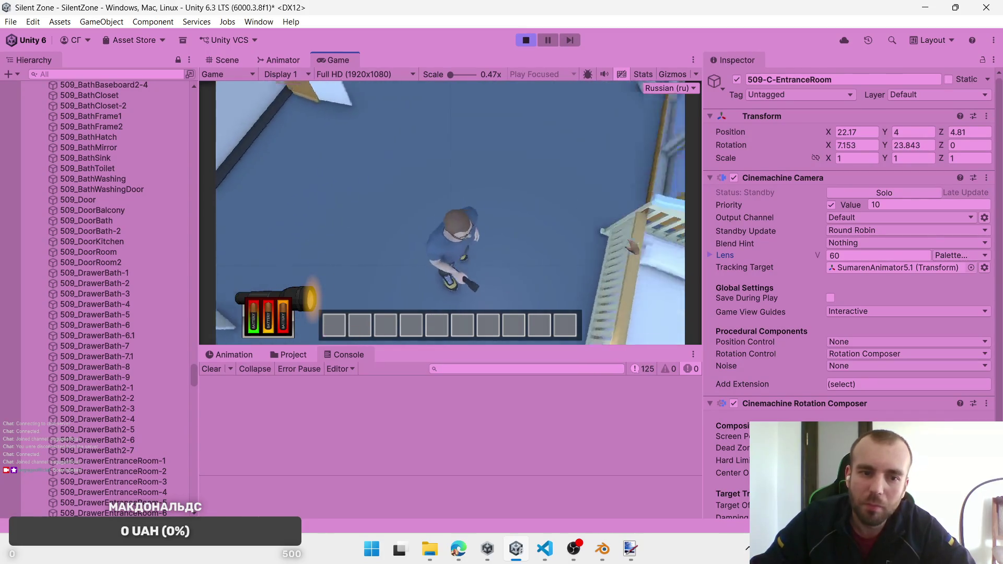
# Step: Loot the bedside chest of drawers and pick up another battery
pyautogui.press('w')
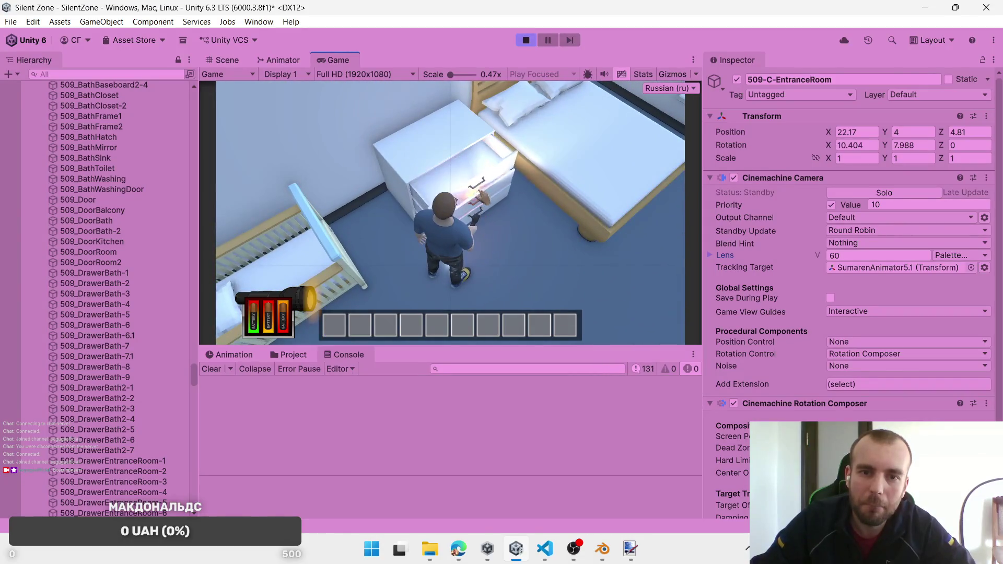
pyautogui.press('e')
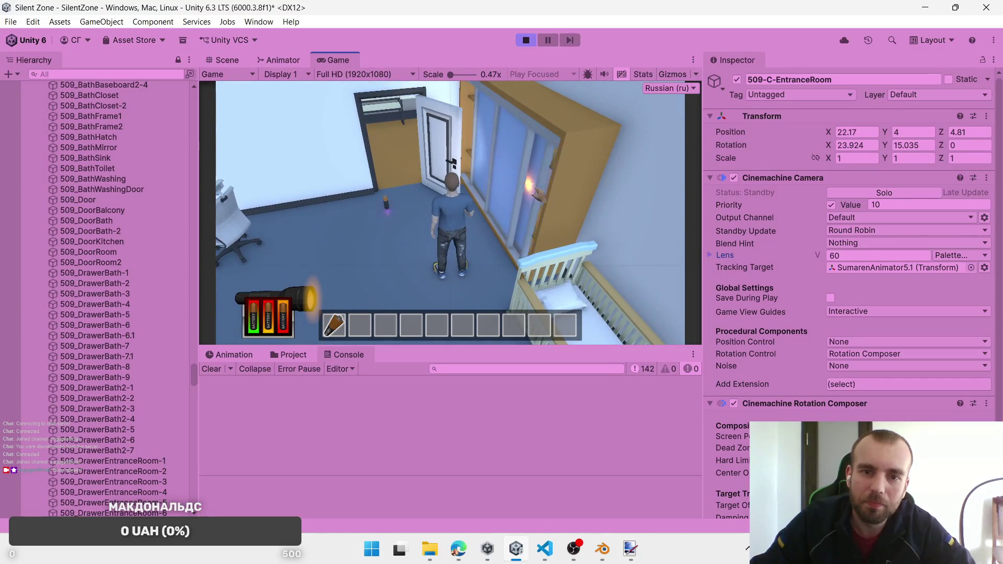
pyautogui.press('w')
pyautogui.press('e')
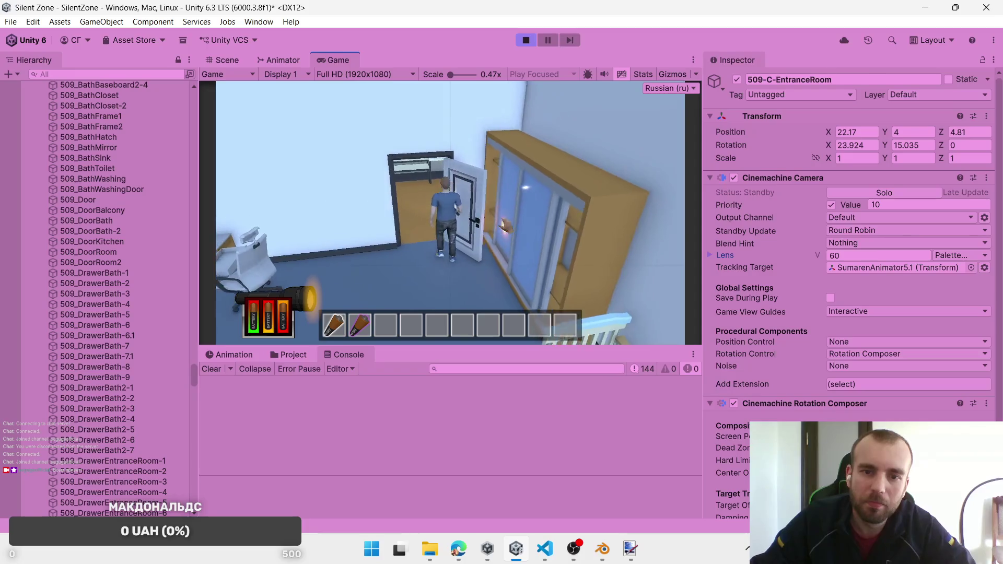
# Step: Walk into the kitchen and open the fridge door
pyautogui.press('w')
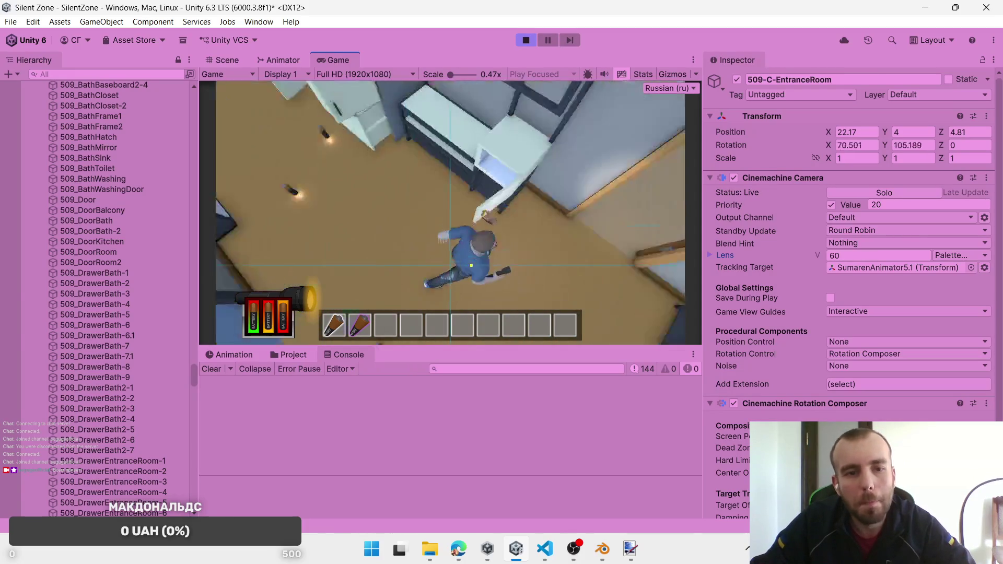
pyautogui.press('w')
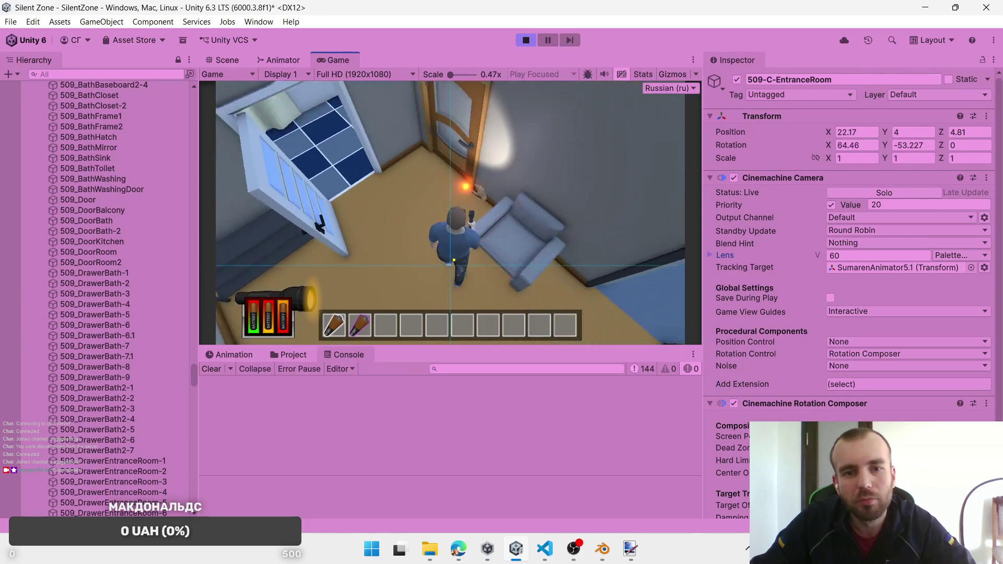
pyautogui.press('w')
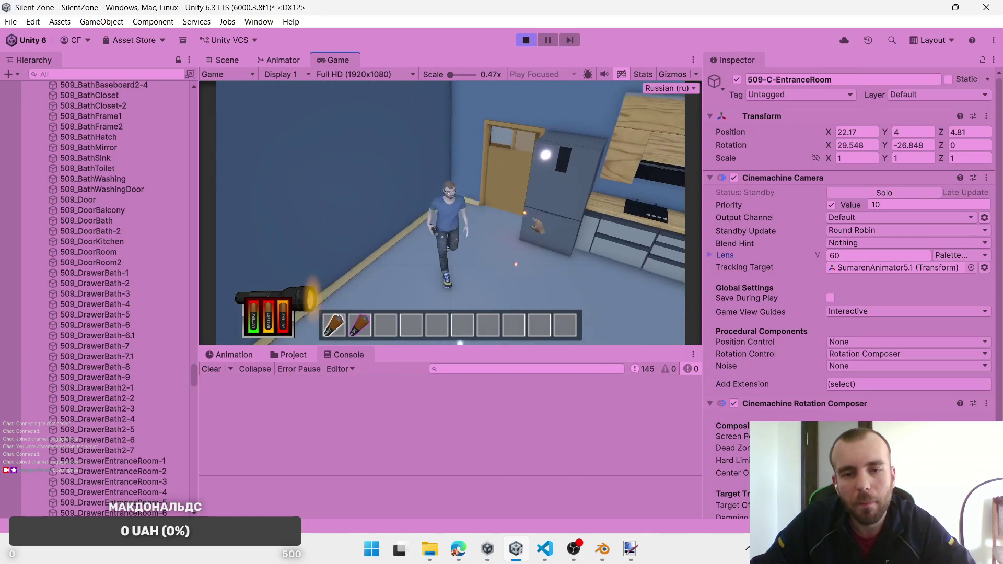
pyautogui.press('e')
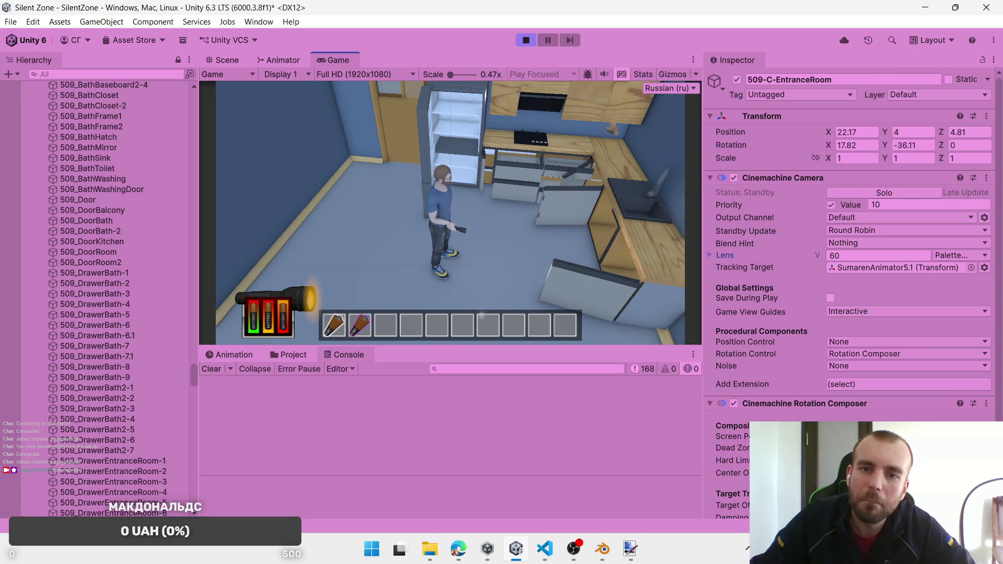
# Step: Open the small cabinet's top drawer and take the rare battery
pyautogui.press('w')
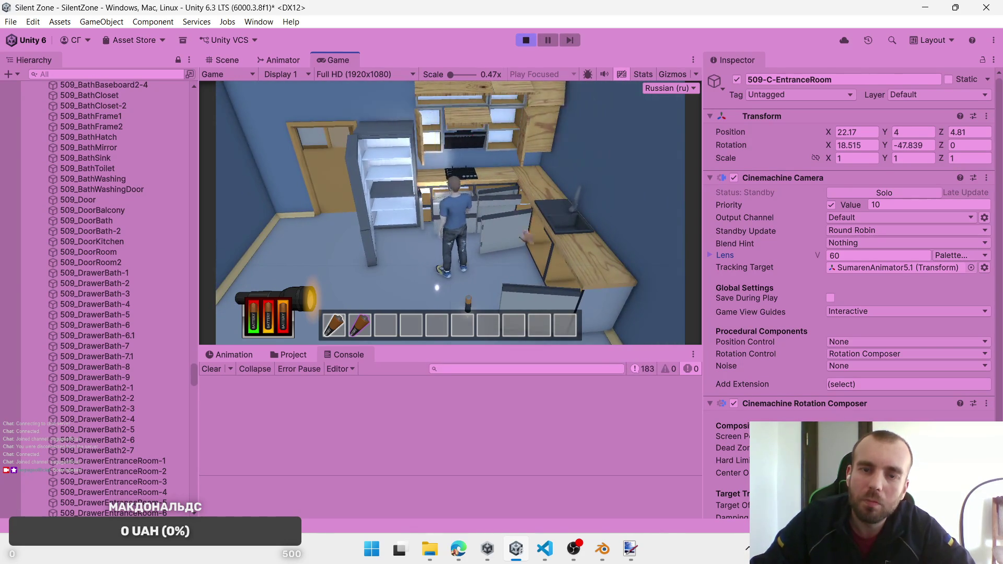
pyautogui.press('s')
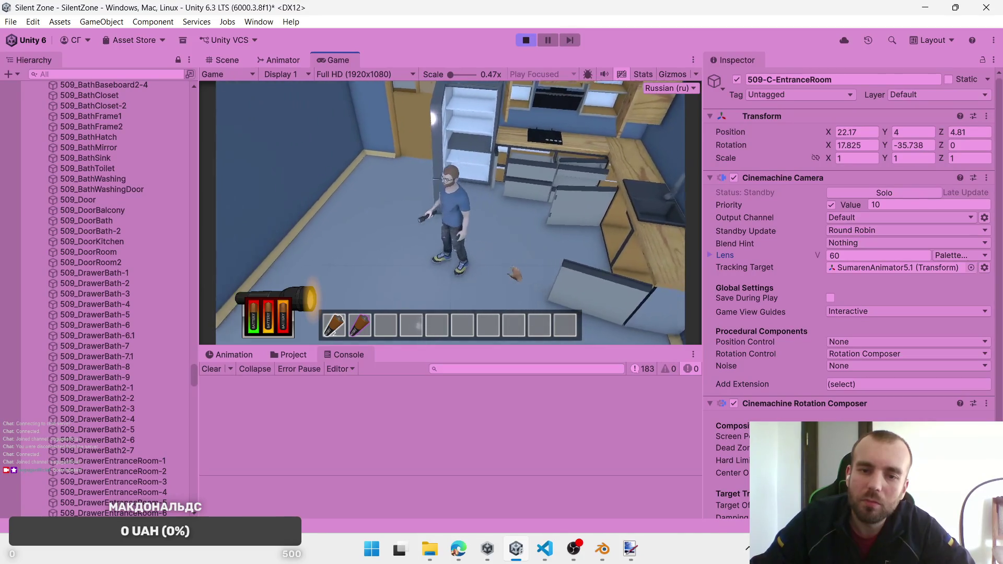
pyautogui.press('w')
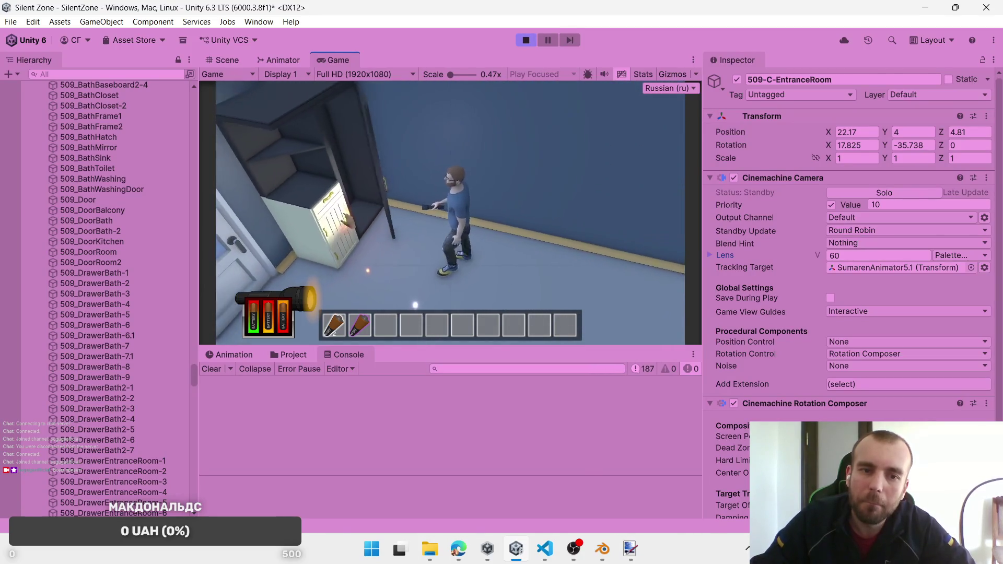
pyautogui.press('e')
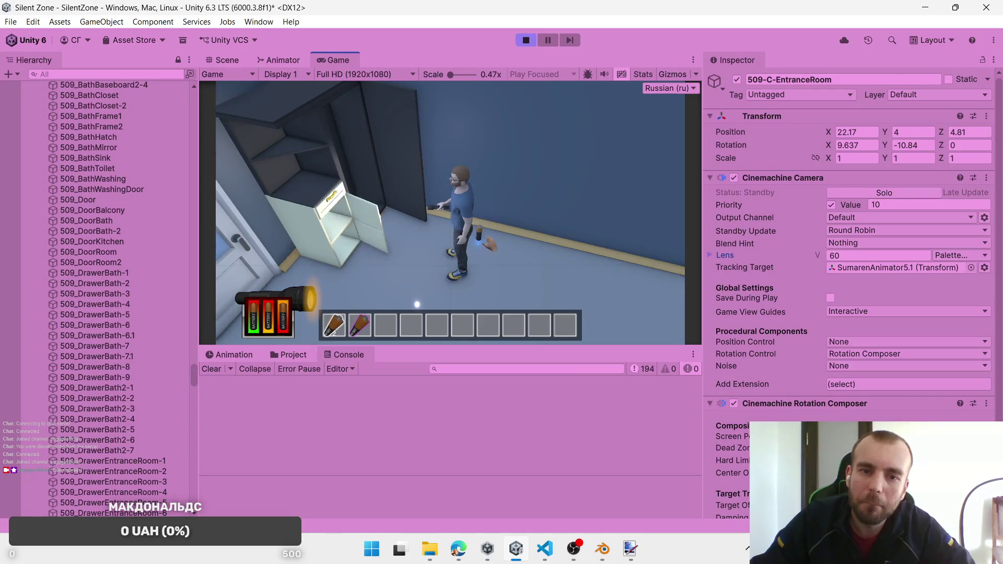
pyautogui.click(491, 244)
# Step: Carry the battery through the entrance room into the bathroom and back out
pyautogui.press('w')
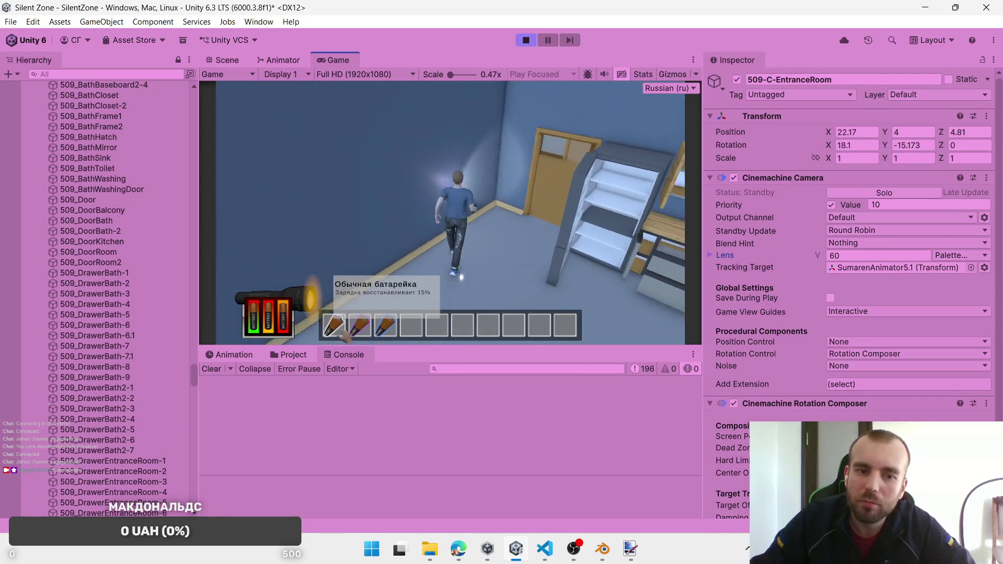
pyautogui.press('w')
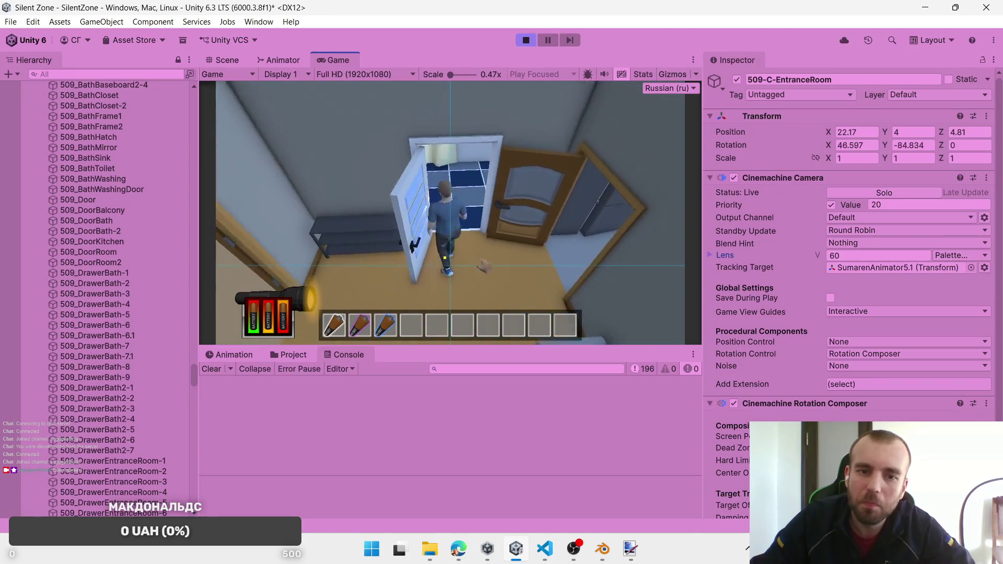
pyautogui.press('w')
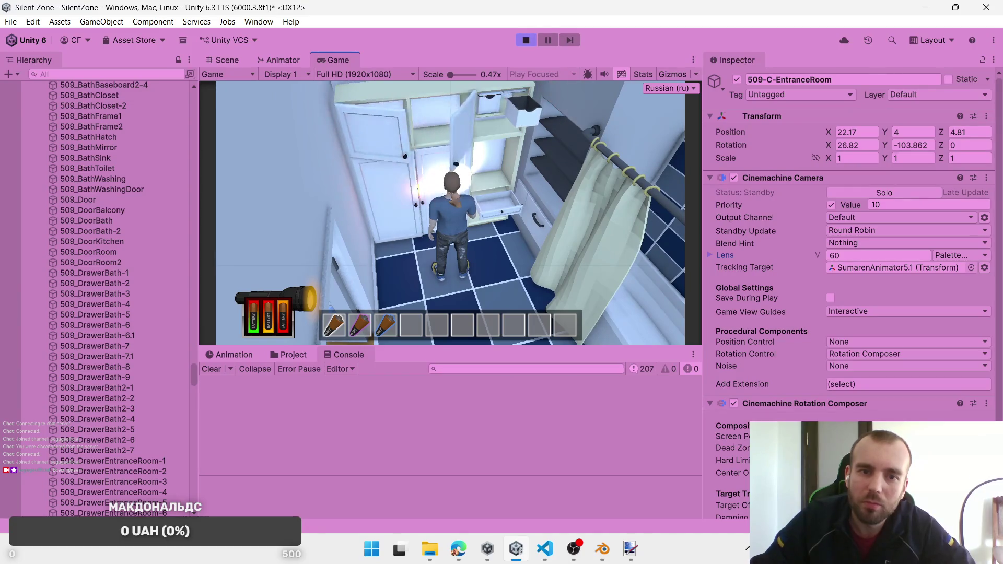
pyautogui.press('s')
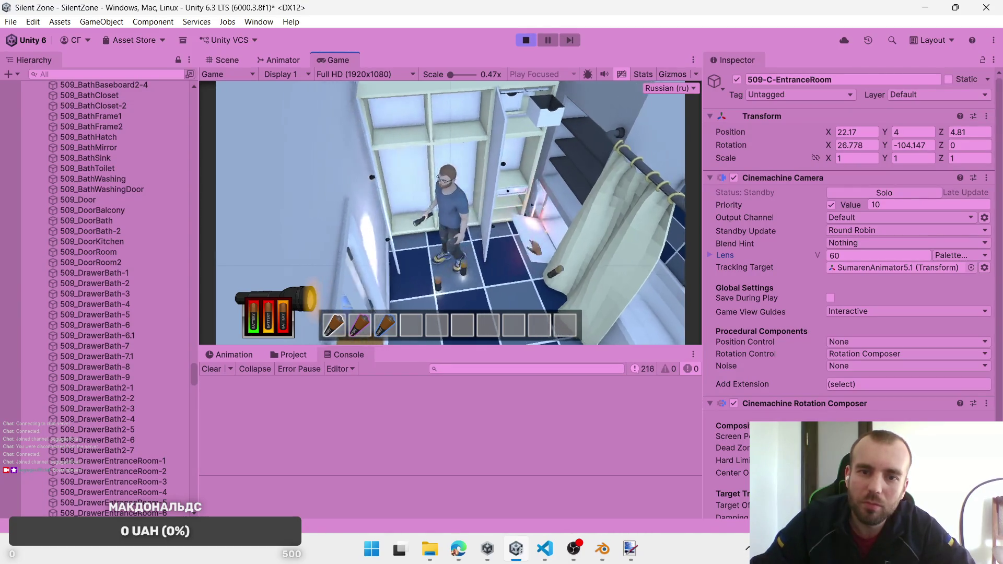
pyautogui.press('w')
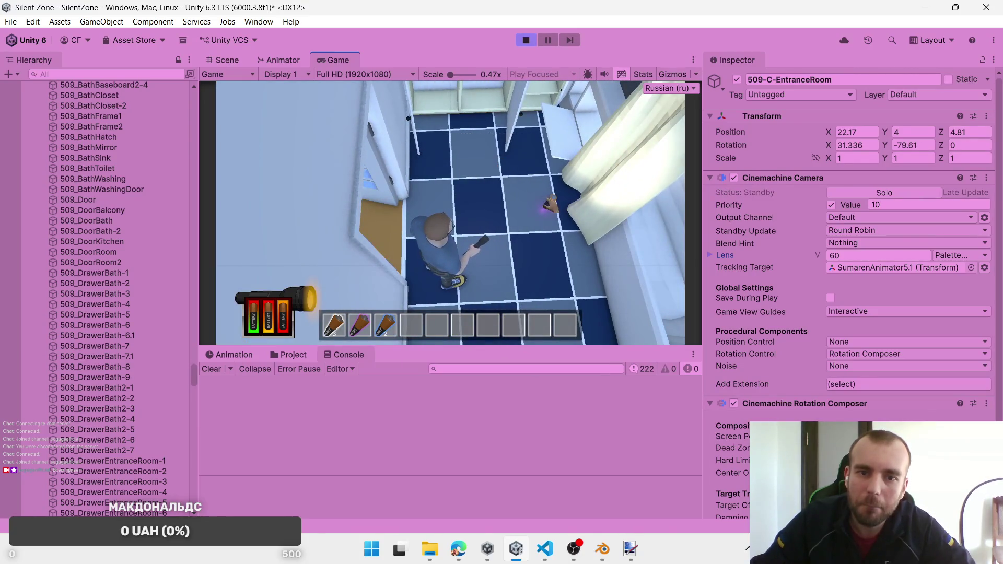
pyautogui.press('s')
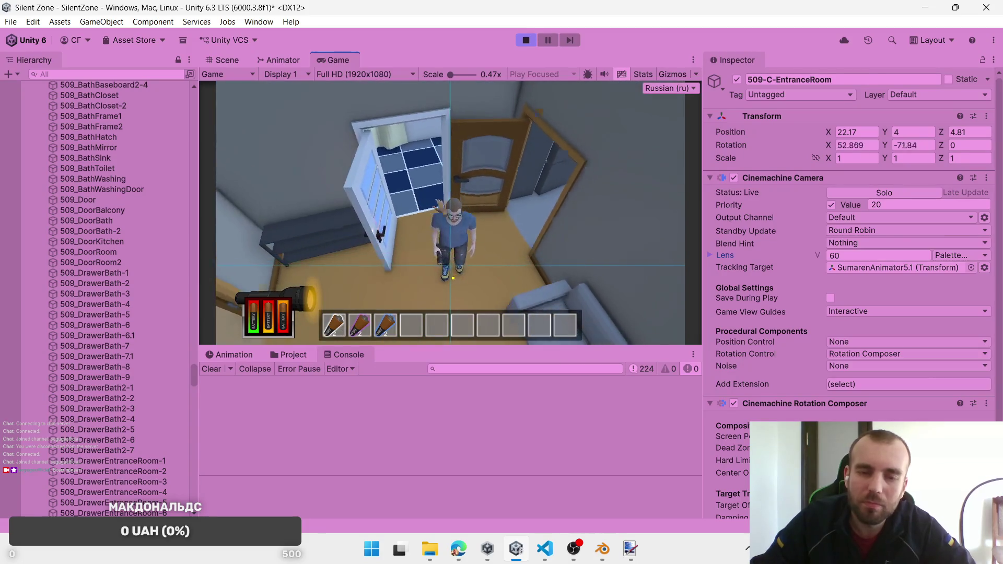
pyautogui.press('s')
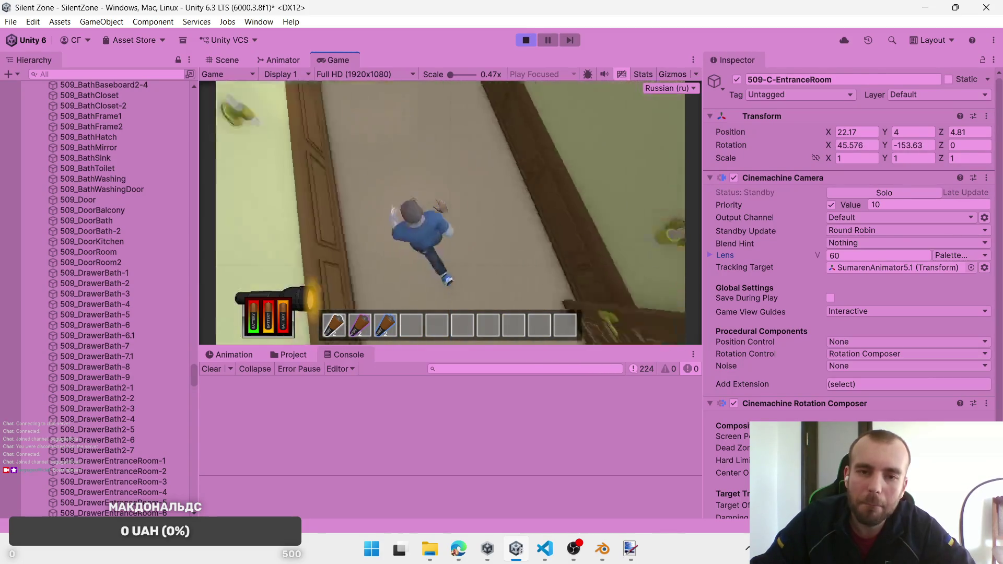
pyautogui.press('s')
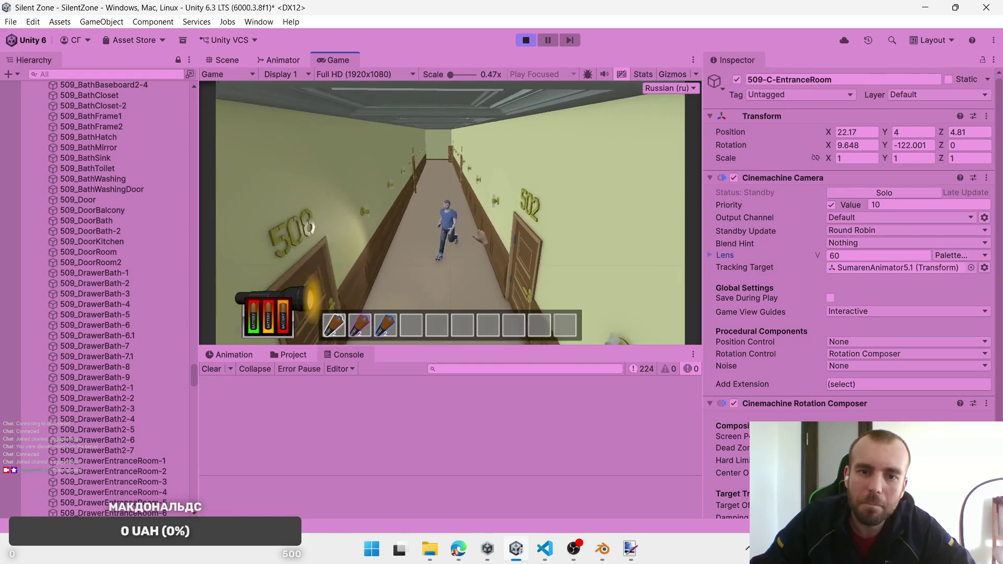
# Step: Walk down the hallway through door 502 into the bathroom, then switch to Blender
pyautogui.press('s')
pyautogui.press('s')
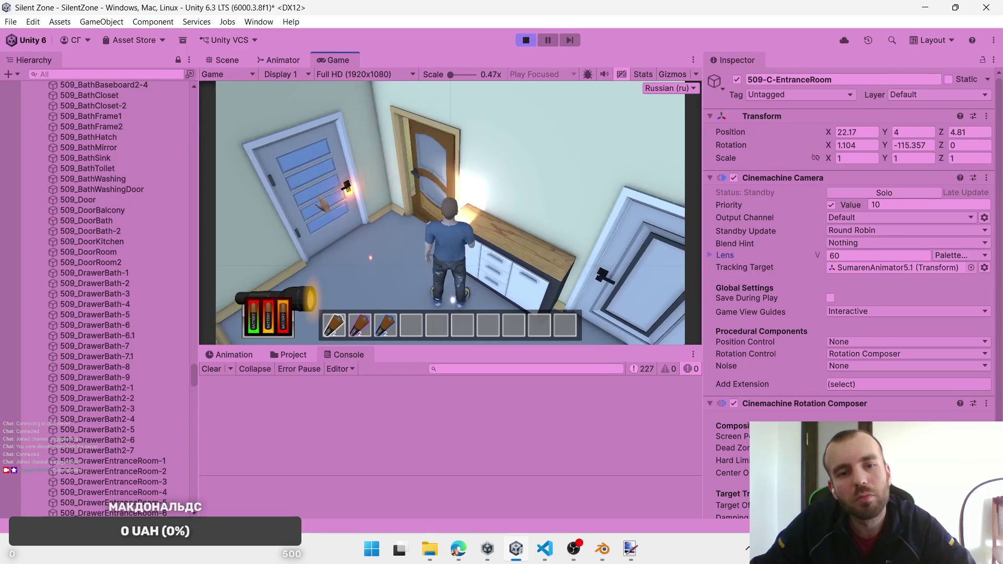
pyautogui.press('w')
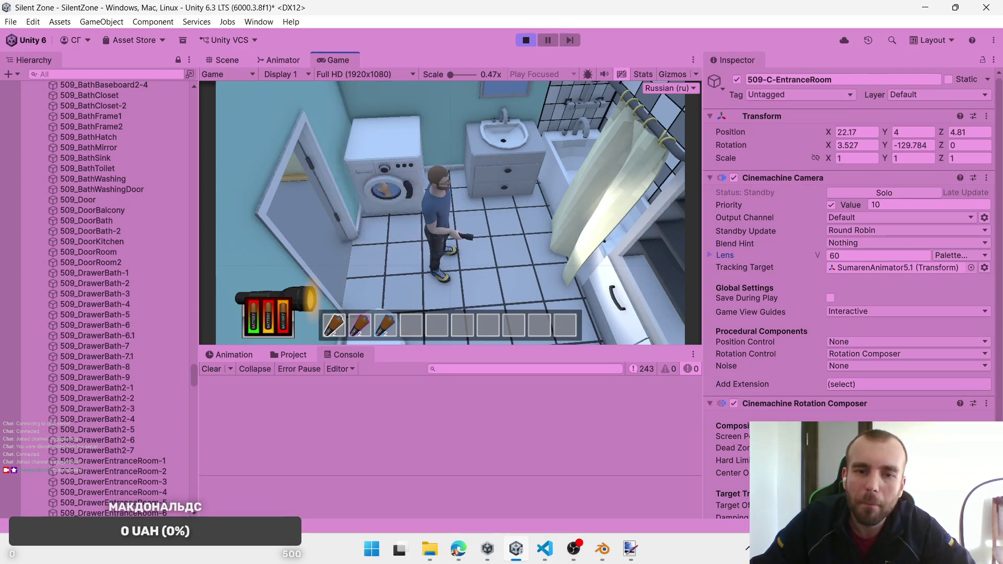
pyautogui.press('s')
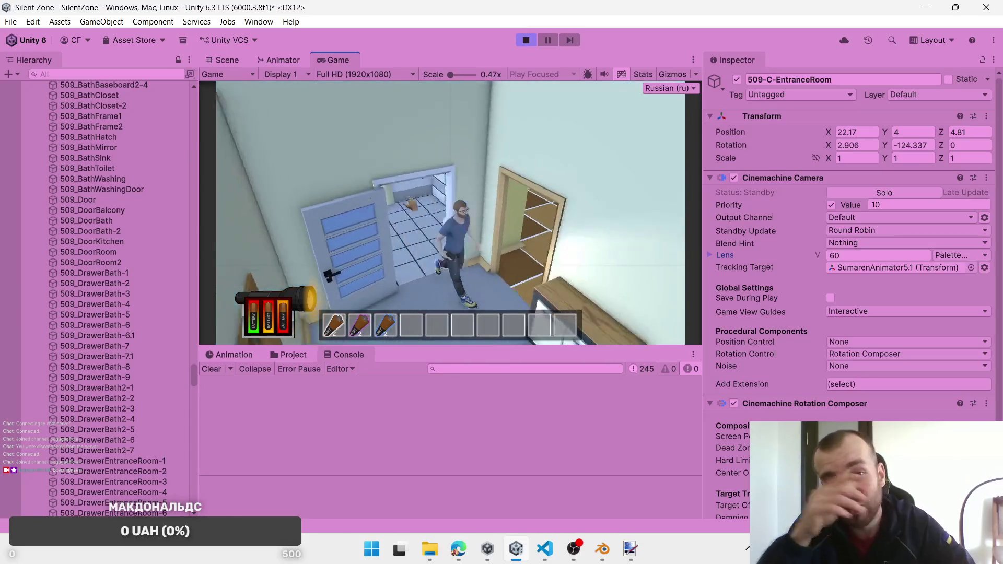
pyautogui.press('s')
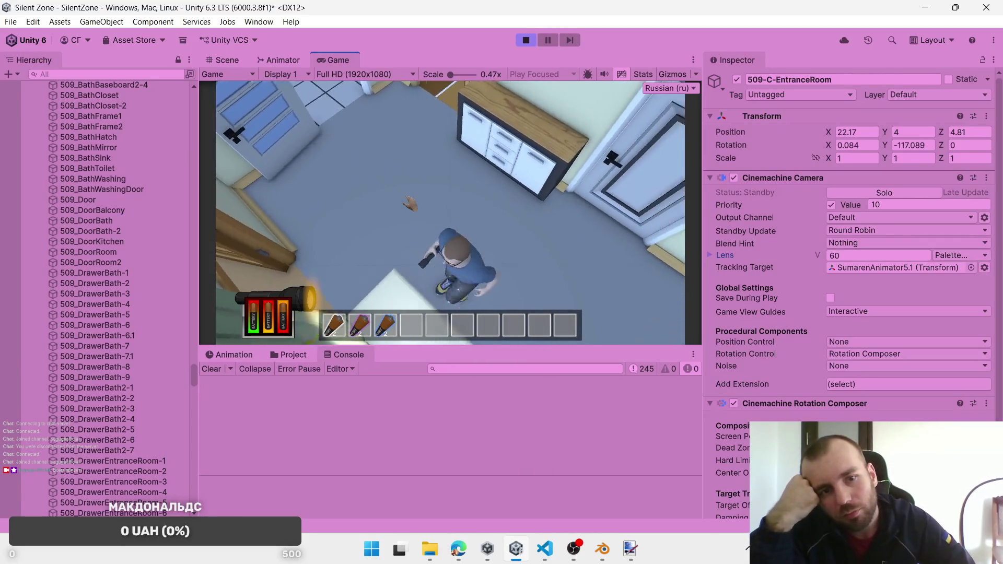
pyautogui.press('s')
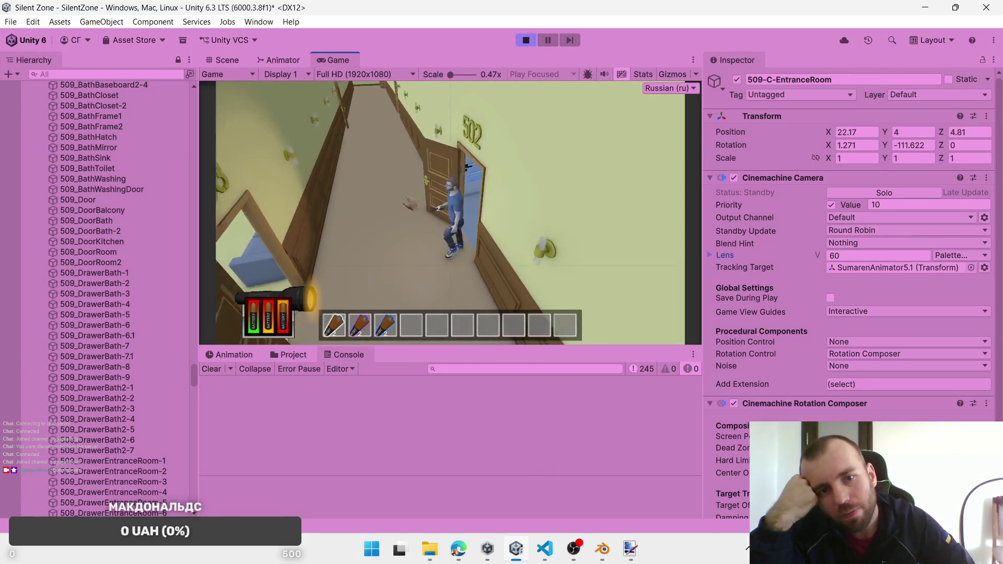
pyautogui.press('w')
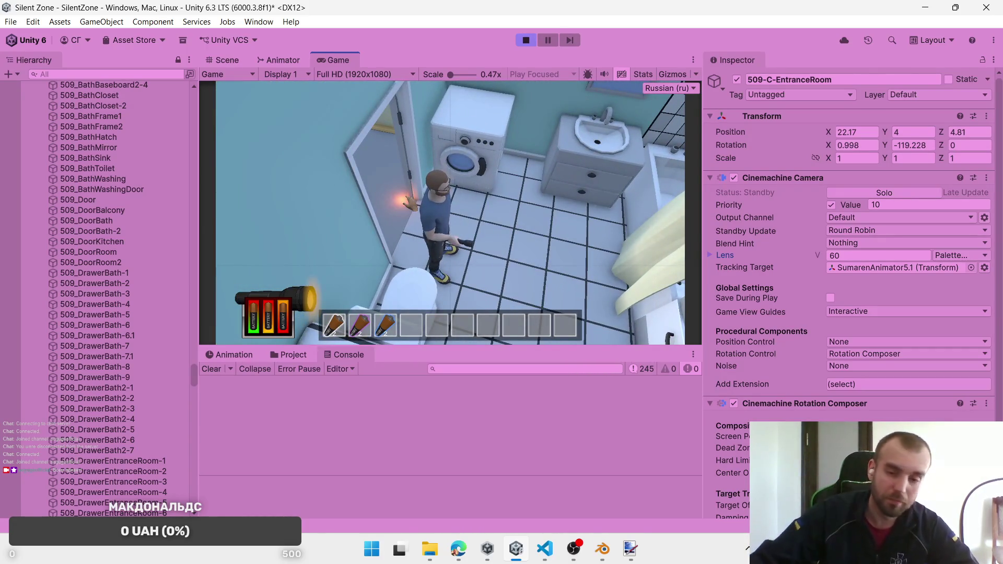
pyautogui.hotkey('alt', 'Tab')
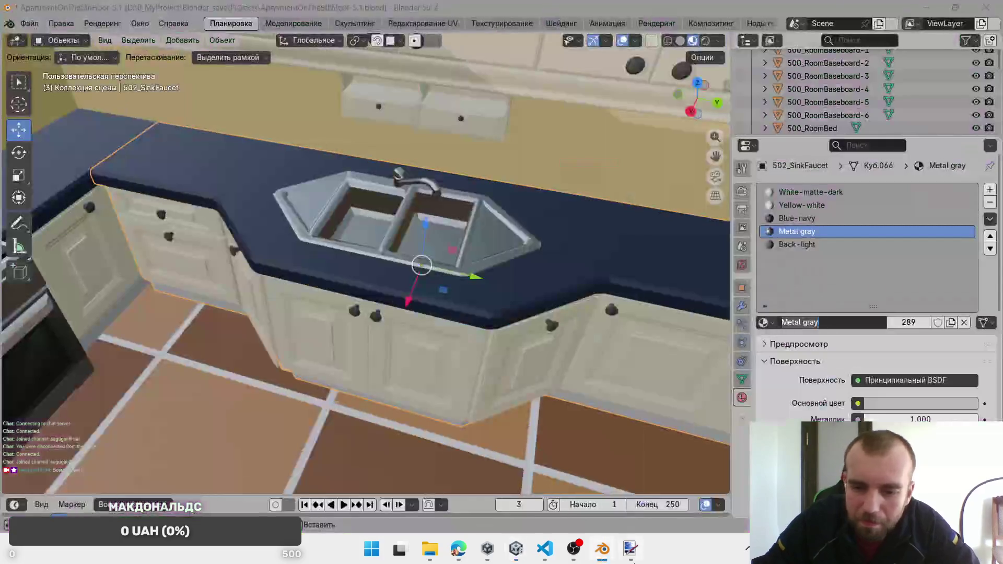
# Step: Save and close ApartmentOnThe5thFloor-5.1 in Blender, then return to the Unity game
pyautogui.hotkey('alt', 'Tab')
pyautogui.hotkey('alt', 'Tab')
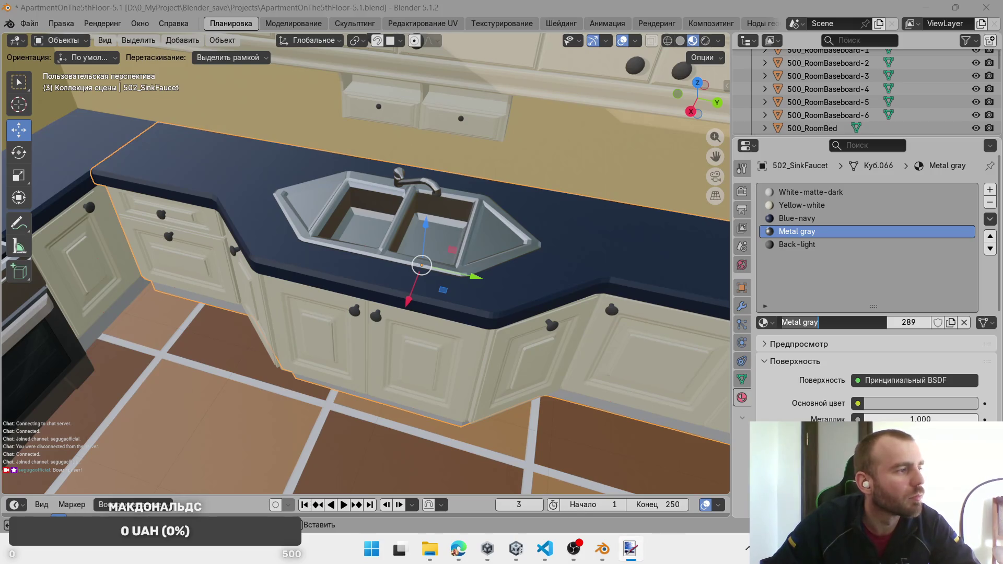
pyautogui.click(987, 7)
pyautogui.click(432, 294)
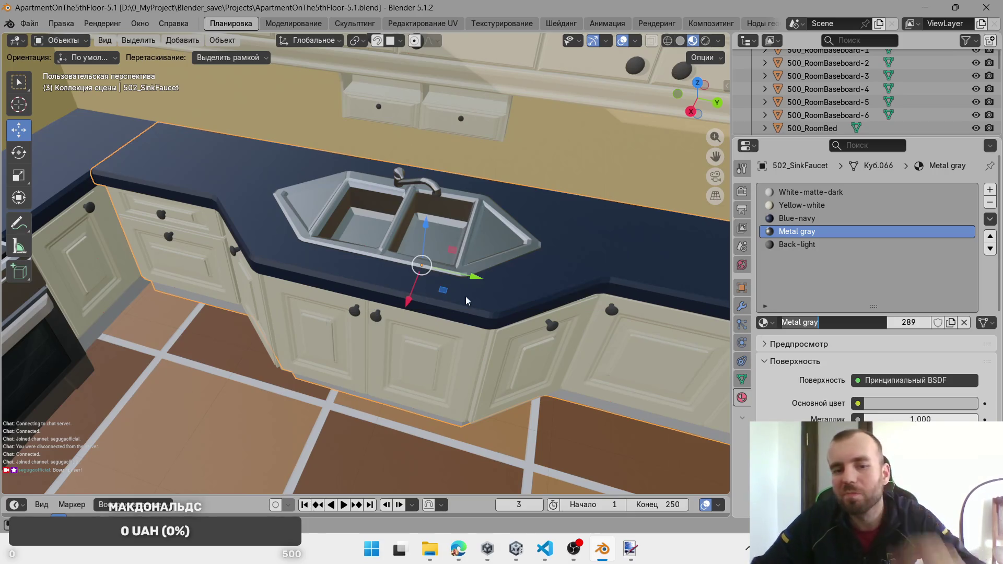
pyautogui.click(516, 548)
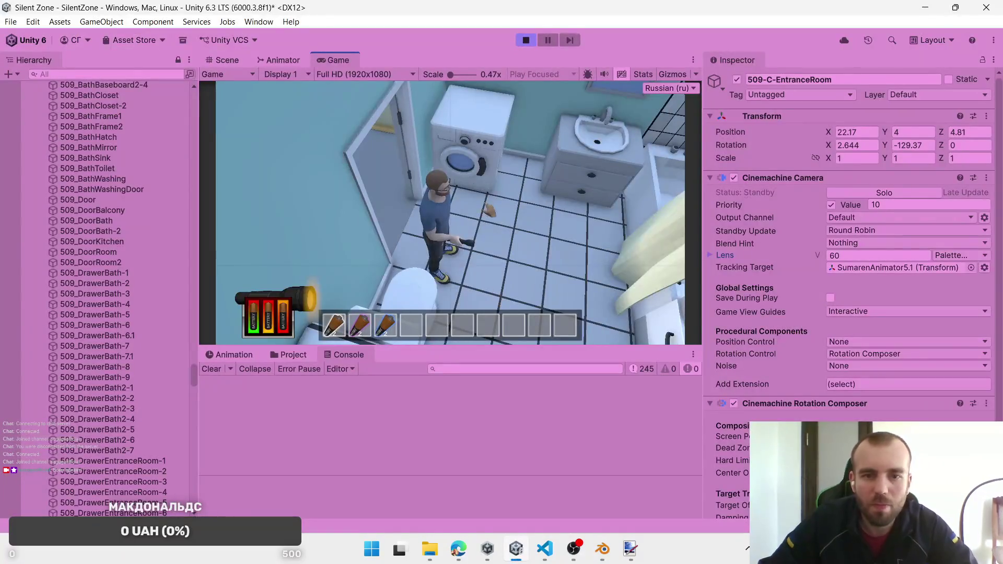
# Step: Loot the bathroom drawer and kitchen counter cabinet, then inspect the Console's Animator warnings
pyautogui.press('e')
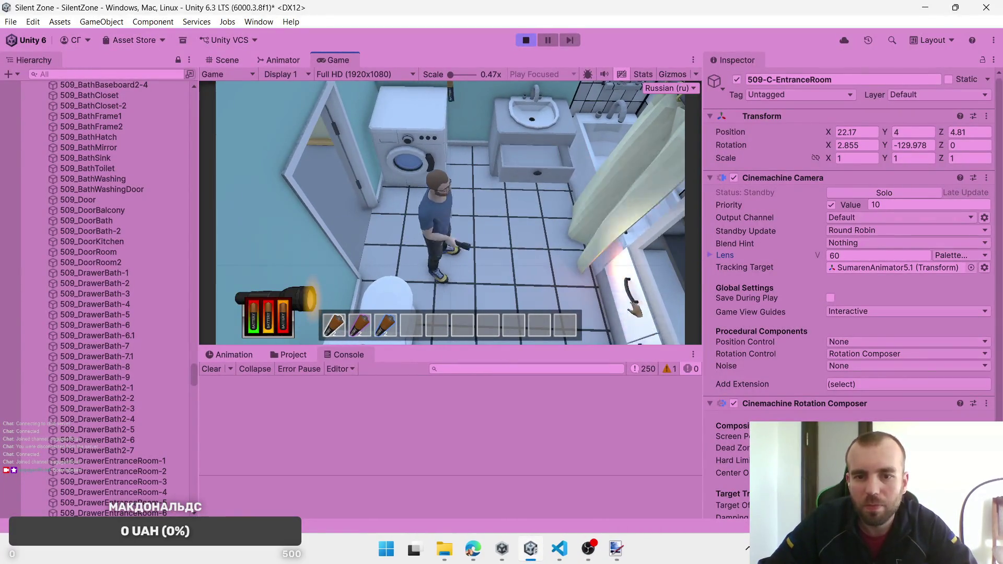
pyautogui.press('s')
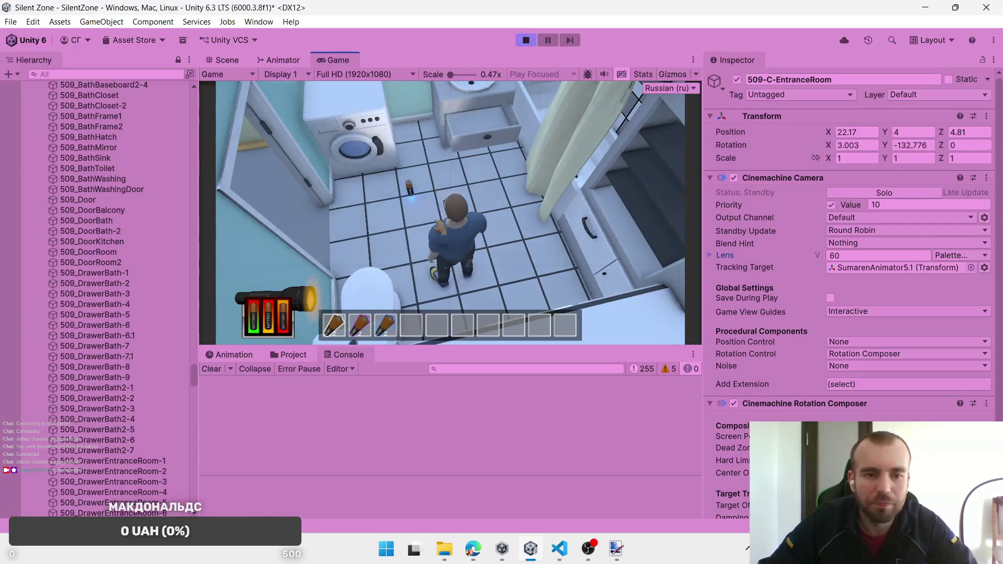
pyautogui.press('s')
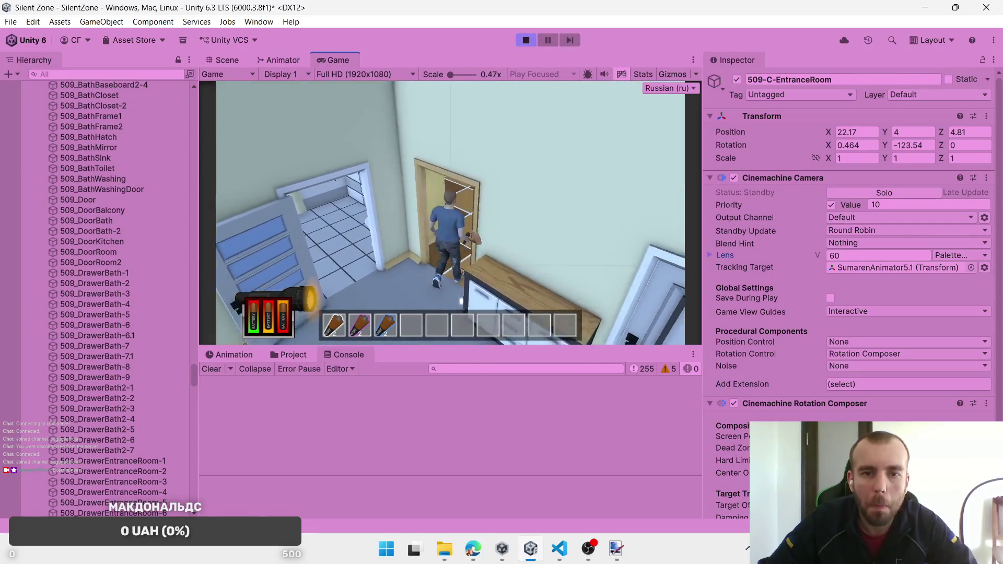
pyautogui.press('w')
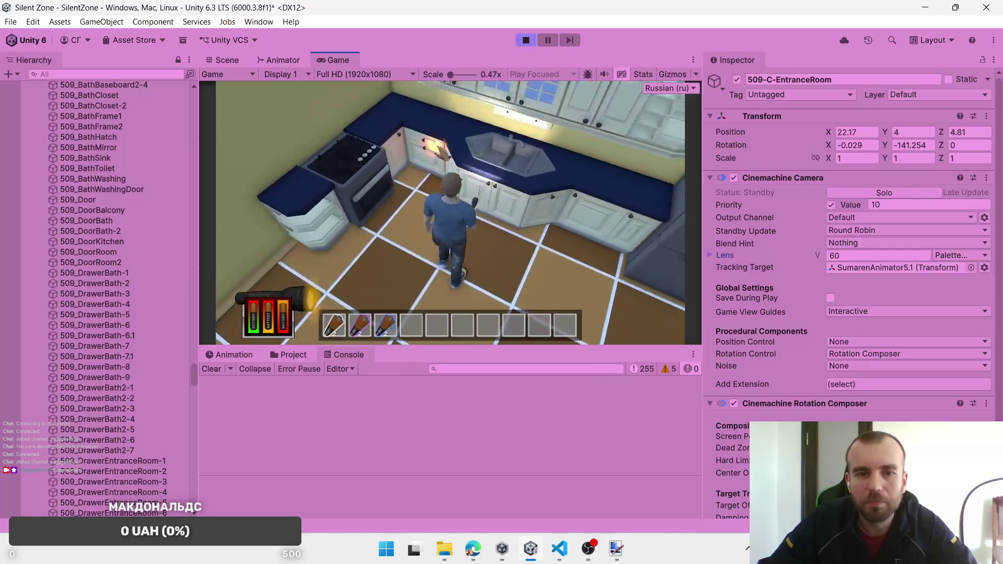
pyautogui.press('e')
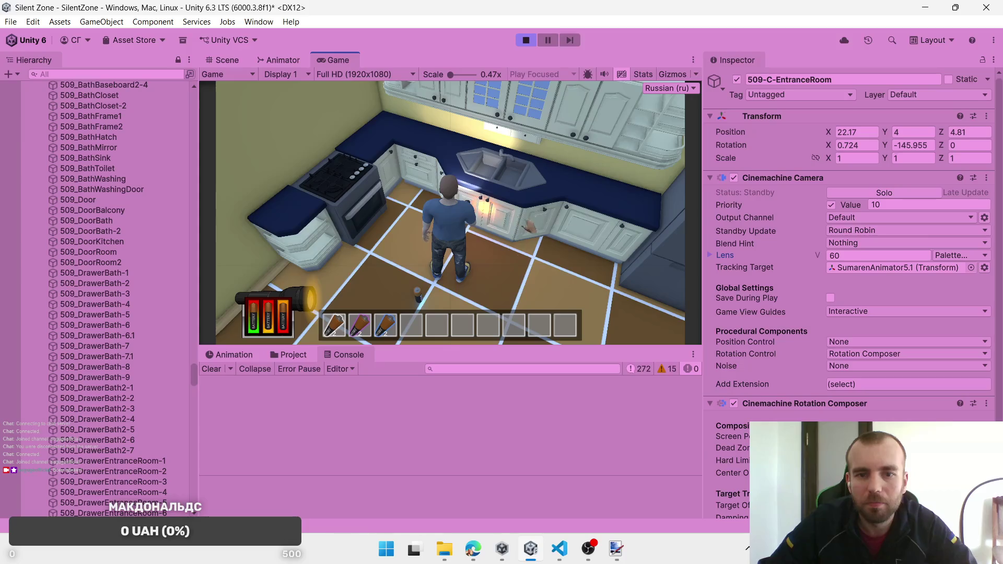
pyautogui.click(661, 368)
pyautogui.click(424, 453)
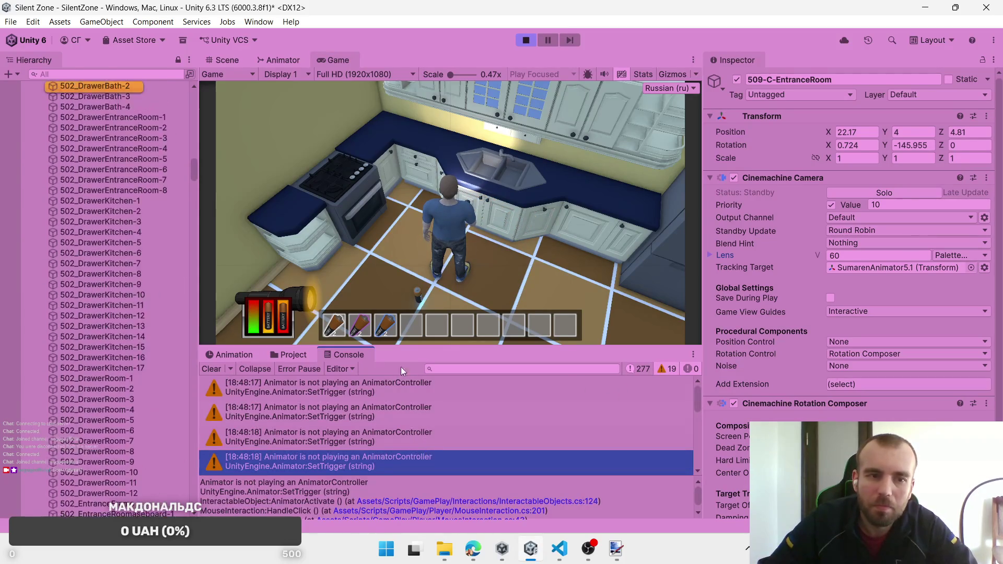
# Step: Stop play mode, frame 502_DrawerKitchen-5 and expand its Animator, which has no controller
pyautogui.click(533, 42)
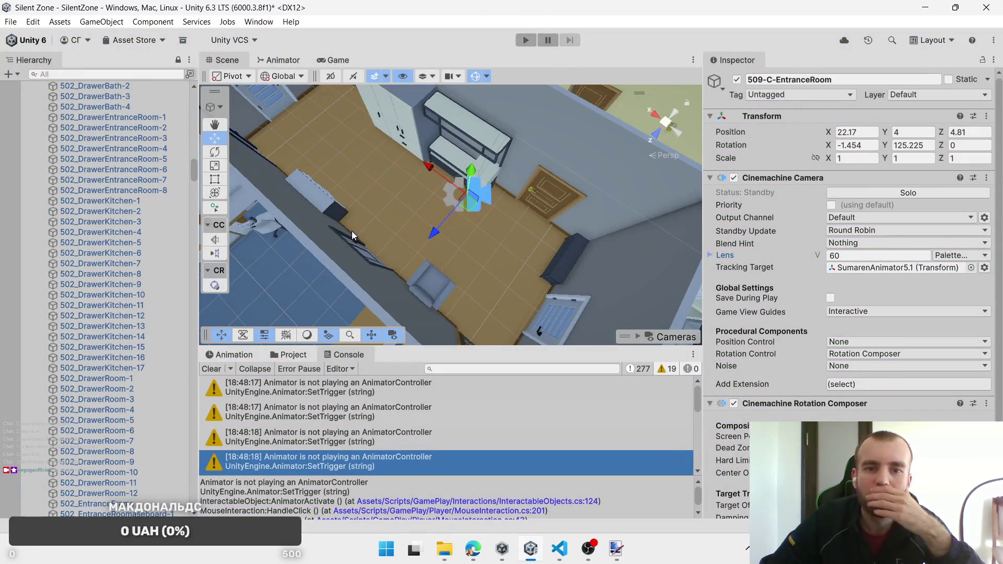
pyautogui.doubleClick(115, 169)
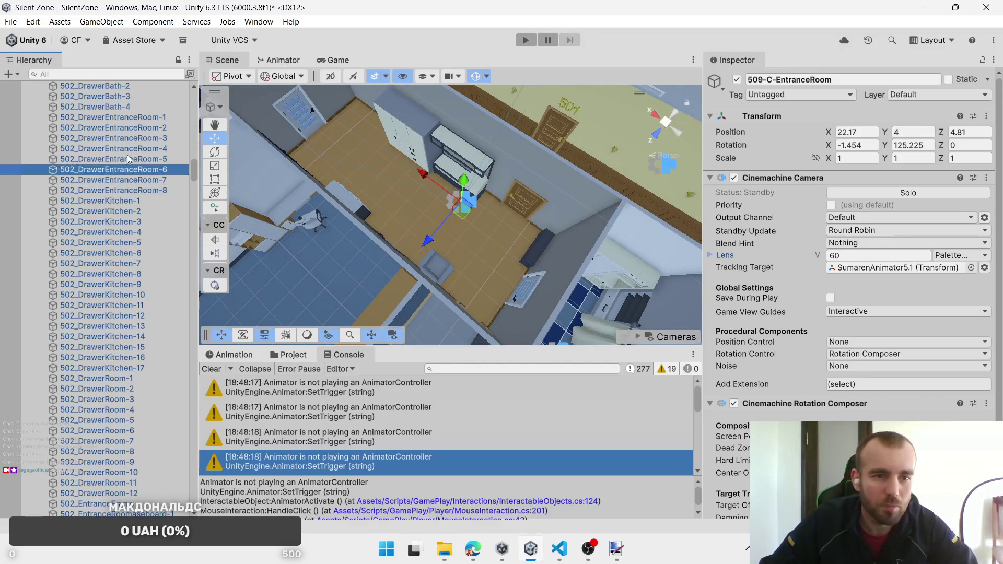
pyautogui.moveTo(522, 233); pyautogui.dragTo(243, 212)
pyautogui.moveTo(184, 253)
pyautogui.mouseDown()
pyautogui.moveTo(325, 202)
pyautogui.moveTo(435, 223)
pyautogui.mouseUp()
pyautogui.click(458, 182)
pyautogui.click(458, 182)
pyautogui.press('f')
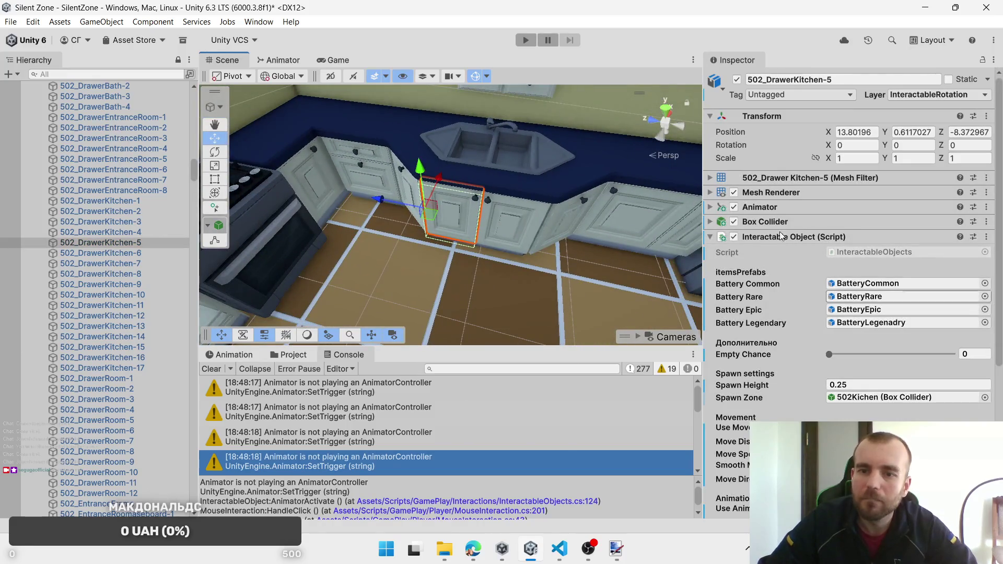
pyautogui.click(709, 208)
# Step: Move the view over to apartment 502's bathroom and select 502_BathWashingDoor
pyautogui.moveTo(442, 269)
pyautogui.mouseDown()
pyautogui.moveTo(513, 229)
pyautogui.moveTo(437, 259)
pyautogui.mouseUp()
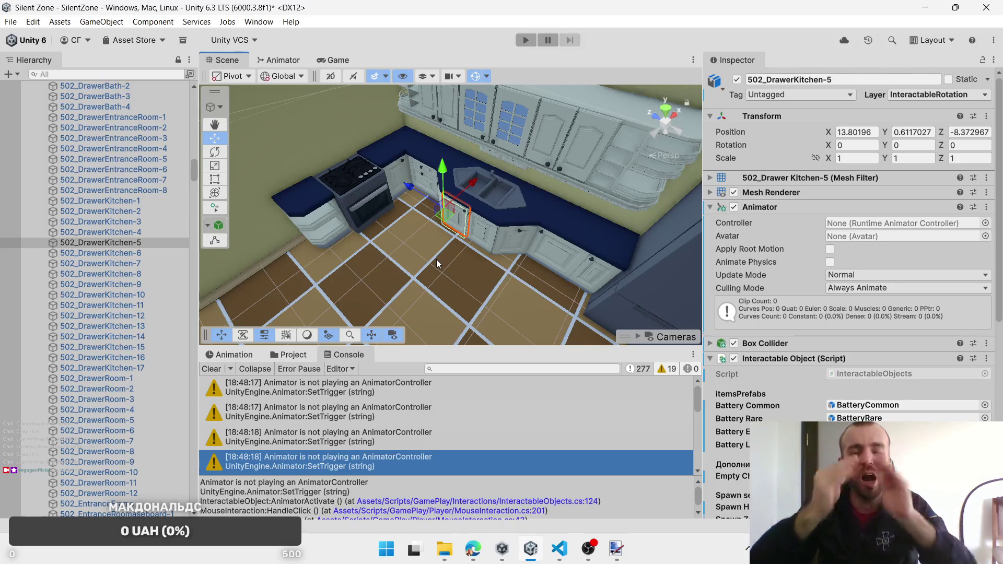
pyautogui.moveTo(399, 158)
pyautogui.mouseDown()
pyautogui.moveTo(368, 239)
pyautogui.moveTo(365, 222)
pyautogui.mouseUp()
pyautogui.click(343, 220)
pyautogui.click(328, 209)
pyautogui.click(328, 209)
pyautogui.click(333, 221)
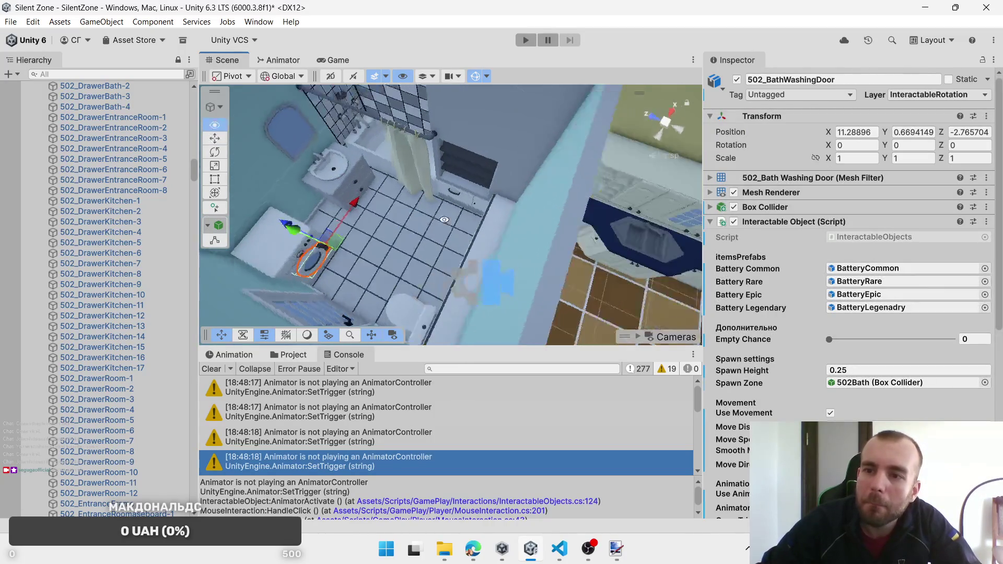
pyautogui.scroll(3, 468, 209)
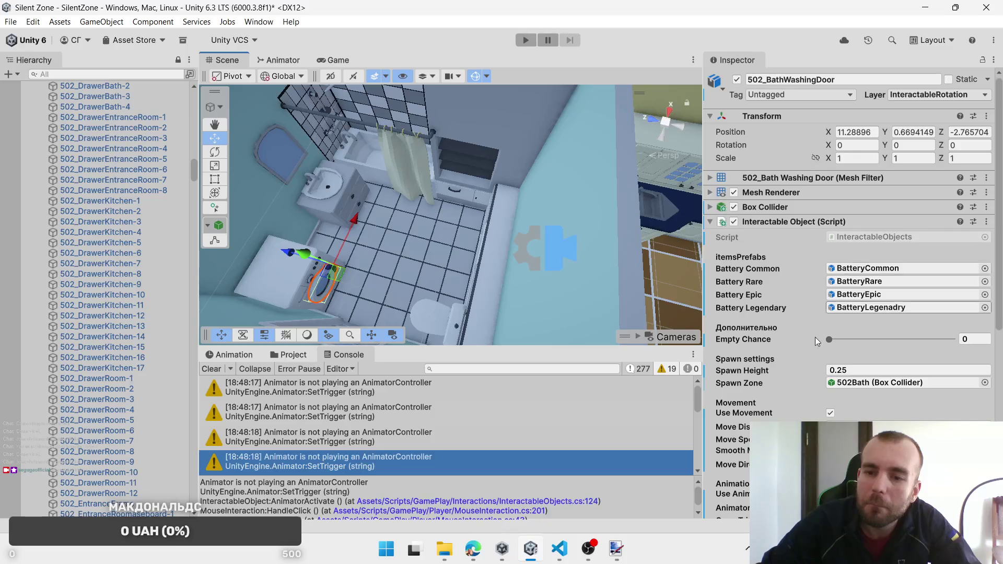
pyautogui.scroll(-6, 846, 262)
pyautogui.click(462, 197)
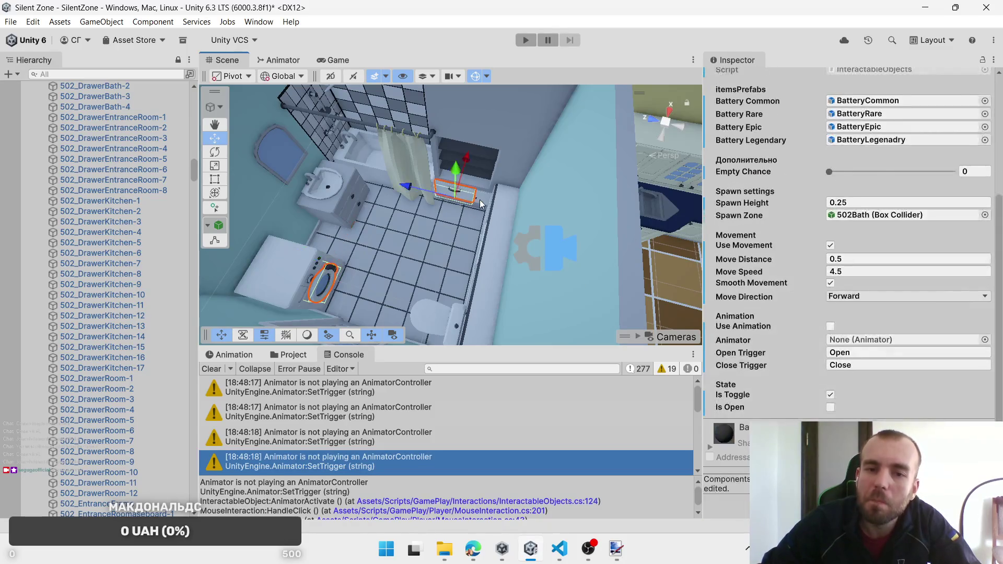
pyautogui.scroll(5, 892, 371)
pyautogui.scroll(-4, 842, 355)
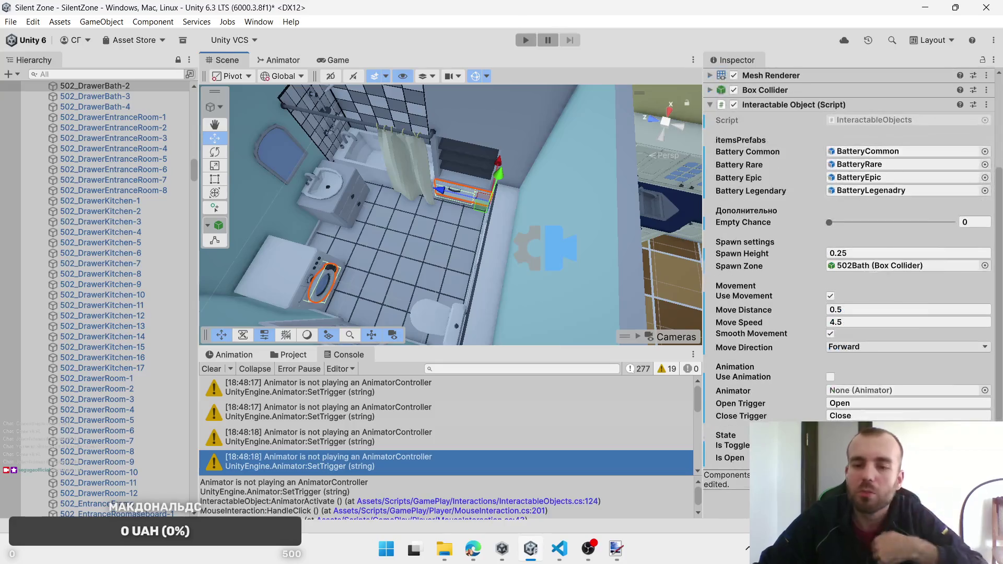
pyautogui.hotkey('ctrl', 'shift', 'a')
pyautogui.write('ani')
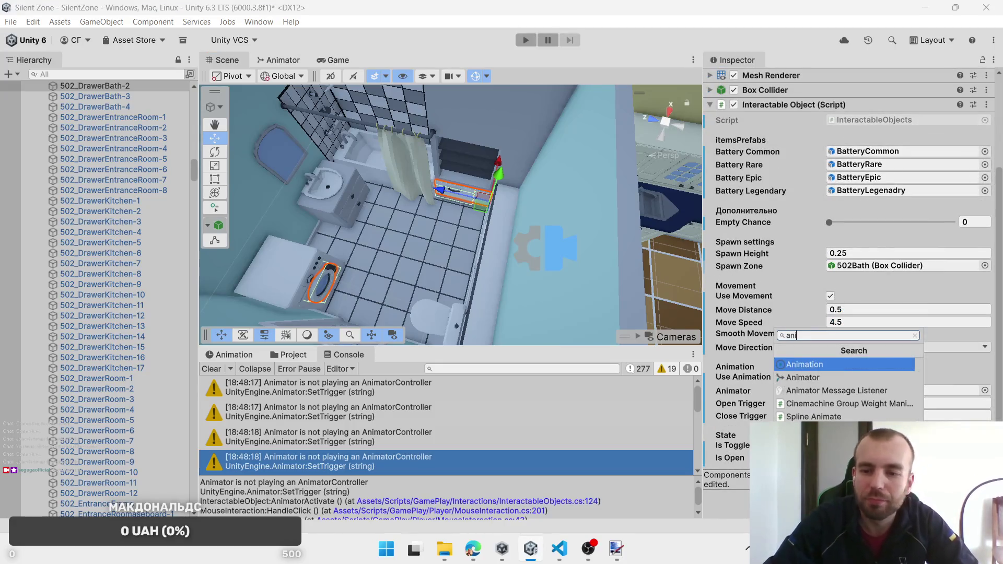
pyautogui.press('Down')
pyautogui.press('Return')
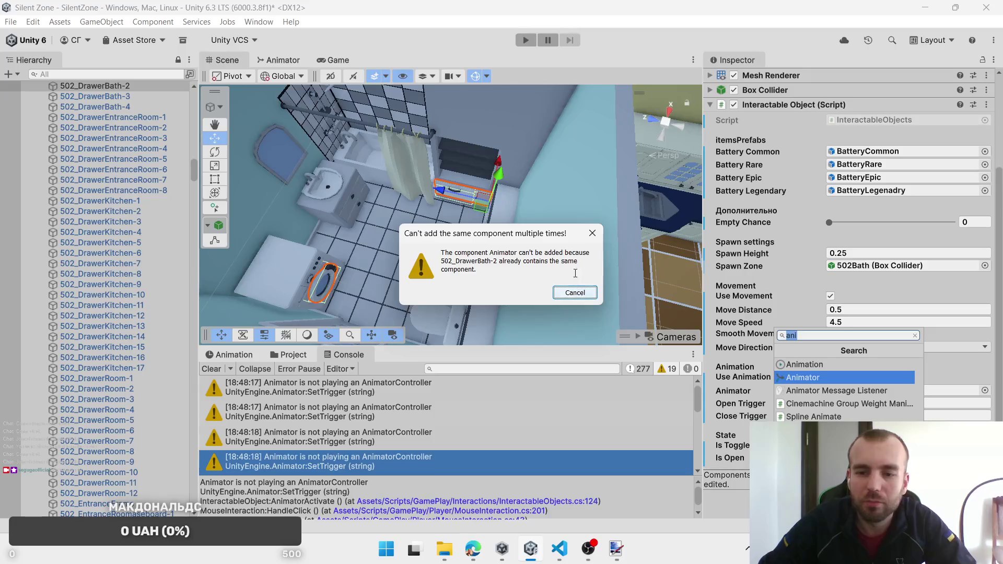
pyautogui.click(574, 292)
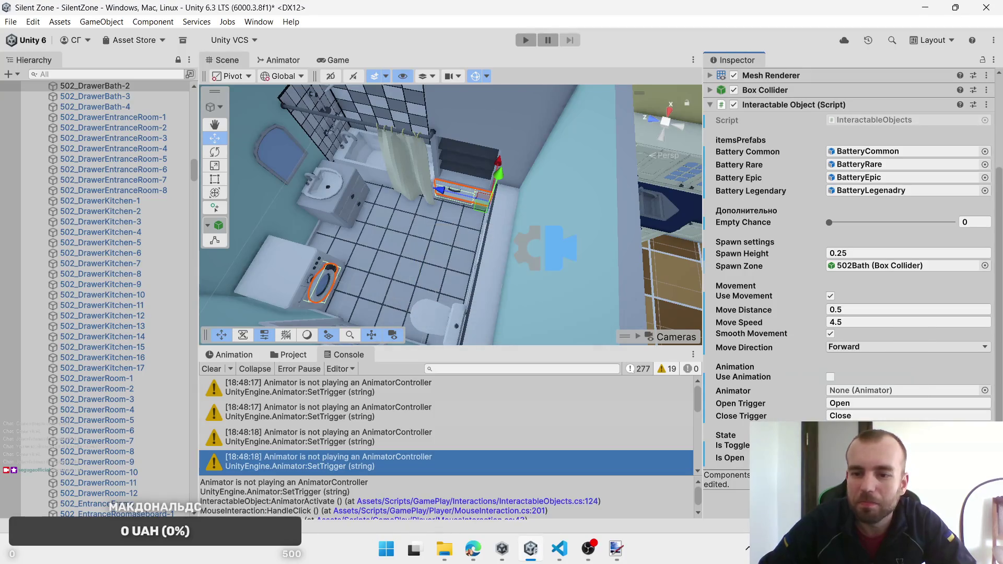
pyautogui.click(849, 499)
pyautogui.click(816, 378)
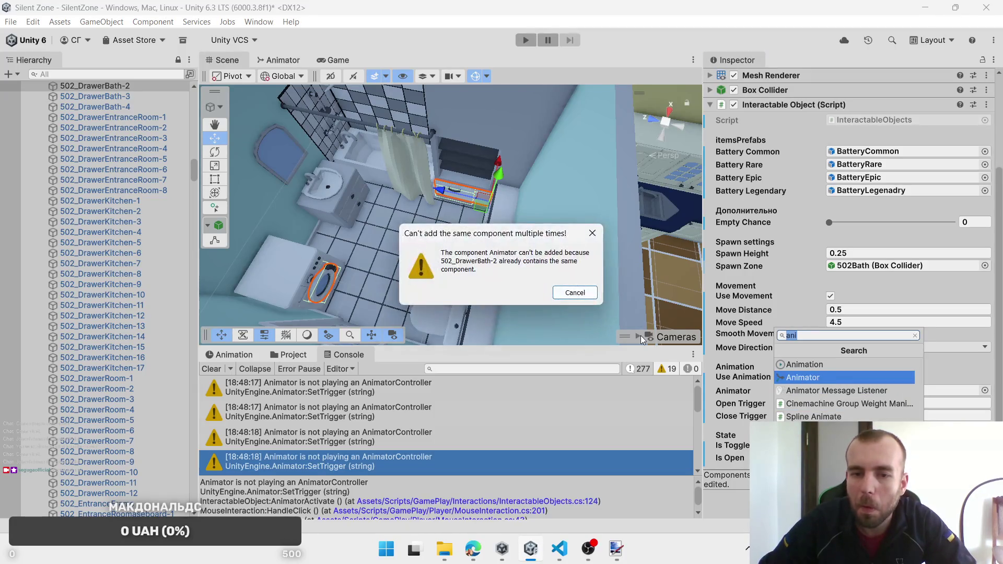
pyautogui.click(580, 294)
pyautogui.scroll(4, 827, 306)
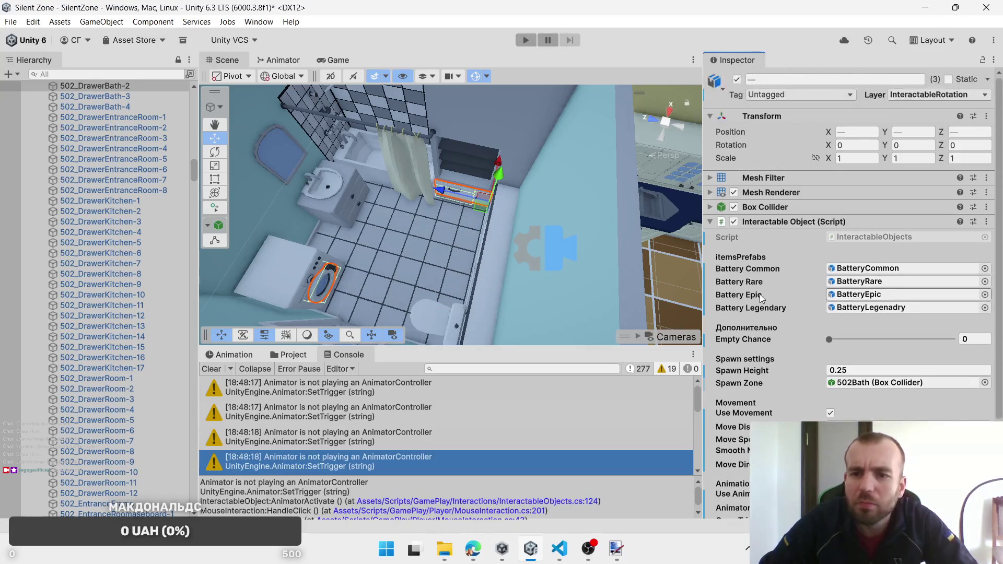